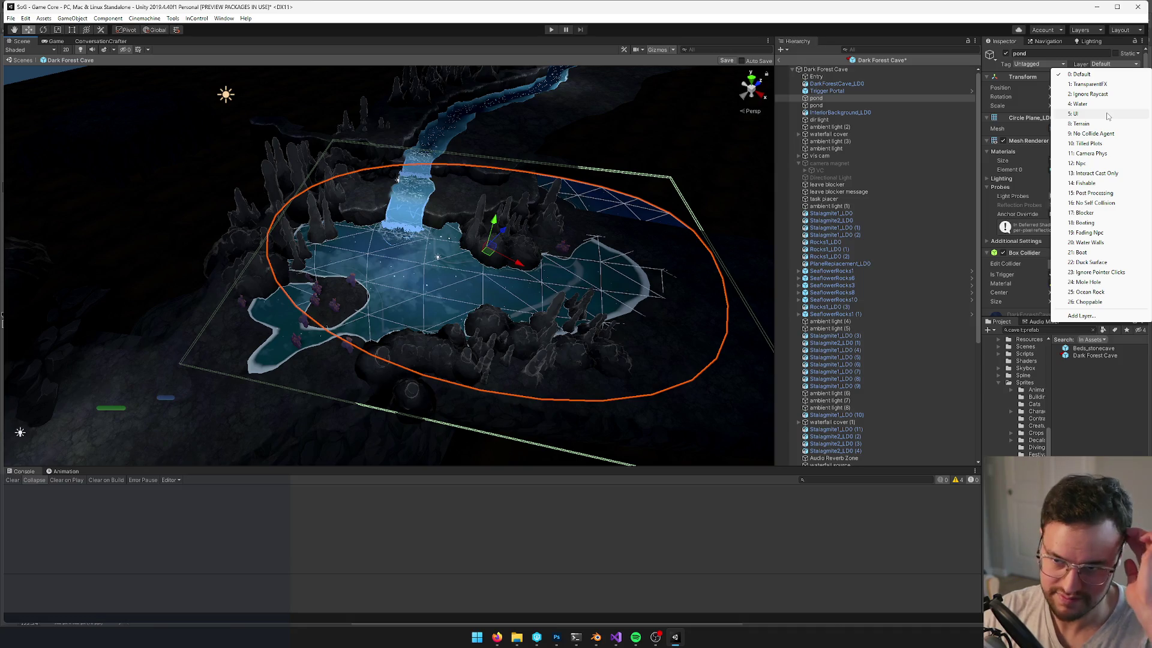
Put the pond on the Water layer
{"action": "left_click", "coordinate": [1093, 106]}
{"action": "scroll", "coordinate": [372, 260], "scroll_direction": "up", "scroll_amount": 5}
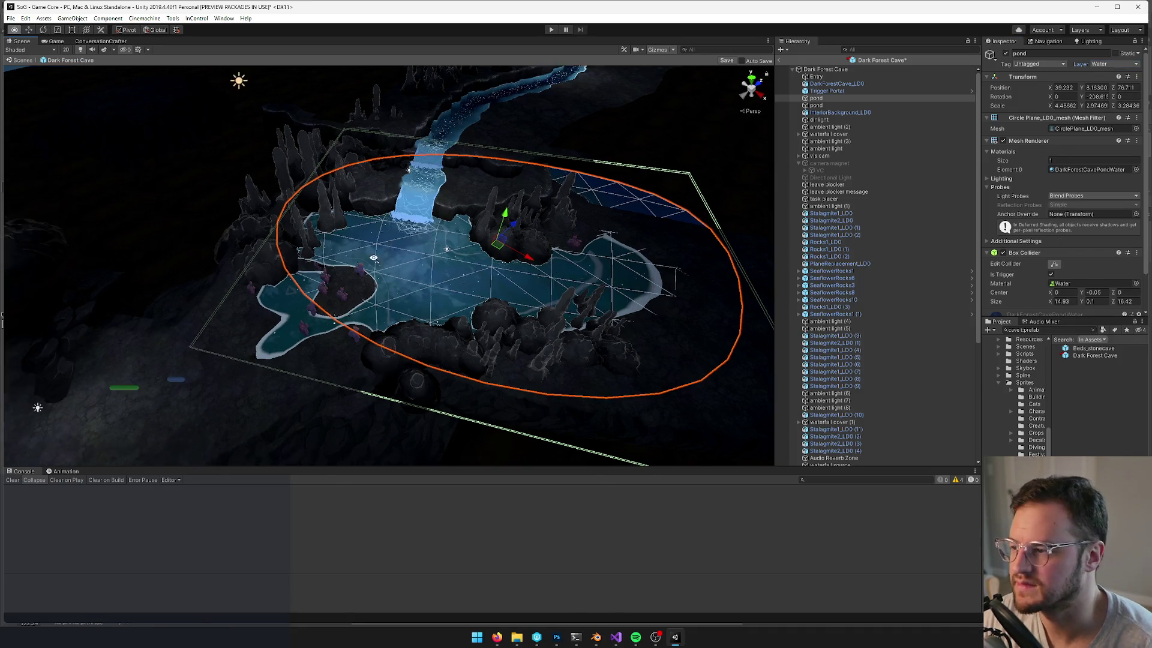
{"action": "mouse_move", "coordinate": [372, 259]}
{"action": "left_mouse_down"}
{"action": "mouse_move", "coordinate": [437, 254]}
{"action": "mouse_move", "coordinate": [466, 217]}
{"action": "left_mouse_up"}
Duplicate the pond, place the copy below it in the Hierarchy, and rename it 'pond floor'
{"action": "key", "text": "ctrl+d"}
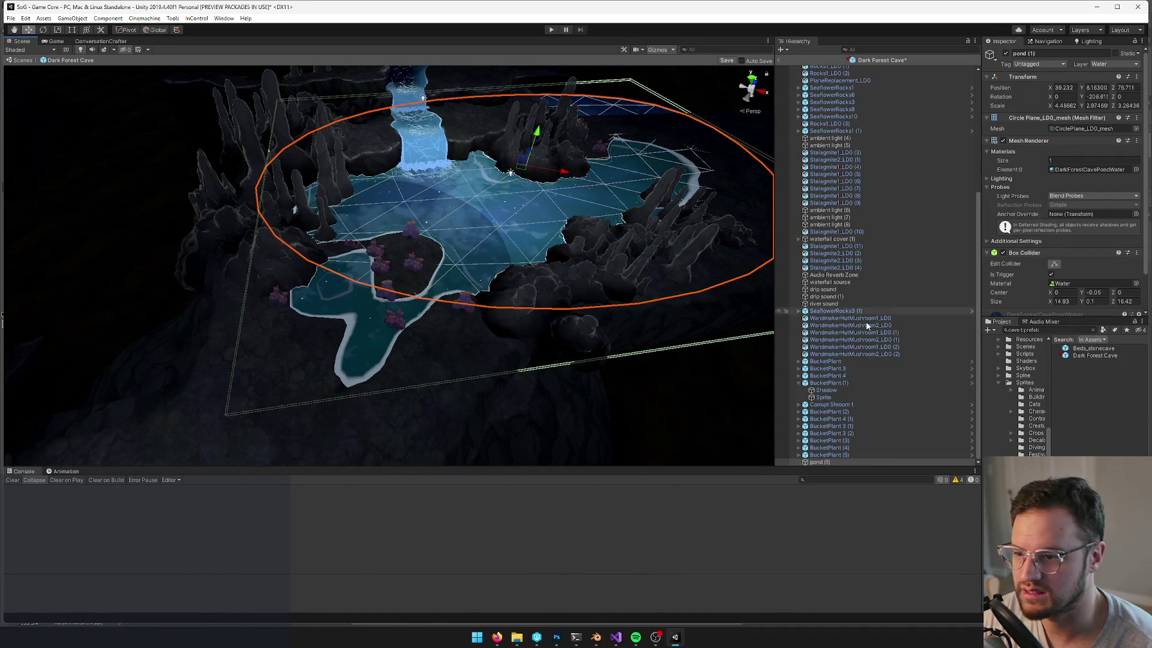
{"action": "scroll", "coordinate": [945, 217], "scroll_direction": "up", "scroll_amount": 5}
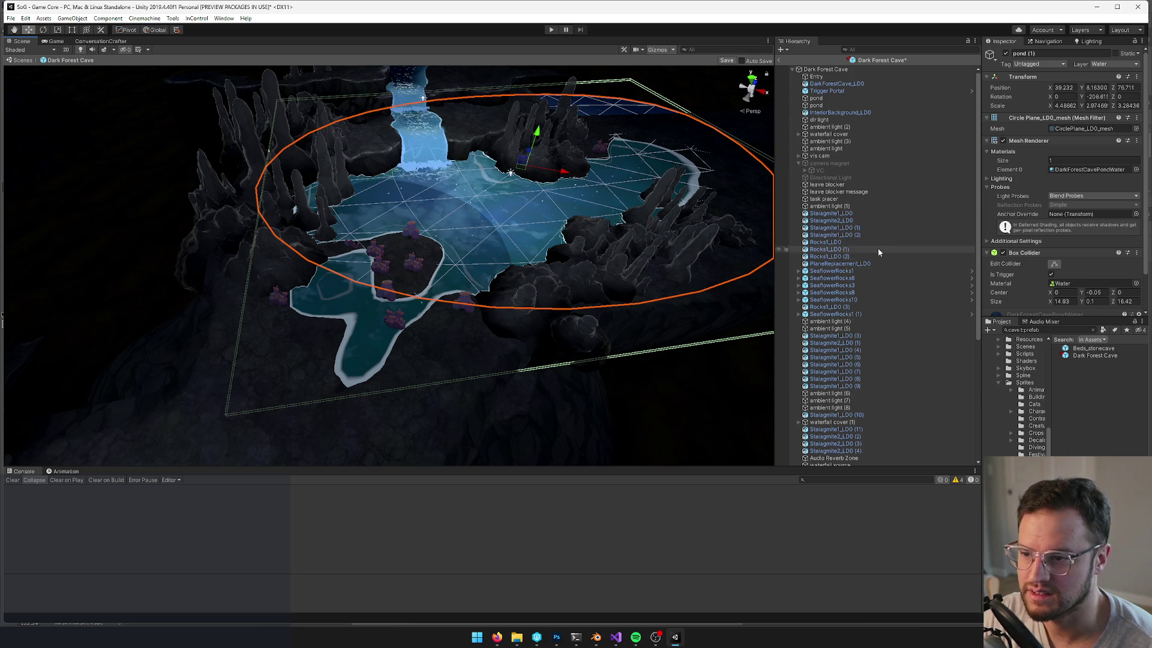
{"action": "left_click", "coordinate": [828, 105], "text": "ctrl"}
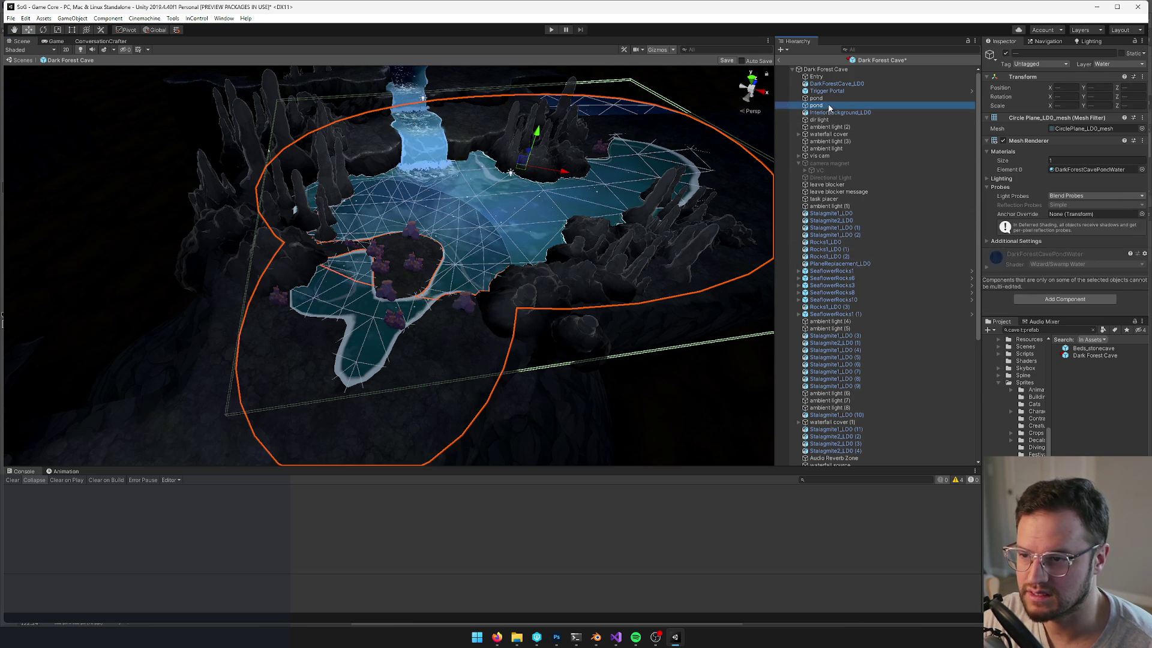
{"action": "left_click_drag", "start_coordinate": [830, 112], "coordinate": [831, 113]}
{"action": "left_click", "coordinate": [840, 113]}
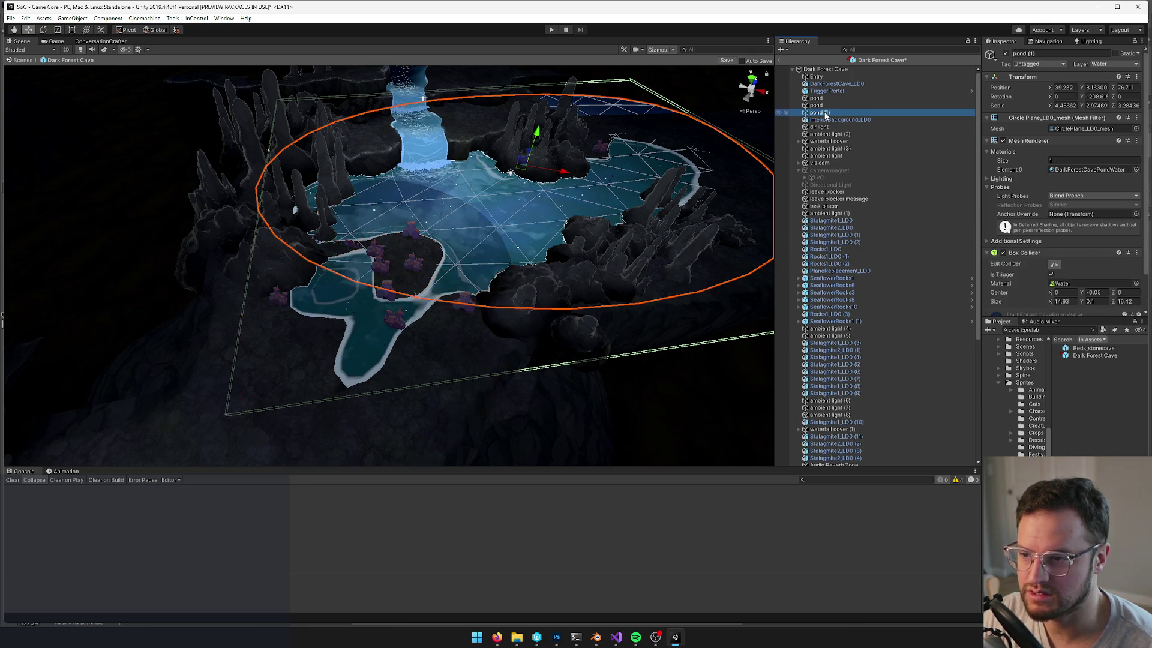
{"action": "left_click", "coordinate": [1036, 53]}
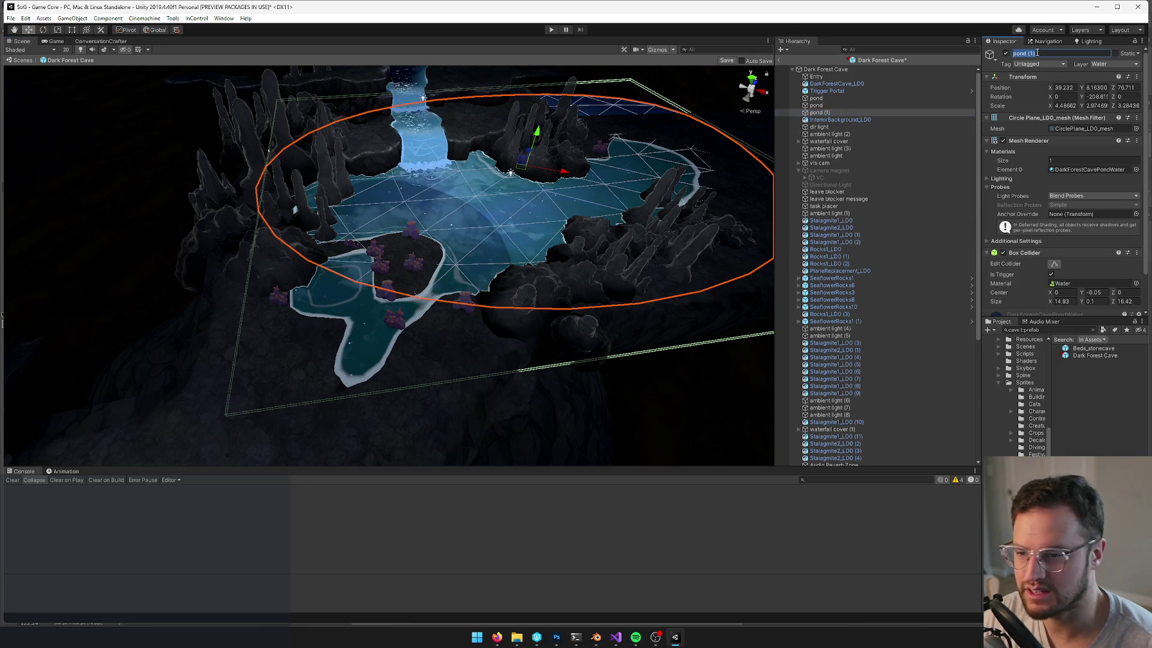
{"action": "type", "text": "pond floo"}
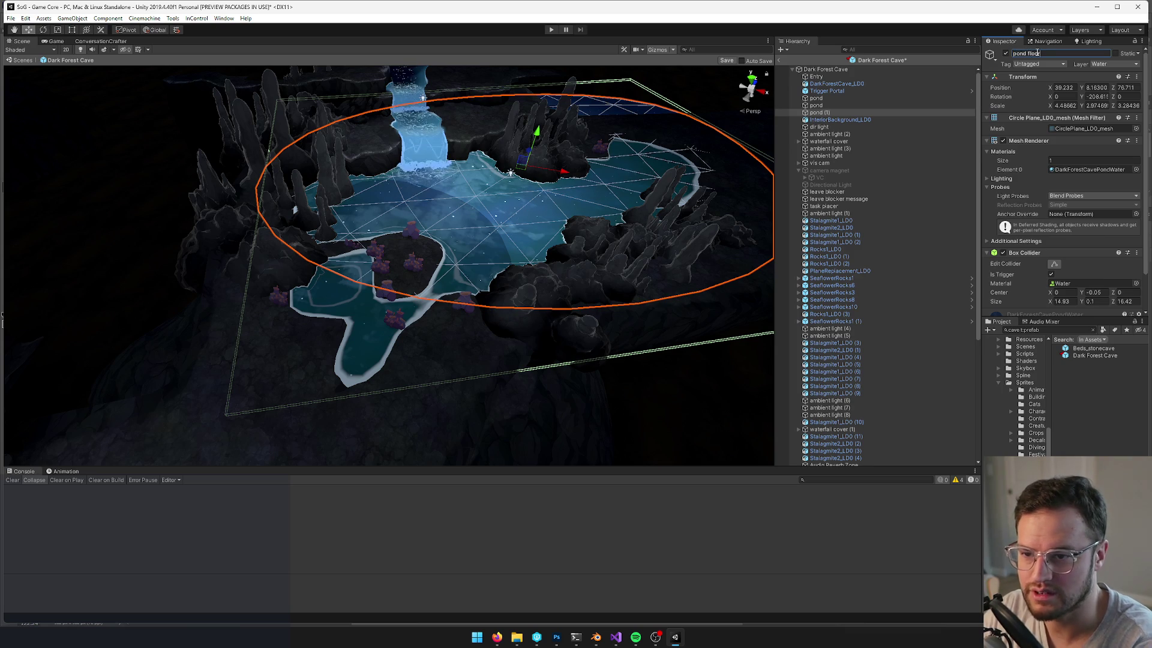
{"action": "type", "text": "r"}
{"action": "key", "text": "Return"}
Remove the Mesh Filter and Mesh Renderer components from pond floor
{"action": "right_click", "coordinate": [1028, 118]}
{"action": "left_click", "coordinate": [1038, 138]}
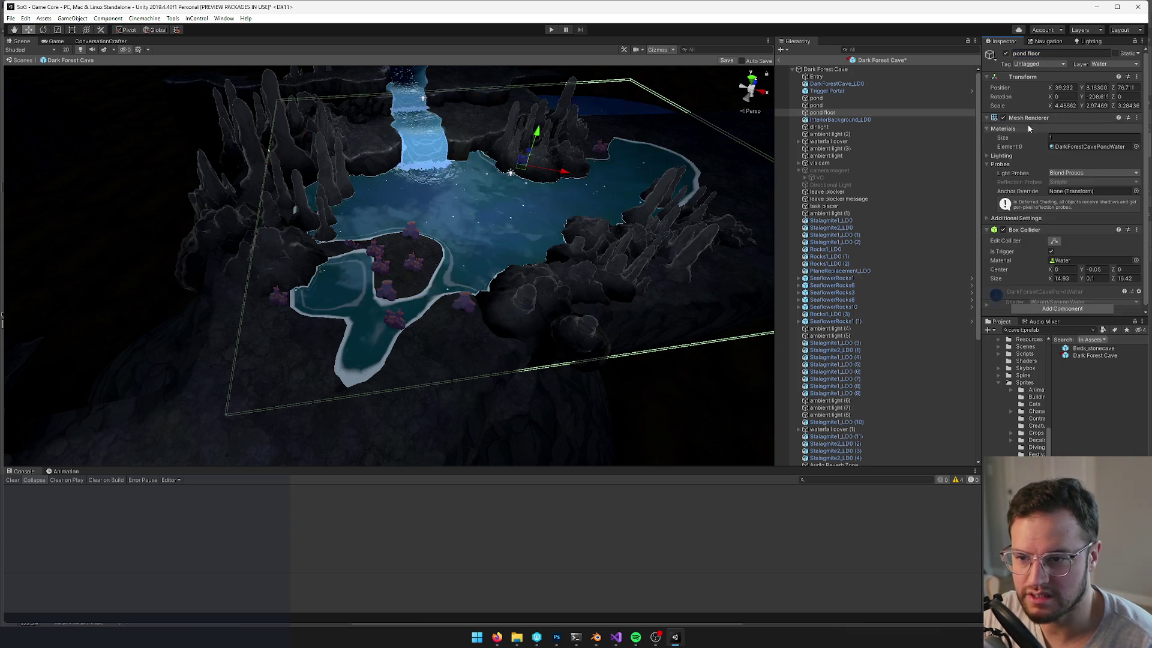
{"action": "right_click", "coordinate": [1028, 118]}
{"action": "left_click", "coordinate": [1049, 141]}
{"action": "left_click_drag", "start_coordinate": [510, 147], "coordinate": [474, 150]}
Put pond floor on the Default layer
{"action": "left_click", "coordinate": [1117, 64]}
{"action": "left_click", "coordinate": [1100, 76]}
{"action": "mouse_move", "coordinate": [637, 175]}
{"action": "left_mouse_down"}
{"action": "mouse_move", "coordinate": [624, 172]}
{"action": "mouse_move", "coordinate": [624, 205]}
{"action": "mouse_move", "coordinate": [615, 129]}
{"action": "mouse_move", "coordinate": [466, 150]}
{"action": "mouse_move", "coordinate": [434, 135]}
{"action": "left_mouse_up"}
Lower the pond floor collider beneath the water
{"action": "mouse_move", "coordinate": [758, 111]}
{"action": "left_mouse_down"}
{"action": "mouse_move", "coordinate": [739, 172]}
{"action": "mouse_move", "coordinate": [337, 203]}
{"action": "left_mouse_up"}
{"action": "scroll", "coordinate": [337, 204], "scroll_direction": "down", "scroll_amount": 10}
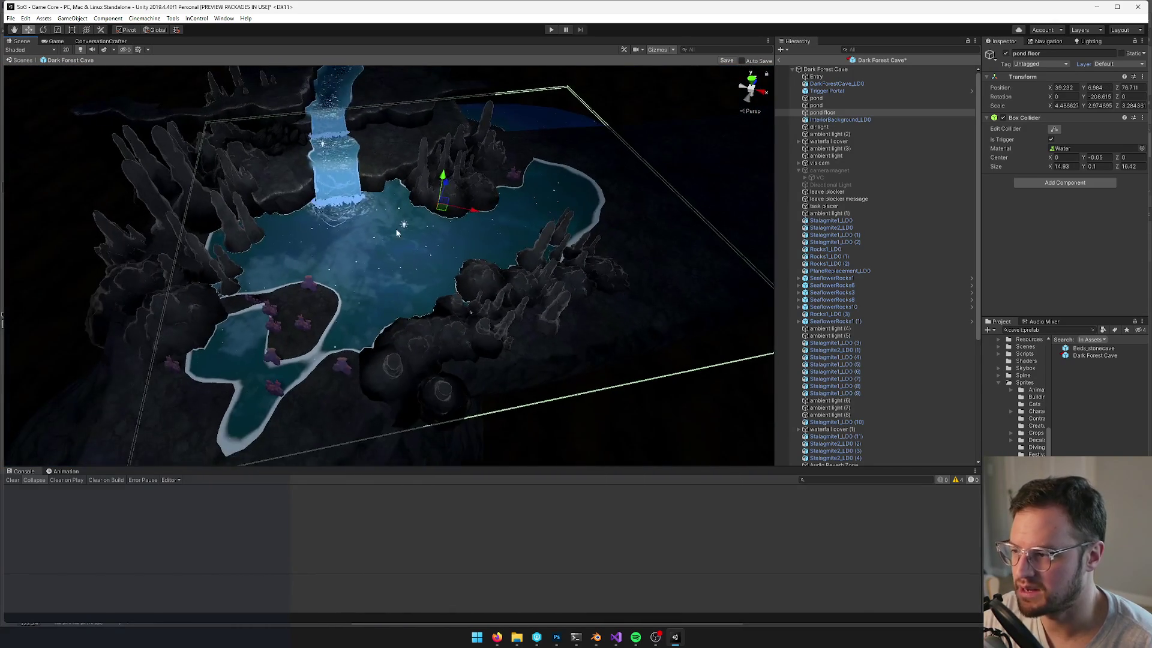
{"action": "scroll", "coordinate": [396, 231], "scroll_direction": "up", "scroll_amount": 10}
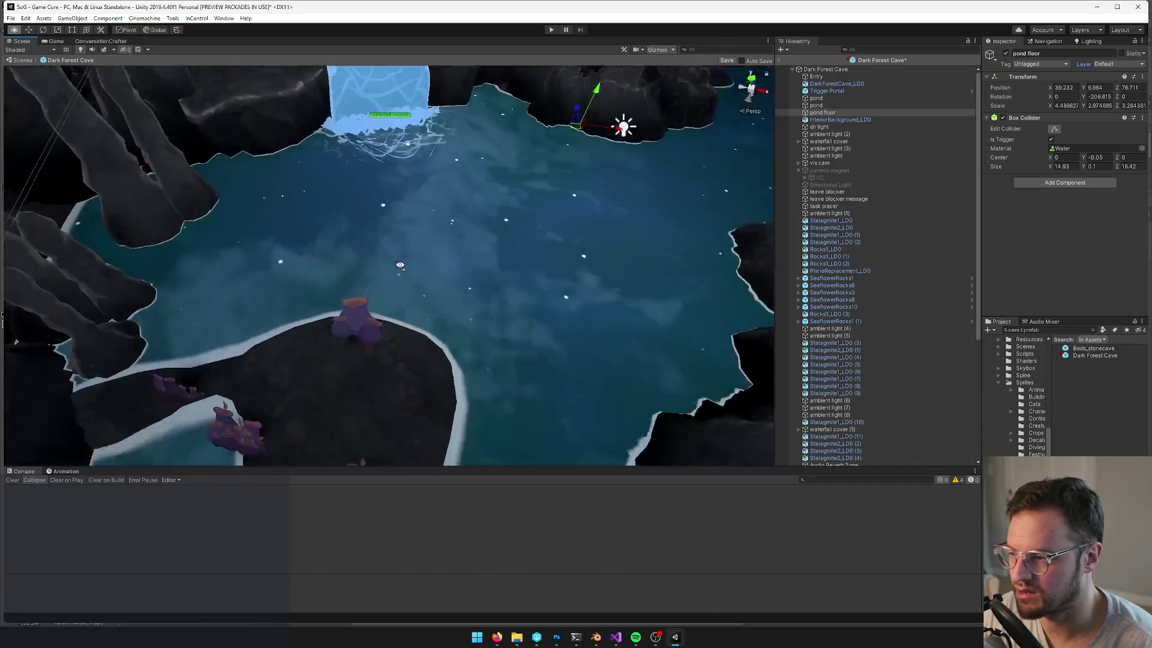
{"action": "scroll", "coordinate": [400, 265], "scroll_direction": "down", "scroll_amount": 5}
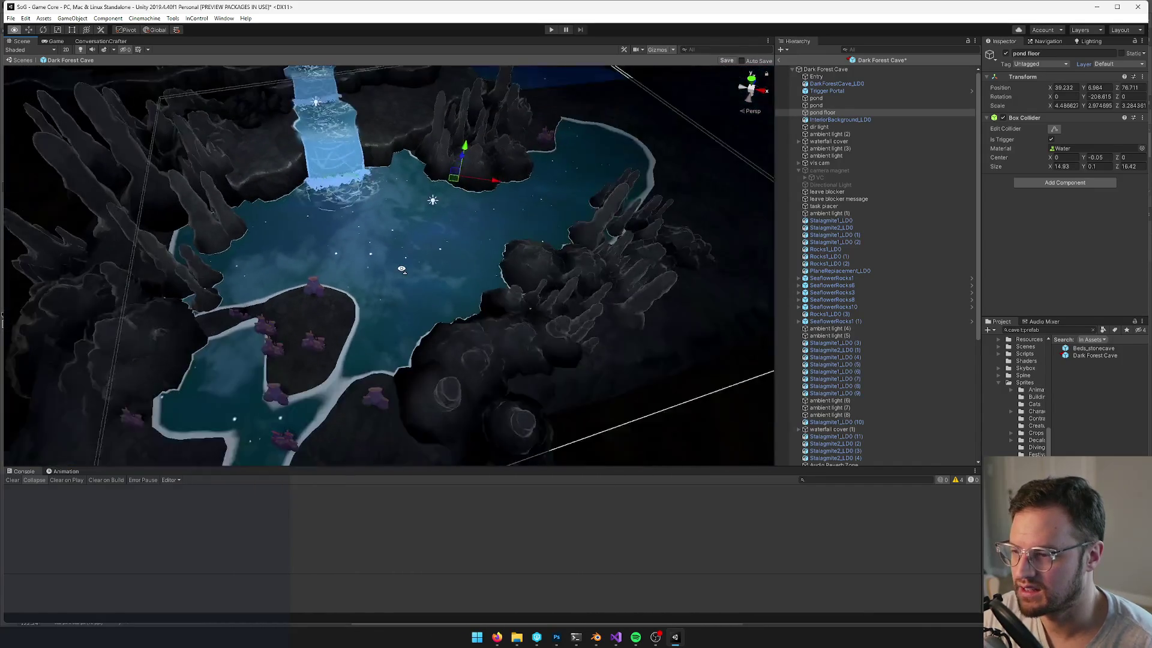
{"action": "scroll", "coordinate": [401, 269], "scroll_direction": "up", "scroll_amount": 10}
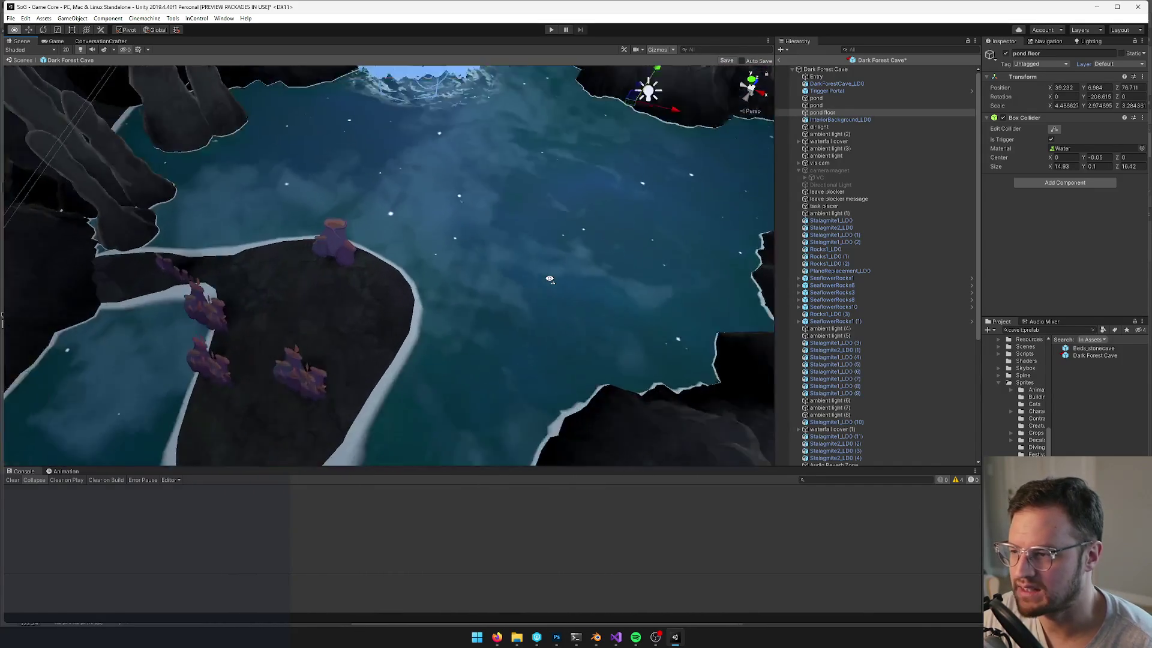
{"action": "mouse_move", "coordinate": [549, 278]}
{"action": "left_mouse_down"}
{"action": "mouse_move", "coordinate": [618, 223]}
{"action": "mouse_move", "coordinate": [607, 113]}
{"action": "mouse_move", "coordinate": [550, 191]}
{"action": "mouse_move", "coordinate": [591, 188]}
{"action": "left_mouse_up"}
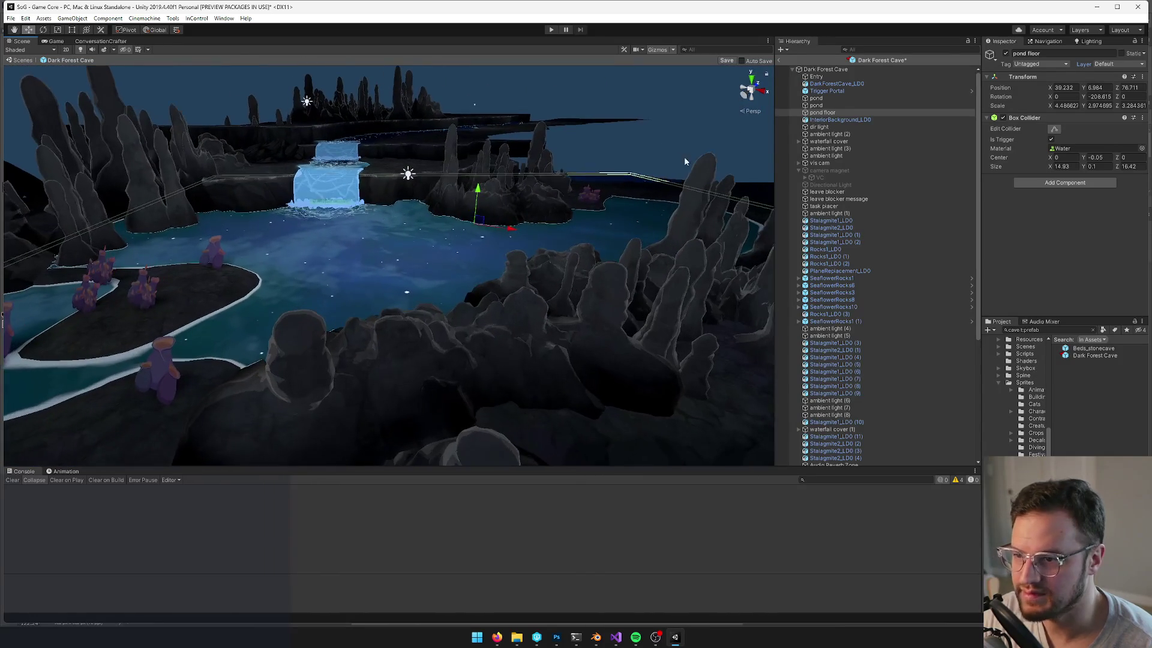
Make pond floor a child of the pond
{"action": "left_click_drag", "start_coordinate": [822, 112], "coordinate": [826, 100]}
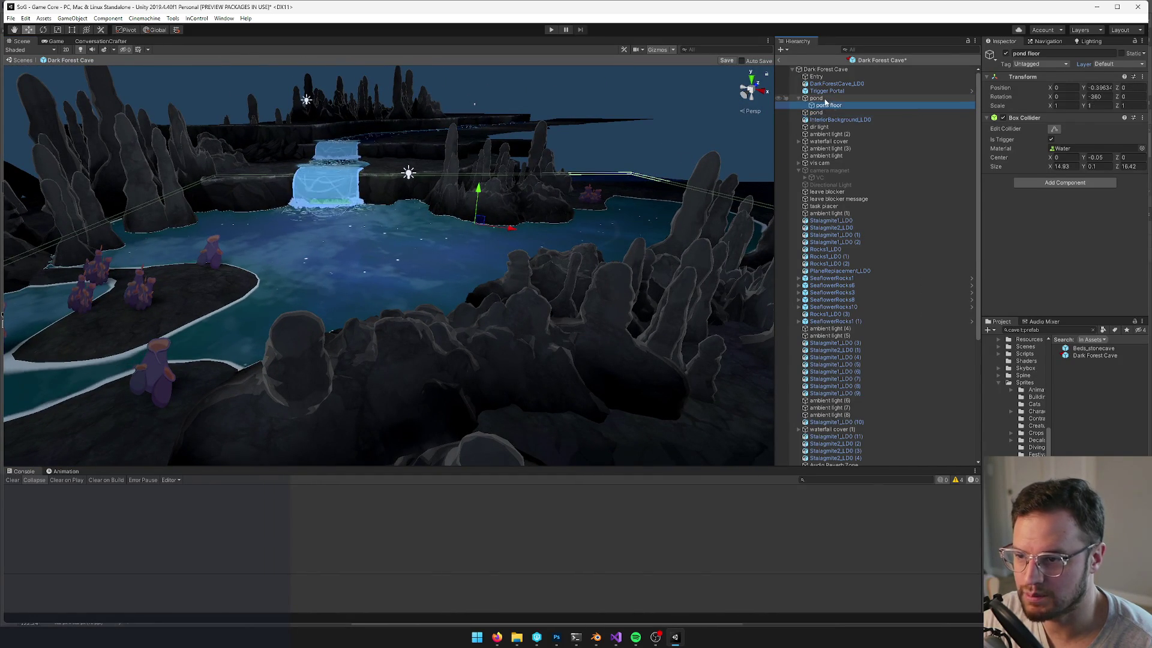
{"action": "key", "text": "f"}
{"action": "left_click_drag", "start_coordinate": [462, 240], "coordinate": [468, 237], "text": "alt"}
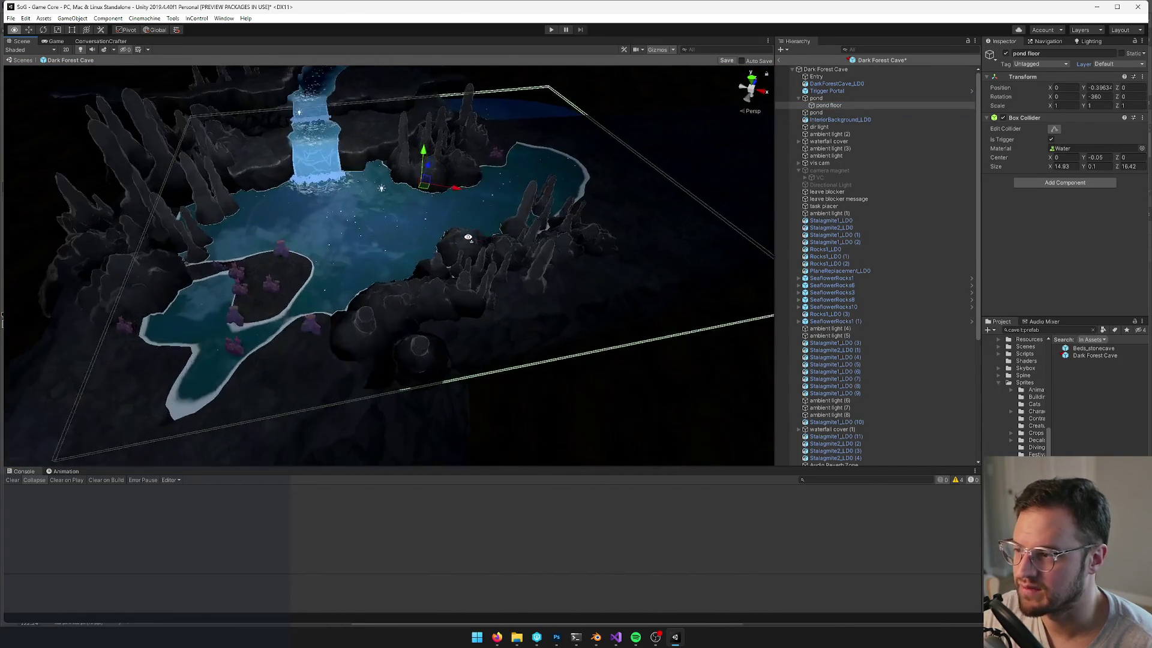
{"action": "scroll", "coordinate": [468, 237], "scroll_direction": "up", "scroll_amount": 3}
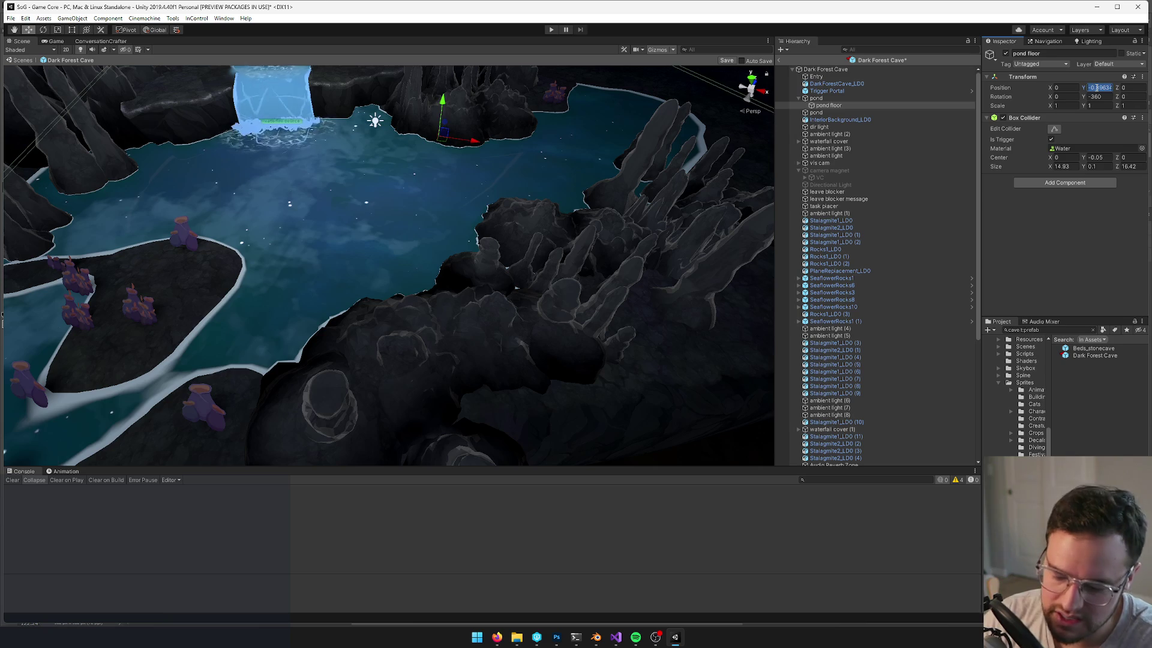
Set pond floor's local Position Y to -0.7
{"action": "type", "text": "-1"}
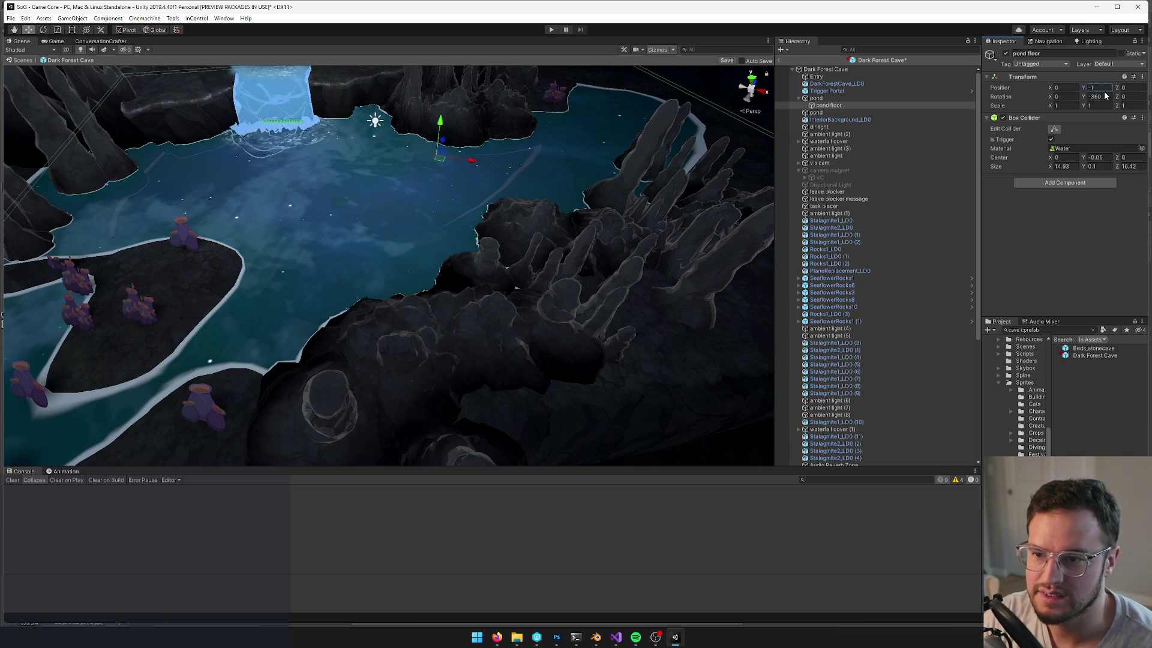
{"action": "left_click_drag", "start_coordinate": [384, 235], "coordinate": [380, 236], "text": "alt"}
{"action": "scroll", "coordinate": [380, 236], "scroll_direction": "down", "scroll_amount": 5}
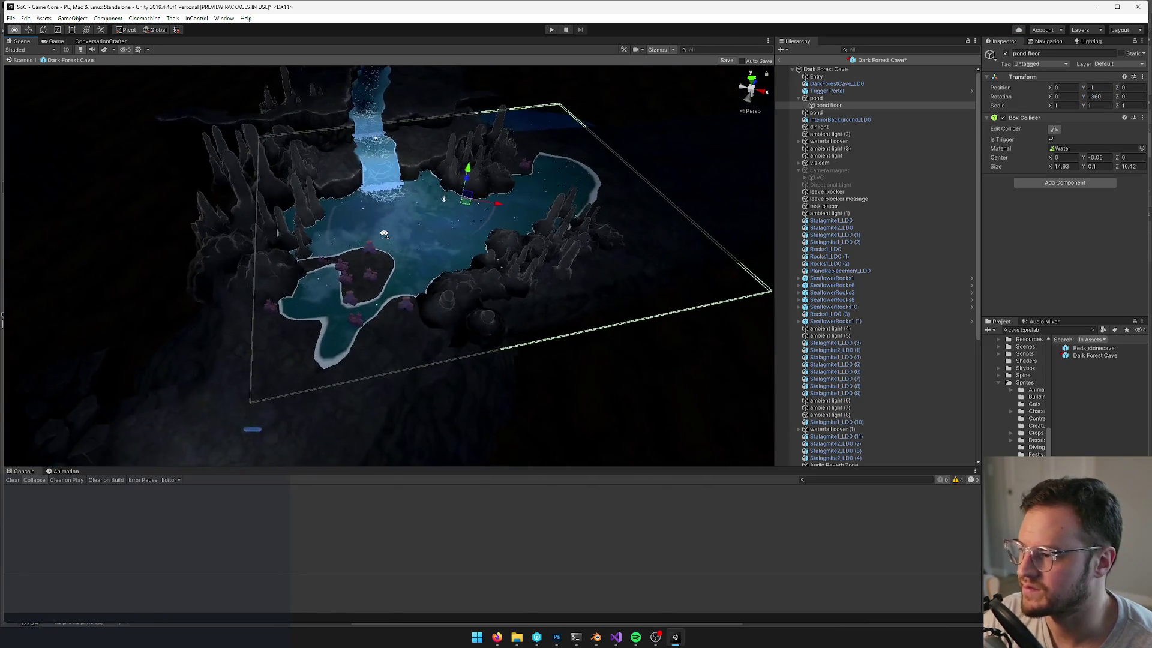
{"action": "scroll", "coordinate": [384, 232], "scroll_direction": "up", "scroll_amount": 8}
{"action": "scroll", "coordinate": [384, 233], "scroll_direction": "up", "scroll_amount": 3}
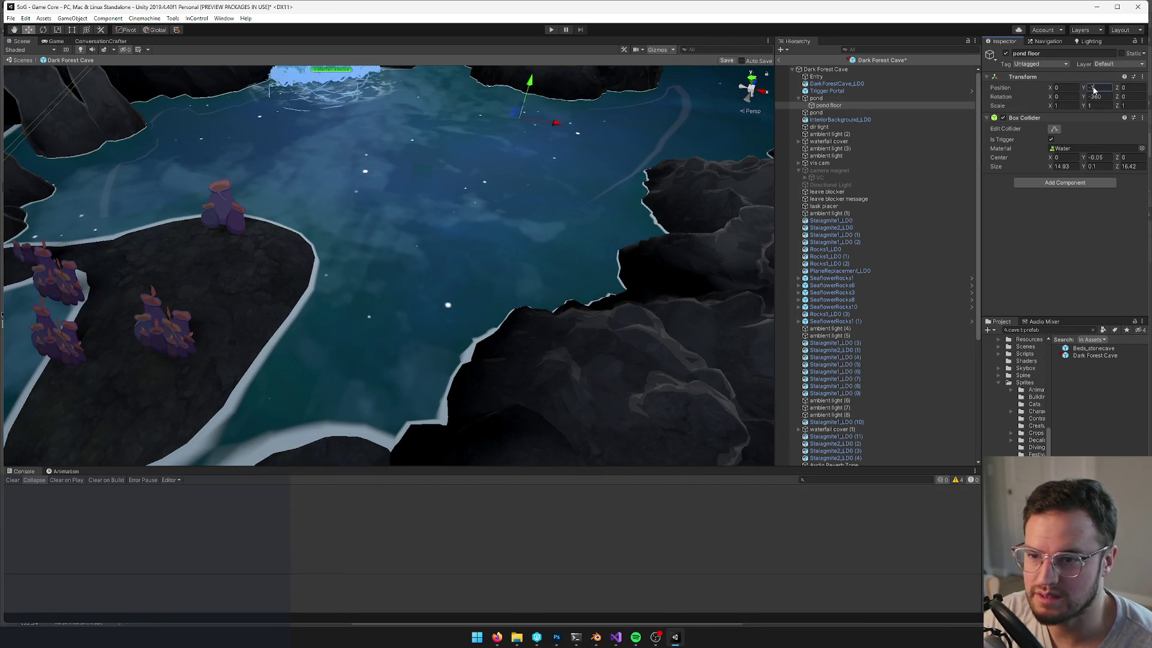
{"action": "key", "text": "BackSpace"}
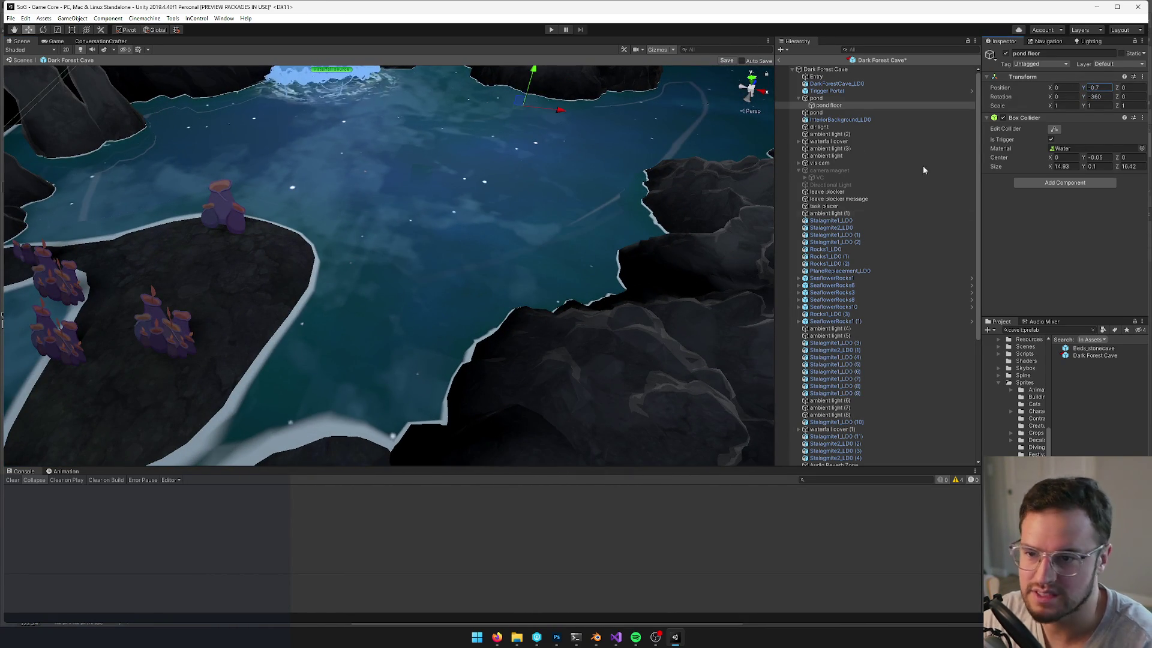
{"action": "scroll", "coordinate": [361, 261], "scroll_direction": "down", "scroll_amount": 10}
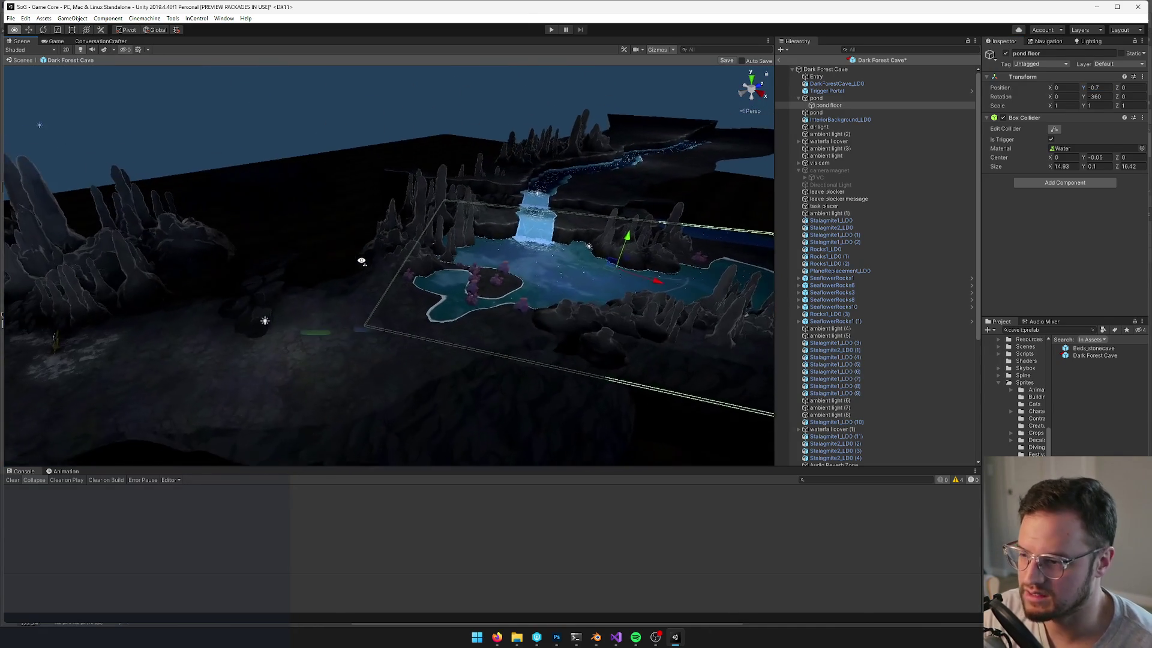
{"action": "scroll", "coordinate": [361, 260], "scroll_direction": "up", "scroll_amount": 5}
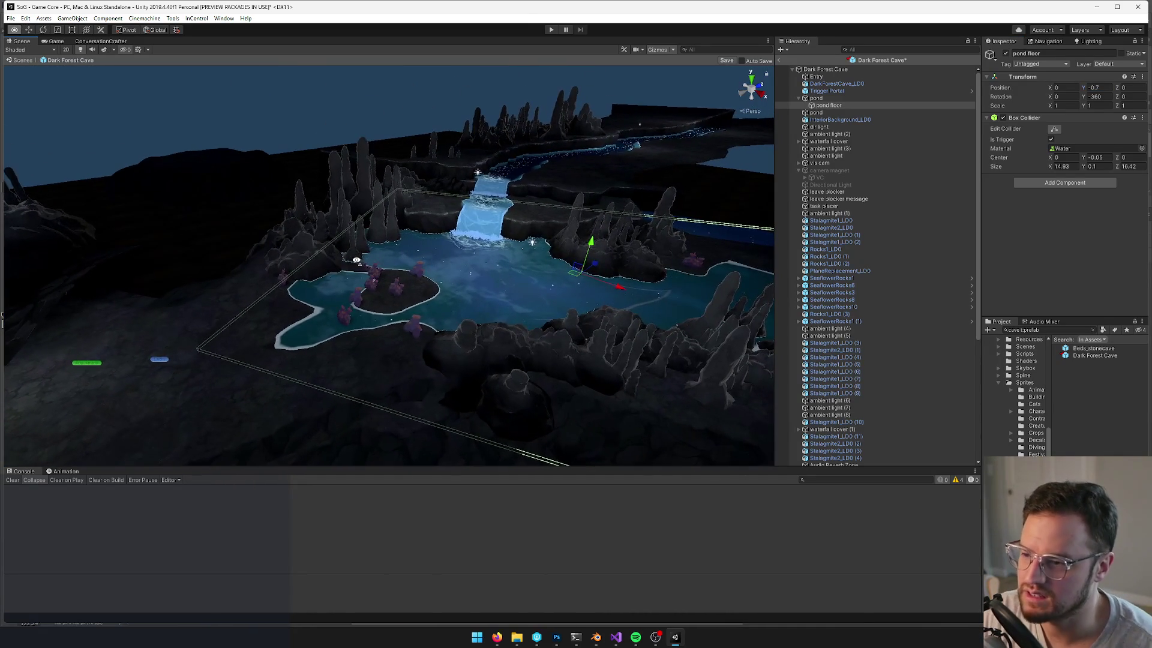
{"action": "scroll", "coordinate": [356, 260], "scroll_direction": "up", "scroll_amount": 5}
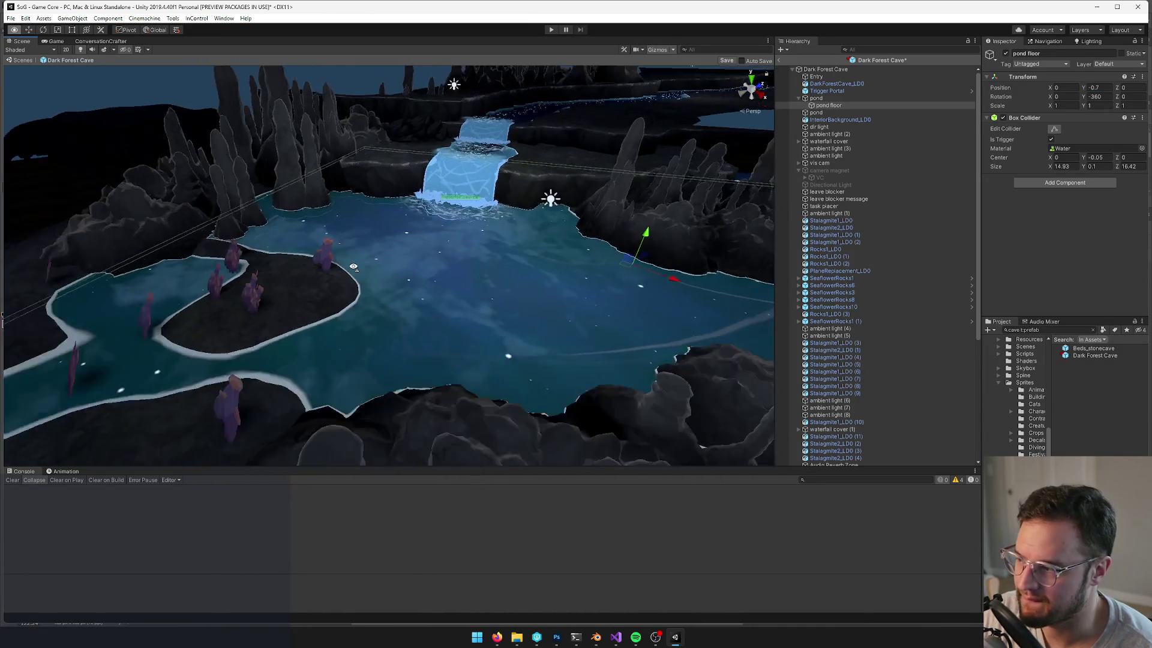
{"action": "scroll", "coordinate": [353, 267], "scroll_direction": "down", "scroll_amount": 5}
{"action": "scroll", "coordinate": [359, 267], "scroll_direction": "up", "scroll_amount": 10}
{"action": "mouse_move", "coordinate": [376, 267]}
{"action": "left_mouse_down"}
{"action": "mouse_move", "coordinate": [437, 265]}
{"action": "mouse_move", "coordinate": [486, 167]}
{"action": "left_mouse_up"}
Select the Corrupt Shroom 1 mushroom beside the bucket plants in the scene
{"action": "left_click", "coordinate": [486, 167]}
{"action": "mouse_move", "coordinate": [496, 226]}
{"action": "left_mouse_down"}
{"action": "mouse_move", "coordinate": [450, 210]}
{"action": "mouse_move", "coordinate": [453, 252]}
{"action": "left_mouse_up"}
{"action": "left_click", "coordinate": [588, 339]}
{"action": "mouse_move", "coordinate": [600, 316]}
{"action": "left_mouse_down"}
{"action": "mouse_move", "coordinate": [591, 342]}
{"action": "mouse_move", "coordinate": [599, 311]}
{"action": "mouse_move", "coordinate": [588, 327]}
{"action": "mouse_move", "coordinate": [522, 327]}
{"action": "mouse_move", "coordinate": [368, 386]}
{"action": "mouse_move", "coordinate": [419, 360]}
{"action": "mouse_move", "coordinate": [502, 351]}
{"action": "mouse_move", "coordinate": [536, 260]}
{"action": "left_mouse_up"}
{"action": "scroll", "coordinate": [589, 327], "scroll_direction": "down", "scroll_amount": 15}
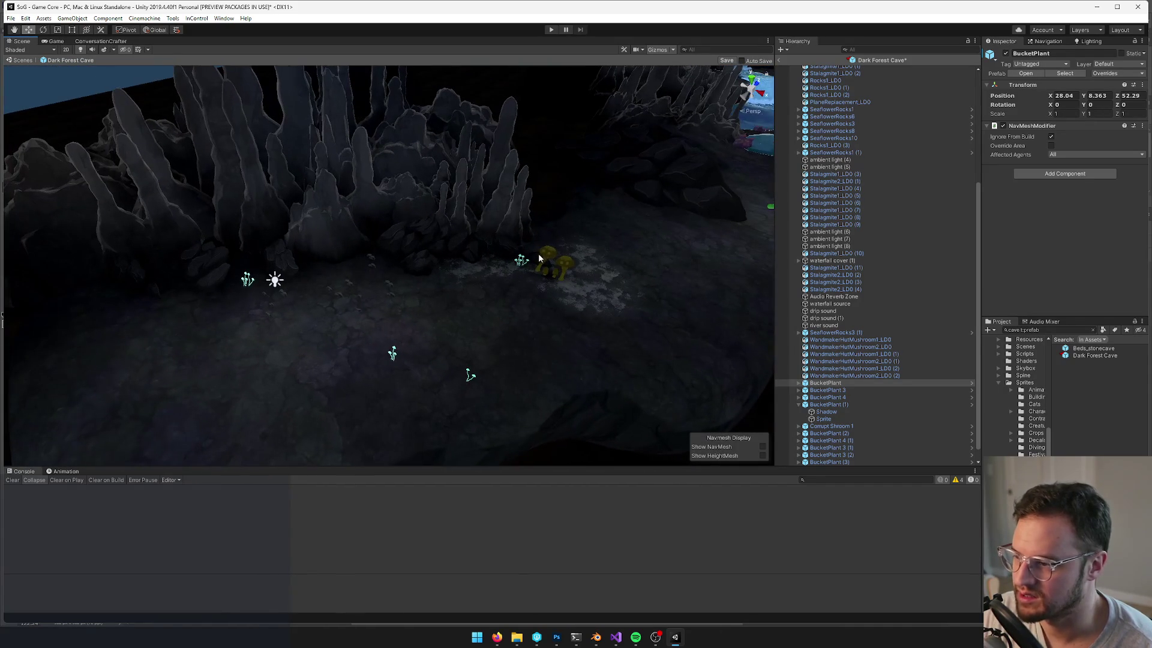
{"action": "left_click", "coordinate": [545, 254]}
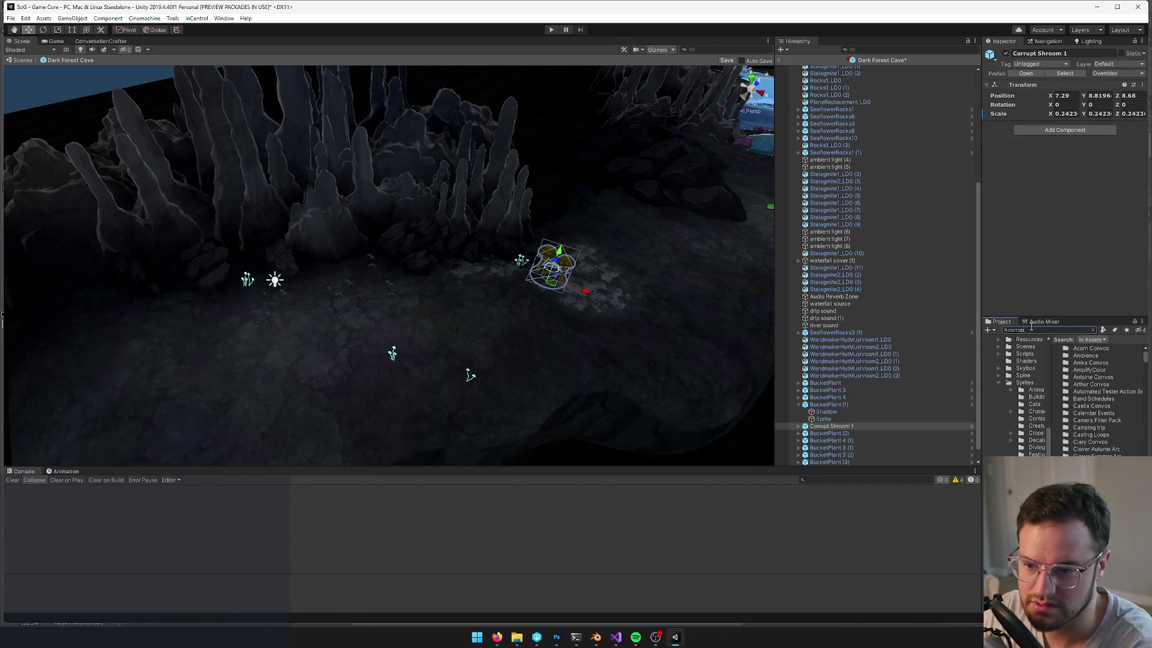
Search the Project for 'corrupt' and select the Corrupt Shroom 1 prefab asset
{"action": "type", "text": "t mush"}
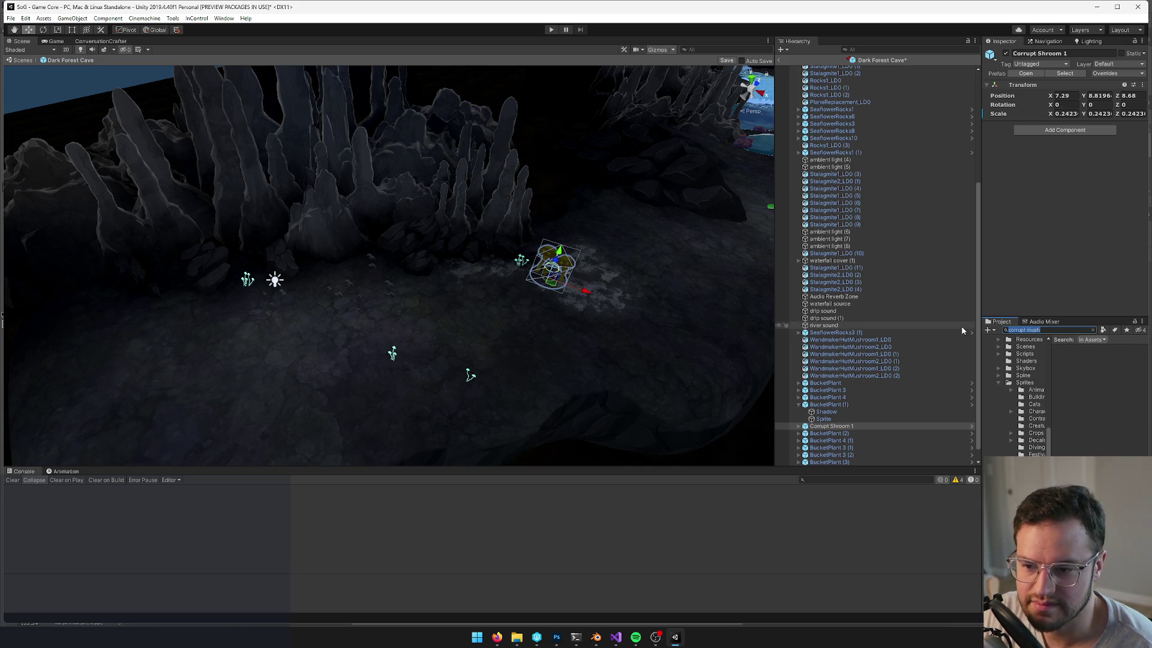
{"action": "key", "text": "BackSpace"}
{"action": "type", "text": "corrupt"}
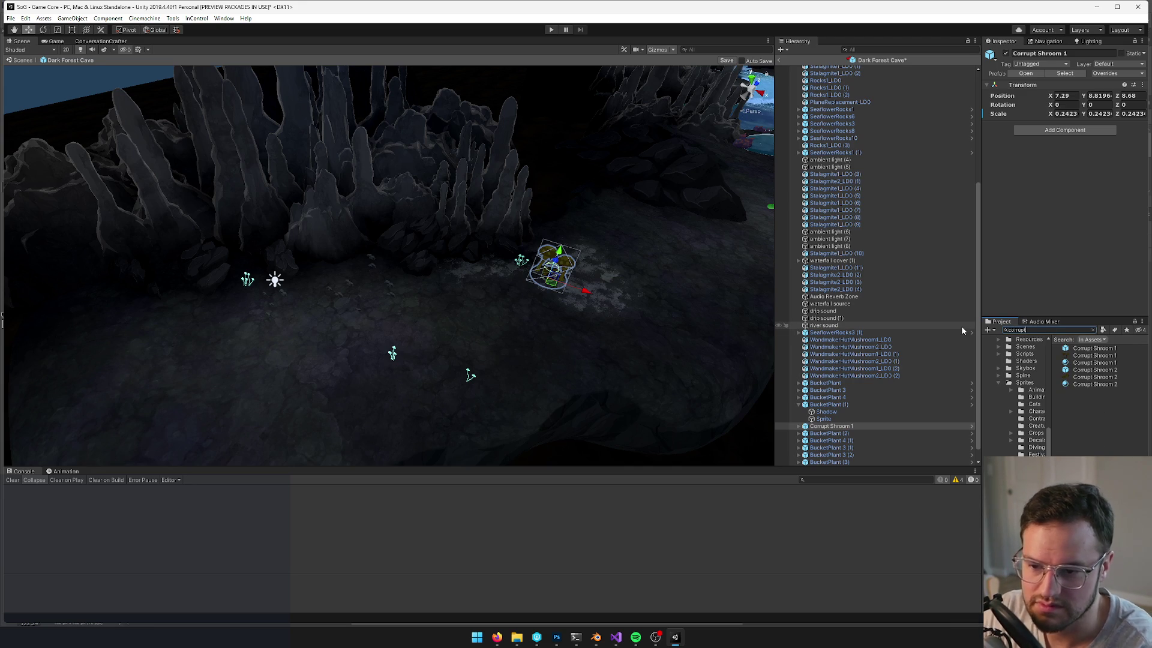
{"action": "left_click", "coordinate": [1094, 348]}
{"action": "left_click_drag", "start_coordinate": [510, 286], "coordinate": [498, 284]}
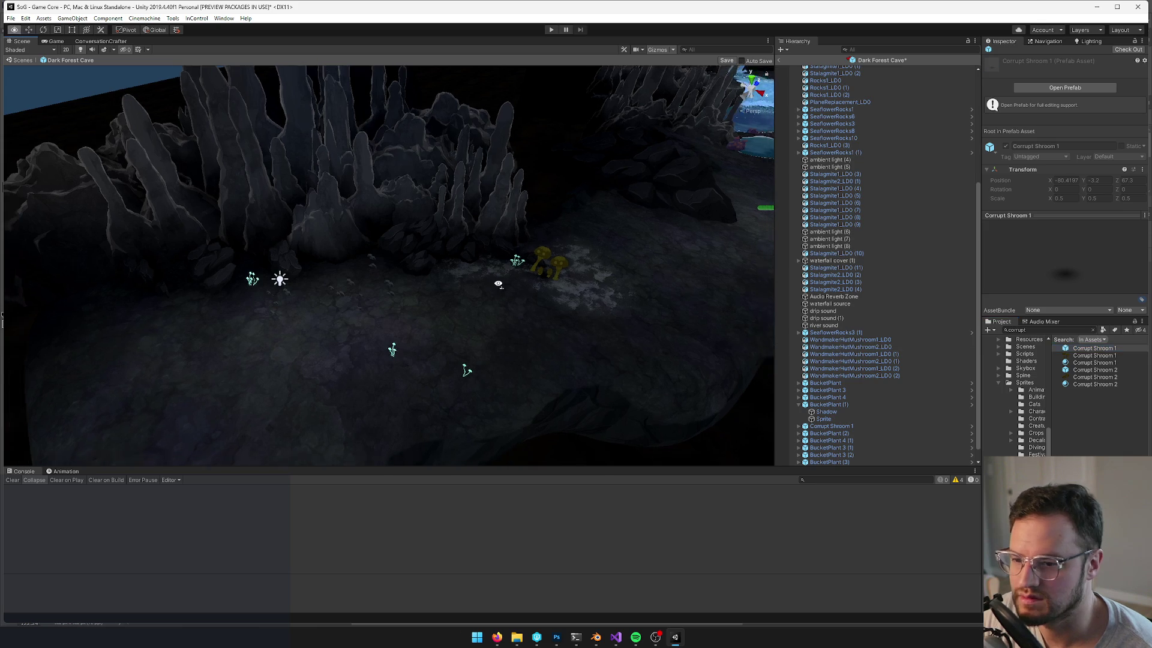
Drag in a Corrupt Shroom 2, shrink it, and position it on the cave floor
{"action": "scroll", "coordinate": [498, 284], "scroll_direction": "down", "scroll_amount": 3}
{"action": "mouse_move", "coordinate": [1088, 370]}
{"action": "left_mouse_down"}
{"action": "mouse_move", "coordinate": [473, 296]}
{"action": "mouse_move", "coordinate": [545, 232]}
{"action": "mouse_move", "coordinate": [520, 232]}
{"action": "mouse_move", "coordinate": [593, 241]}
{"action": "left_mouse_up"}
{"action": "key", "text": "r"}
{"action": "key", "text": "w"}
{"action": "scroll", "coordinate": [584, 241], "scroll_direction": "up", "scroll_amount": 2}
{"action": "key", "text": "f"}
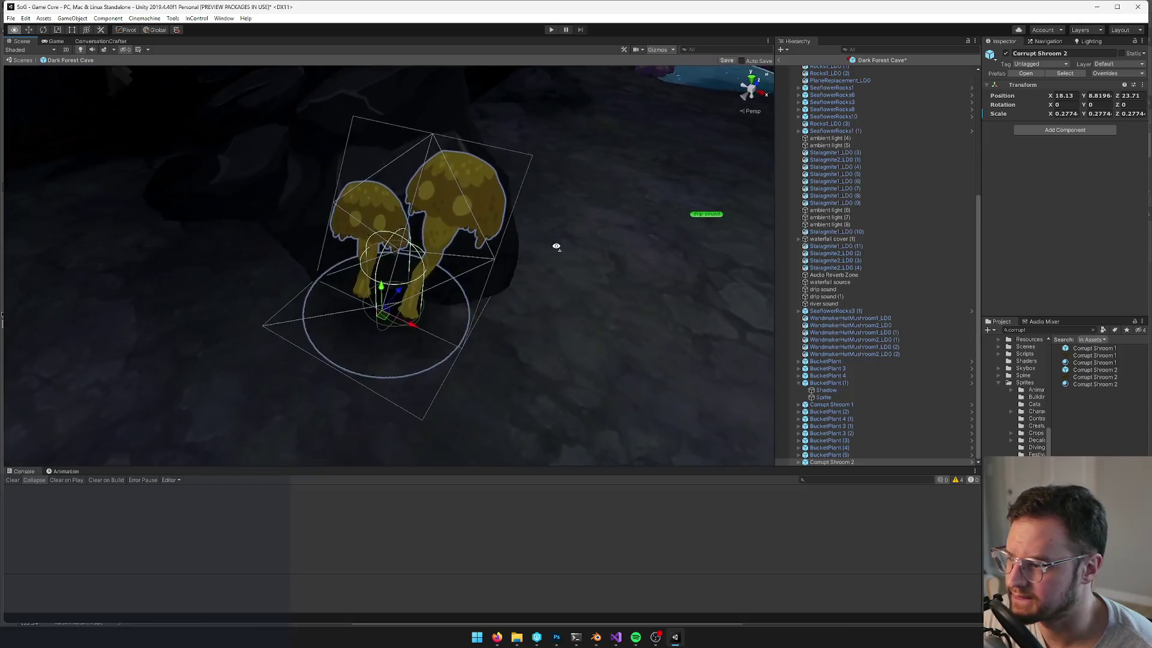
{"action": "left_click_drag", "start_coordinate": [512, 302], "coordinate": [505, 309]}
{"action": "scroll", "coordinate": [506, 304], "scroll_direction": "down", "scroll_amount": 6}
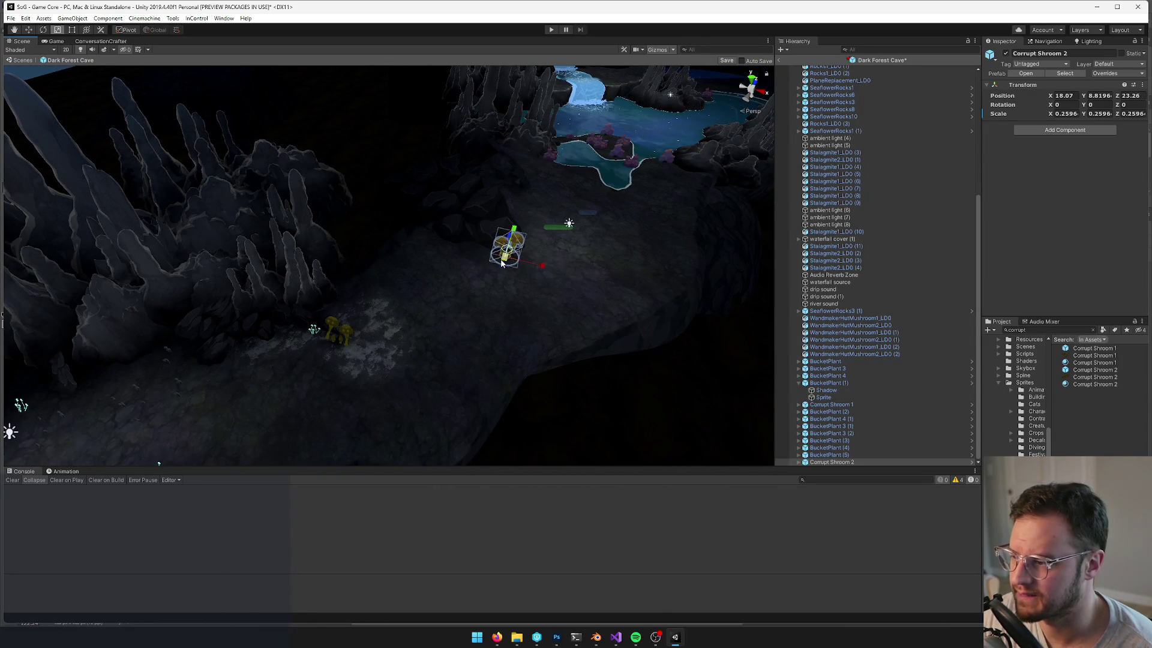
Place two Corrupt Shroom 1 copies, scaled to 0.2296, along the cave floor
{"action": "left_click", "coordinate": [1086, 370]}
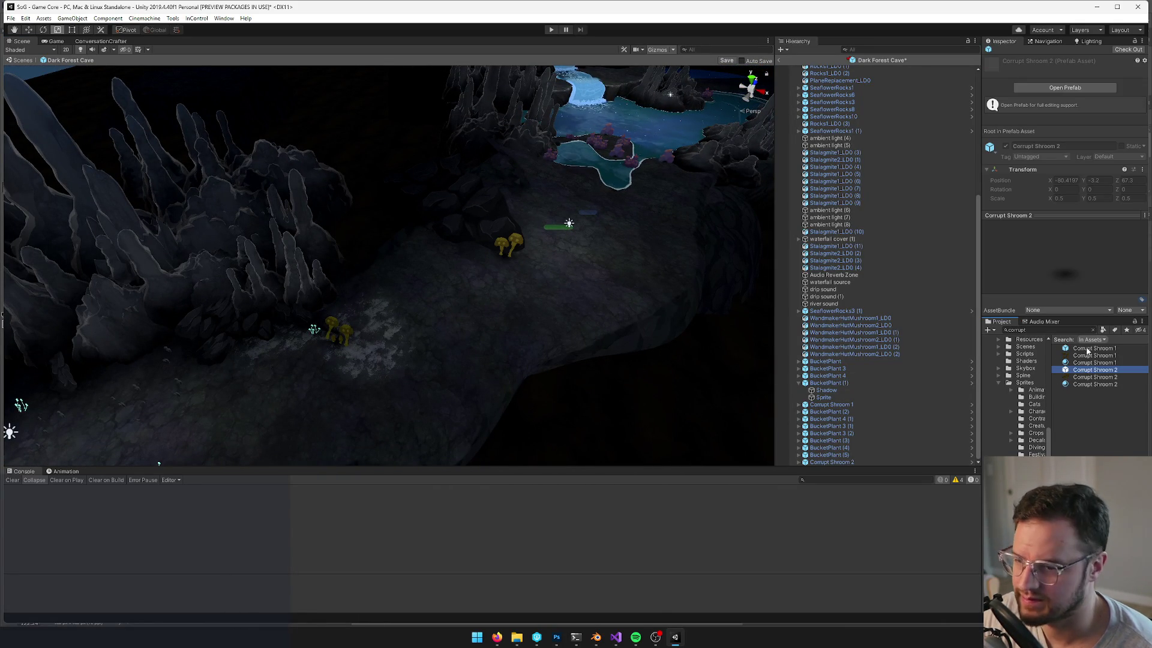
{"action": "left_click", "coordinate": [1087, 349]}
{"action": "left_click_drag", "start_coordinate": [741, 271], "coordinate": [645, 258]}
{"action": "key", "text": "f"}
{"action": "key", "text": "w"}
{"action": "mouse_move", "coordinate": [390, 318]}
{"action": "left_mouse_down"}
{"action": "mouse_move", "coordinate": [424, 308]}
{"action": "mouse_move", "coordinate": [506, 330]}
{"action": "mouse_move", "coordinate": [528, 261]}
{"action": "mouse_move", "coordinate": [535, 266]}
{"action": "mouse_move", "coordinate": [386, 244]}
{"action": "mouse_move", "coordinate": [628, 226]}
{"action": "mouse_move", "coordinate": [335, 289]}
{"action": "left_mouse_up"}
{"action": "key", "text": "ctrl+d"}
{"action": "key", "text": "f"}
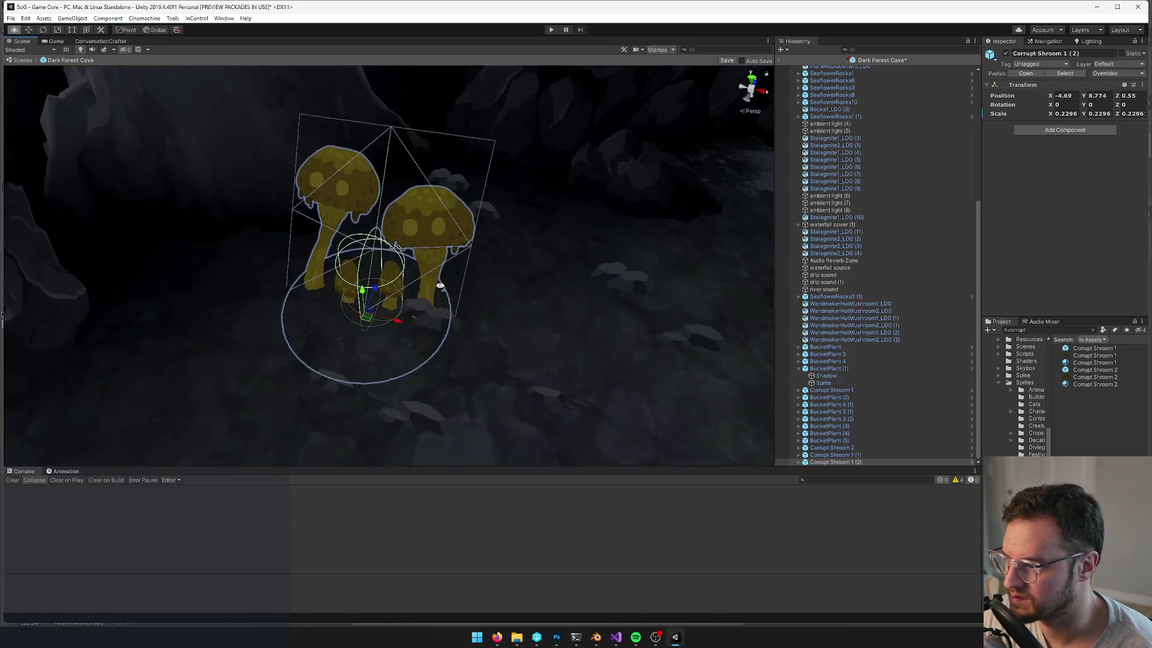
{"action": "left_click_drag", "start_coordinate": [448, 312], "coordinate": [399, 303]}
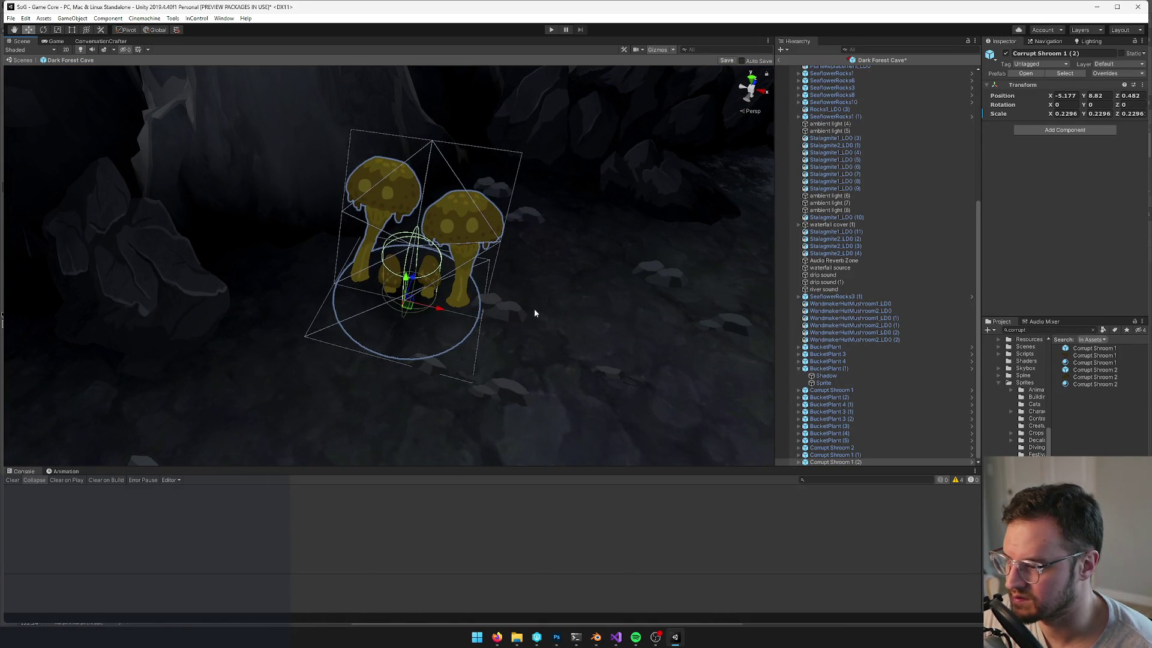
{"action": "left_click", "coordinate": [679, 279]}
{"action": "key", "text": "f"}
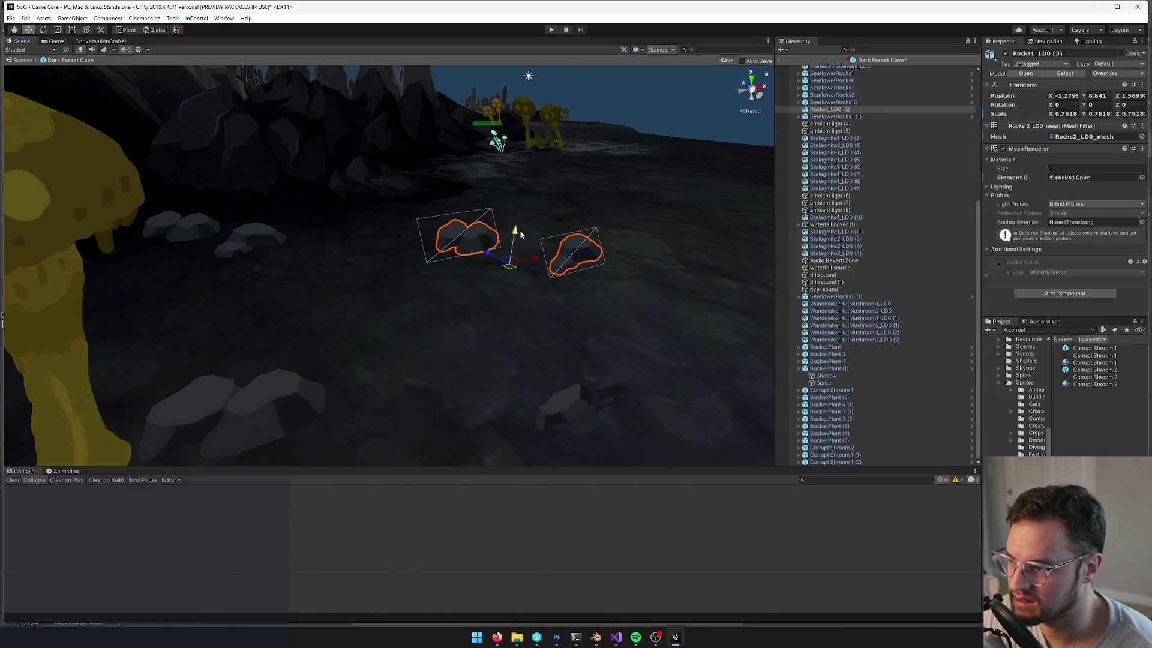
Duplicate the path rocks into Rocks1_LOD (4) and (5) and move the copy to a new spot
{"action": "left_click_drag", "start_coordinate": [516, 240], "coordinate": [382, 319]}
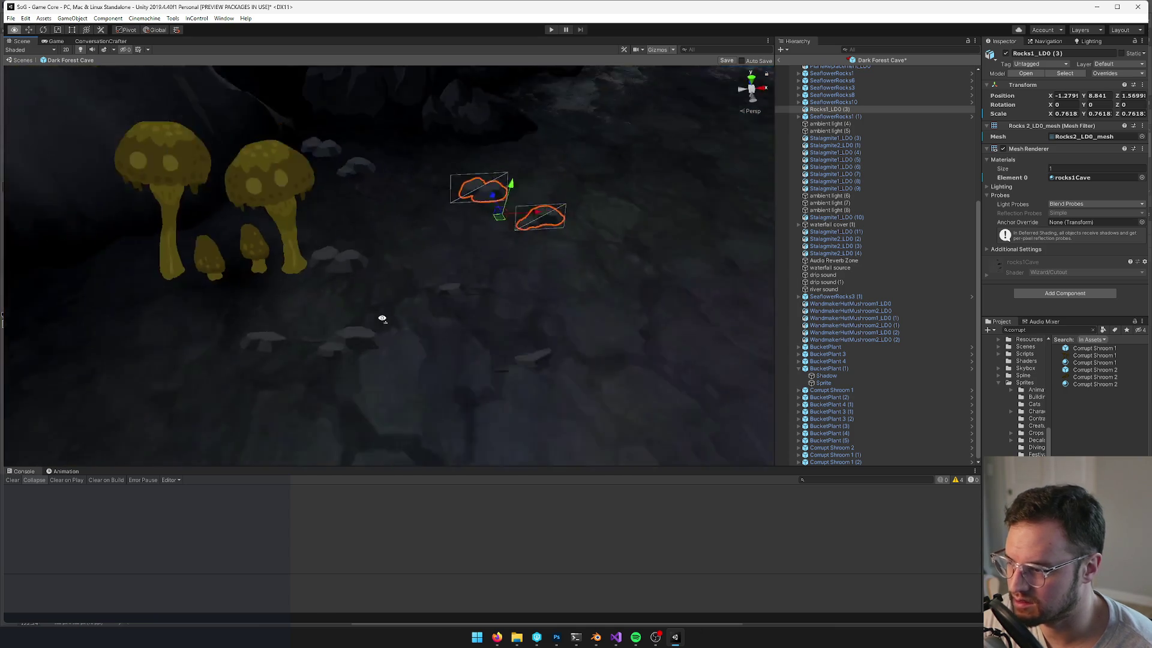
{"action": "scroll", "coordinate": [382, 318], "scroll_direction": "down", "scroll_amount": 5}
{"action": "key", "text": "ctrl+d"}
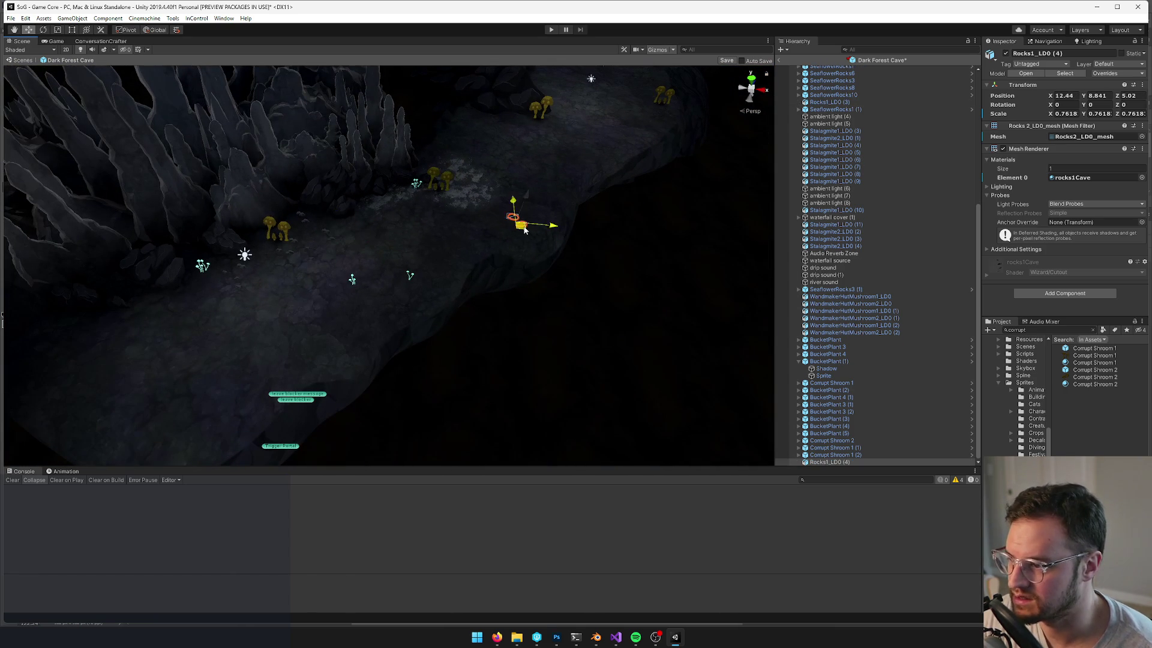
{"action": "scroll", "coordinate": [323, 239], "scroll_direction": "up", "scroll_amount": 5}
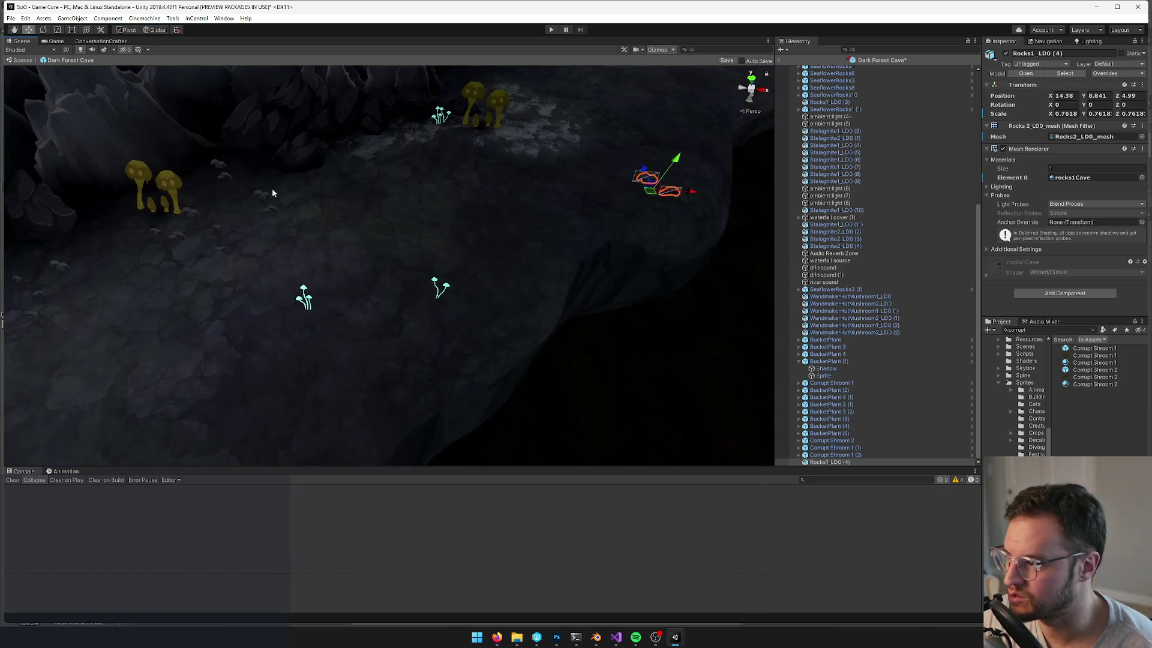
{"action": "left_click", "coordinate": [177, 238]}
{"action": "scroll", "coordinate": [418, 249], "scroll_direction": "down", "scroll_amount": 6}
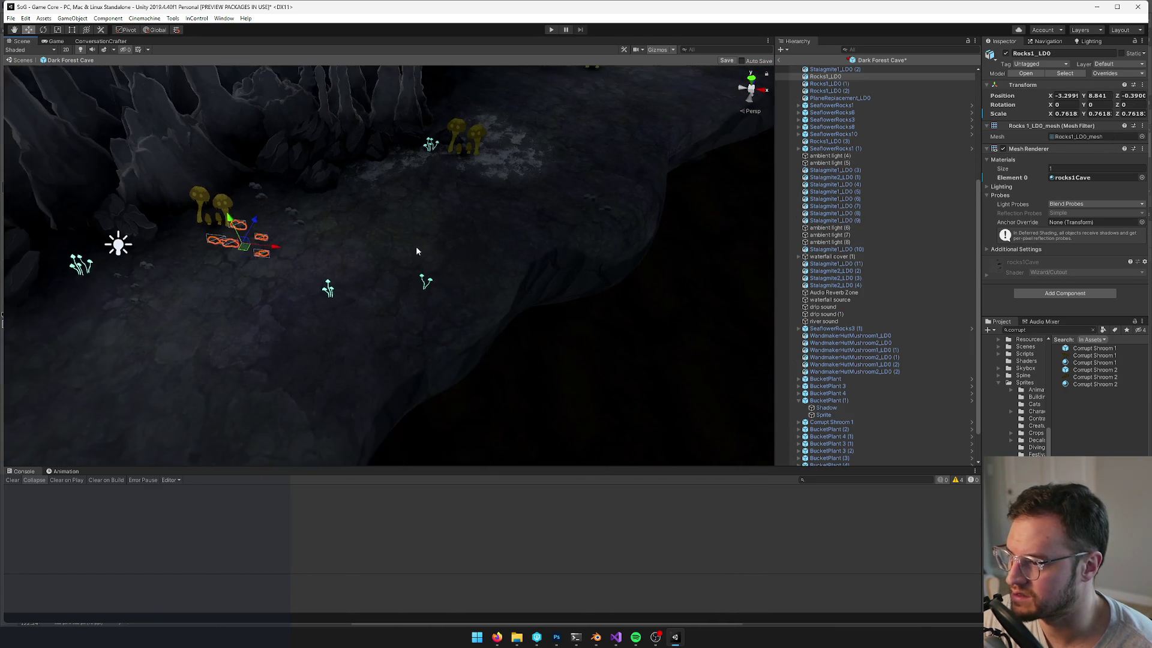
{"action": "key", "text": "ctrl+d"}
{"action": "left_click_drag", "start_coordinate": [264, 299], "coordinate": [464, 157]}
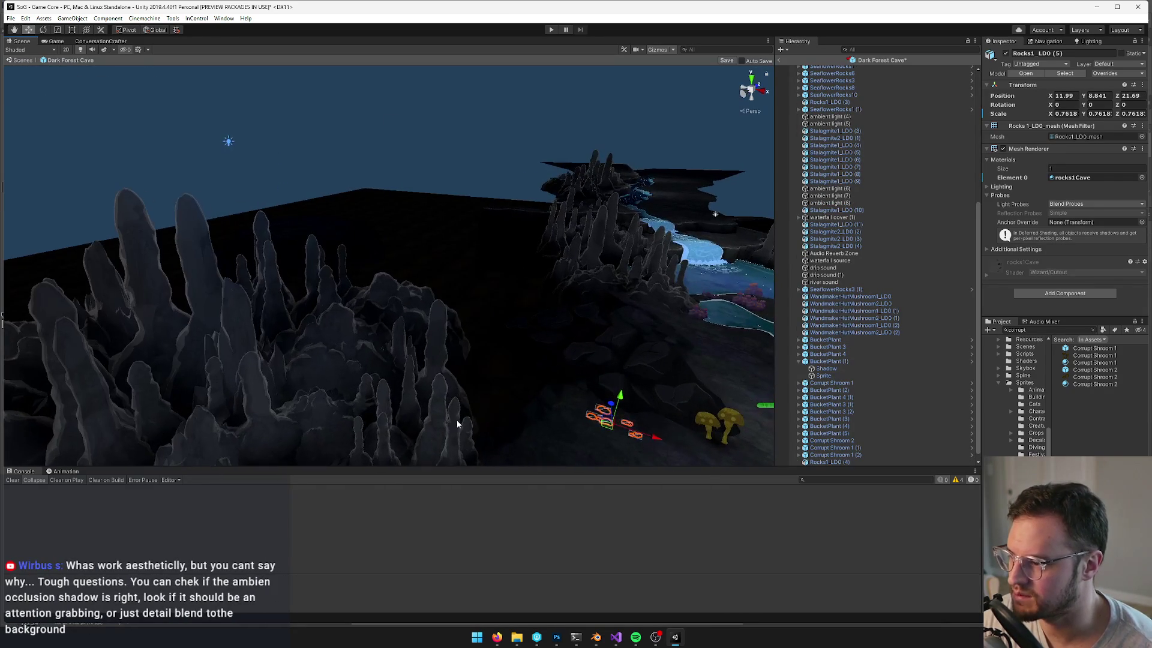
Check the stalagmite clusters around the waterfall pool to find Stalagmite2_LOD (1)
{"action": "left_click", "coordinate": [471, 424]}
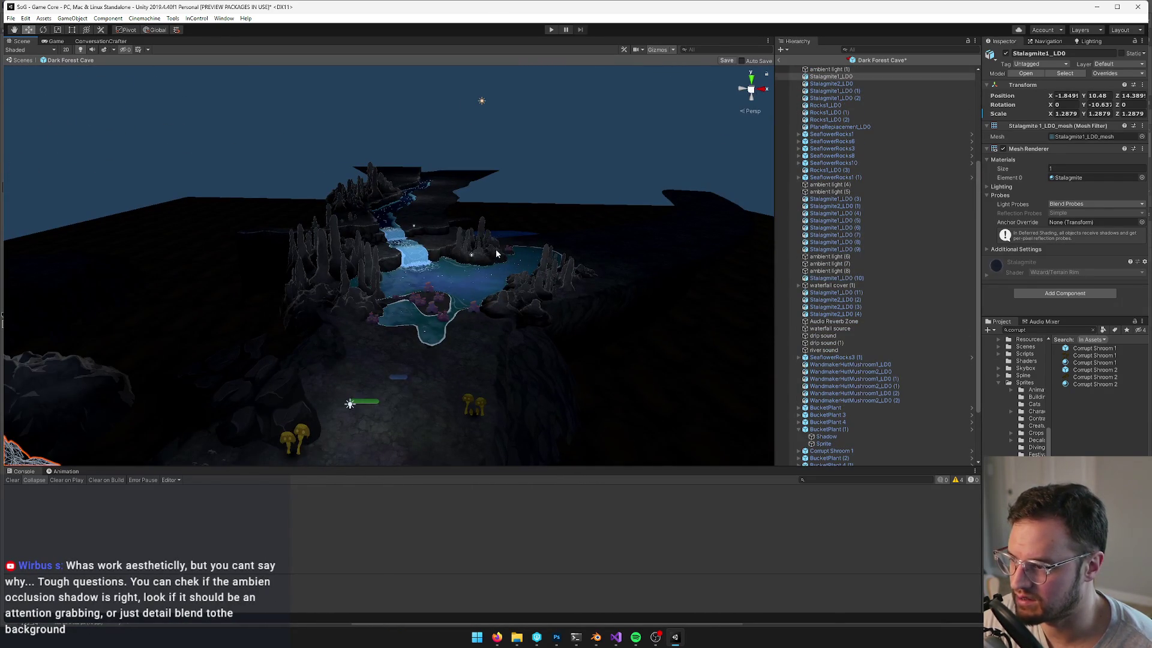
{"action": "left_click", "coordinate": [496, 249]}
{"action": "left_click_drag", "start_coordinate": [516, 249], "coordinate": [597, 269]}
{"action": "left_click", "coordinate": [613, 246]}
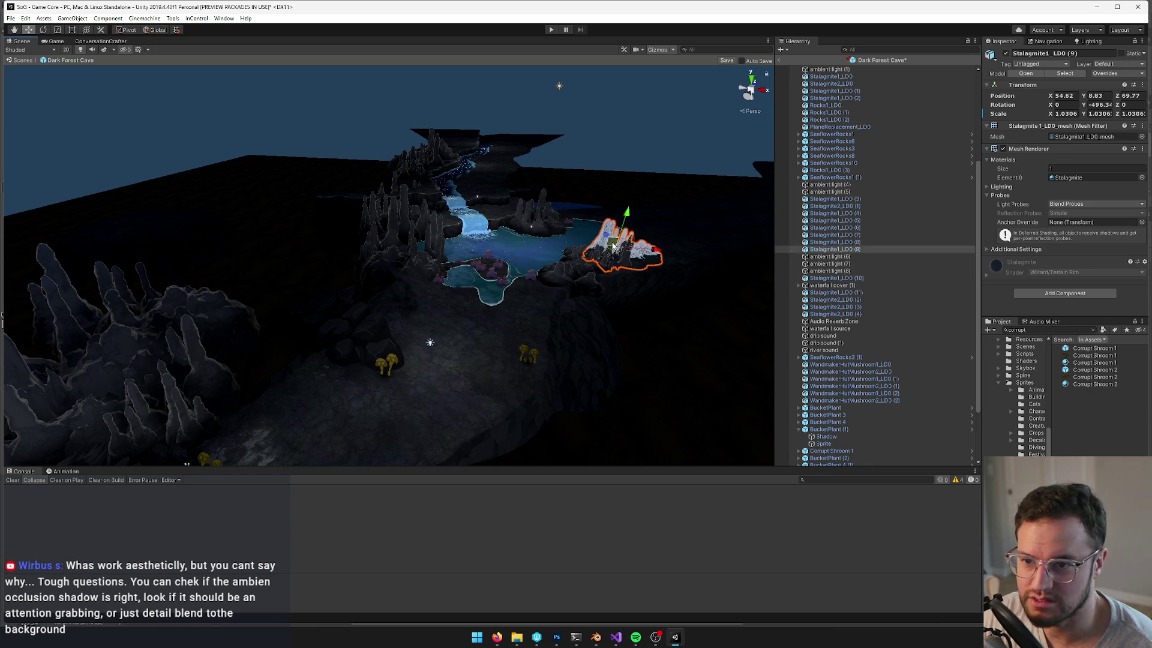
{"action": "left_click_drag", "start_coordinate": [574, 279], "coordinate": [476, 253]}
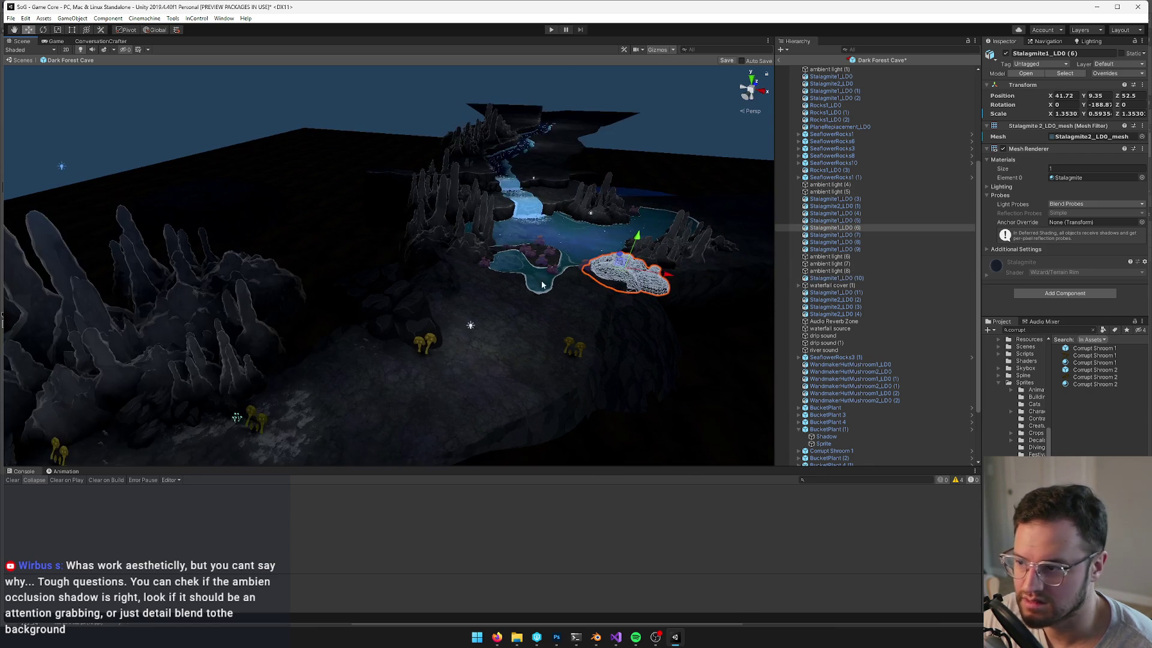
{"action": "left_click", "coordinate": [476, 254]}
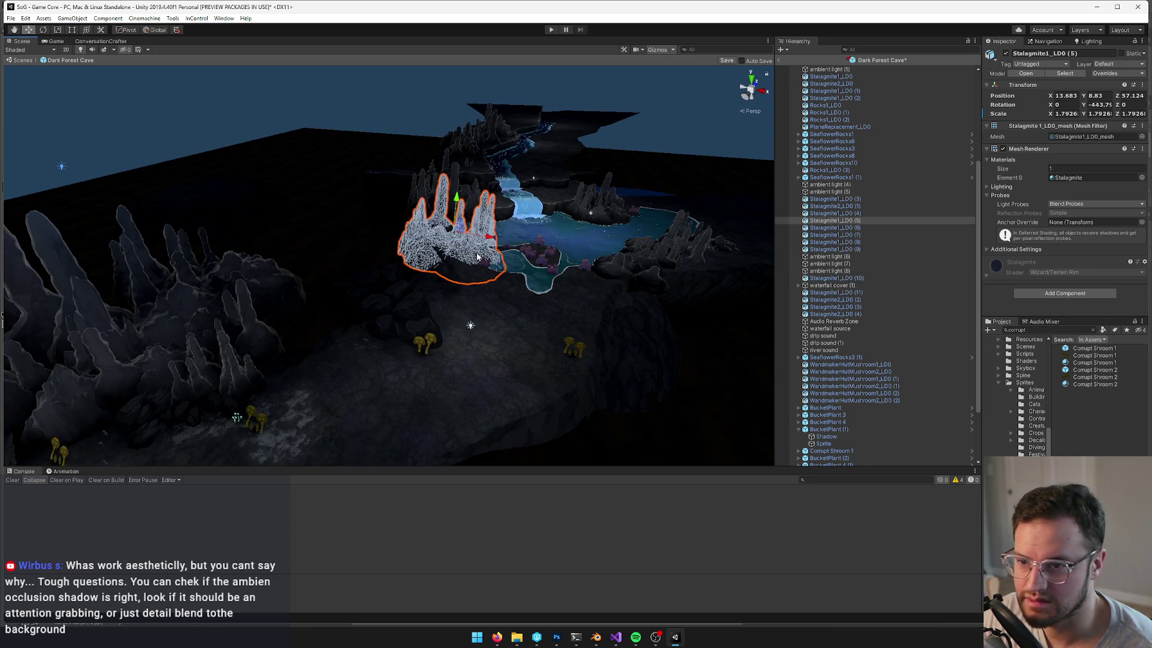
{"action": "left_click", "coordinate": [453, 165]}
{"action": "mouse_move", "coordinate": [452, 164]}
{"action": "left_mouse_down"}
{"action": "mouse_move", "coordinate": [443, 180]}
{"action": "mouse_move", "coordinate": [533, 204]}
{"action": "left_mouse_up"}
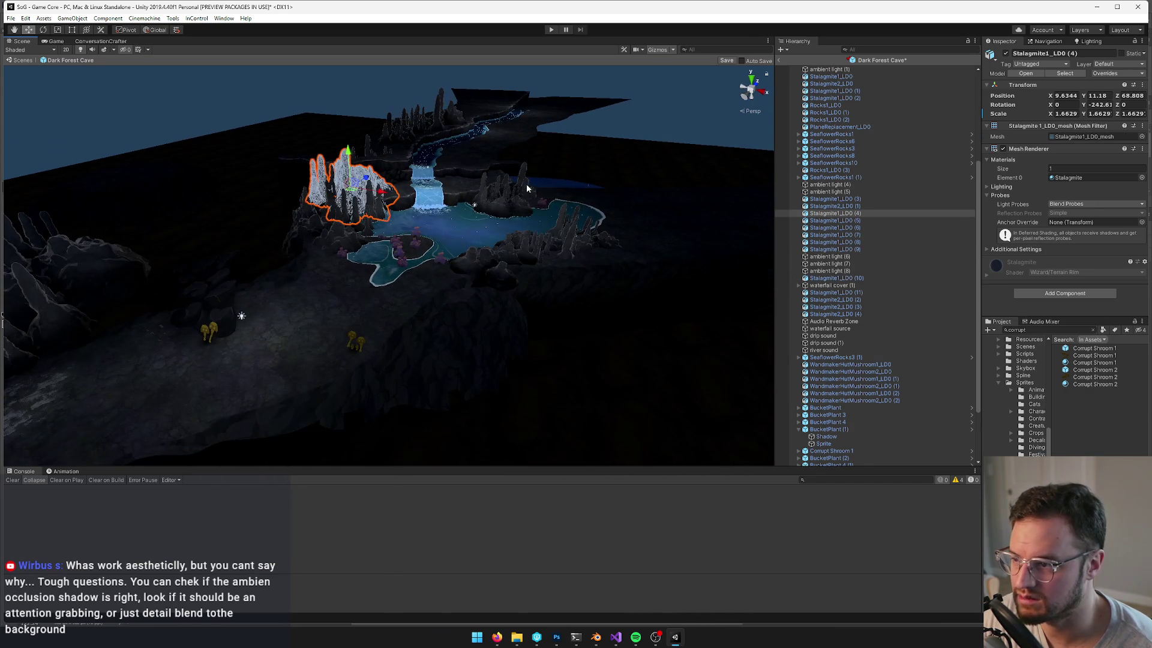
Move Stalagmite2_LOD (1) to the cave's left side at X 6.81, Z 20.7
{"action": "left_click", "coordinate": [528, 189]}
{"action": "left_click_drag", "start_coordinate": [440, 209], "coordinate": [460, 256]}
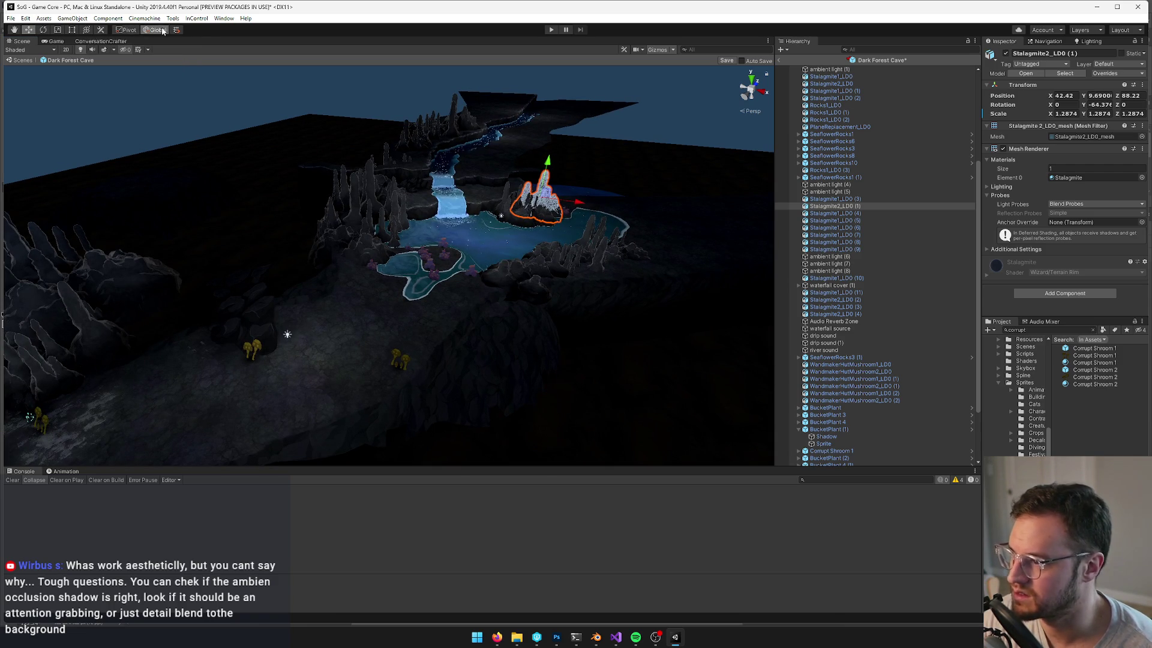
{"action": "left_click_drag", "start_coordinate": [544, 207], "coordinate": [157, 329]}
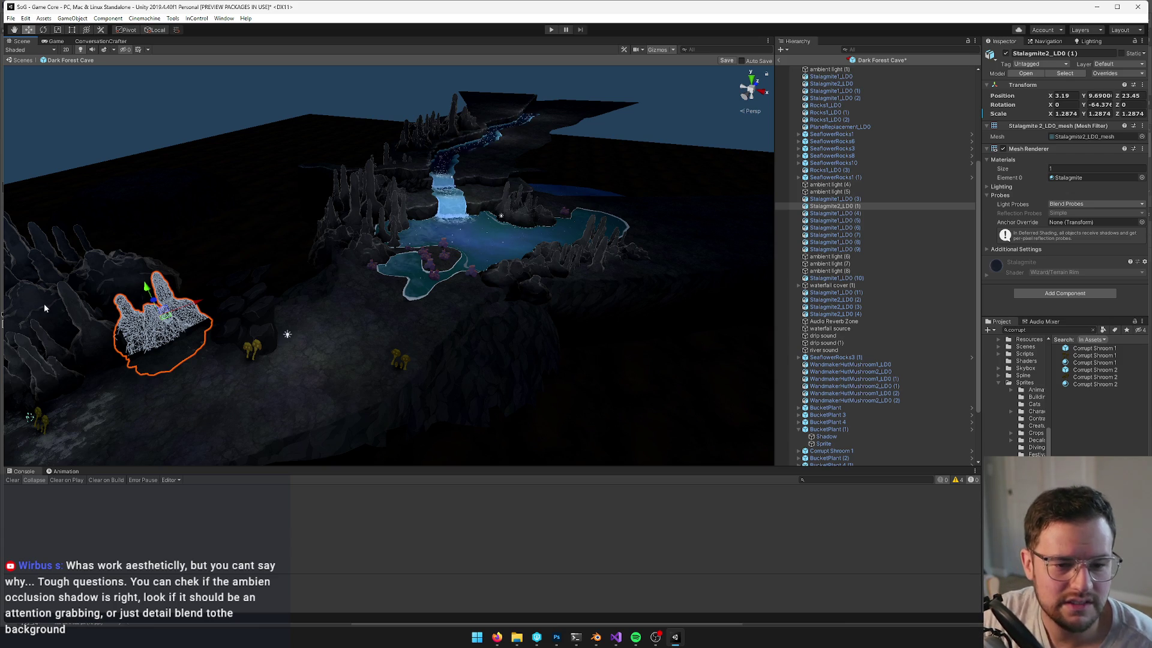
{"action": "mouse_move", "coordinate": [41, 318]}
{"action": "left_mouse_down"}
{"action": "mouse_move", "coordinate": [283, 312]}
{"action": "mouse_move", "coordinate": [316, 283]}
{"action": "mouse_move", "coordinate": [478, 252]}
{"action": "mouse_move", "coordinate": [300, 244]}
{"action": "mouse_move", "coordinate": [376, 252]}
{"action": "mouse_move", "coordinate": [429, 282]}
{"action": "mouse_move", "coordinate": [384, 276]}
{"action": "mouse_move", "coordinate": [439, 251]}
{"action": "left_mouse_up"}
Turn the stalagmite slightly and shift it back into place
{"action": "key", "text": "e"}
{"action": "key", "text": "w"}
{"action": "key", "text": "alt+shift+a"}
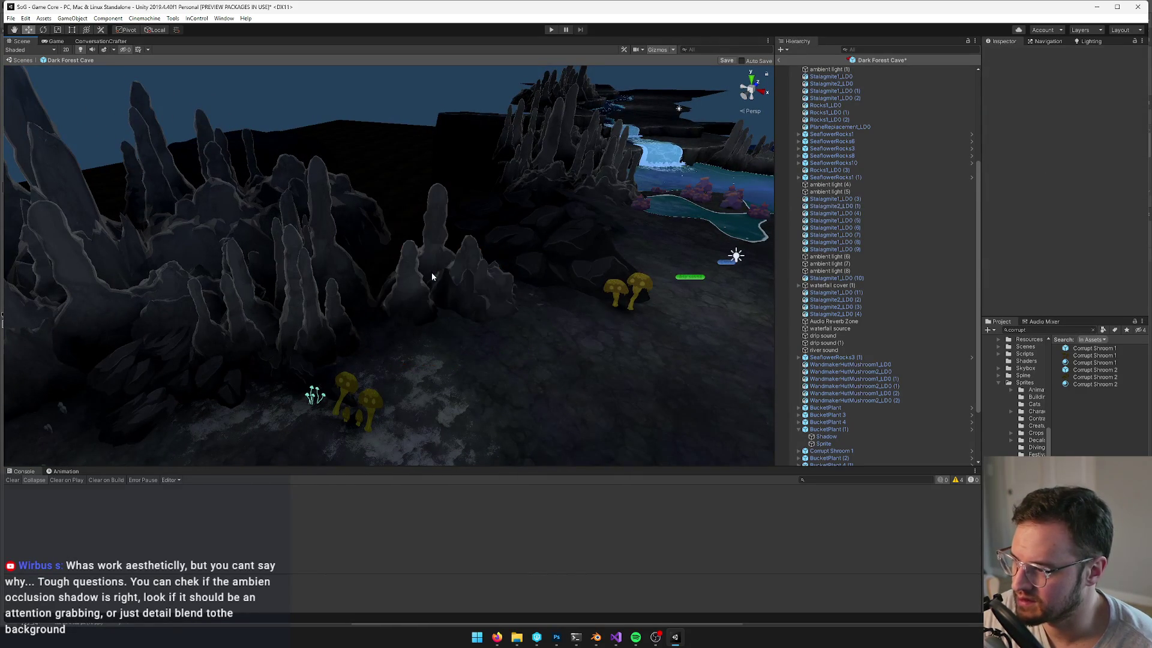
{"action": "key", "text": "alt+shift+a"}
{"action": "left_click_drag", "start_coordinate": [423, 290], "coordinate": [394, 318]}
{"action": "key", "text": "w"}
{"action": "key", "text": "f"}
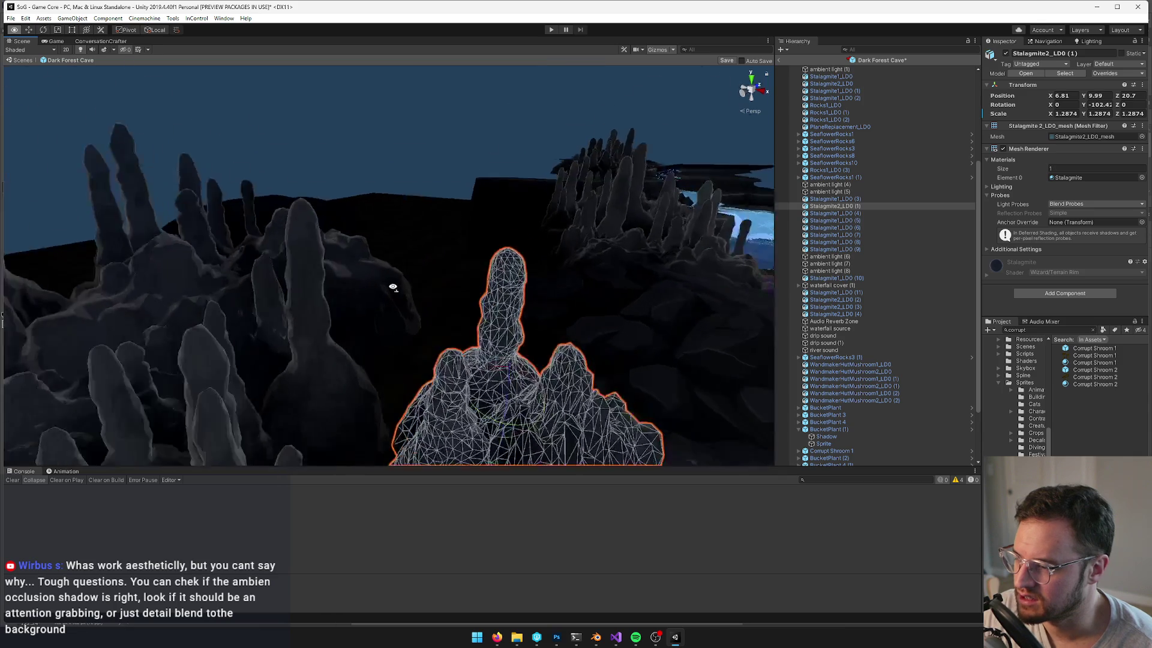
{"action": "mouse_move", "coordinate": [446, 319]}
{"action": "left_mouse_down"}
{"action": "mouse_move", "coordinate": [443, 300]}
{"action": "mouse_move", "coordinate": [476, 325]}
{"action": "left_mouse_up"}
Spin the stalagmite to -254.51, raise it, and scale it to 1.4896
{"action": "key", "text": "e"}
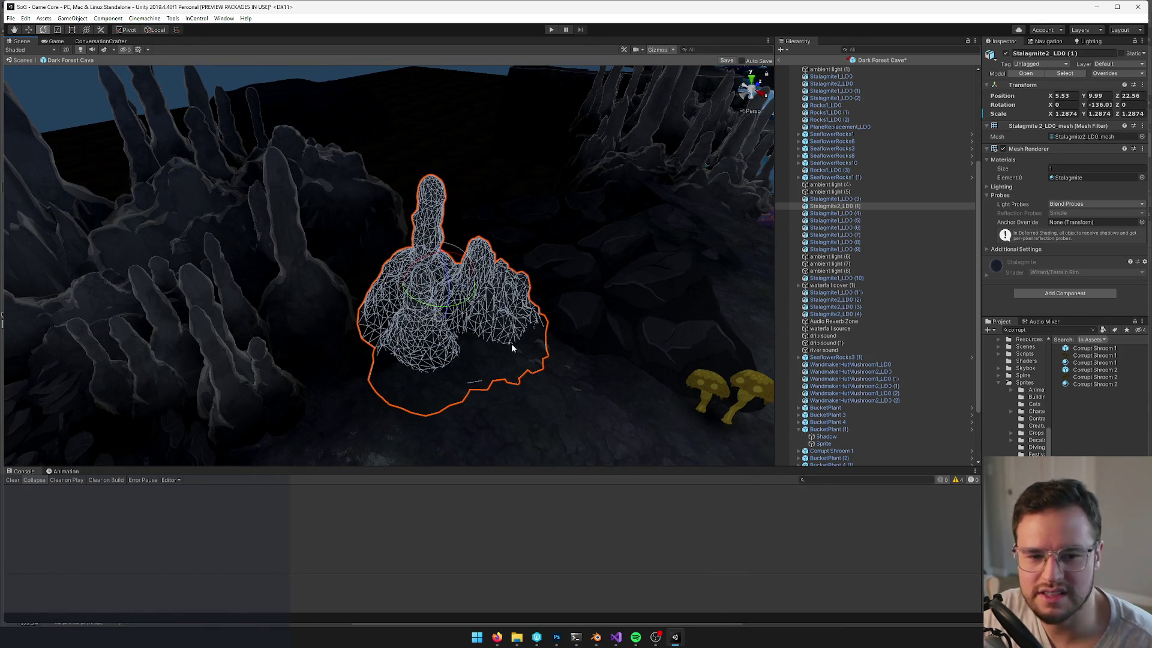
{"action": "left_click_drag", "start_coordinate": [418, 309], "coordinate": [566, 319]}
{"action": "key", "text": "w"}
{"action": "mouse_move", "coordinate": [441, 293]}
{"action": "left_mouse_down"}
{"action": "mouse_move", "coordinate": [433, 321]}
{"action": "mouse_move", "coordinate": [441, 256]}
{"action": "mouse_move", "coordinate": [318, 6]}
{"action": "left_mouse_up"}
{"action": "key", "text": "r"}
{"action": "left_click", "coordinate": [126, 30]}
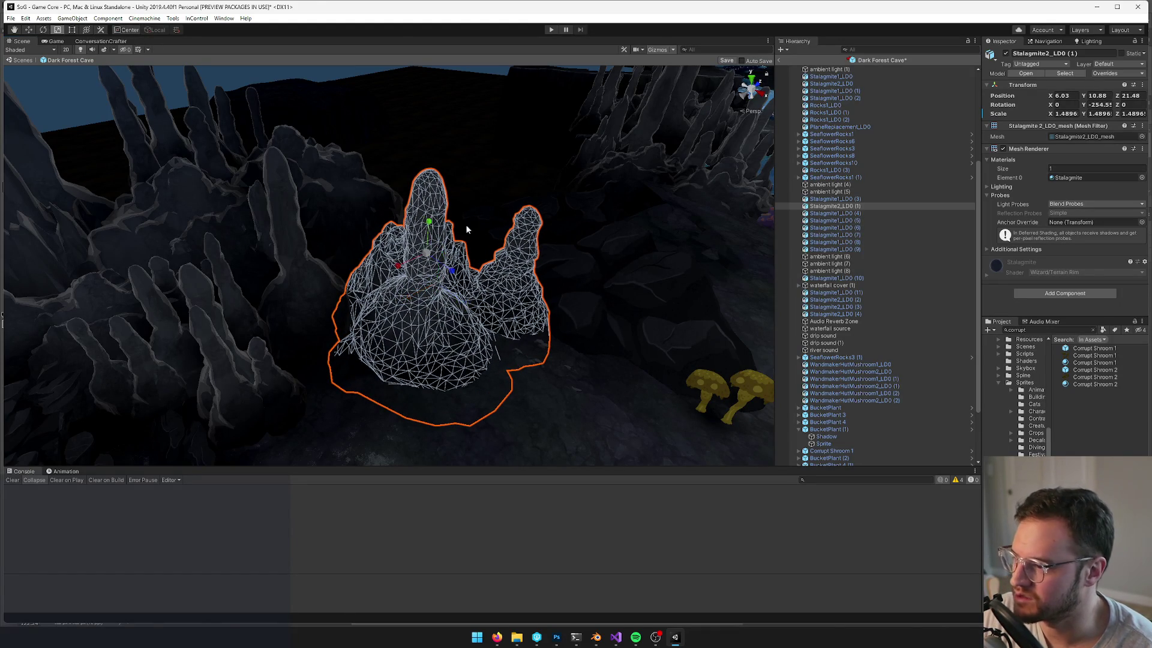
{"action": "left_click", "coordinate": [127, 30]}
{"action": "left_click", "coordinate": [852, 437]}
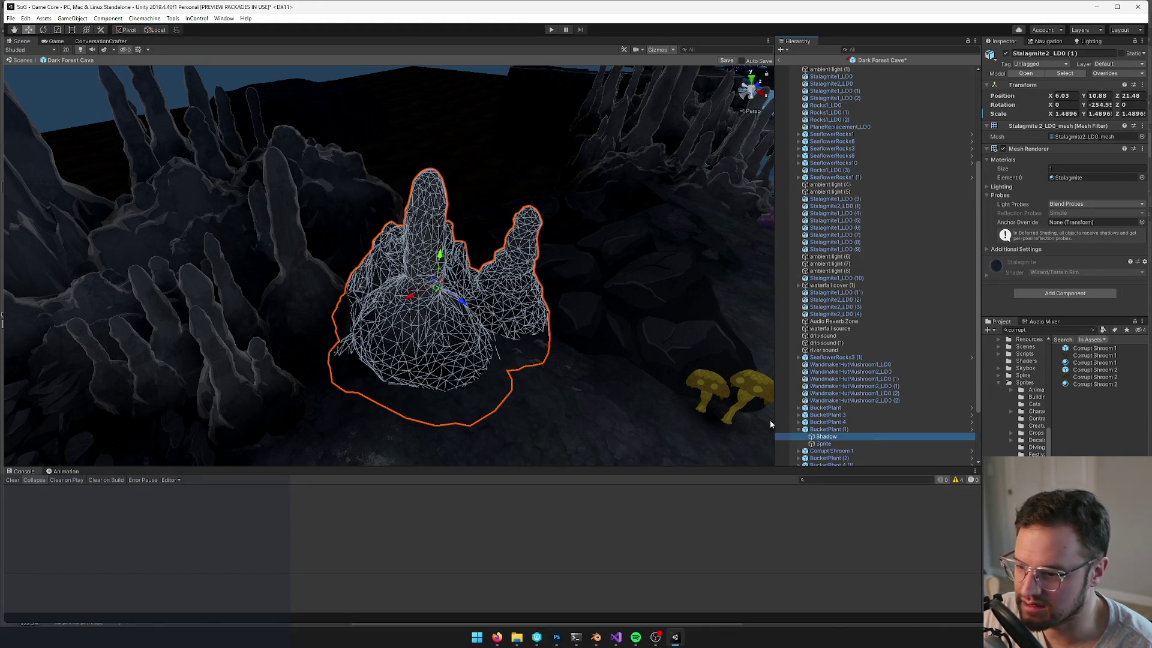
{"action": "left_click_drag", "start_coordinate": [420, 246], "coordinate": [386, 236]}
Select the small glowing cyan mushrooms along the cave path
{"action": "key", "text": "f"}
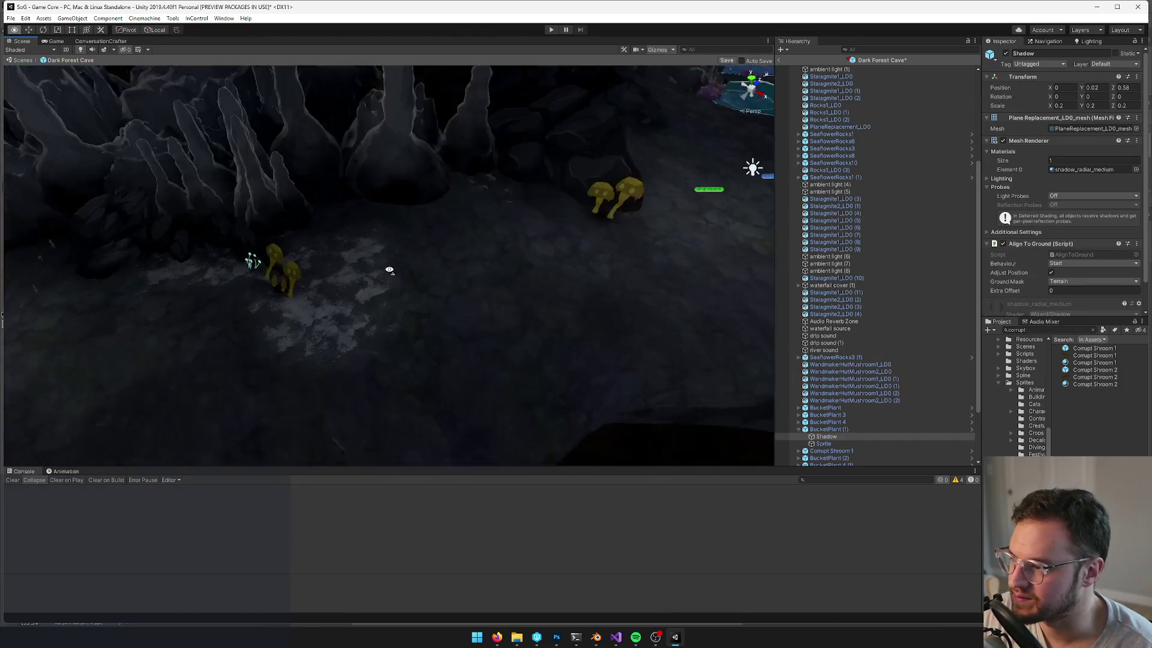
{"action": "scroll", "coordinate": [391, 264], "scroll_direction": "down", "scroll_amount": 10}
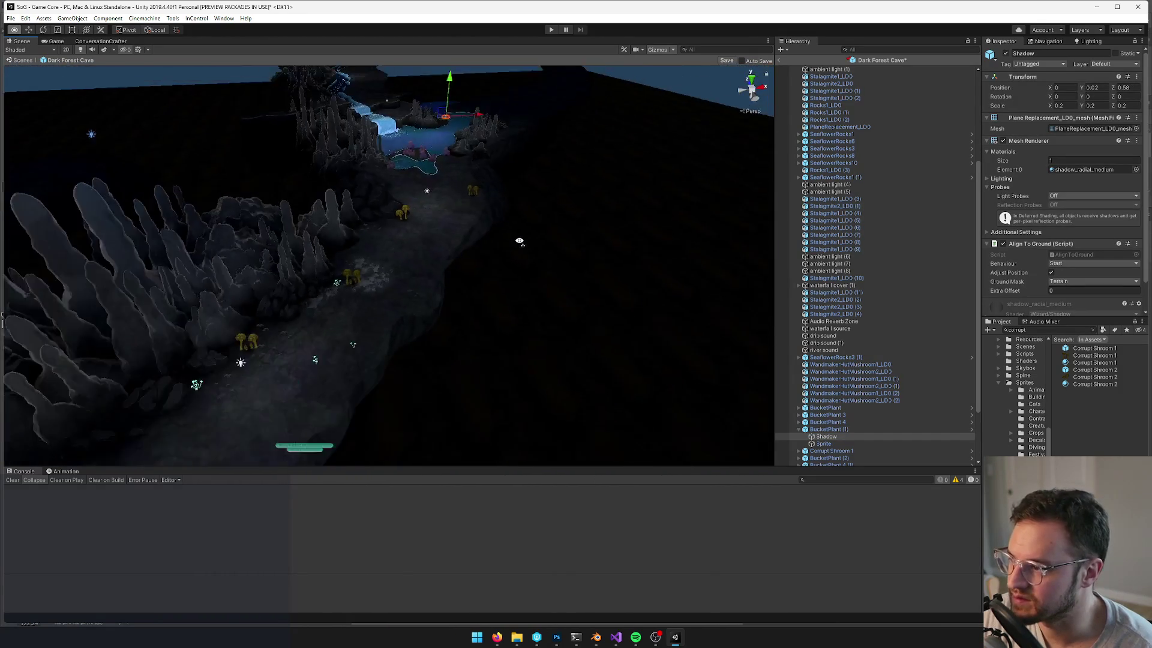
{"action": "mouse_move", "coordinate": [520, 242]}
{"action": "left_mouse_down"}
{"action": "mouse_move", "coordinate": [407, 264]}
{"action": "mouse_move", "coordinate": [339, 303]}
{"action": "left_mouse_up"}
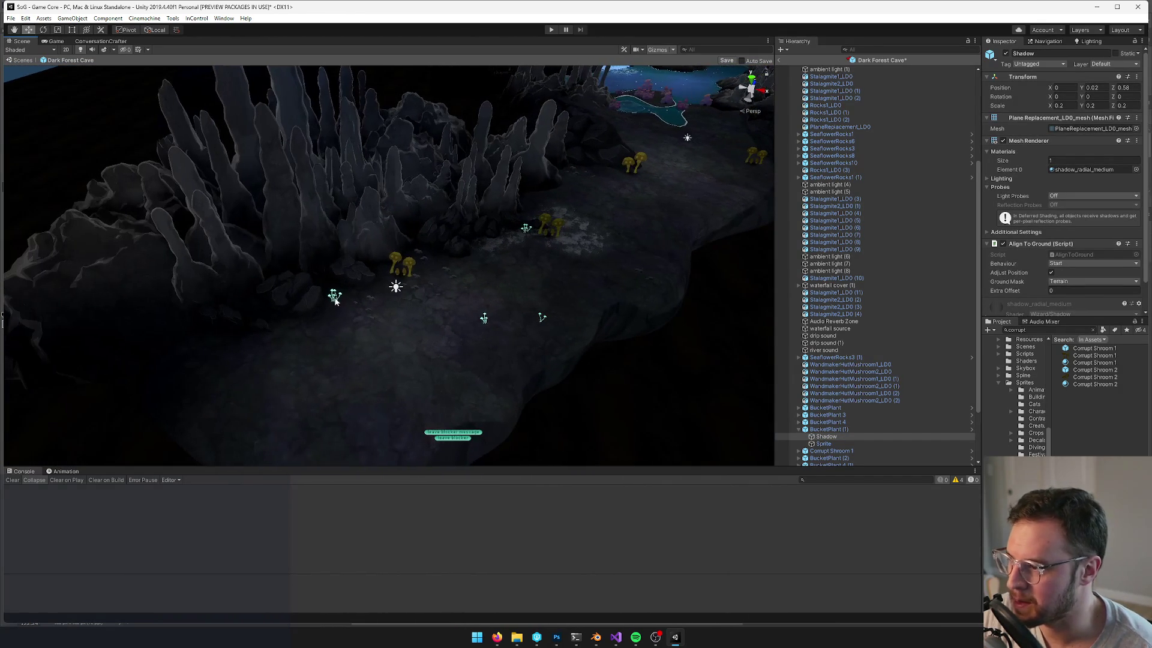
{"action": "left_click", "coordinate": [336, 297]}
{"action": "scroll", "coordinate": [336, 297], "scroll_direction": "up", "scroll_amount": 5}
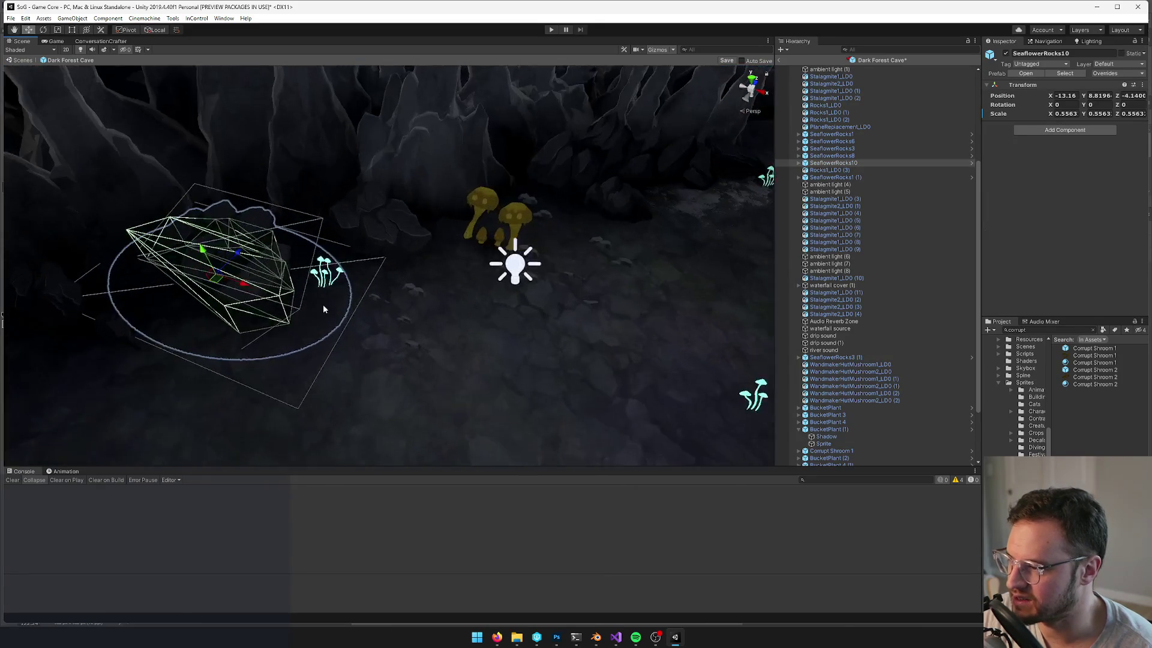
{"action": "scroll", "coordinate": [316, 286], "scroll_direction": "up", "scroll_amount": 4}
{"action": "left_click", "coordinate": [296, 264]}
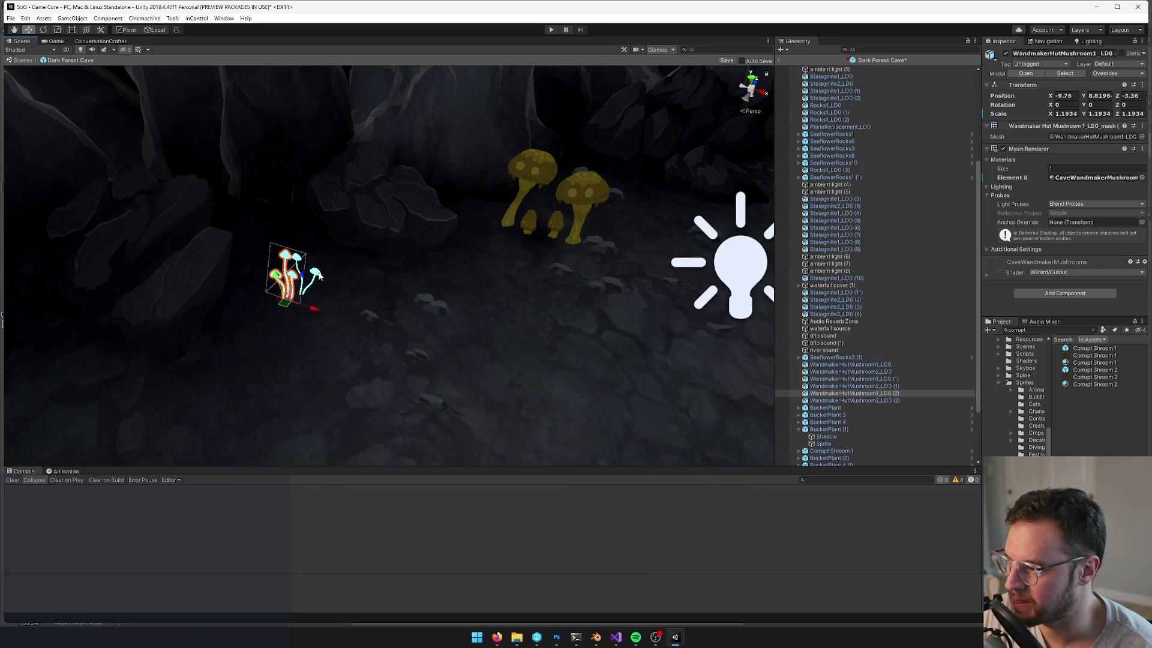
{"action": "scroll", "coordinate": [348, 287], "scroll_direction": "down", "scroll_amount": 10}
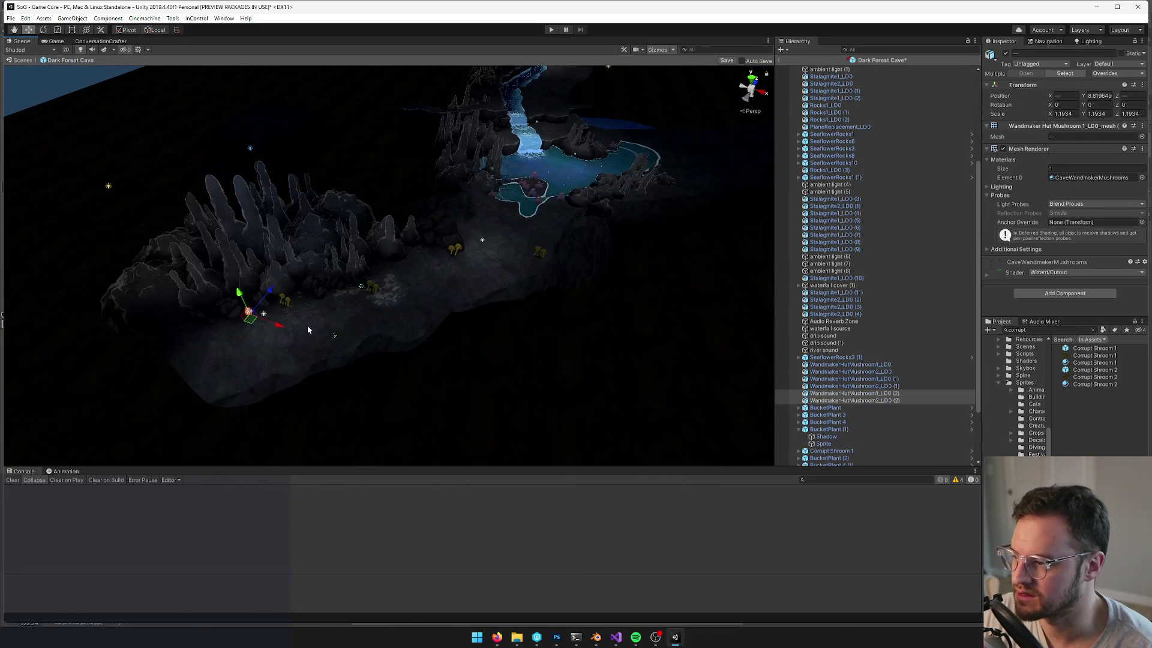
{"action": "left_click", "coordinate": [246, 307]}
{"action": "mouse_move", "coordinate": [247, 307]}
{"action": "left_mouse_down"}
{"action": "mouse_move", "coordinate": [441, 282]}
{"action": "mouse_move", "coordinate": [467, 264]}
{"action": "left_mouse_up"}
Duplicate the cyan mushrooms twice and shift the copies to the left
{"action": "key", "text": "f"}
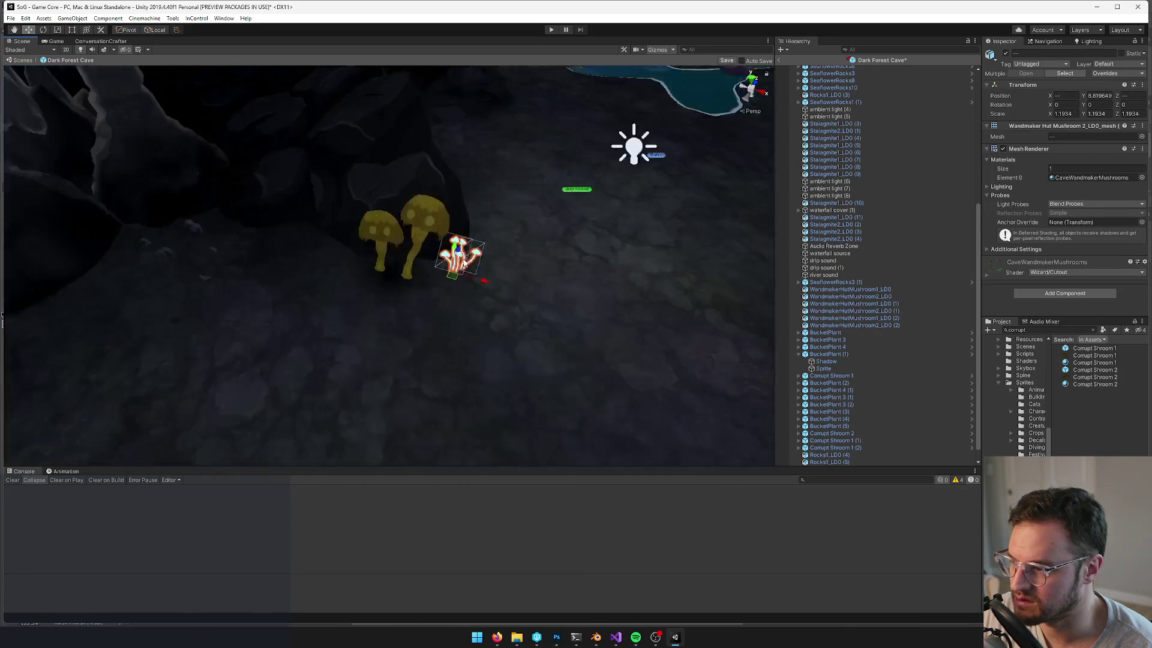
{"action": "scroll", "coordinate": [429, 315], "scroll_direction": "down", "scroll_amount": 2}
{"action": "scroll", "coordinate": [384, 295], "scroll_direction": "down", "scroll_amount": 4}
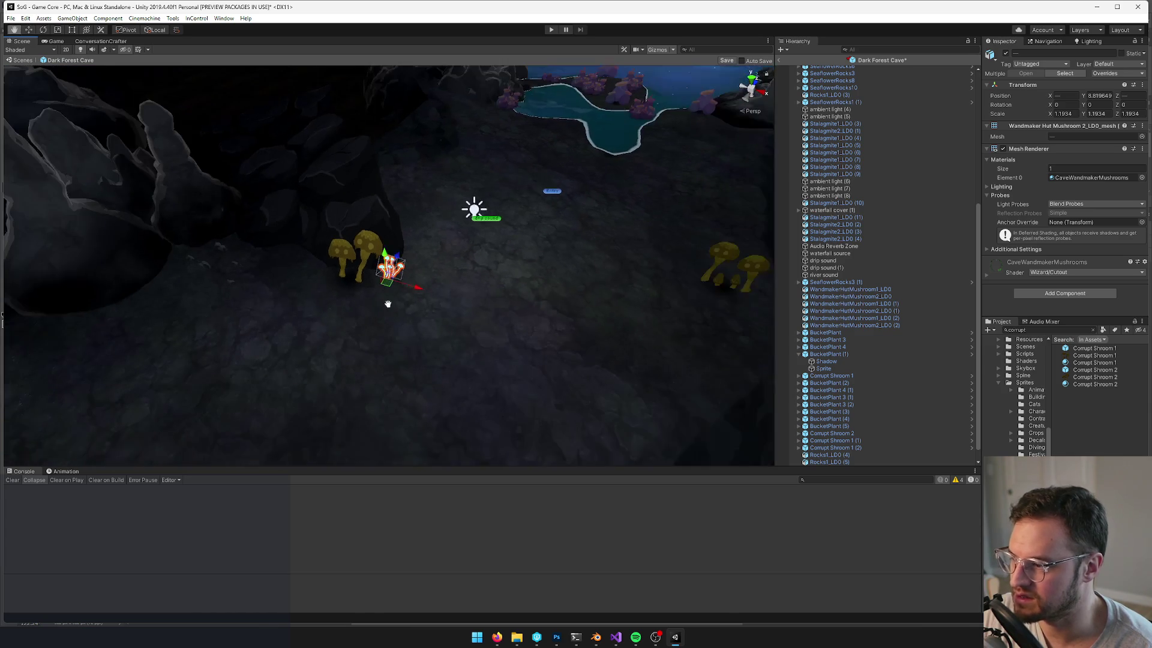
{"action": "key", "text": "ctrl+d"}
{"action": "mouse_move", "coordinate": [381, 297]}
{"action": "left_mouse_down"}
{"action": "mouse_move", "coordinate": [330, 305]}
{"action": "mouse_move", "coordinate": [378, 307]}
{"action": "mouse_move", "coordinate": [466, 153]}
{"action": "mouse_move", "coordinate": [419, 206]}
{"action": "left_mouse_up"}
{"action": "key", "text": "ctrl+d"}
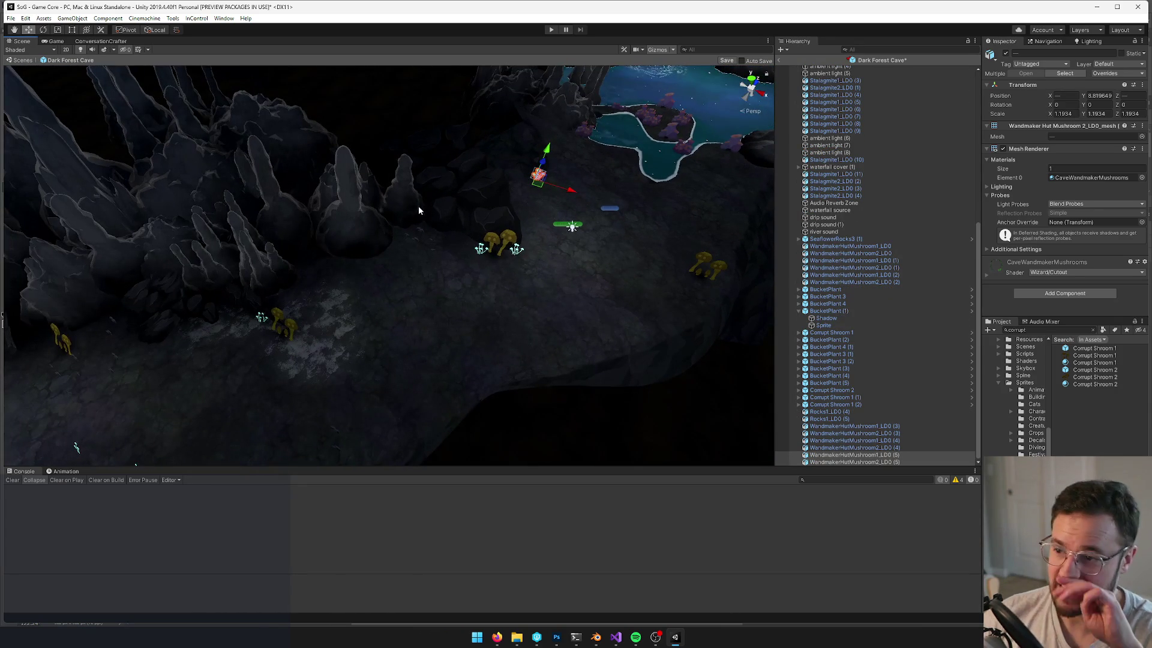
{"action": "mouse_move", "coordinate": [297, 268]}
{"action": "left_mouse_down"}
{"action": "mouse_move", "coordinate": [442, 234]}
{"action": "mouse_move", "coordinate": [449, 213]}
{"action": "left_mouse_up"}
Add another mushroom copy farther along the path toward the pool
{"action": "key", "text": "ctrl+d"}
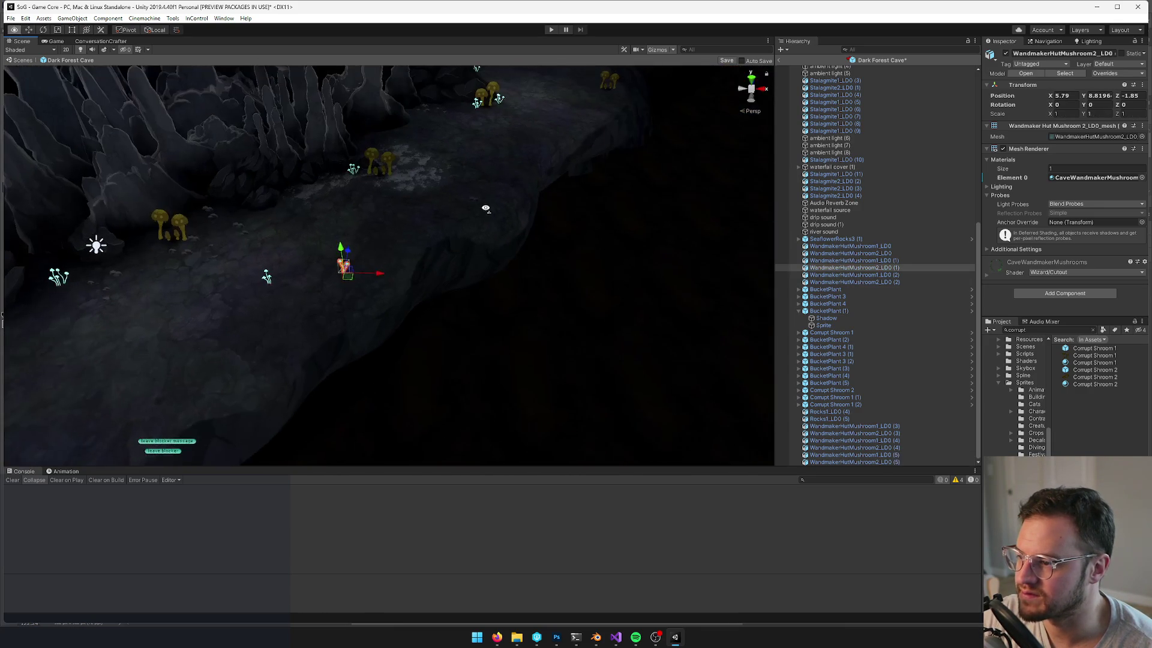
{"action": "mouse_move", "coordinate": [369, 258]}
{"action": "left_mouse_down"}
{"action": "mouse_move", "coordinate": [557, 116]}
{"action": "mouse_move", "coordinate": [636, 90]}
{"action": "left_mouse_up"}
{"action": "key", "text": "f"}
{"action": "scroll", "coordinate": [414, 264], "scroll_direction": "down", "scroll_amount": 3}
{"action": "left_click_drag", "start_coordinate": [414, 265], "coordinate": [430, 251]}
{"action": "scroll", "coordinate": [306, 310], "scroll_direction": "down", "scroll_amount": 5}
{"action": "mouse_move", "coordinate": [316, 243]}
{"action": "left_mouse_down"}
{"action": "mouse_move", "coordinate": [219, 286]}
{"action": "mouse_move", "coordinate": [232, 258]}
{"action": "mouse_move", "coordinate": [381, 226]}
{"action": "mouse_move", "coordinate": [282, 240]}
{"action": "mouse_move", "coordinate": [310, 267]}
{"action": "left_mouse_up"}
Nudge the newest WandmakerHutMushroom1_LOD copy to X 39.46, Z 48.5
{"action": "left_click", "coordinate": [248, 227]}
{"action": "left_click", "coordinate": [568, 156]}
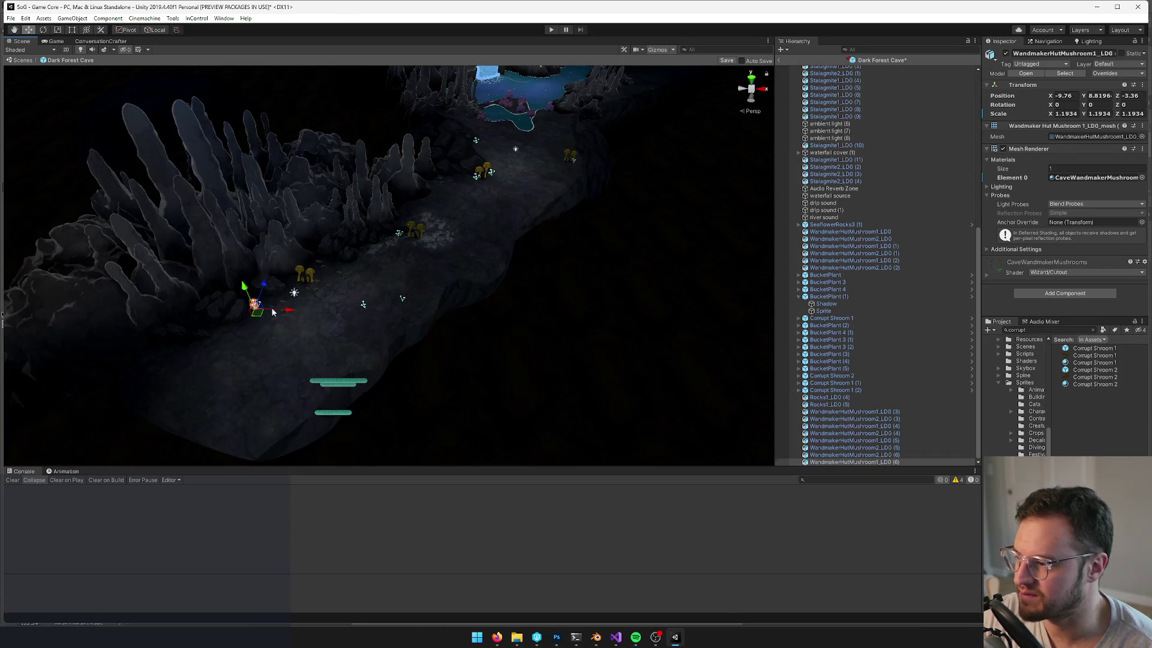
{"action": "key", "text": "f"}
{"action": "scroll", "coordinate": [549, 197], "scroll_direction": "down", "scroll_amount": 5}
{"action": "mouse_move", "coordinate": [395, 291]}
{"action": "left_mouse_down"}
{"action": "mouse_move", "coordinate": [427, 209]}
{"action": "mouse_move", "coordinate": [482, 156]}
{"action": "left_mouse_up"}
{"action": "scroll", "coordinate": [397, 268], "scroll_direction": "down", "scroll_amount": 3}
{"action": "scroll", "coordinate": [397, 268], "scroll_direction": "down", "scroll_amount": 3}
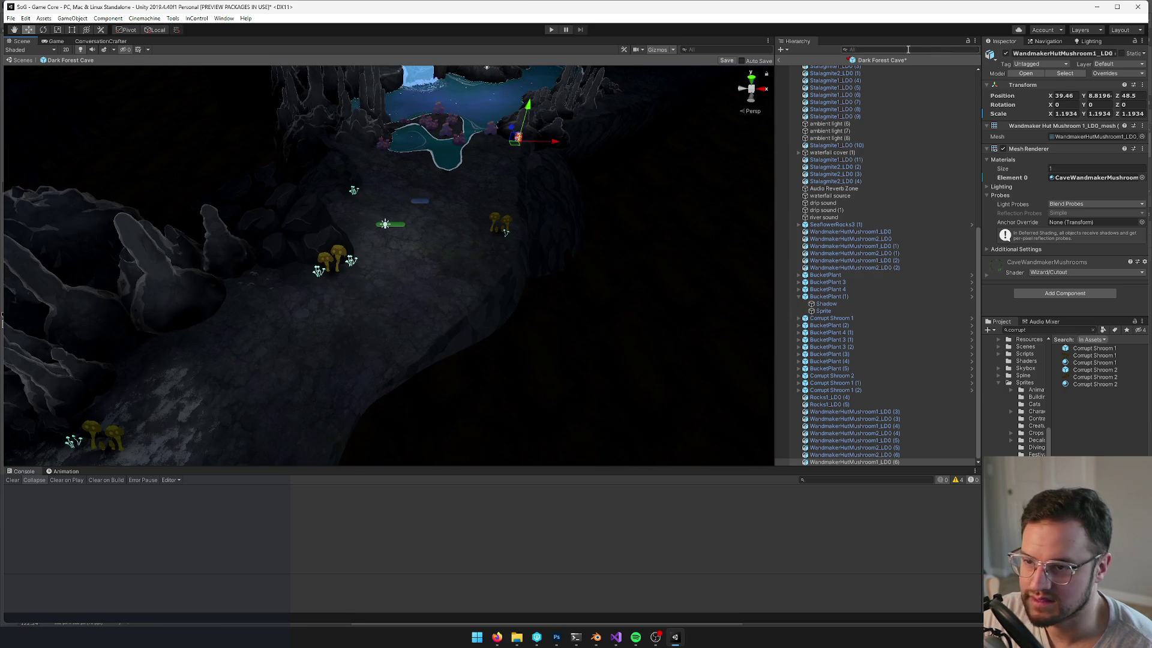
Find the Fireflies prefab with a 'firefl' search and drop it into the cave
{"action": "left_click", "coordinate": [1033, 329]}
{"action": "type", "text": "fire"}
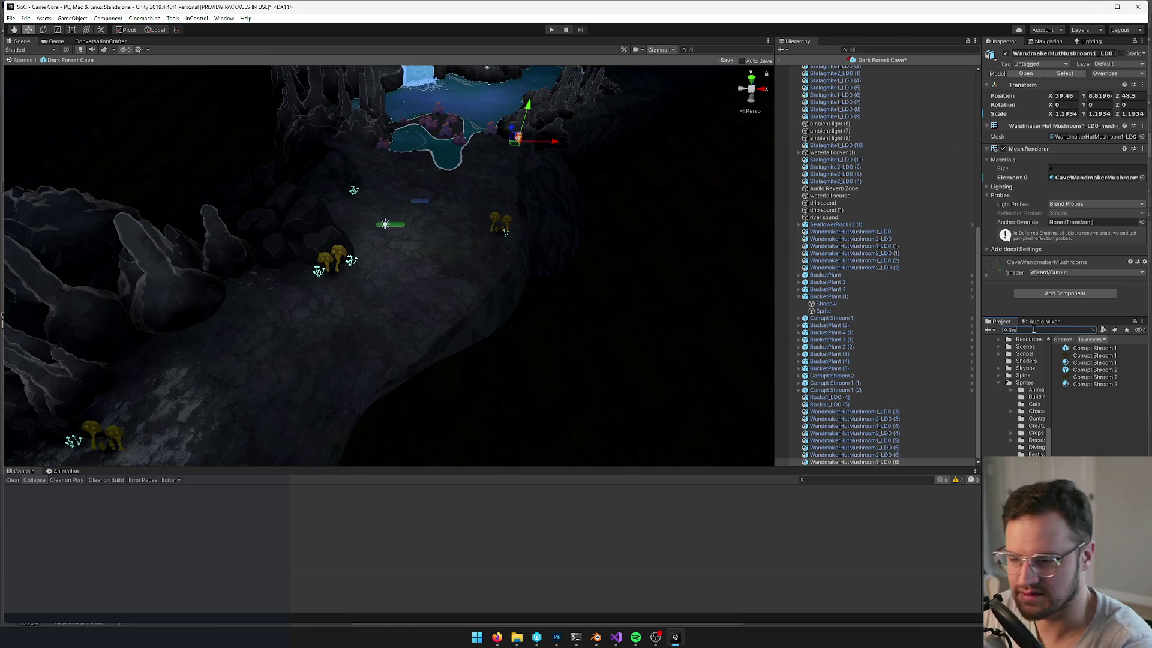
{"action": "type", "text": "fl"}
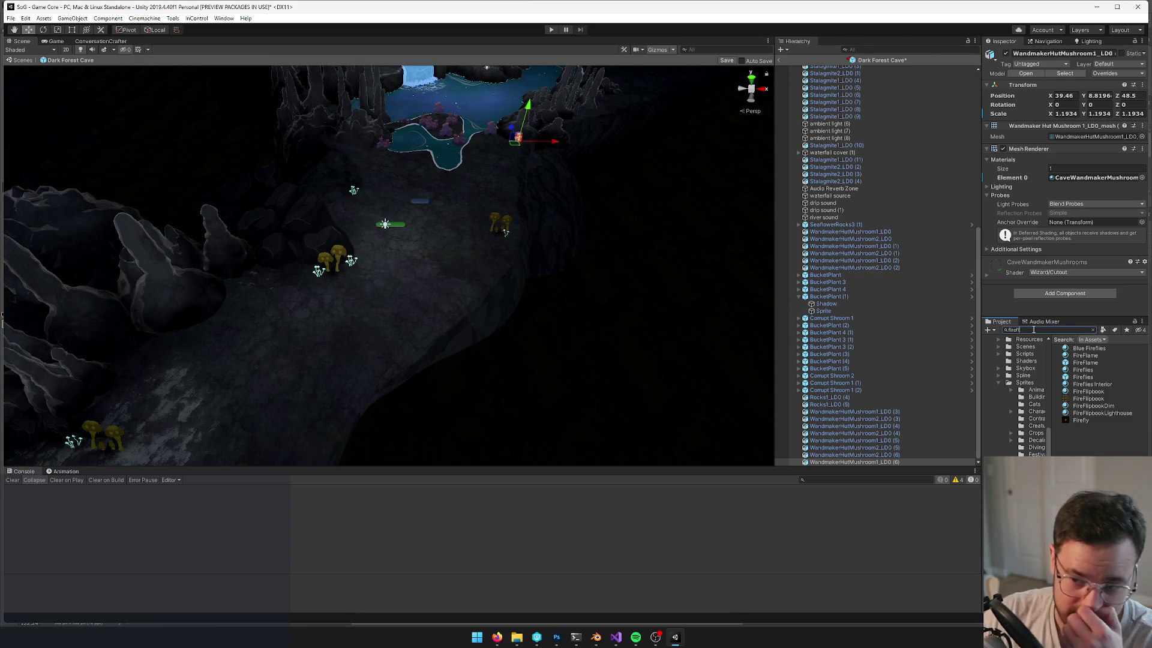
{"action": "left_click", "coordinate": [1085, 363]}
{"action": "left_click", "coordinate": [1088, 377]}
{"action": "mouse_move", "coordinate": [1089, 377]}
{"action": "left_mouse_down"}
{"action": "mouse_move", "coordinate": [758, 342]}
{"action": "mouse_move", "coordinate": [386, 233]}
{"action": "left_mouse_up"}
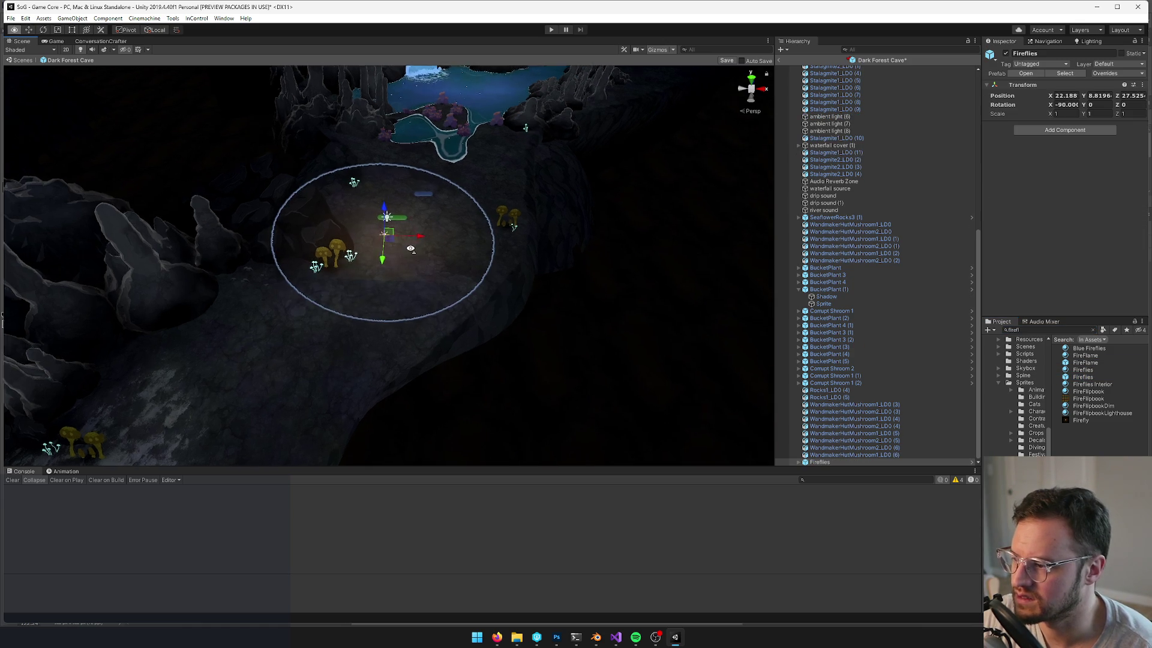
Raise the Fireflies over the mushroom cluster at X 14.65, Y 12.65, Z 17.27 and select its particle system
{"action": "scroll", "coordinate": [410, 248], "scroll_direction": "up", "scroll_amount": 3}
{"action": "left_click_drag", "start_coordinate": [384, 180], "coordinate": [391, 146]}
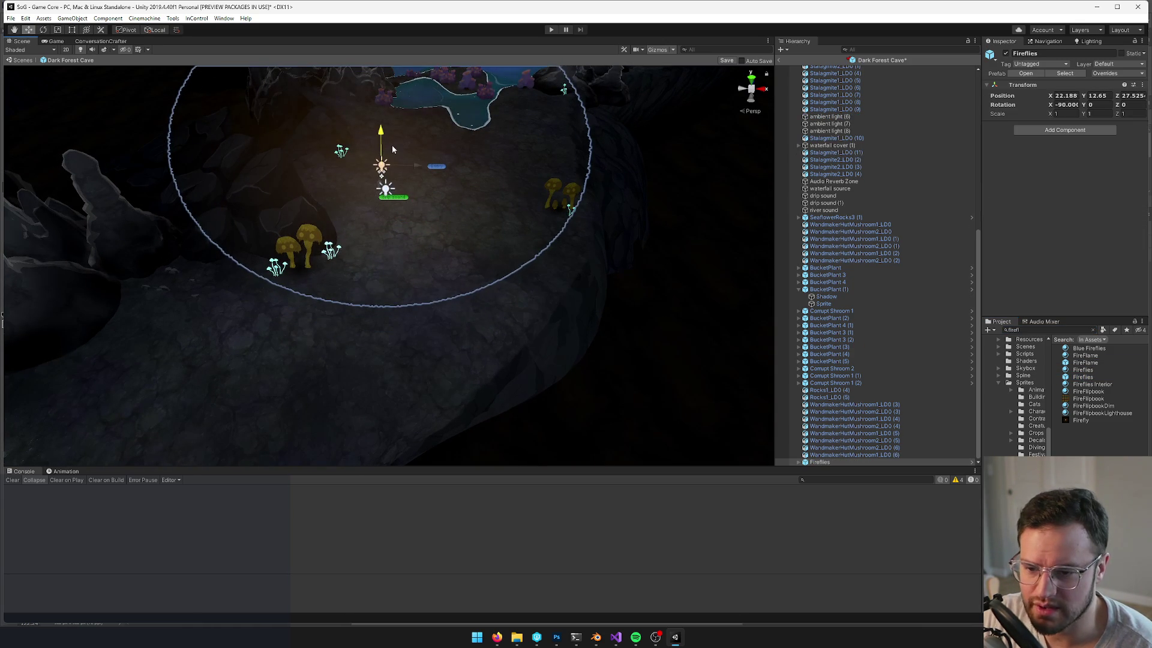
{"action": "scroll", "coordinate": [393, 149], "scroll_direction": "down", "scroll_amount": 5}
{"action": "mouse_move", "coordinate": [399, 210]}
{"action": "left_mouse_down"}
{"action": "mouse_move", "coordinate": [336, 255]}
{"action": "mouse_move", "coordinate": [314, 291]}
{"action": "left_mouse_up"}
{"action": "scroll", "coordinate": [314, 291], "scroll_direction": "up", "scroll_amount": 3}
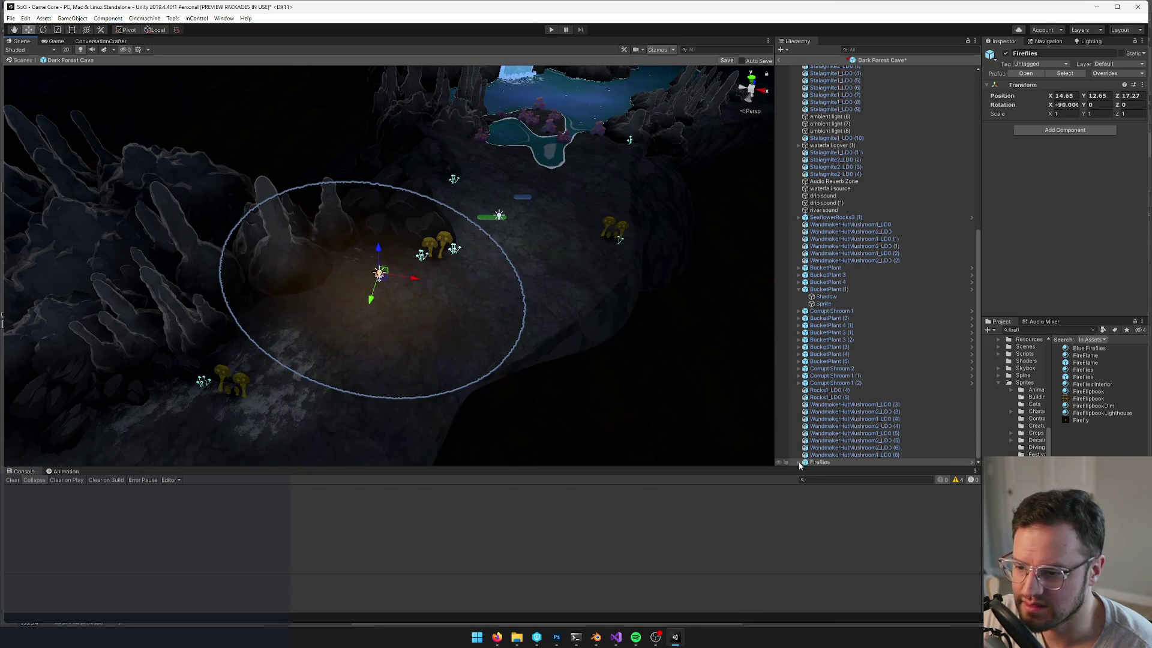
{"action": "left_click", "coordinate": [799, 462]}
{"action": "left_click", "coordinate": [825, 448]}
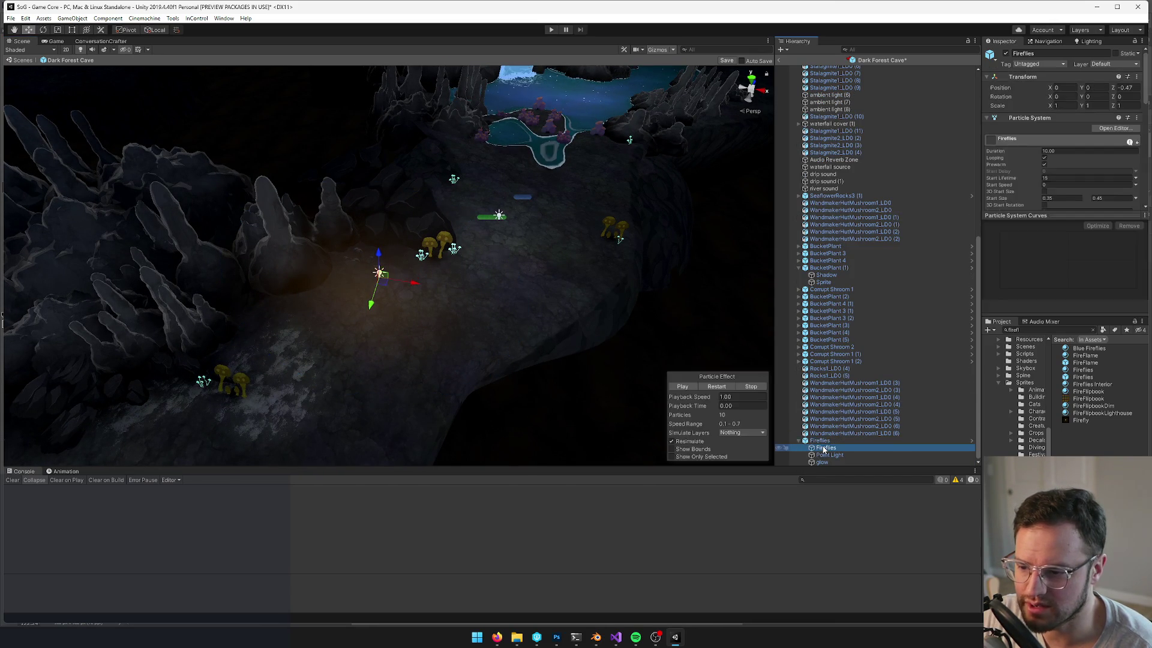
Assign the Blue Fireflies material to the Fireflies particle Renderer's Material slot
{"action": "scroll", "coordinate": [1070, 198], "scroll_direction": "down", "scroll_amount": 5}
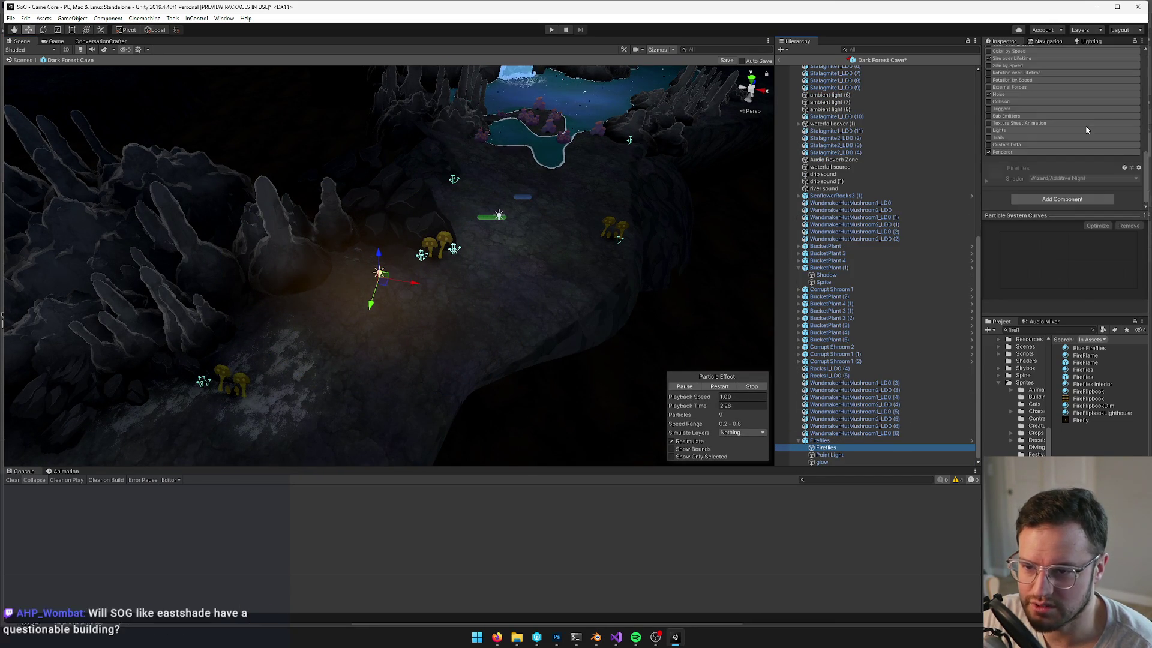
{"action": "scroll", "coordinate": [1067, 195], "scroll_direction": "down", "scroll_amount": 3}
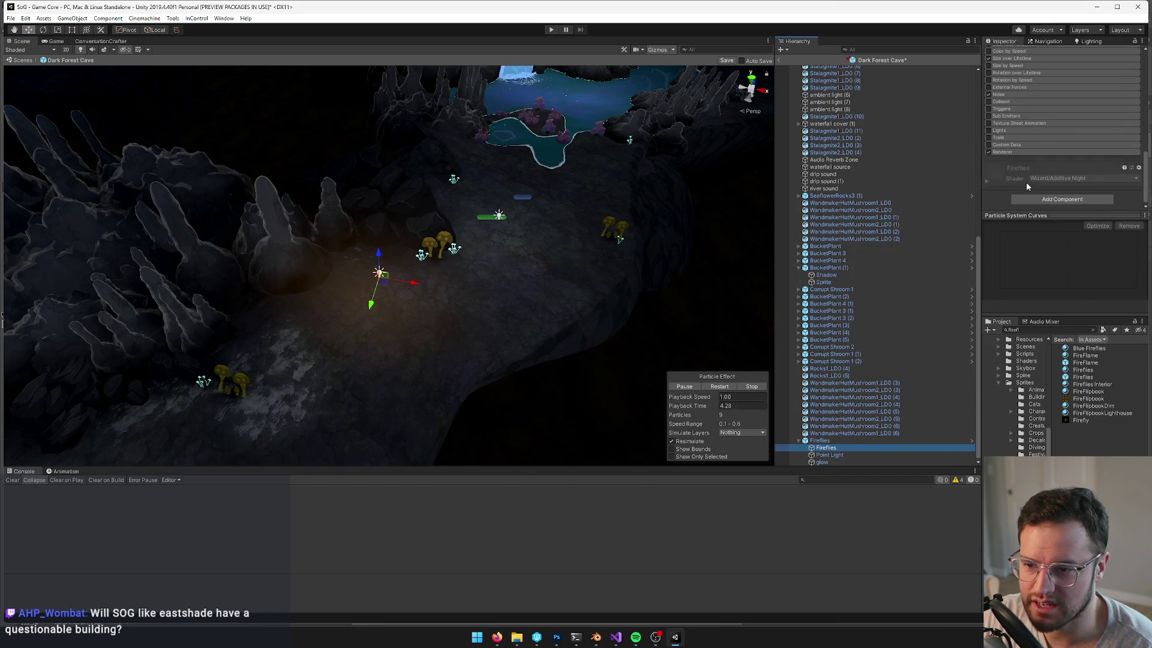
{"action": "left_click", "coordinate": [1028, 153]}
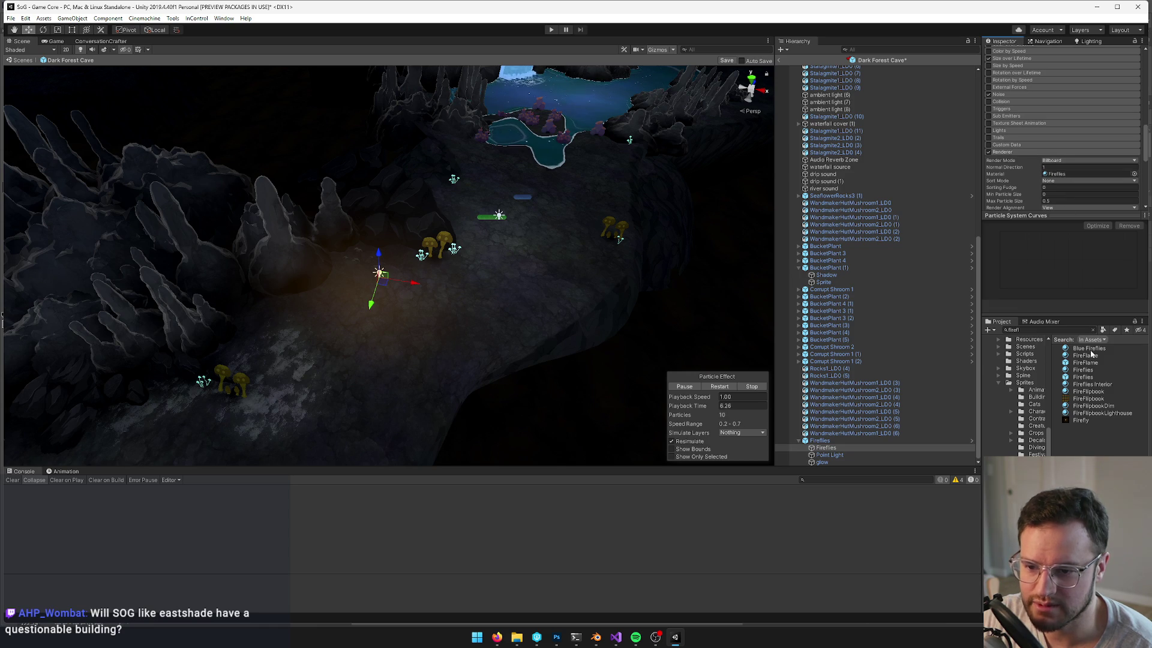
{"action": "scroll", "coordinate": [1068, 150], "scroll_direction": "down", "scroll_amount": 3}
{"action": "left_click_drag", "start_coordinate": [1089, 349], "coordinate": [1073, 93]}
{"action": "mouse_move", "coordinate": [406, 220]}
{"action": "left_mouse_down"}
{"action": "mouse_move", "coordinate": [468, 223]}
{"action": "mouse_move", "coordinate": [462, 216]}
{"action": "left_mouse_up"}
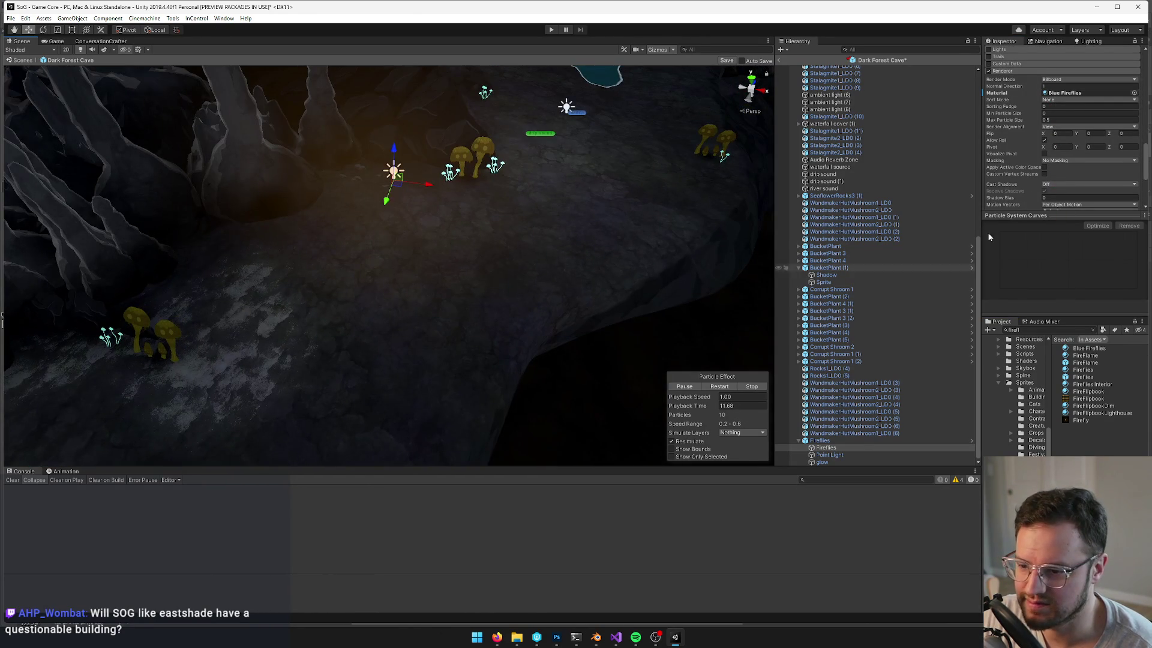
Open the Blue Fireflies material and check it out for editing
{"action": "left_click", "coordinate": [1080, 93]}
{"action": "left_click", "coordinate": [1089, 355]}
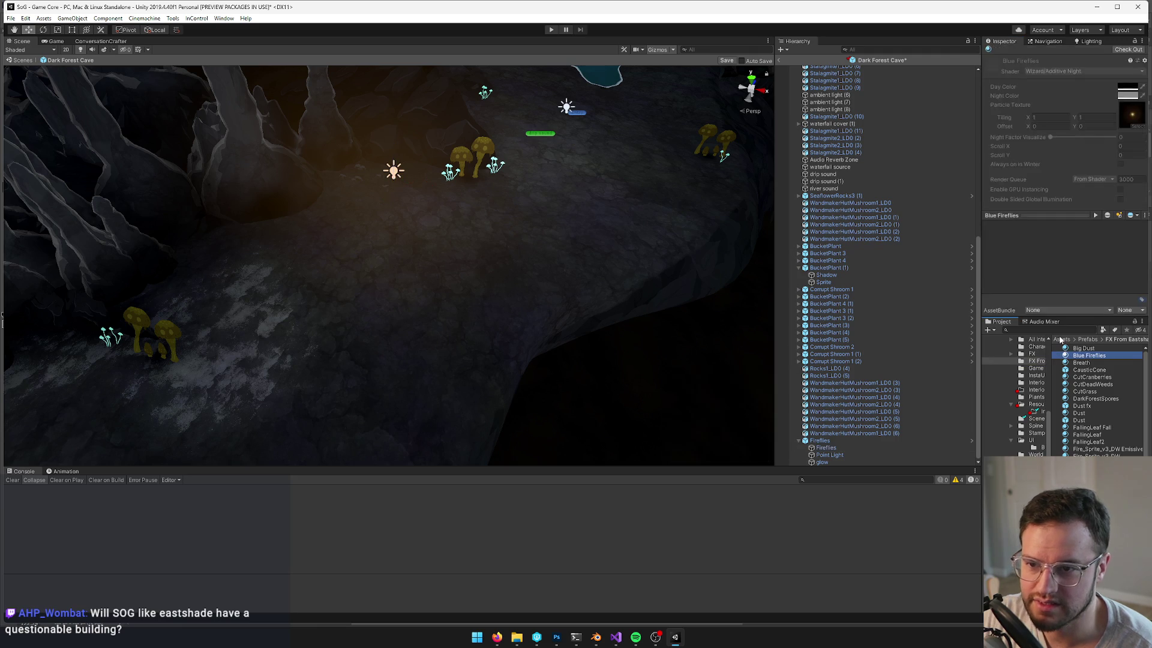
{"action": "left_click", "coordinate": [1117, 50]}
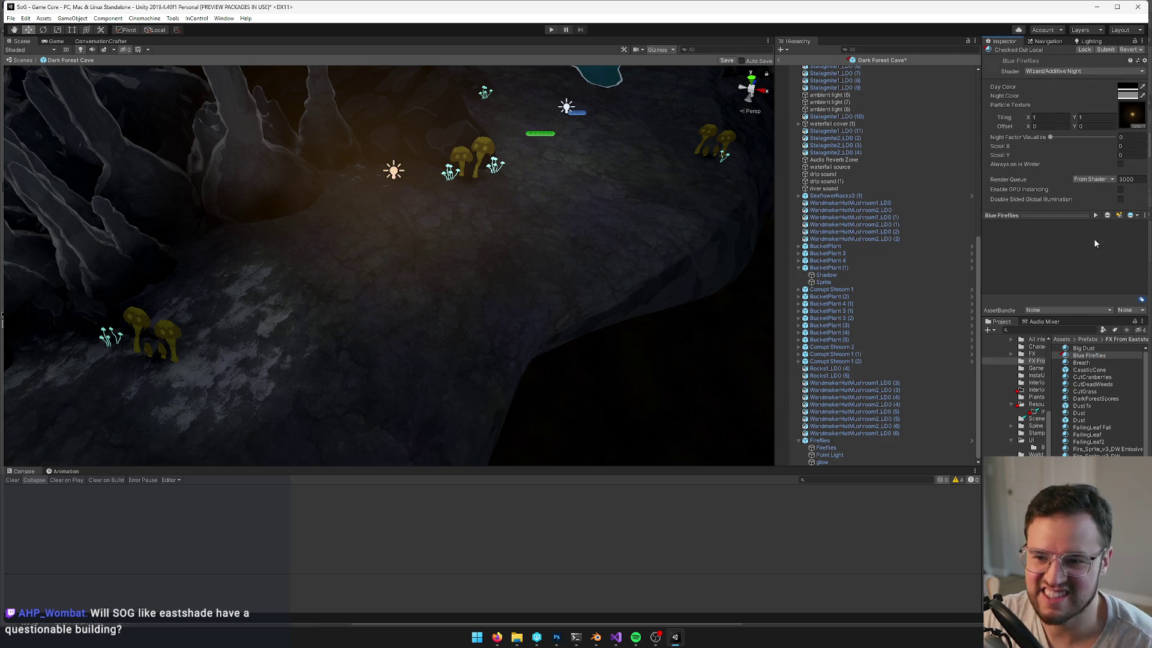
{"action": "left_click_drag", "start_coordinate": [1057, 330], "coordinate": [1063, 376]}
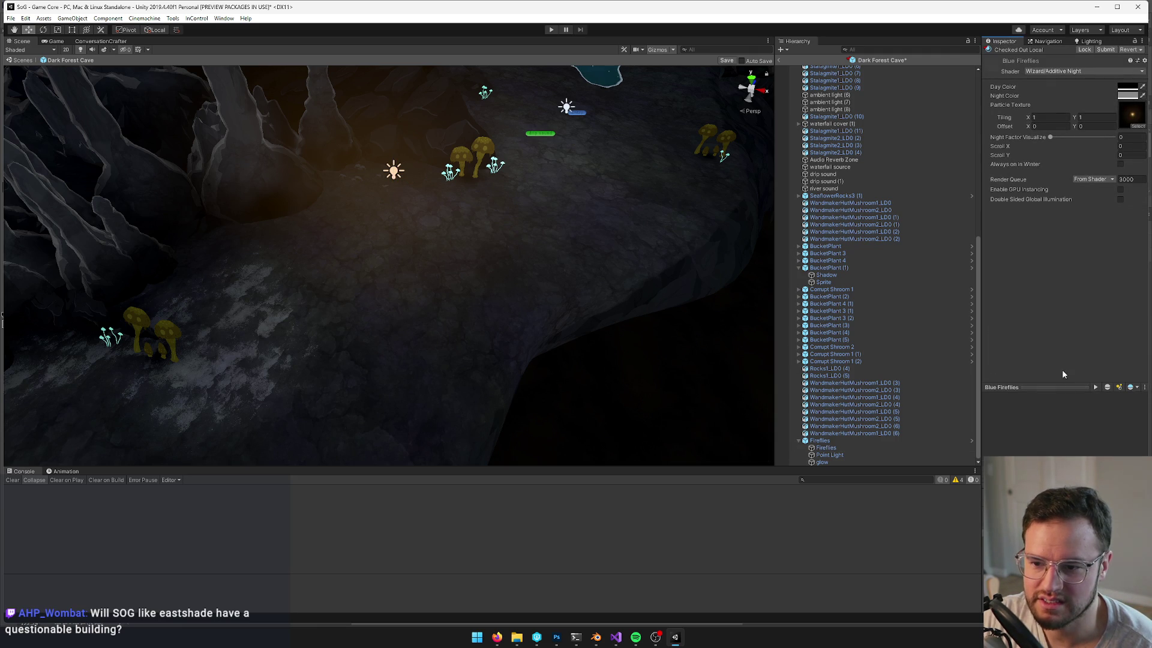
{"action": "left_click", "coordinate": [1055, 387]}
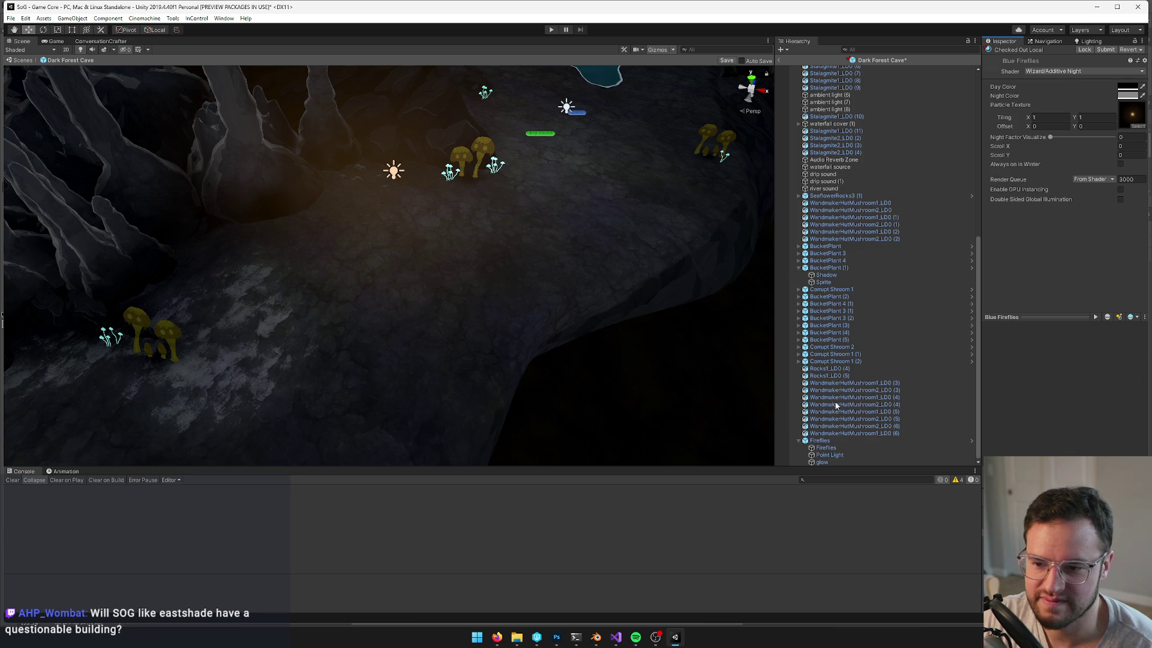
{"action": "left_click_drag", "start_coordinate": [402, 222], "coordinate": [401, 187]}
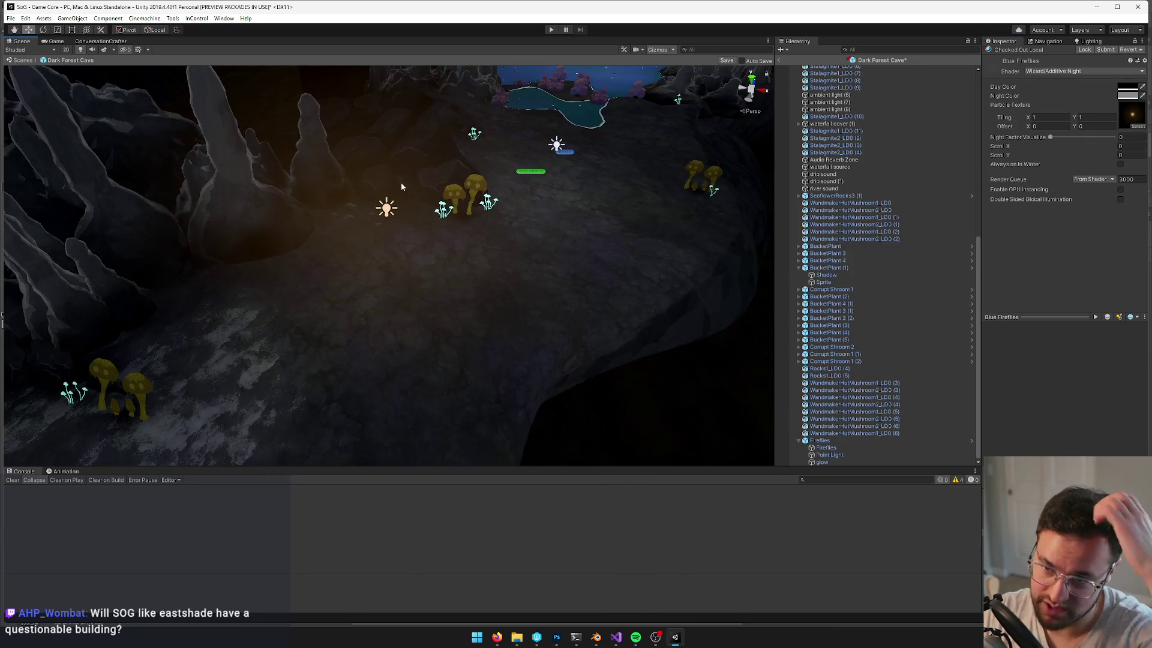
{"action": "left_click", "coordinate": [1144, 98]}
Set the firefly material's Night Color to match its light Day Color
{"action": "left_click", "coordinate": [1135, 89]}
{"action": "left_click", "coordinate": [1140, 90]}
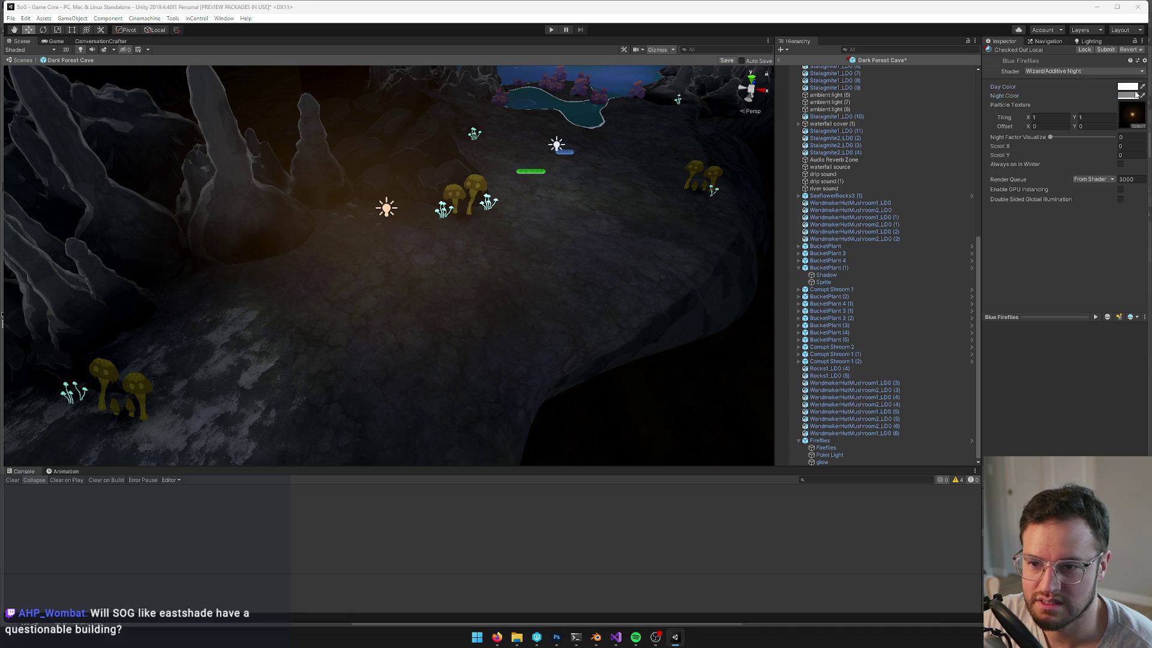
{"action": "mouse_move", "coordinate": [498, 186]}
{"action": "left_mouse_down"}
{"action": "mouse_move", "coordinate": [550, 209]}
{"action": "mouse_move", "coordinate": [486, 226]}
{"action": "mouse_move", "coordinate": [409, 221]}
{"action": "left_mouse_up"}
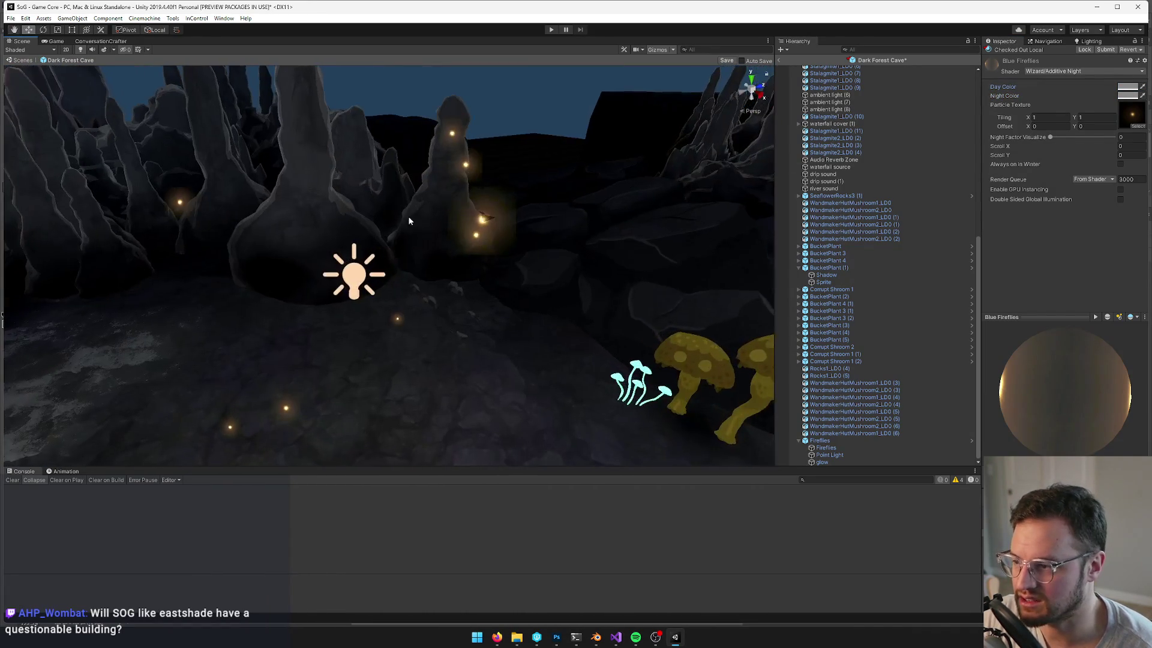
Reselect the Fireflies particle system and open its Renderer material, the new Blue Fireflies 1 copy
{"action": "left_click", "coordinate": [476, 214]}
{"action": "key", "text": "f"}
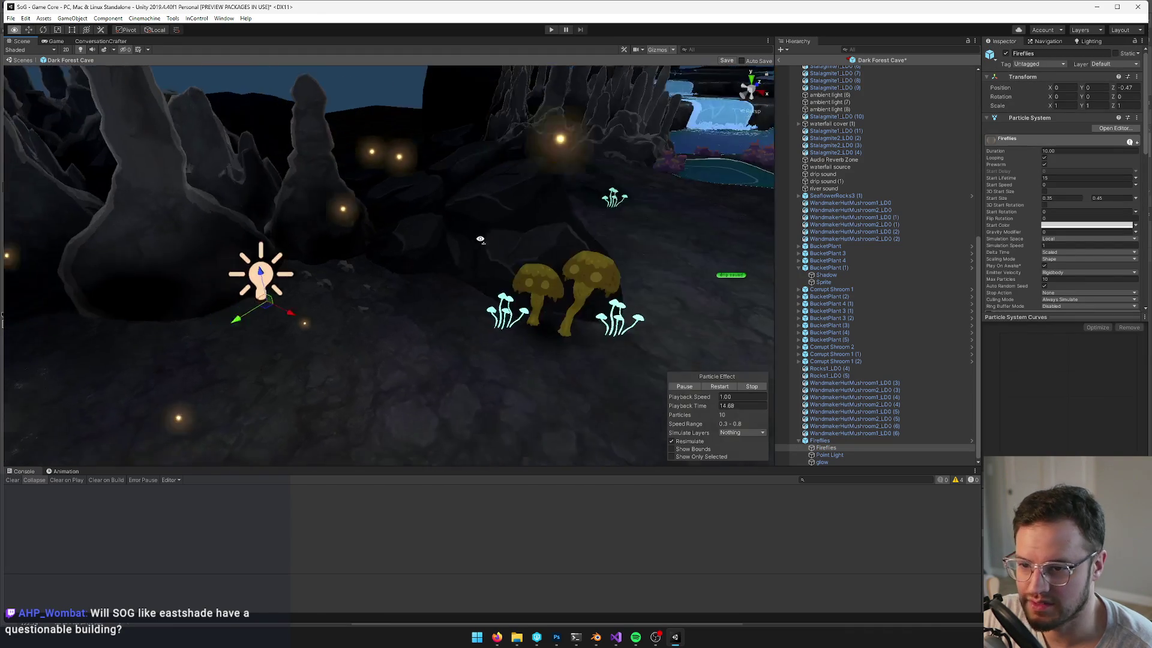
{"action": "scroll", "coordinate": [1067, 268], "scroll_direction": "down", "scroll_amount": 10}
{"action": "left_click", "coordinate": [991, 281]}
{"action": "mouse_move", "coordinate": [528, 267]}
{"action": "left_mouse_down"}
{"action": "mouse_move", "coordinate": [567, 256]}
{"action": "mouse_move", "coordinate": [483, 312]}
{"action": "left_mouse_up"}
{"action": "scroll", "coordinate": [1093, 227], "scroll_direction": "down", "scroll_amount": 5}
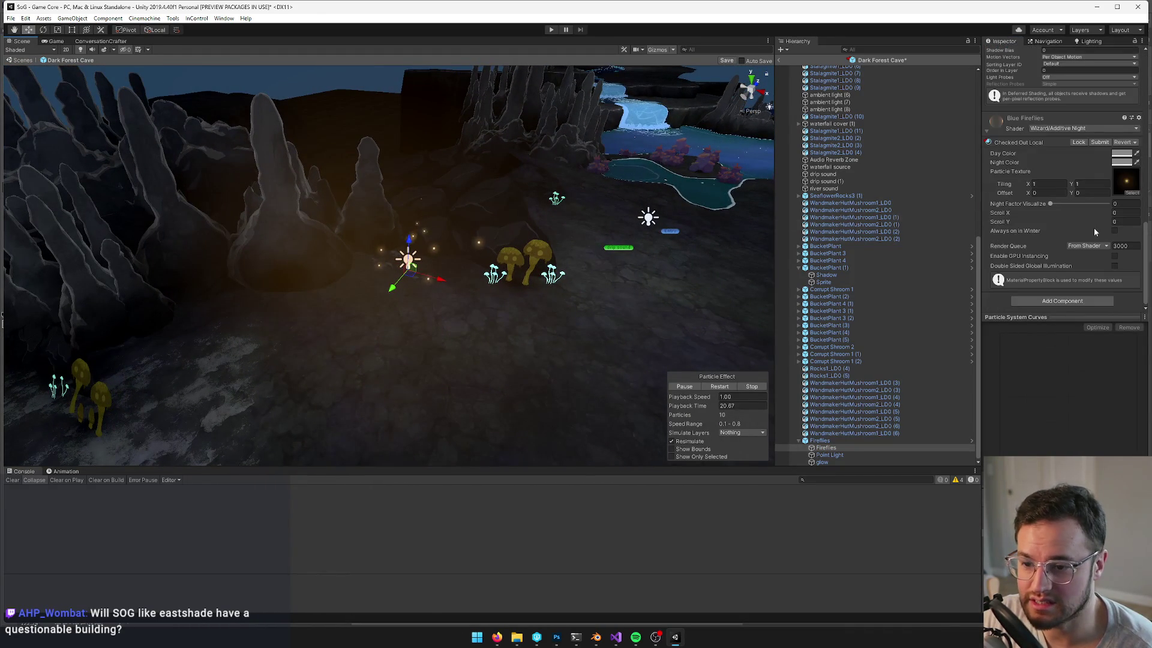
{"action": "left_click", "coordinate": [430, 320]}
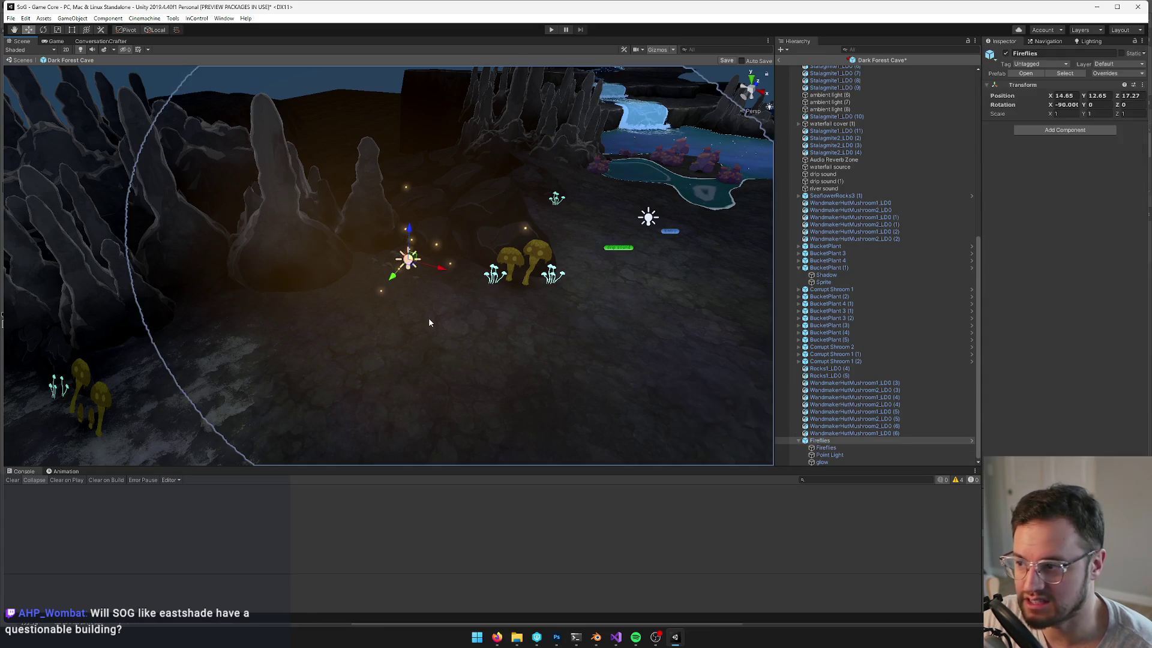
{"action": "left_click", "coordinate": [832, 448]}
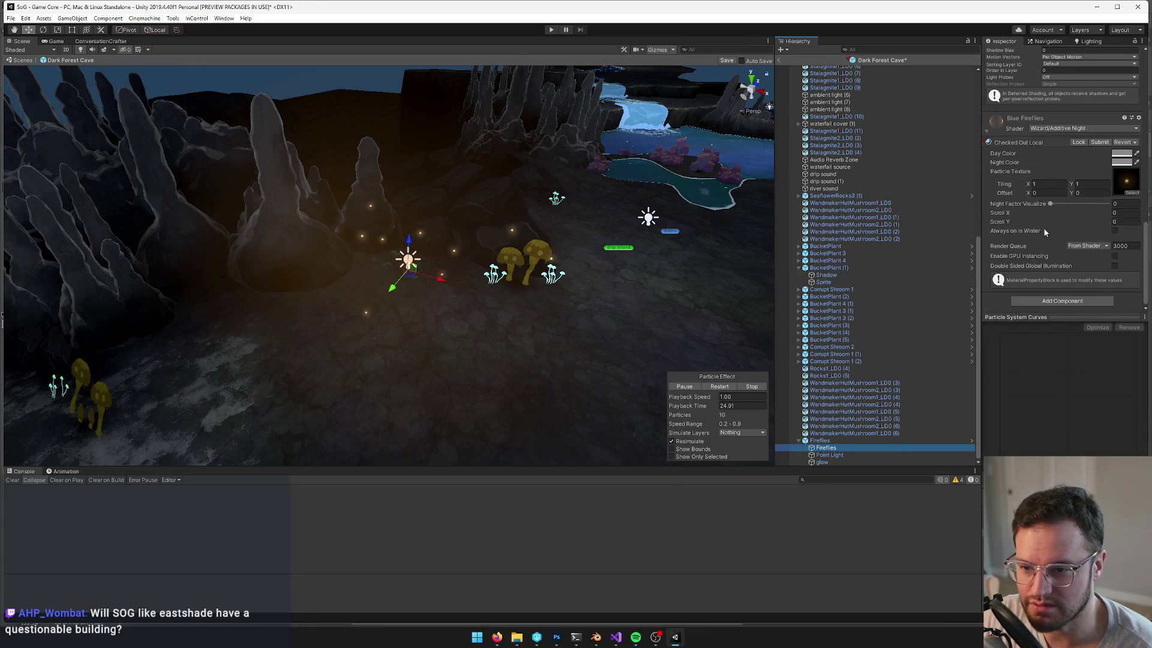
{"action": "scroll", "coordinate": [1081, 179], "scroll_direction": "up", "scroll_amount": 3}
{"action": "scroll", "coordinate": [1079, 182], "scroll_direction": "up", "scroll_amount": 9}
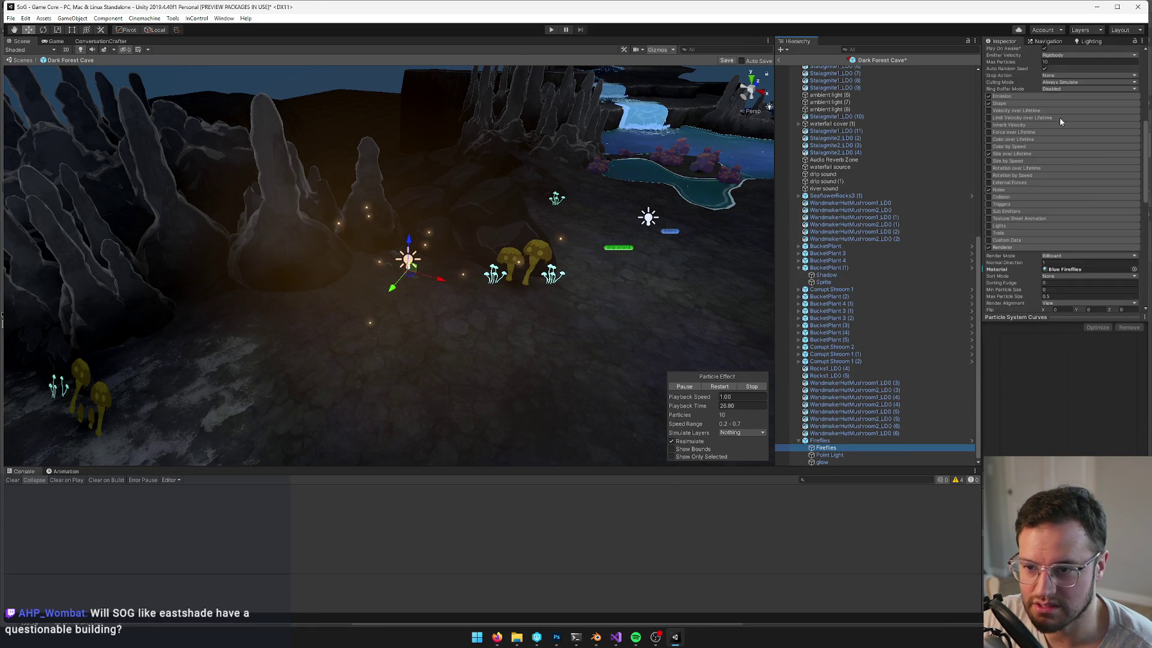
{"action": "left_click", "coordinate": [1080, 270]}
{"action": "double_click", "coordinate": [1079, 270]}
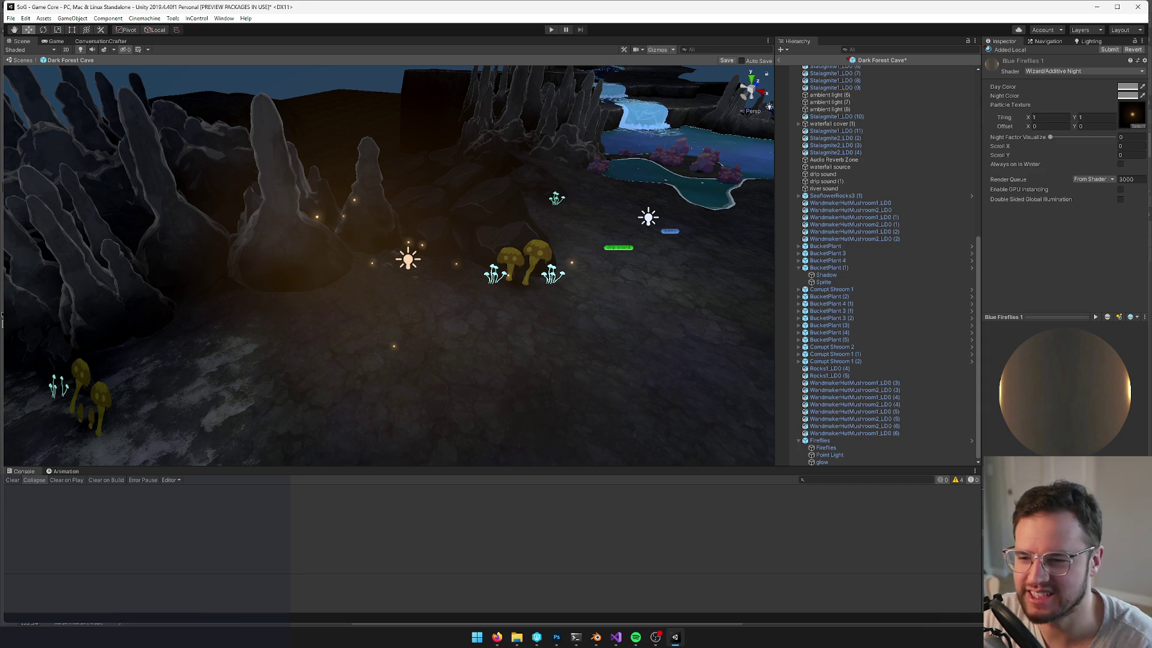
Orbit the Scene view across the cave to review the fireflies' look
{"action": "left_click_drag", "start_coordinate": [596, 418], "coordinate": [559, 369]}
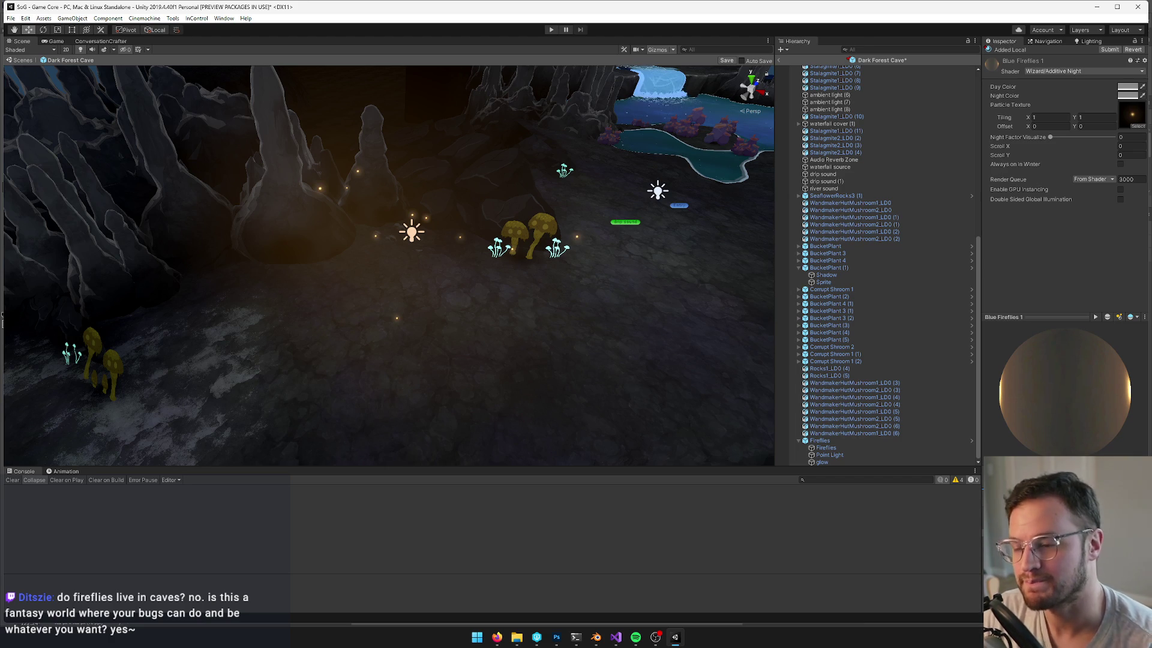
{"action": "left_click_drag", "start_coordinate": [420, 276], "coordinate": [504, 282]}
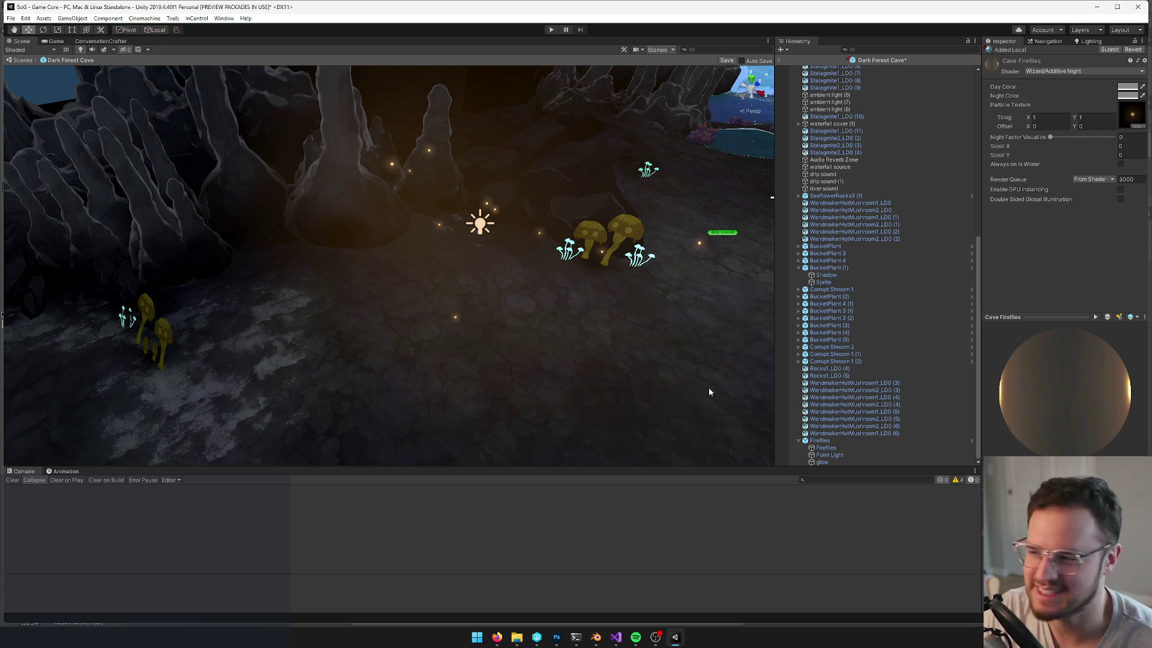
Select and frame the Fireflies particle system, showing its Renderer still on Blue Fireflies
{"action": "mouse_move", "coordinate": [524, 240]}
{"action": "left_mouse_down"}
{"action": "mouse_move", "coordinate": [457, 213]}
{"action": "mouse_move", "coordinate": [553, 292]}
{"action": "left_mouse_up"}
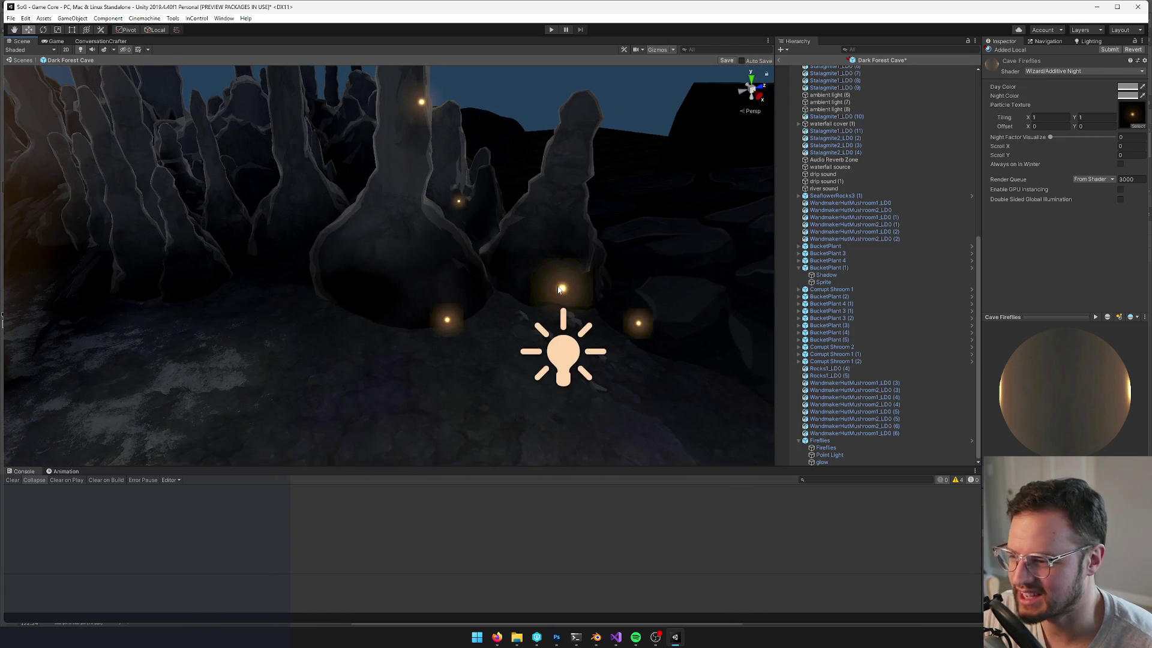
{"action": "left_click", "coordinate": [558, 290]}
{"action": "left_click_drag", "start_coordinate": [386, 300], "coordinate": [329, 271]}
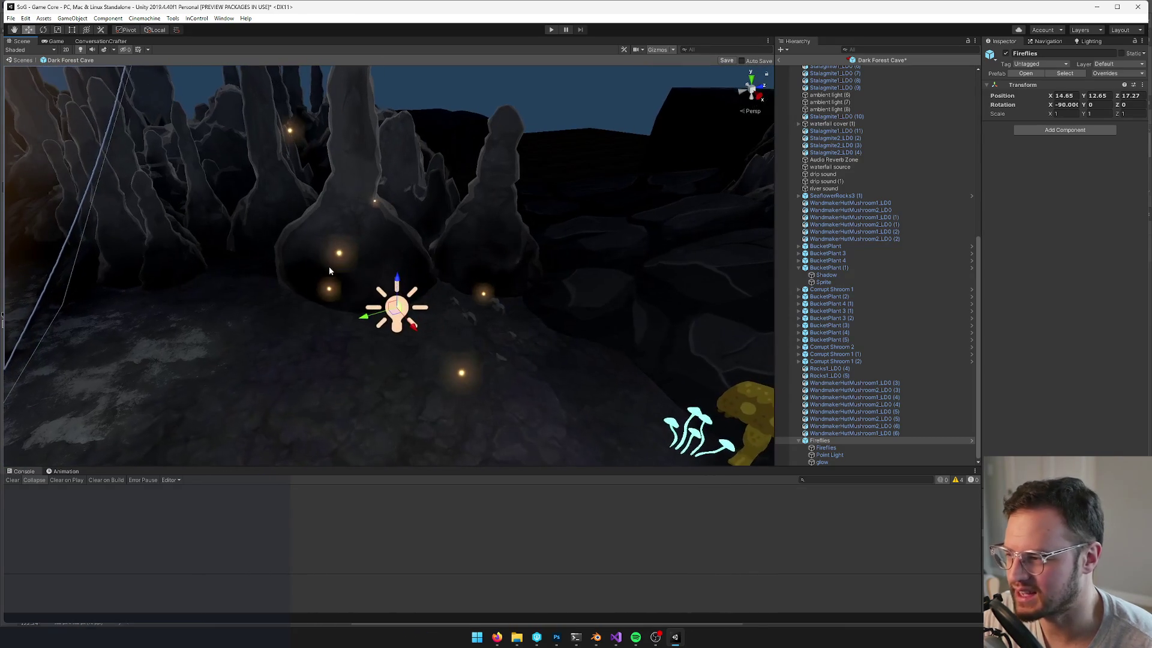
{"action": "left_click", "coordinate": [339, 257]}
{"action": "key", "text": "f"}
{"action": "scroll", "coordinate": [1066, 217], "scroll_direction": "down", "scroll_amount": 10}
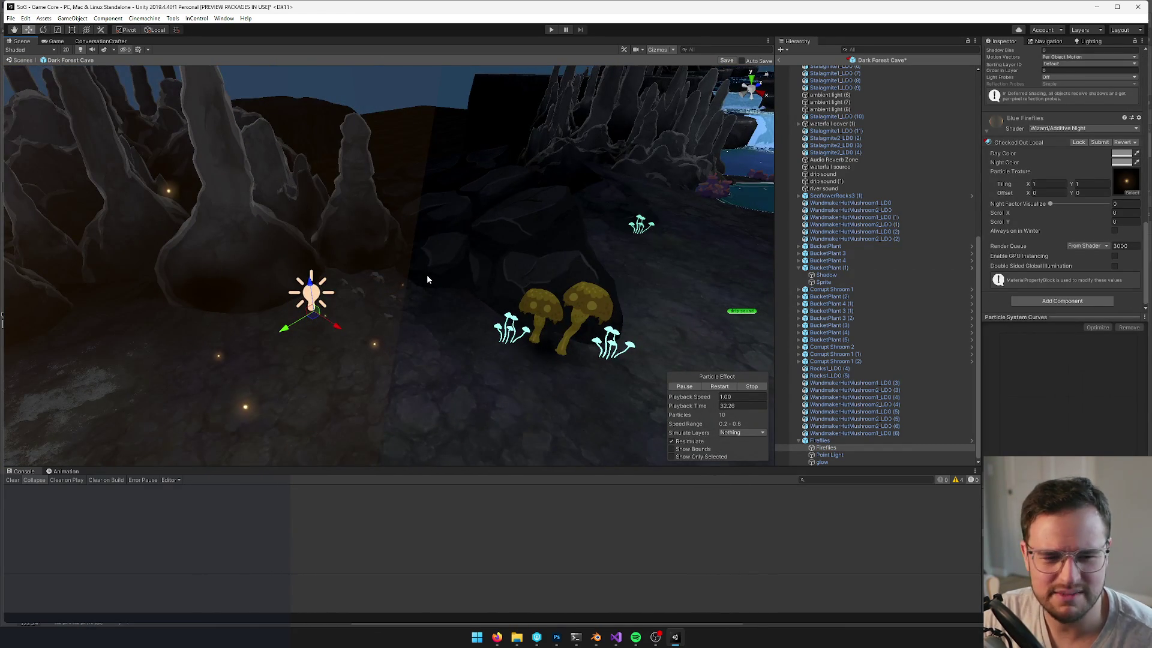
{"action": "left_click_drag", "start_coordinate": [408, 263], "coordinate": [342, 248]}
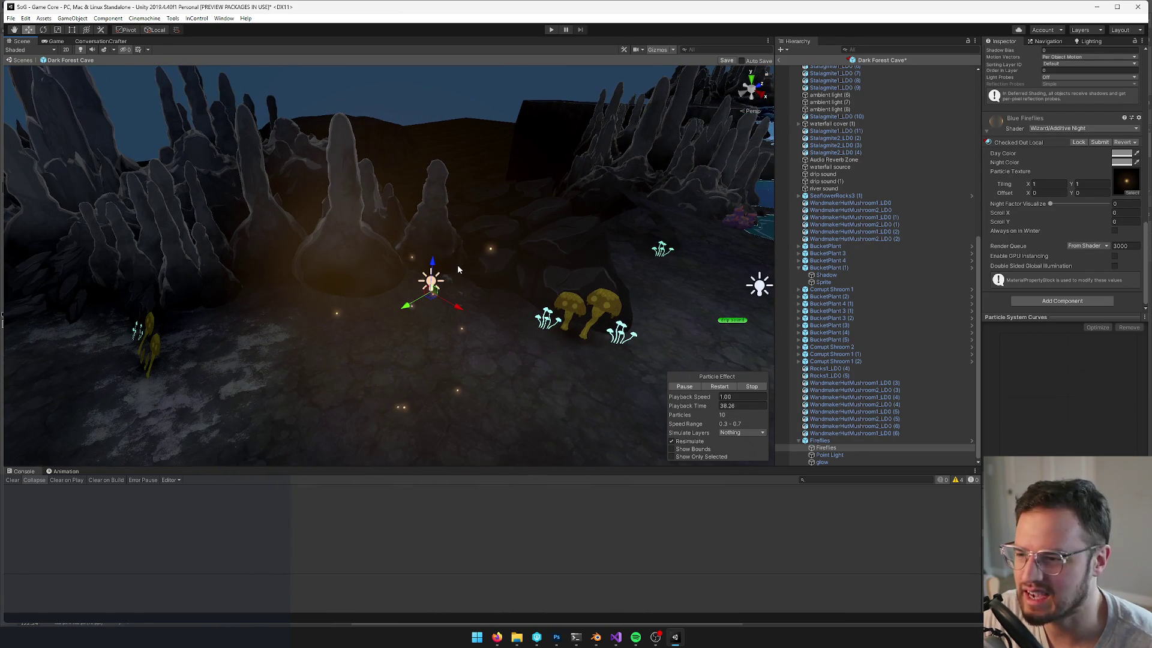
{"action": "left_click_drag", "start_coordinate": [461, 264], "coordinate": [422, 256]}
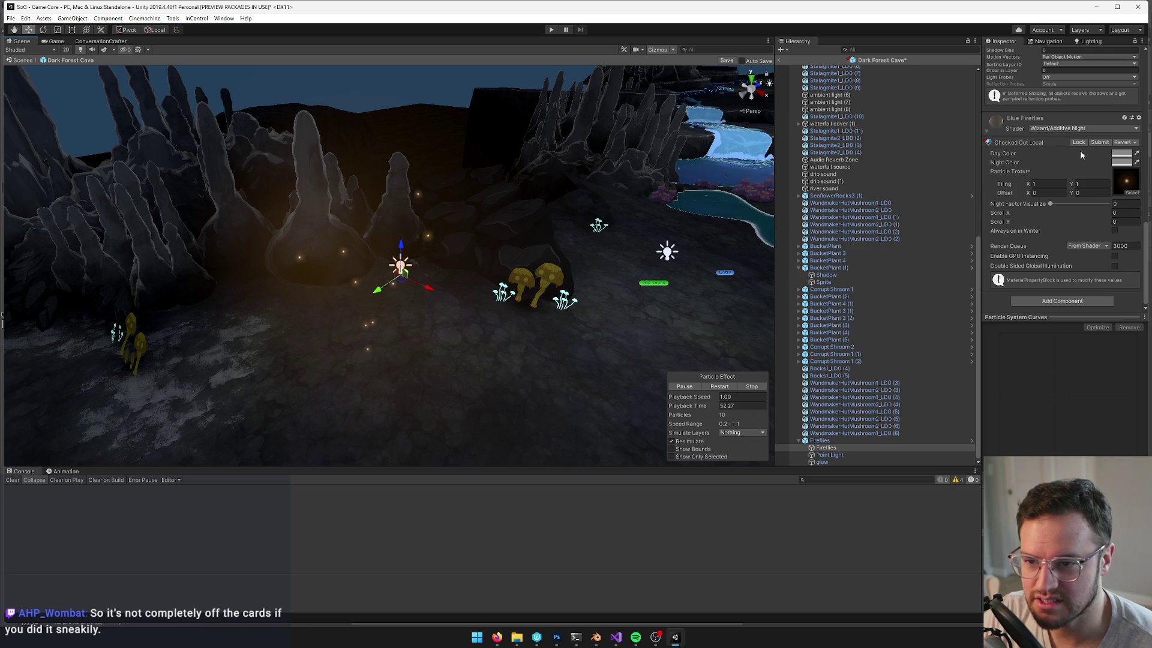
{"action": "scroll", "coordinate": [1082, 167], "scroll_direction": "up", "scroll_amount": 5}
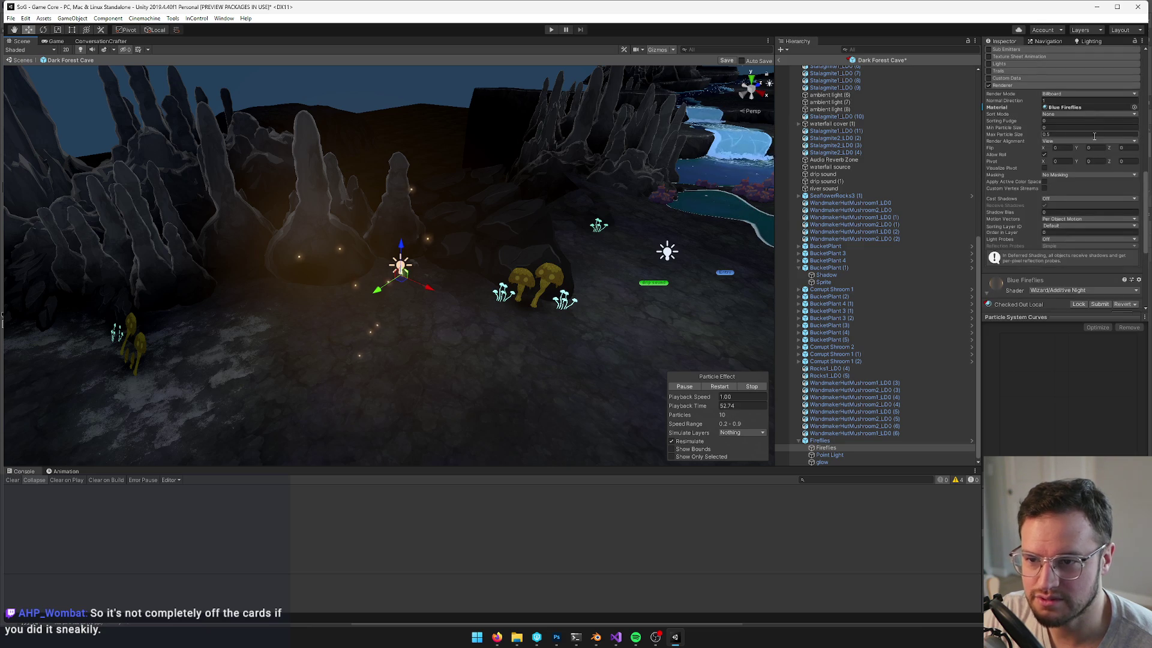
Switch the Fireflies Renderer material to Cave Fireflies via a 'cave f' search
{"action": "left_click", "coordinate": [1134, 106]}
{"action": "type", "text": "cavef"}
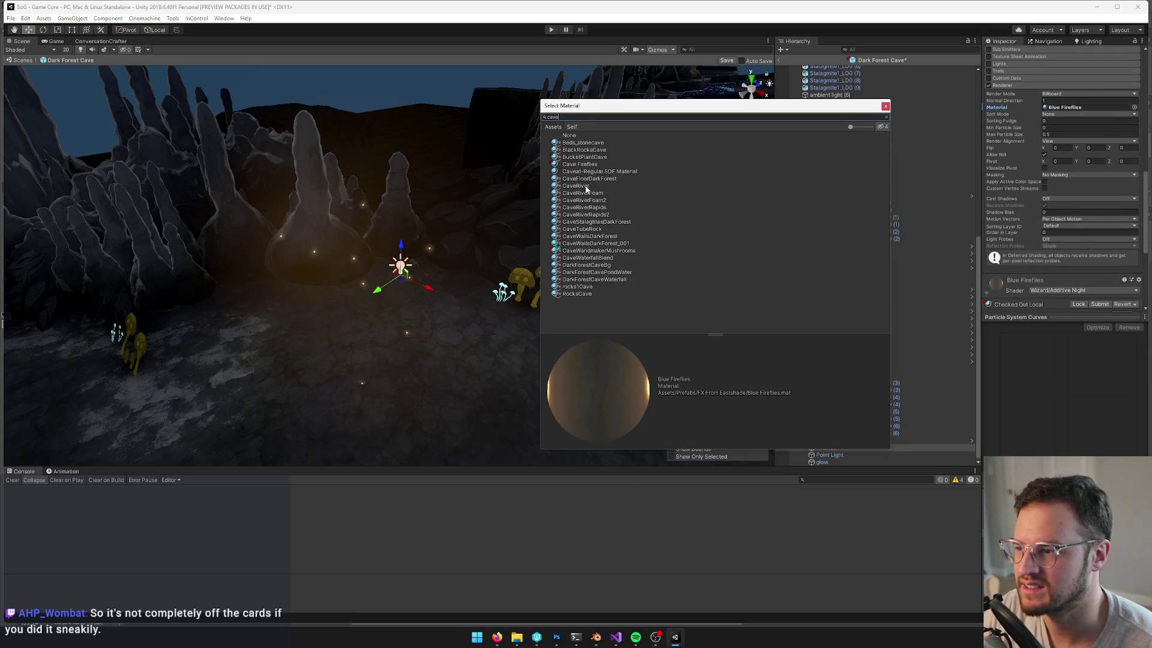
{"action": "key", "text": "BackSpace"}
{"action": "type", "text": "f"}
{"action": "left_click", "coordinate": [587, 143]}
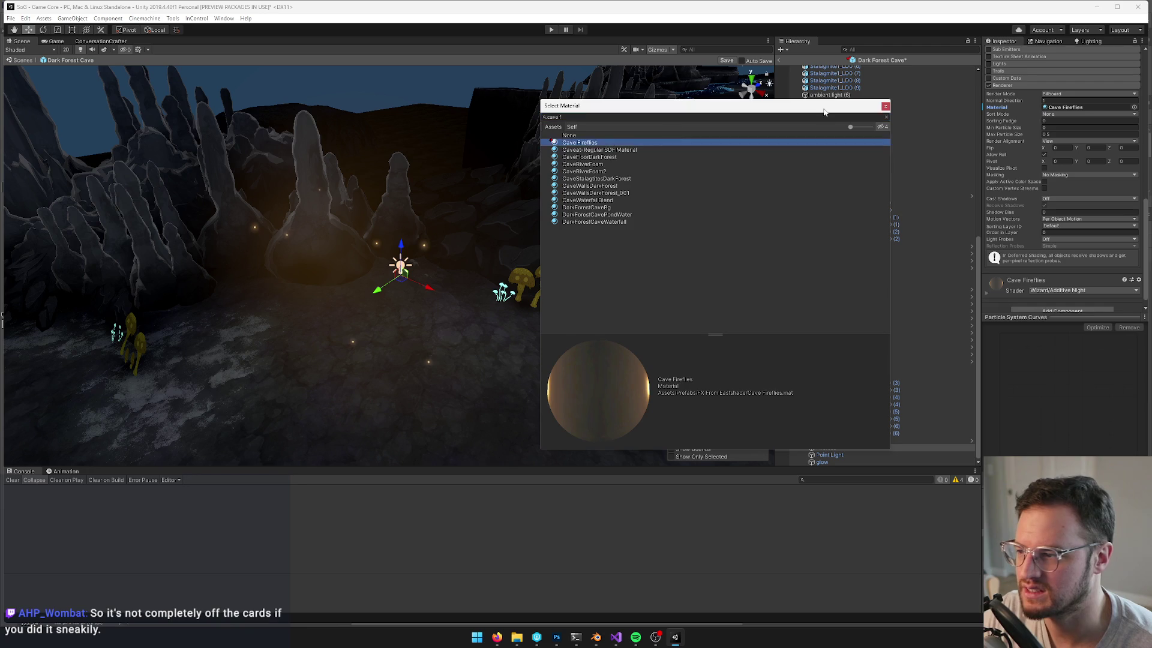
{"action": "left_click", "coordinate": [884, 105]}
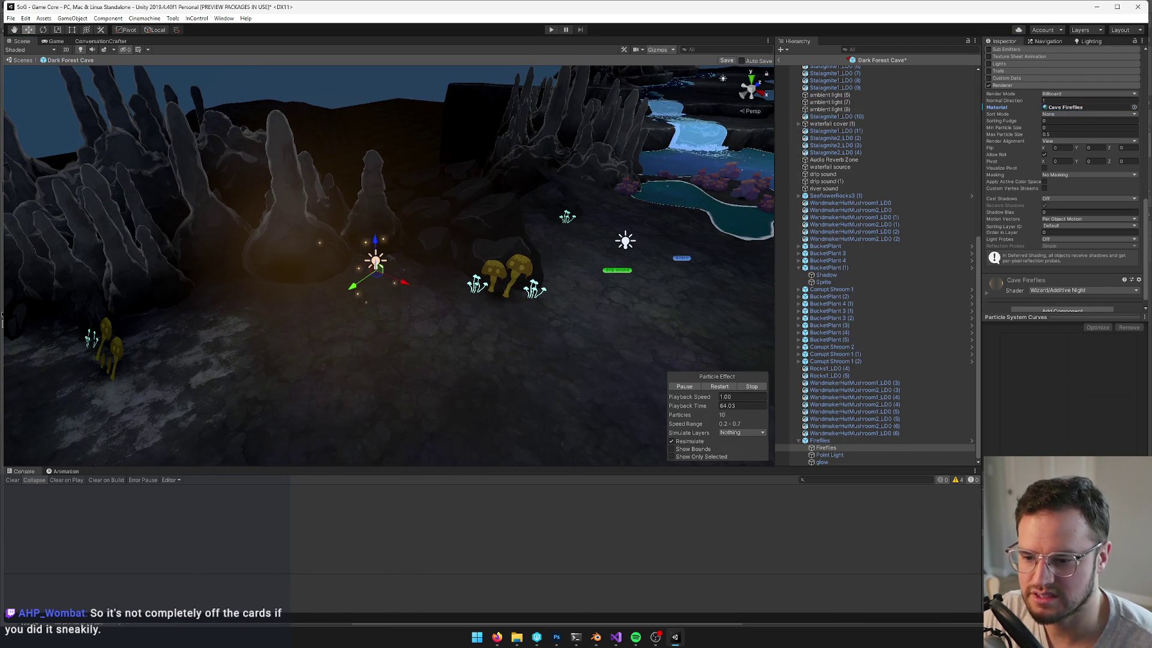
Open the Cave Fireflies material and its Cave Firefly texture's import settings
{"action": "double_click", "coordinate": [1082, 107]}
{"action": "key", "text": "Left"}
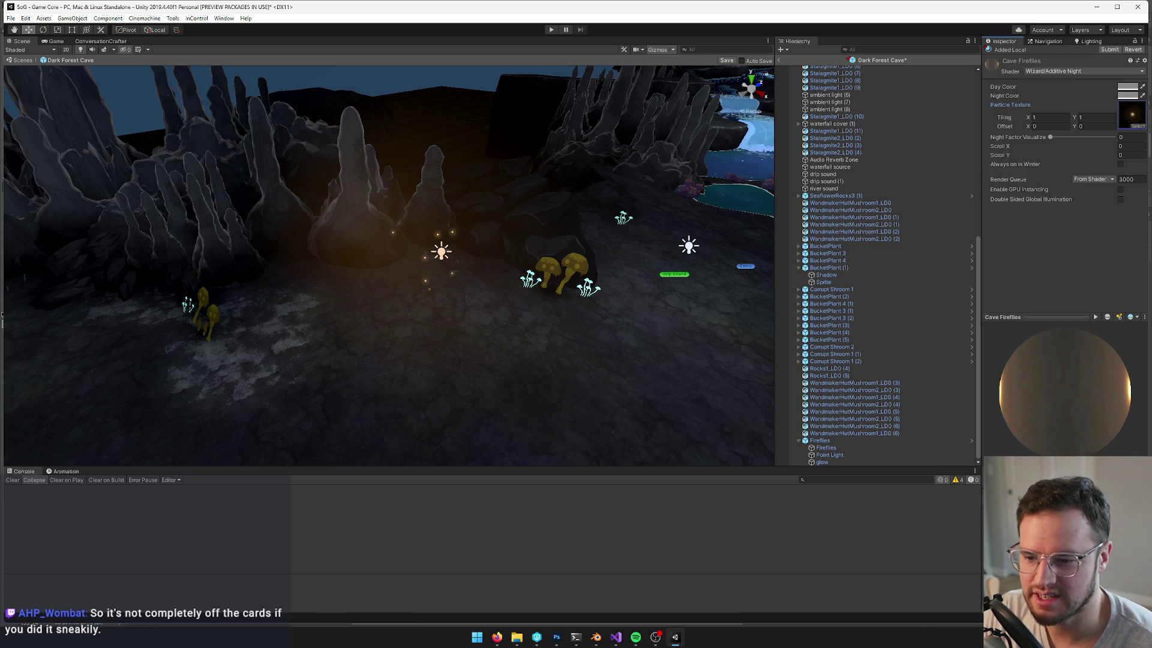
{"action": "double_click", "coordinate": [1132, 114]}
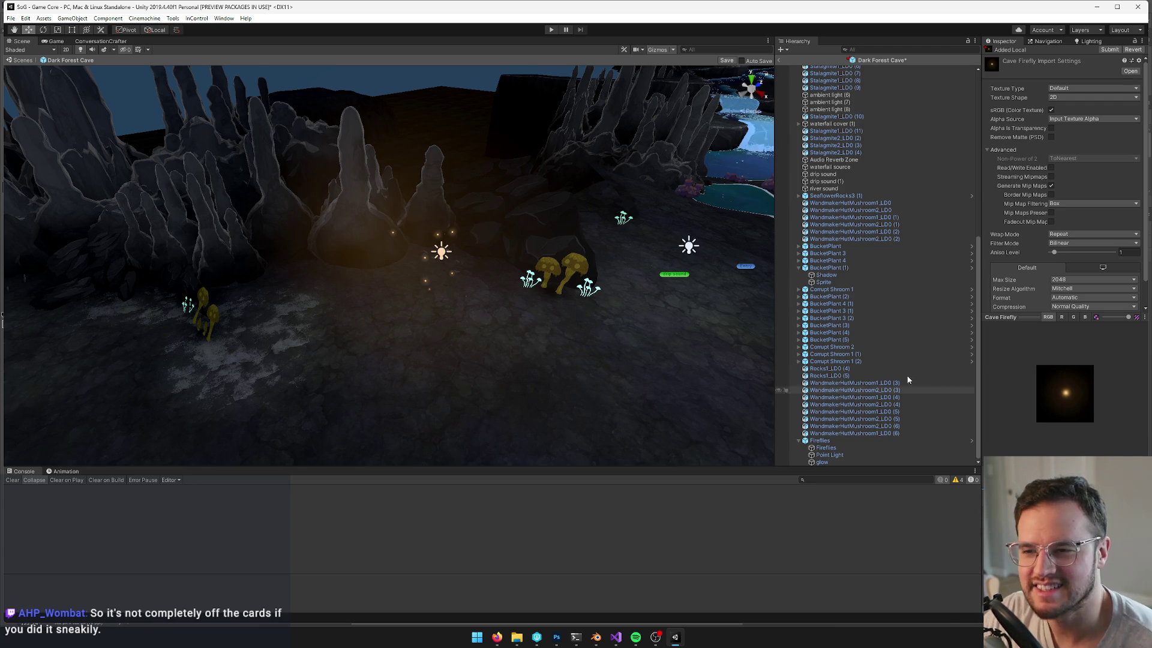
Untick Generate Mip Maps on the Cave Firefly texture and apply the import settings
{"action": "left_click", "coordinate": [1050, 186]}
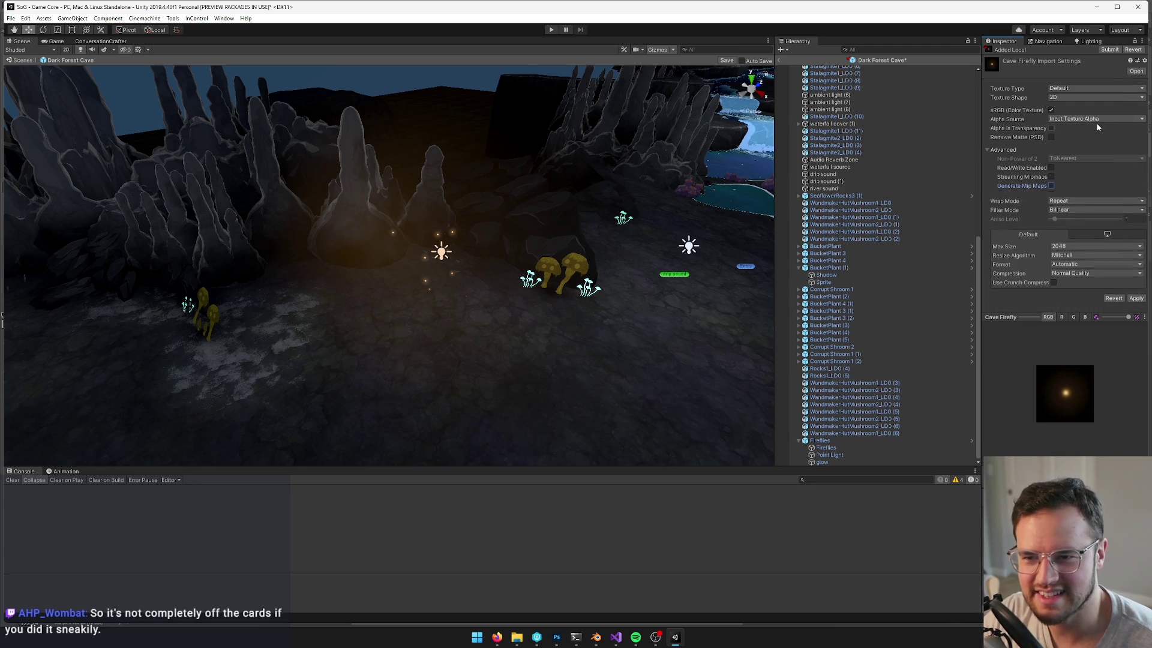
{"action": "left_click", "coordinate": [1135, 296]}
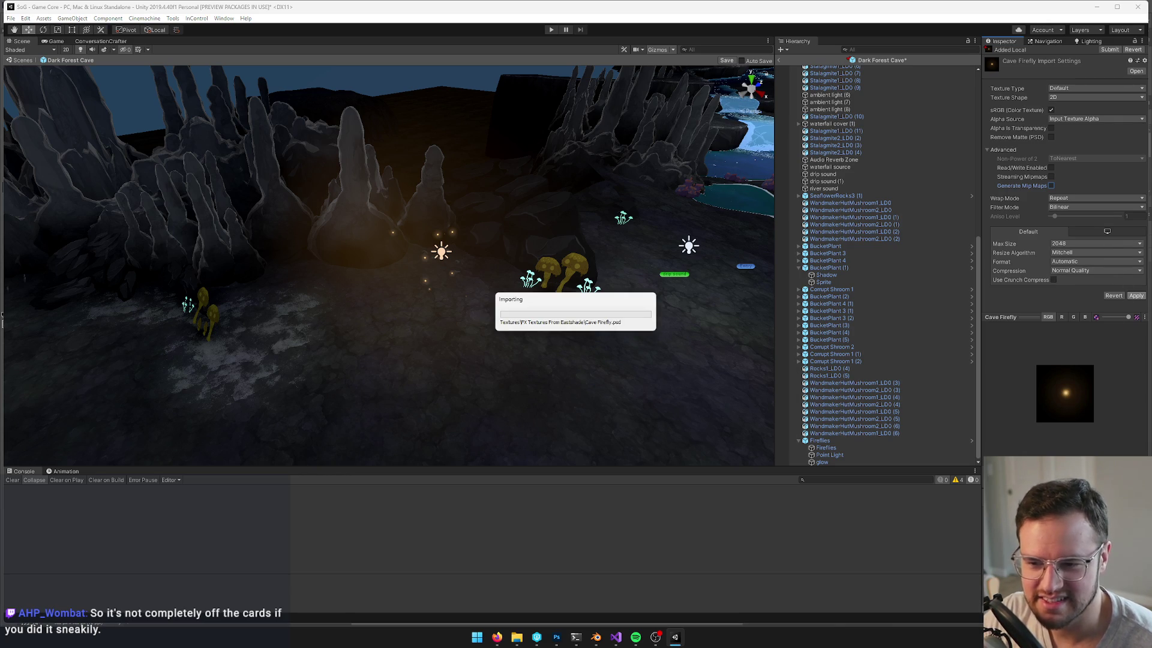
{"action": "key", "text": "alt+Tab"}
Toggle the Cave Firefly.psd layers' visibility to inspect the glow on its own
{"action": "key", "text": "ctrl+Tab"}
{"action": "scroll", "coordinate": [540, 304], "scroll_direction": "up", "scroll_amount": 3}
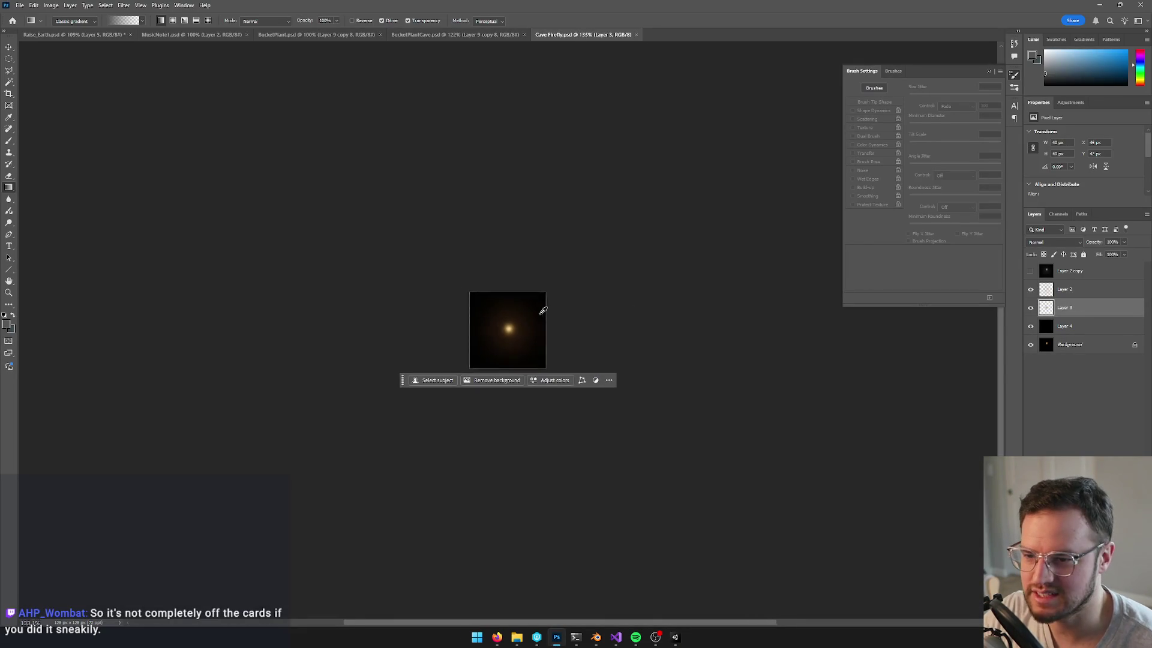
{"action": "left_click", "coordinate": [1030, 307]}
{"action": "left_click", "coordinate": [1031, 307]}
{"action": "scroll", "coordinate": [548, 311], "scroll_direction": "up", "scroll_amount": 3}
{"action": "left_click", "coordinate": [1031, 326]}
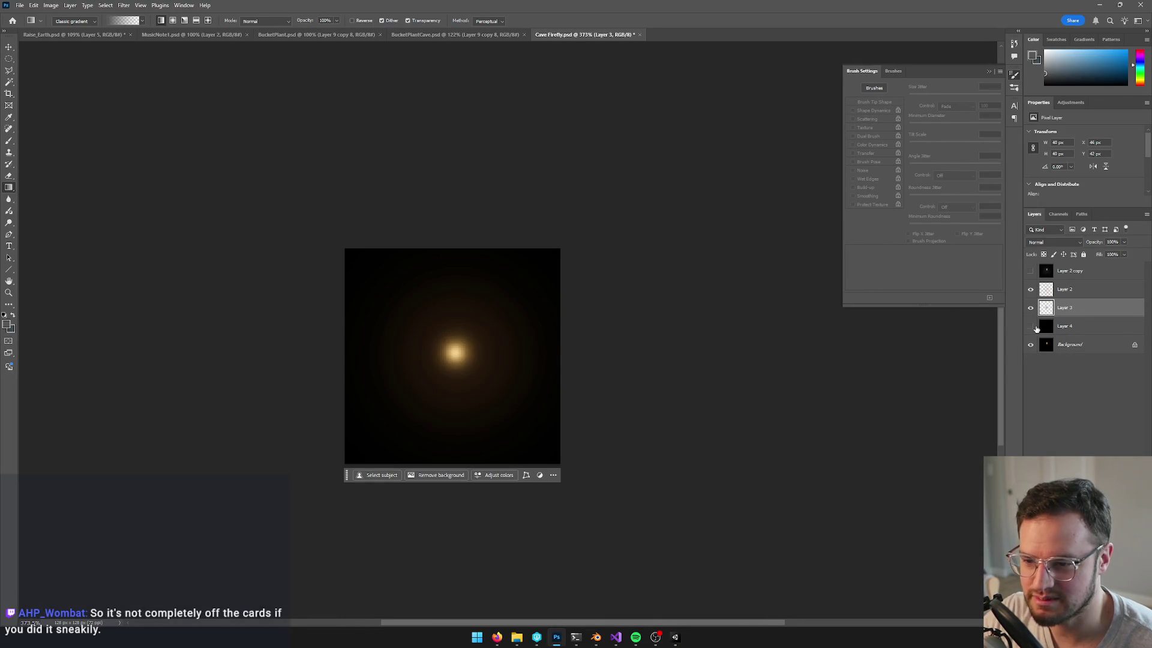
{"action": "left_click", "coordinate": [1030, 325]}
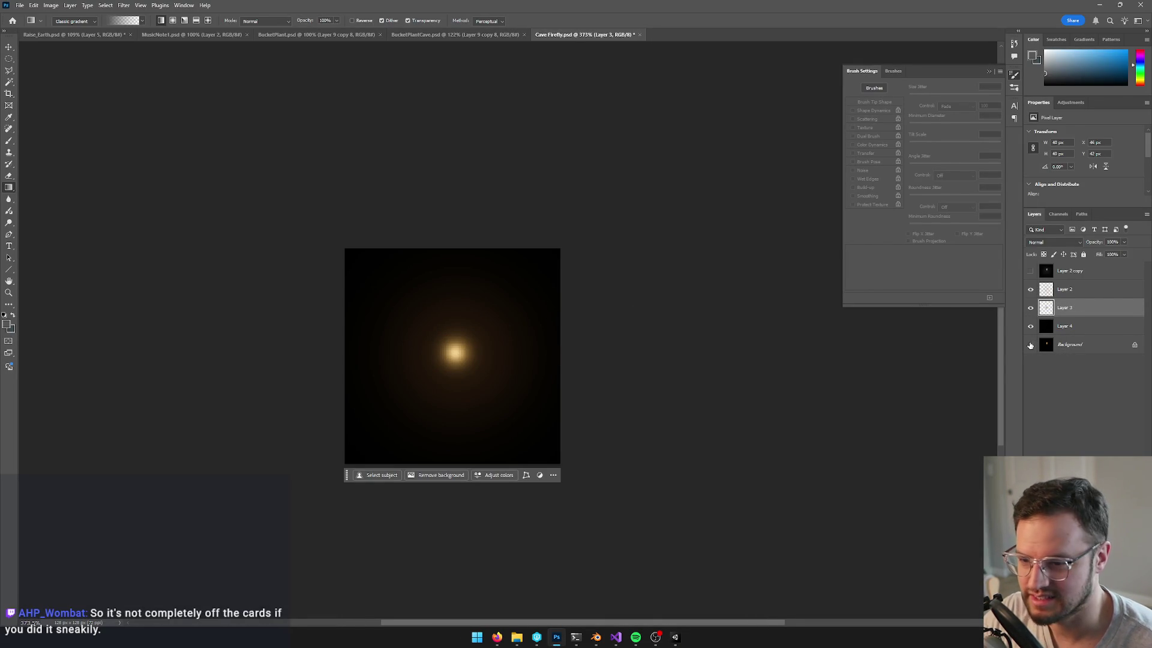
{"action": "left_click", "coordinate": [1031, 290]}
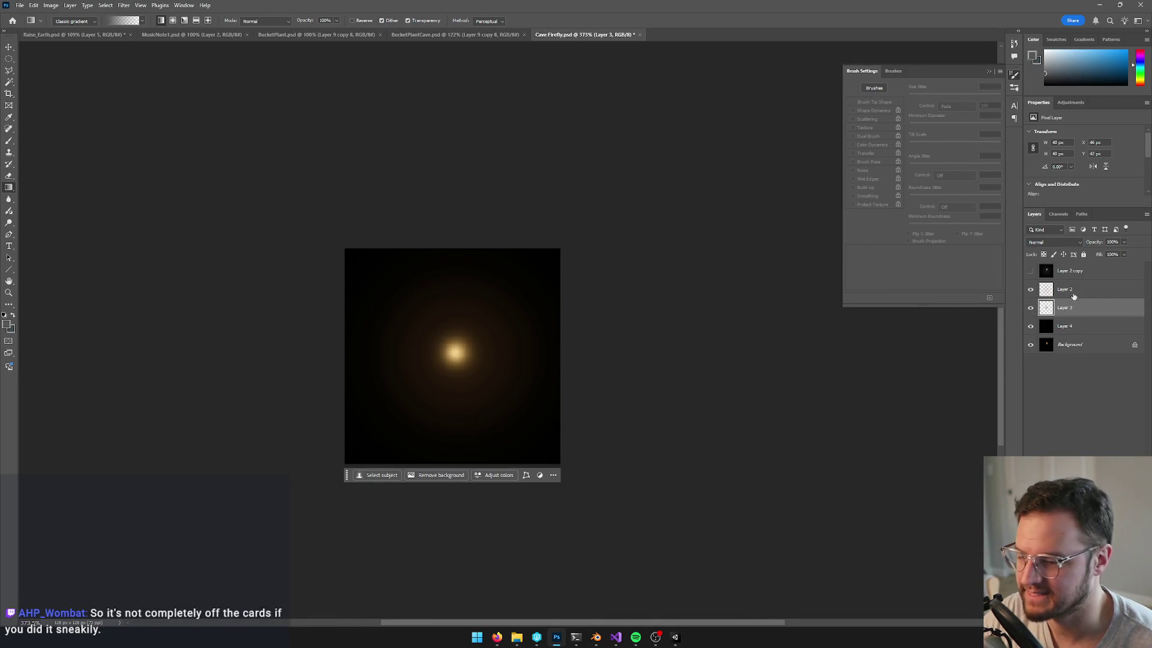
{"action": "left_click_drag", "start_coordinate": [608, 186], "coordinate": [648, 188]}
{"action": "scroll", "coordinate": [635, 295], "scroll_direction": "up", "scroll_amount": 1}
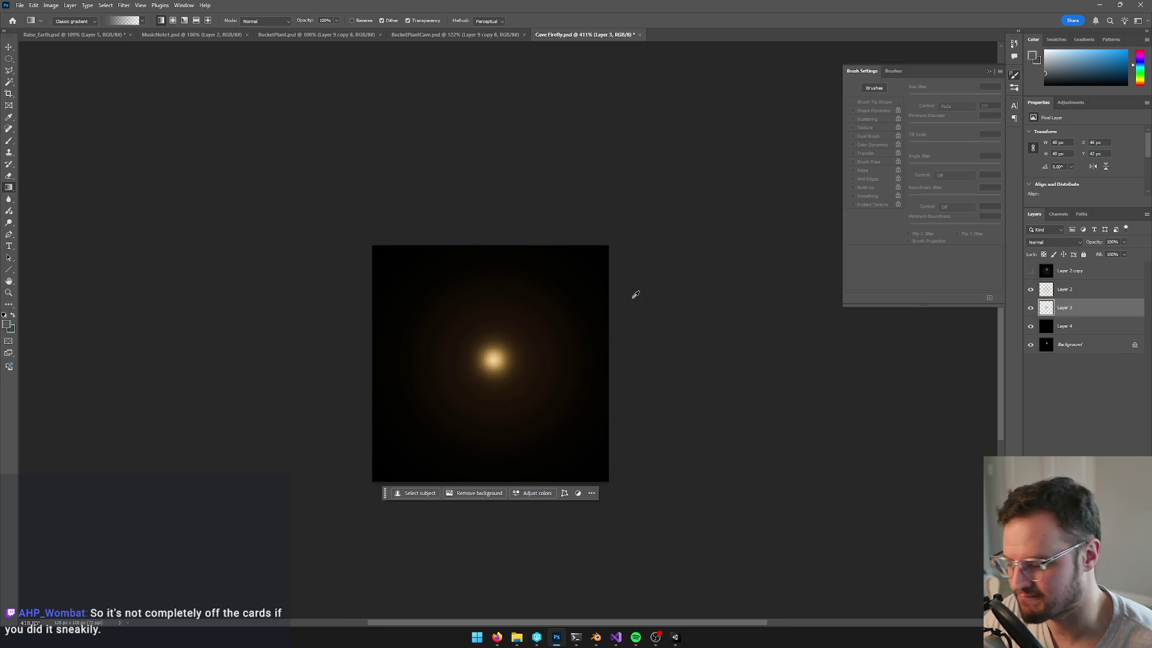
Hue-shift Layer 3's glow core to cyan and Layer 2's halo to teal, then minimise Photoshop
{"action": "key", "text": "ctrl+u"}
{"action": "left_click_drag", "start_coordinate": [929, 257], "coordinate": [965, 260]}
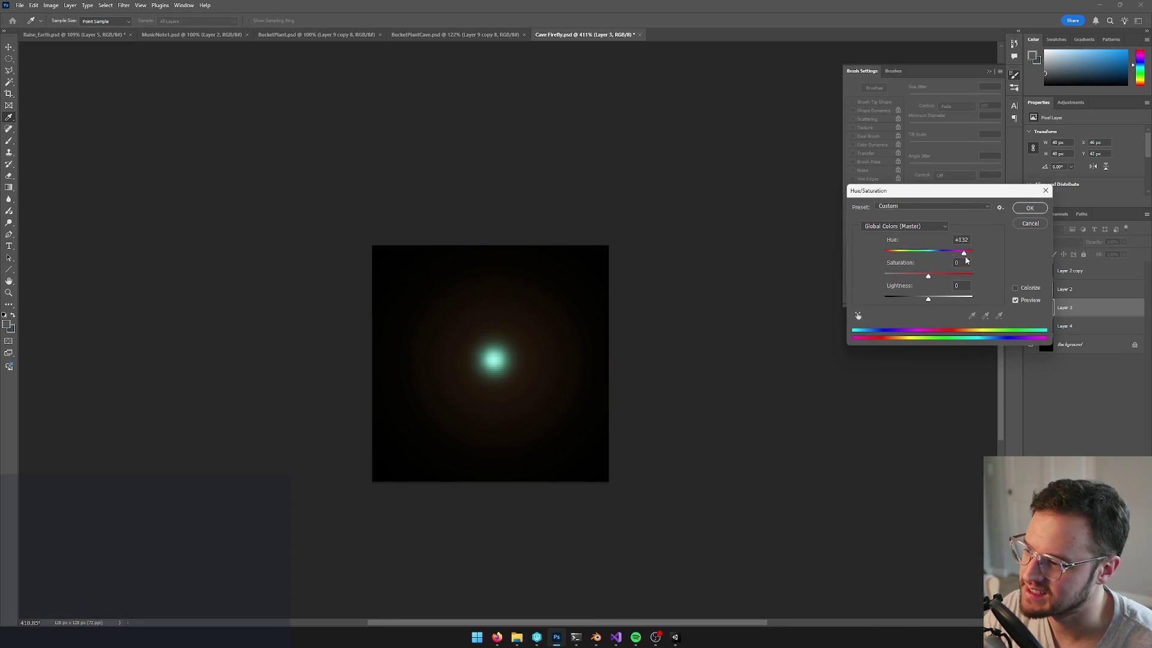
{"action": "left_click", "coordinate": [1028, 208]}
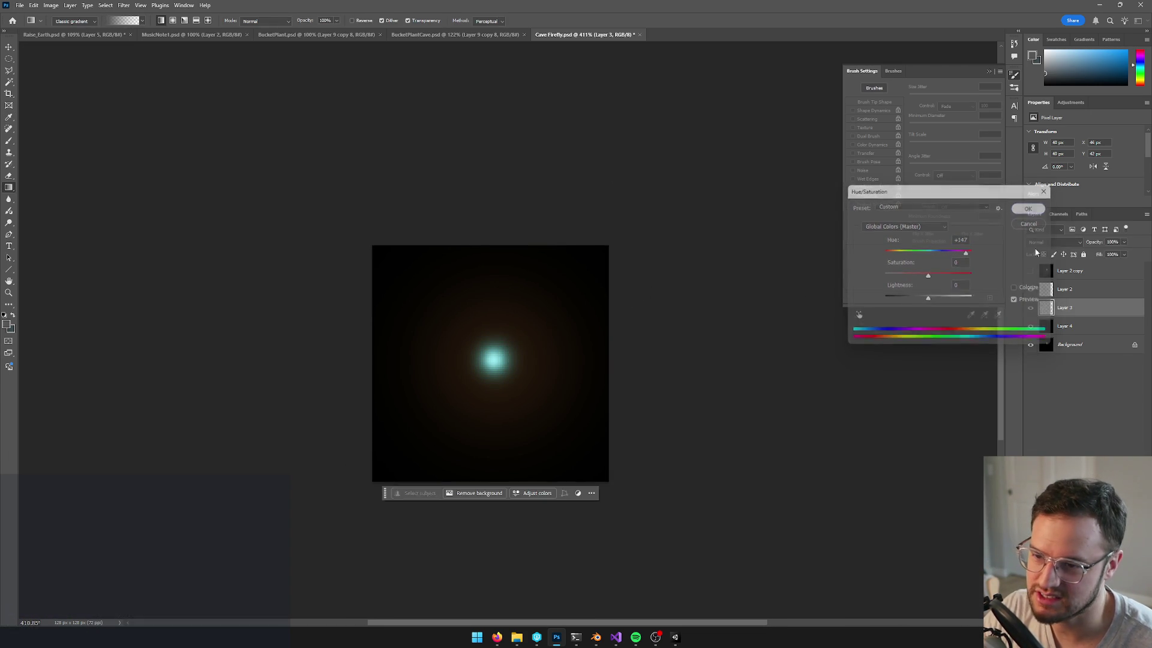
{"action": "left_click", "coordinate": [1054, 291]}
{"action": "key", "text": "ctrl+u"}
{"action": "left_click_drag", "start_coordinate": [935, 259], "coordinate": [972, 261]}
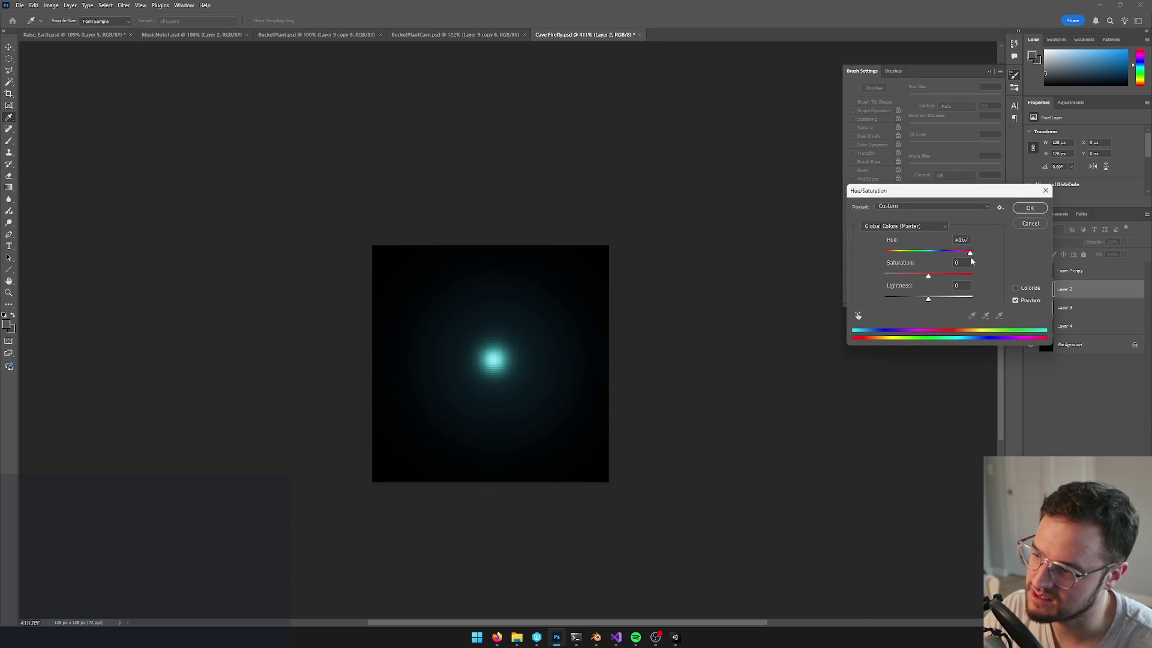
{"action": "left_click", "coordinate": [1031, 209]}
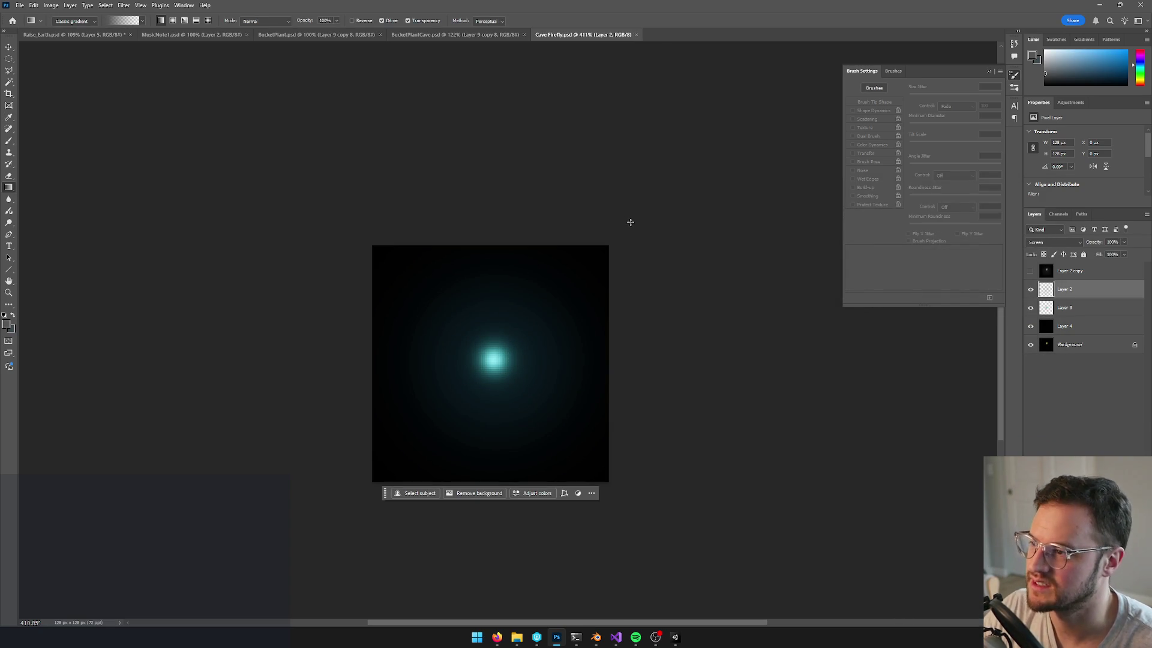
{"action": "left_click", "coordinate": [1098, 7]}
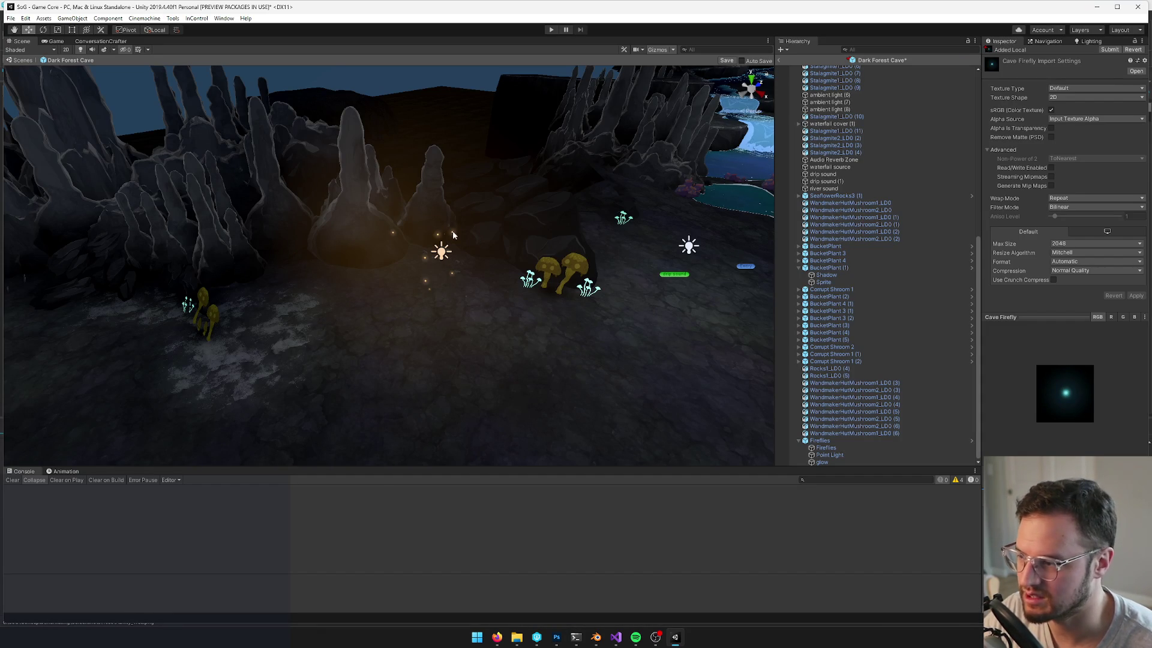
Select the Fireflies particle system and open its Cave Fireflies material
{"action": "left_click", "coordinate": [453, 236]}
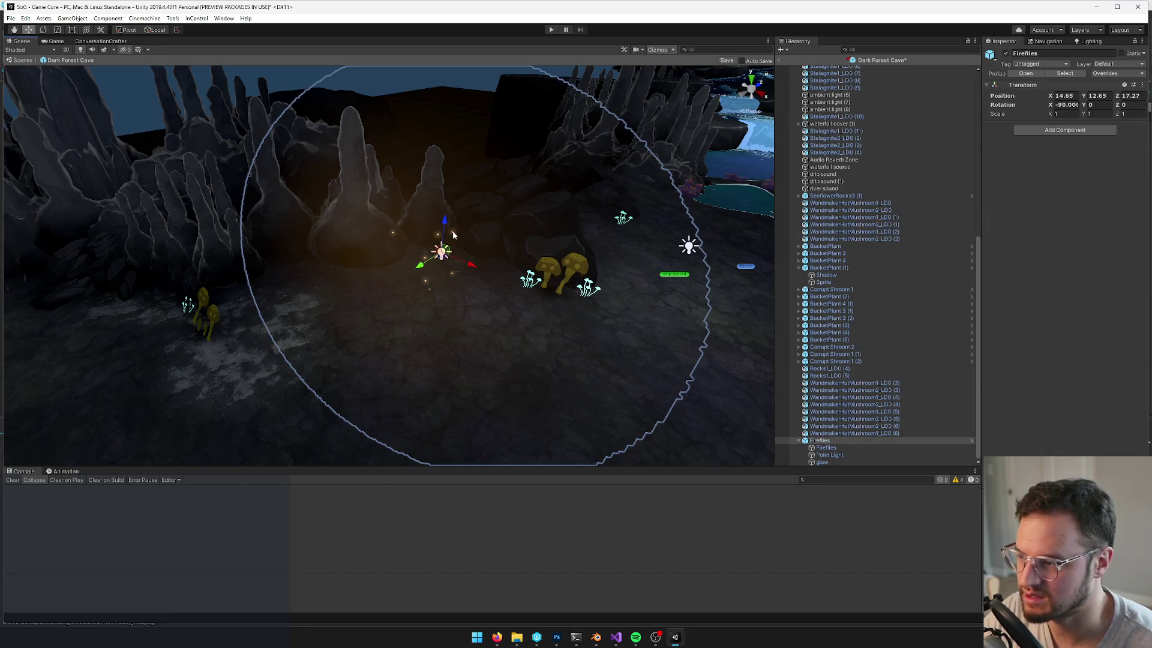
{"action": "left_click", "coordinate": [839, 448]}
{"action": "scroll", "coordinate": [1081, 276], "scroll_direction": "down", "scroll_amount": 10}
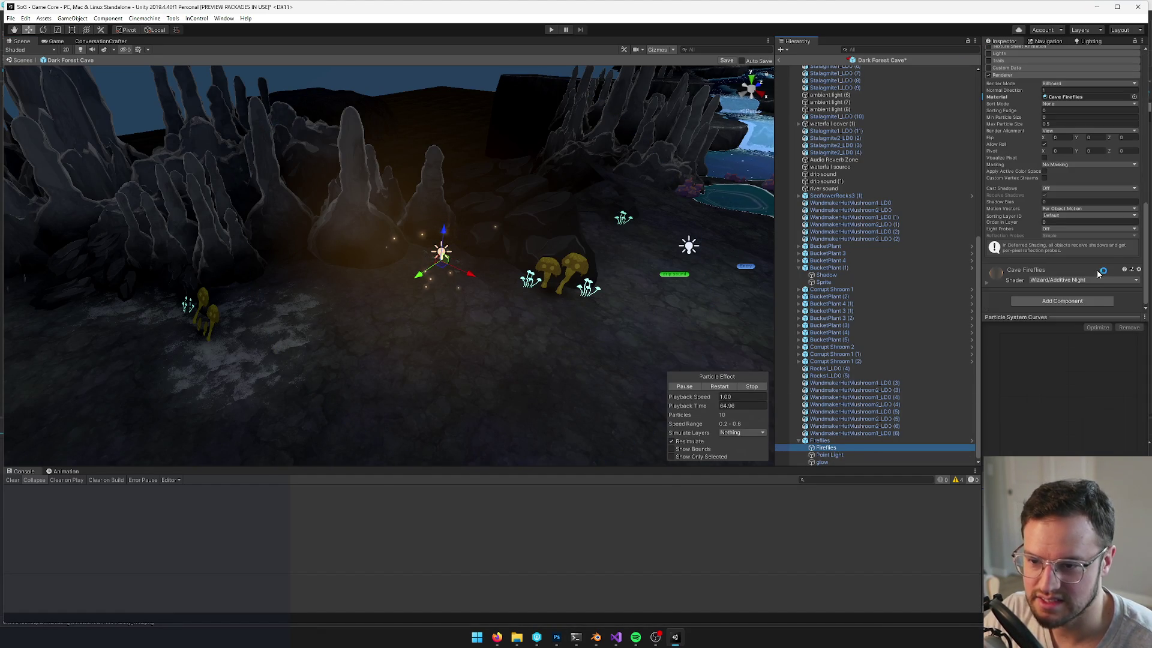
{"action": "left_click", "coordinate": [1134, 96]}
{"action": "left_click", "coordinate": [886, 106]}
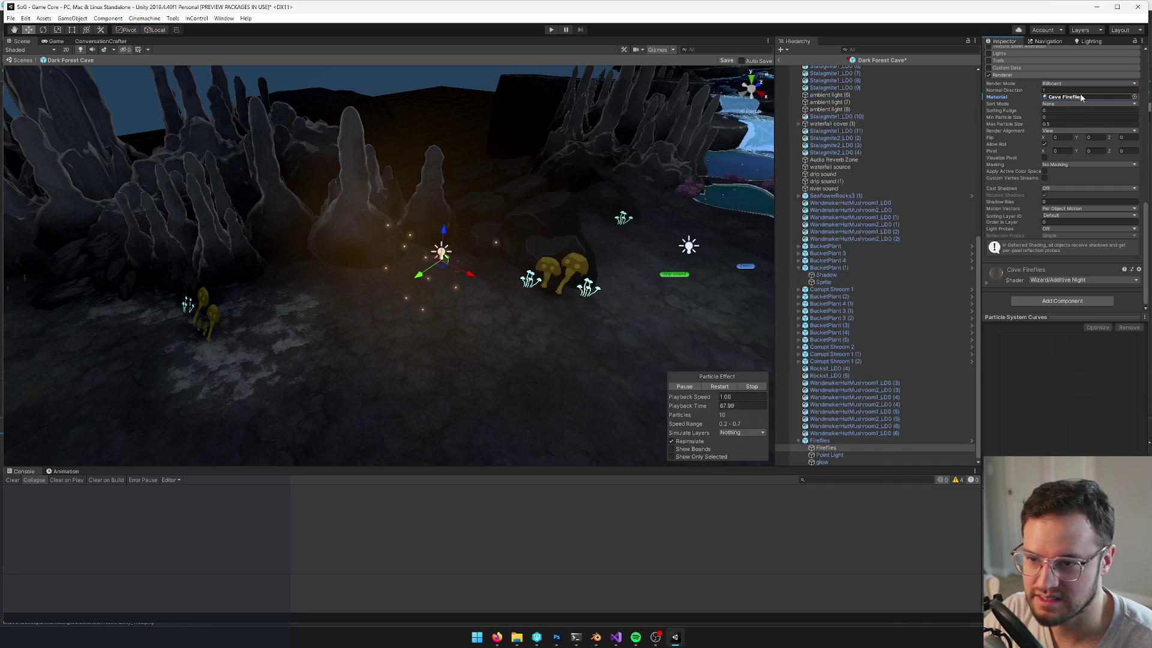
{"action": "scroll", "coordinate": [1104, 111], "scroll_direction": "down", "scroll_amount": 5}
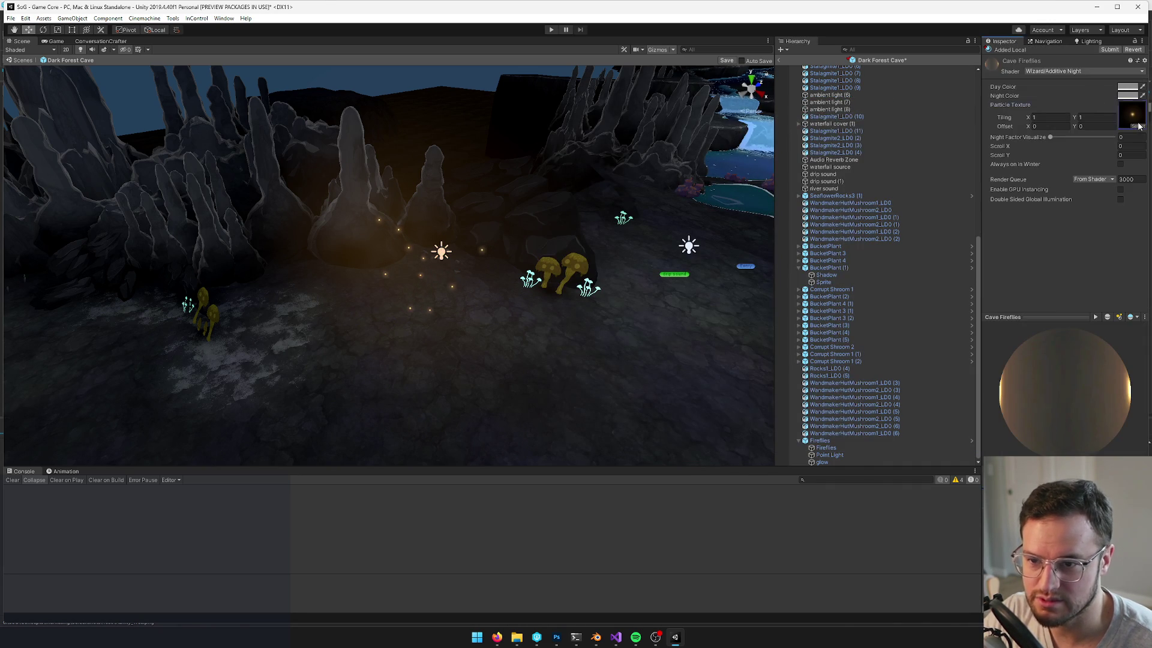
Set the material's Particle Texture to the cyan Cave Firefly texture via a 'cave f' search
{"action": "left_click", "coordinate": [1138, 126]}
{"action": "type", "text": "cavef"}
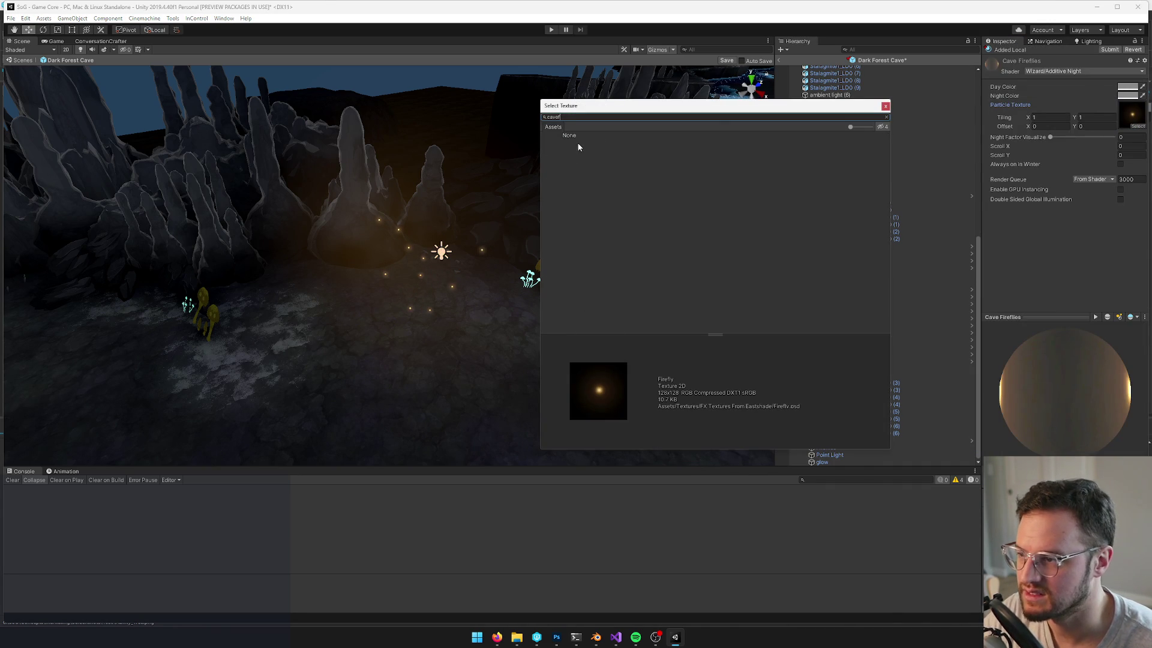
{"action": "key", "text": "BackSpace"}
{"action": "type", "text": "f"}
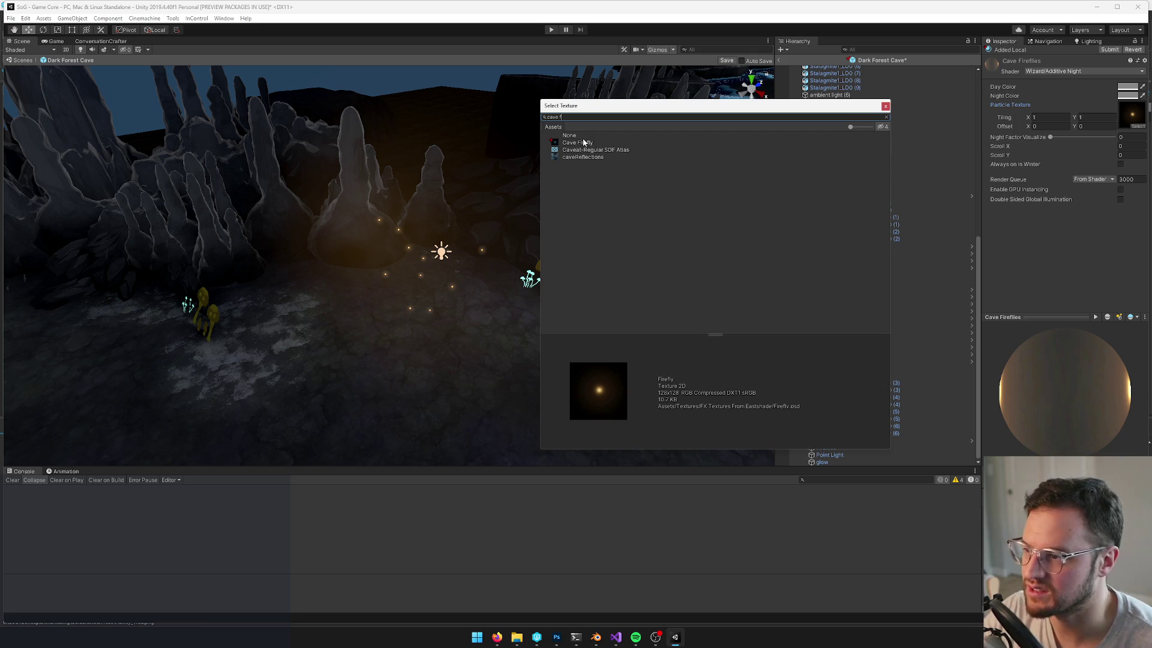
{"action": "left_click", "coordinate": [578, 143]}
{"action": "left_click", "coordinate": [886, 106]}
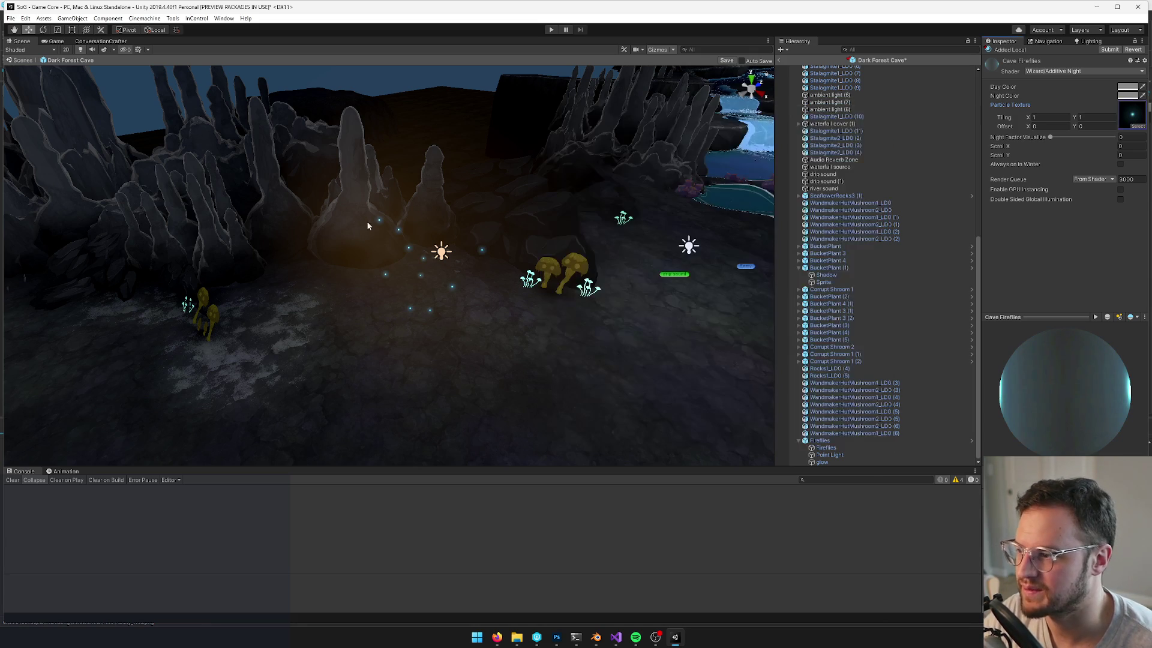
{"action": "left_click", "coordinate": [399, 245]}
{"action": "left_click_drag", "start_coordinate": [400, 245], "coordinate": [504, 258]}
{"action": "left_click", "coordinate": [822, 462]}
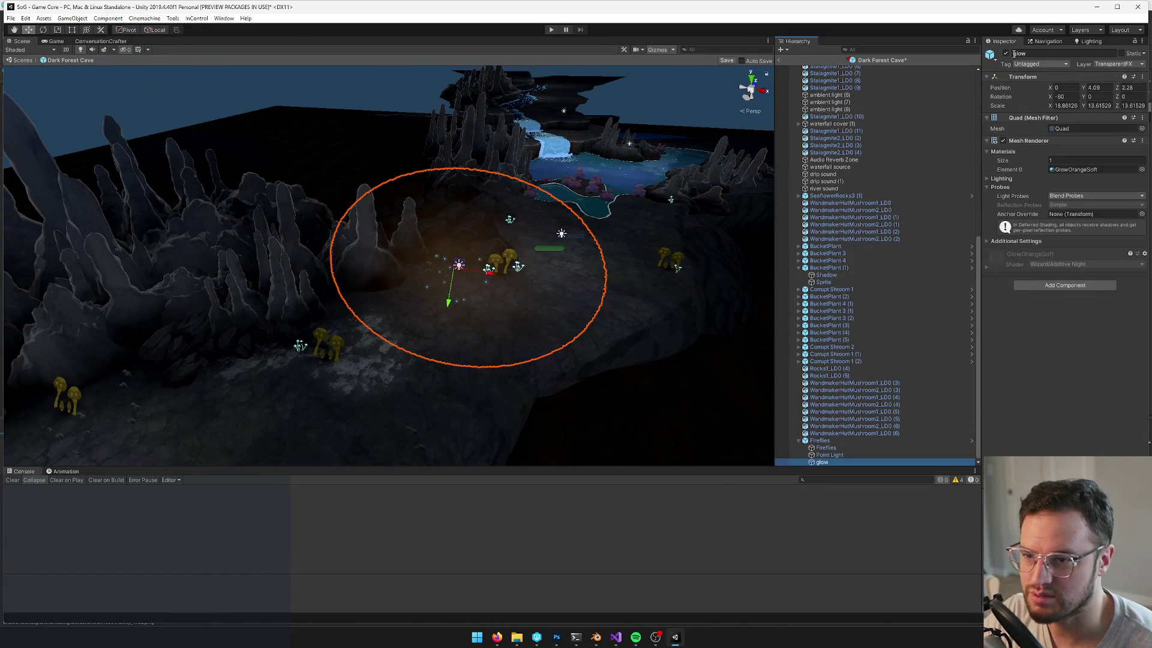
Deactivate the orange glow object, save the cave, and preview it in the Game view
{"action": "key", "text": "alt+shift+a"}
{"action": "left_click_drag", "start_coordinate": [708, 174], "coordinate": [774, 170]}
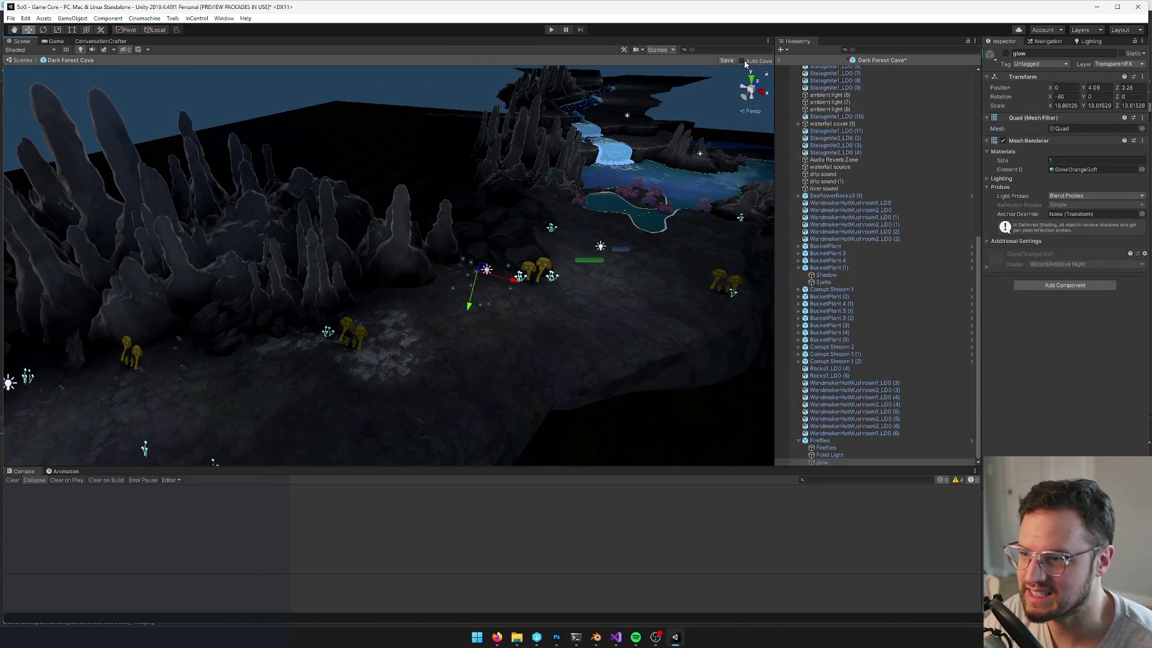
{"action": "left_click", "coordinate": [726, 61]}
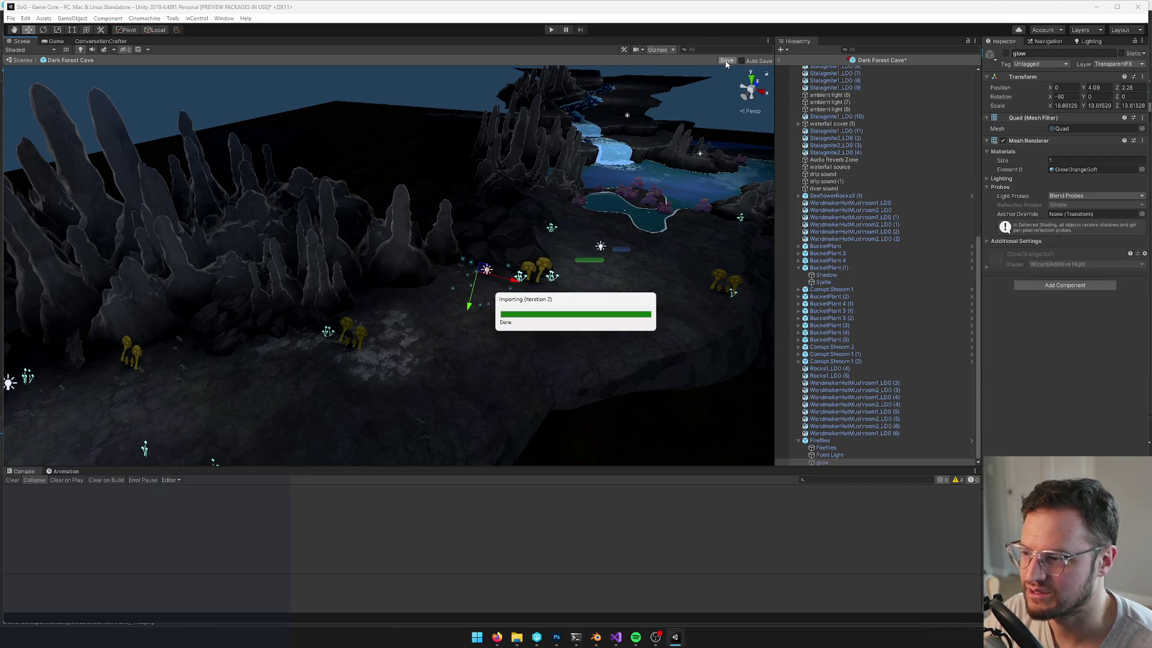
{"action": "left_click", "coordinate": [55, 42]}
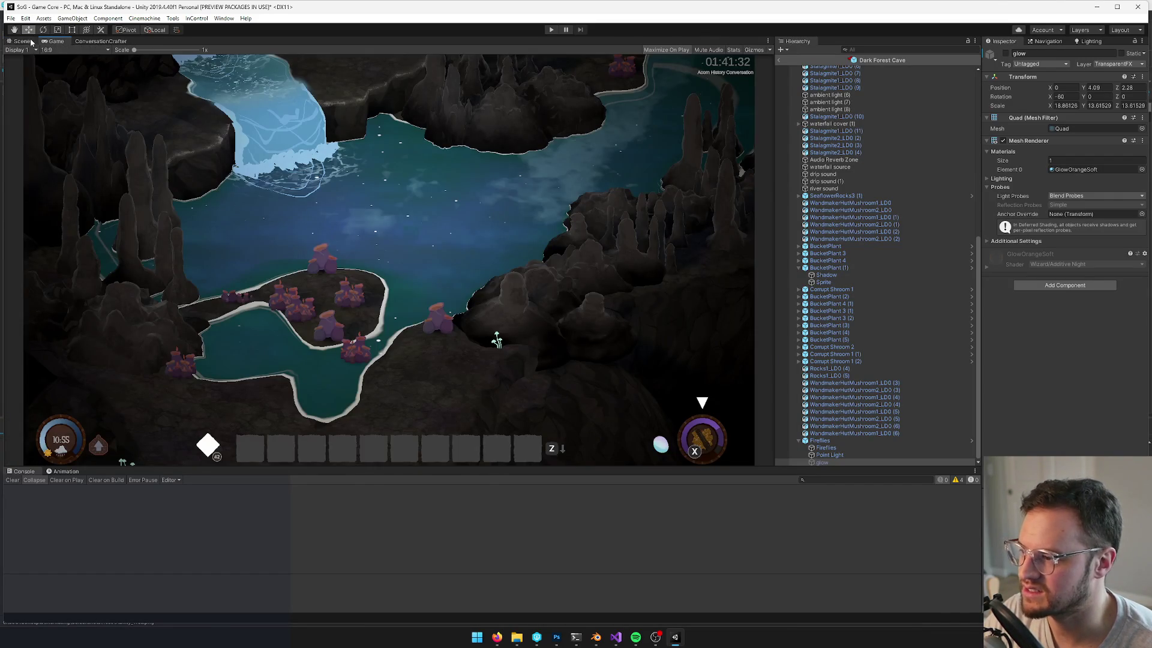
{"action": "left_click", "coordinate": [31, 42]}
Move the Fireflies group further down the path to X 4.03, Y 12.65, Z -2.35
{"action": "left_click", "coordinate": [837, 274]}
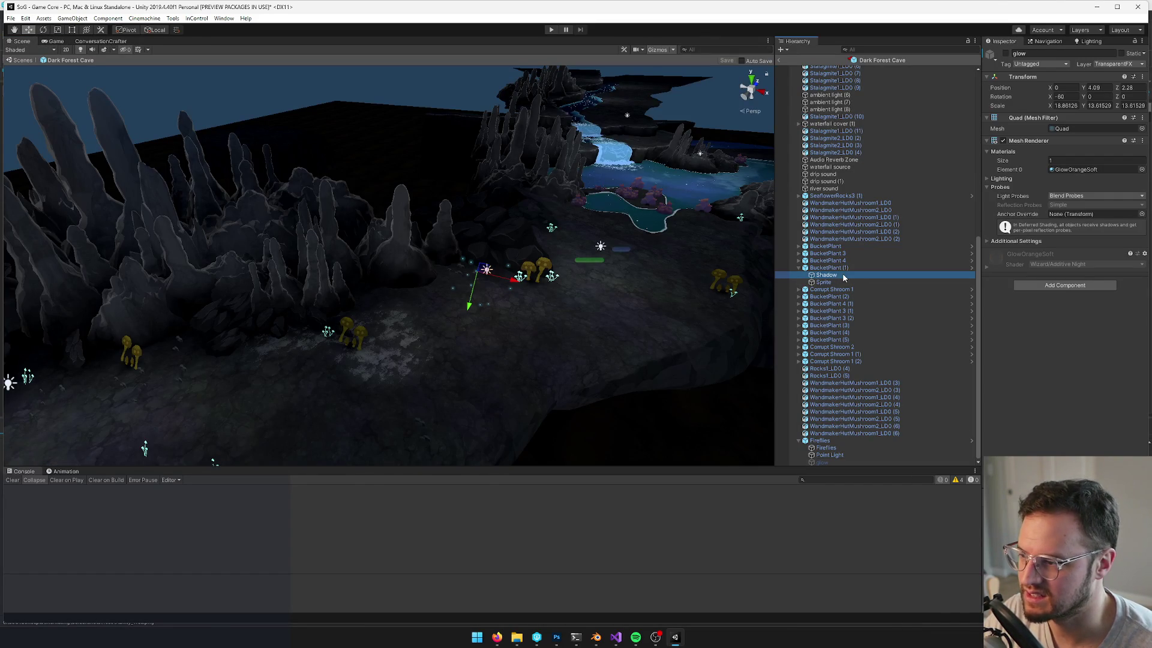
{"action": "left_click", "coordinate": [836, 447]}
{"action": "mouse_move", "coordinate": [552, 319]}
{"action": "left_mouse_down"}
{"action": "mouse_move", "coordinate": [560, 363]}
{"action": "mouse_move", "coordinate": [571, 360]}
{"action": "left_mouse_up"}
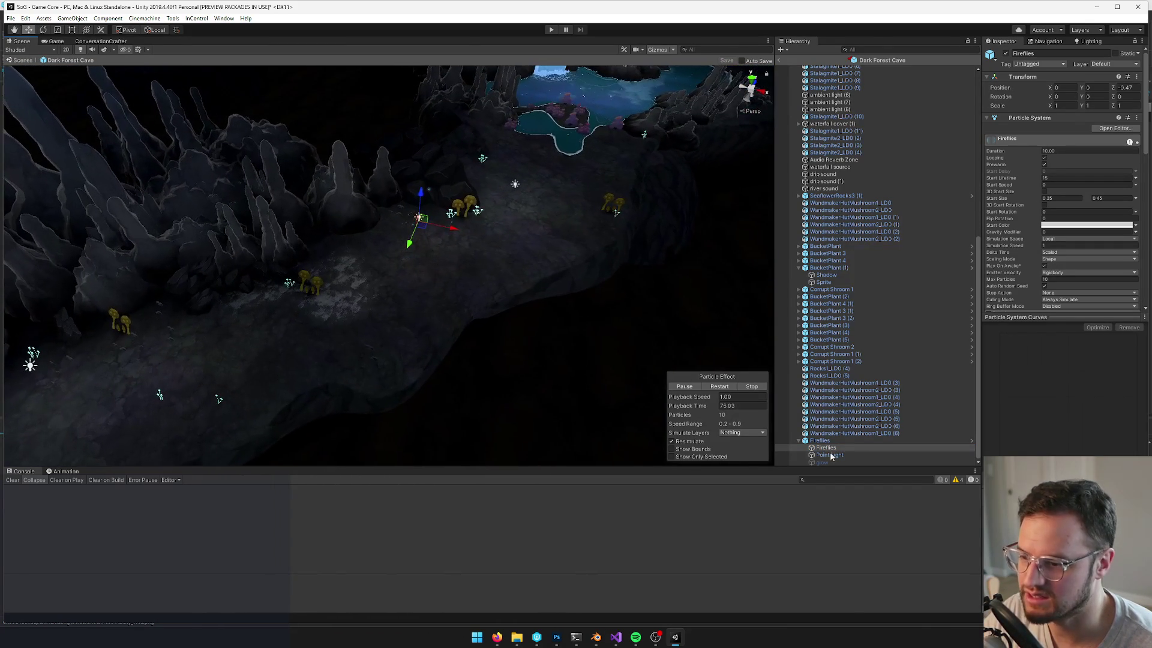
{"action": "left_click", "coordinate": [838, 440]}
{"action": "mouse_move", "coordinate": [436, 209]}
{"action": "left_mouse_down"}
{"action": "mouse_move", "coordinate": [521, 211]}
{"action": "mouse_move", "coordinate": [438, 322]}
{"action": "left_mouse_up"}
Tint the Fireflies point light pale cyan (AEF1FF)
{"action": "key", "text": "ctrl+d"}
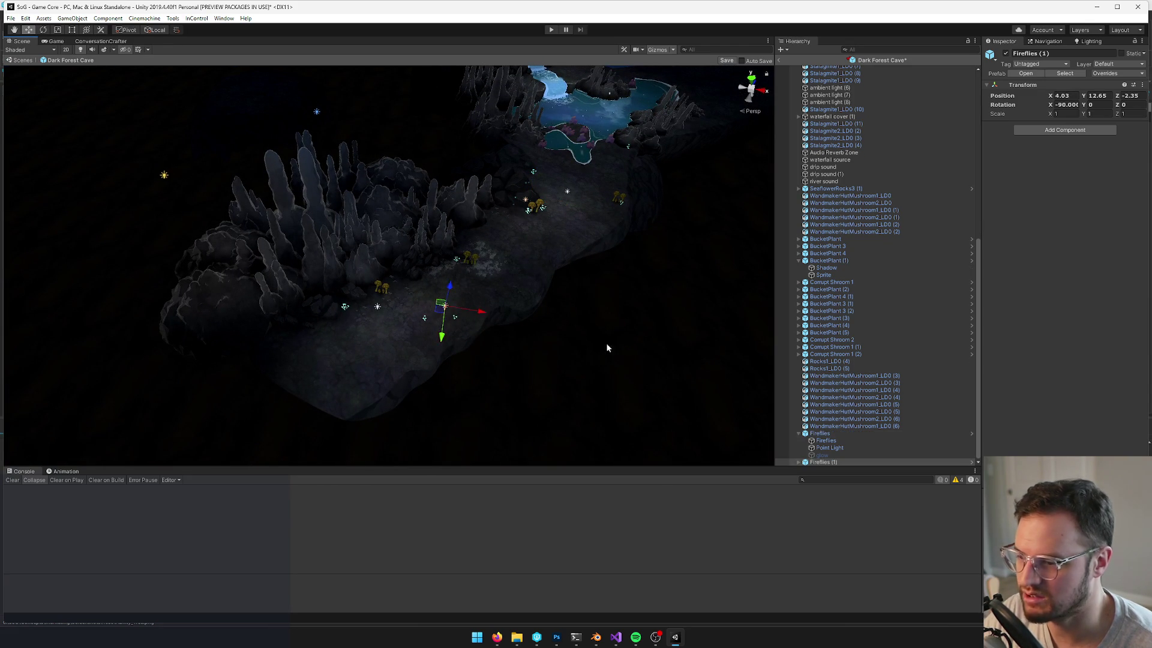
{"action": "key", "text": "ctrl+z"}
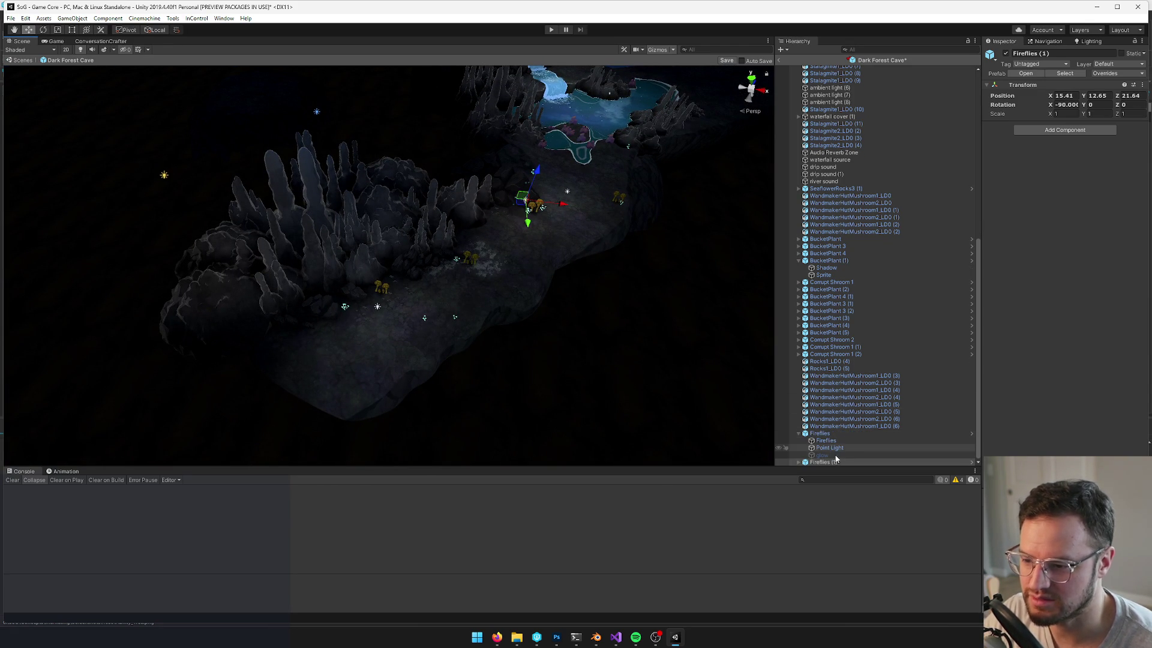
{"action": "left_click", "coordinate": [834, 455]}
{"action": "left_click", "coordinate": [1101, 151]}
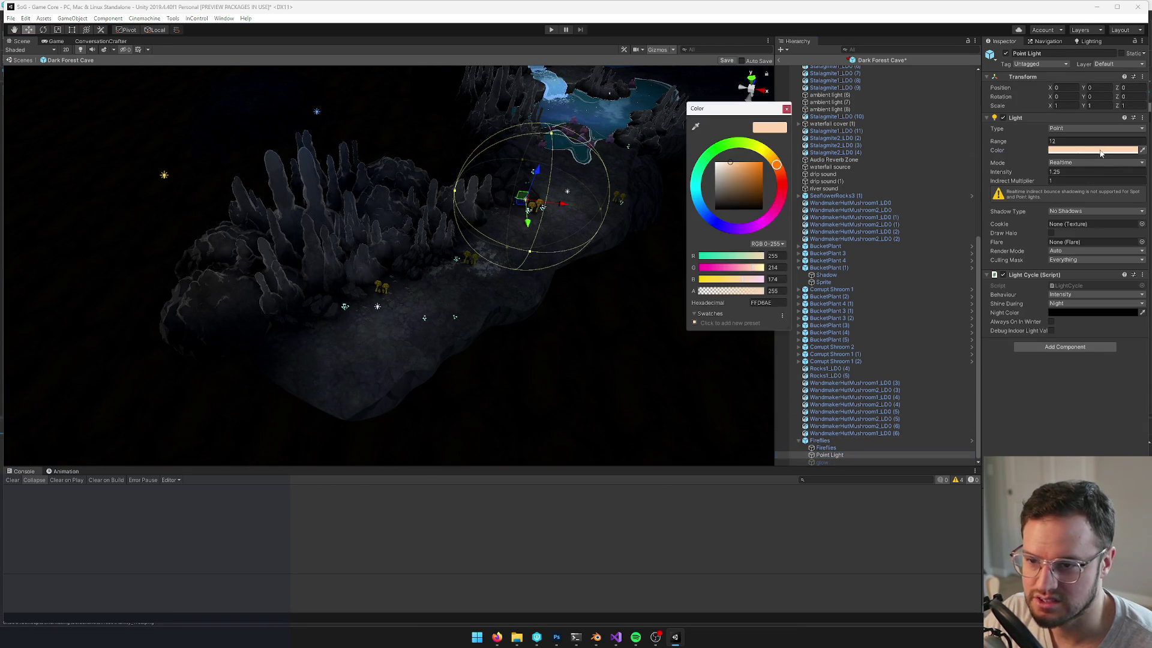
{"action": "left_click_drag", "start_coordinate": [697, 185], "coordinate": [701, 207]}
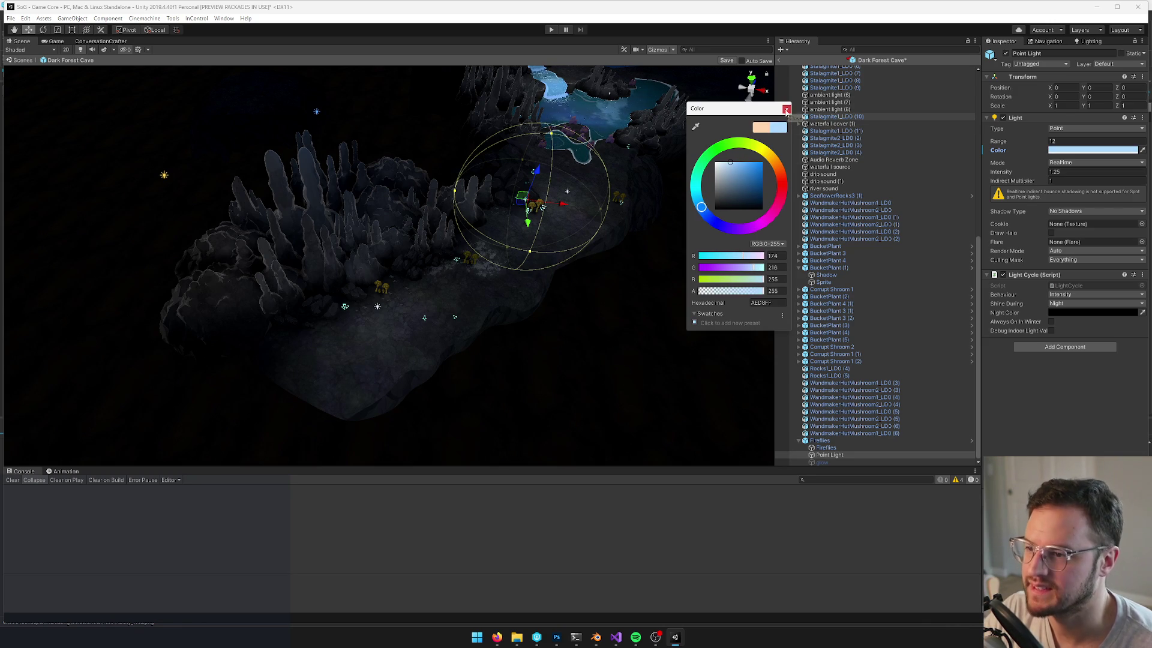
{"action": "key", "text": "Escape"}
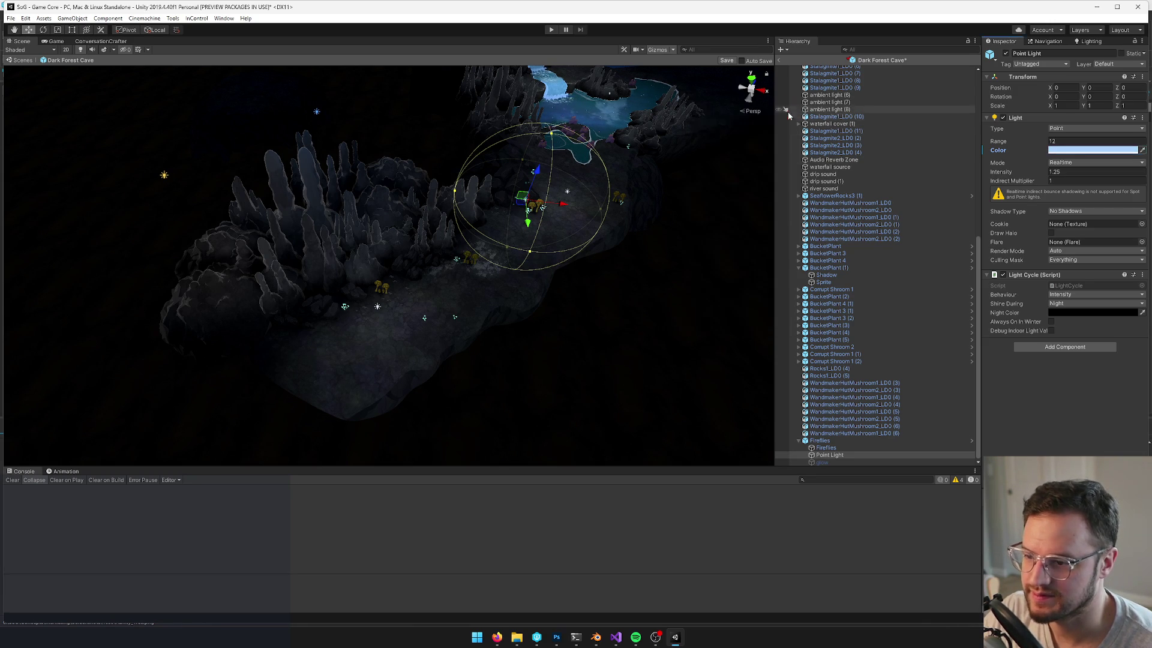
Duplicate Fireflies and place the copies further along the cave path toward the pool
{"action": "left_click", "coordinate": [820, 440]}
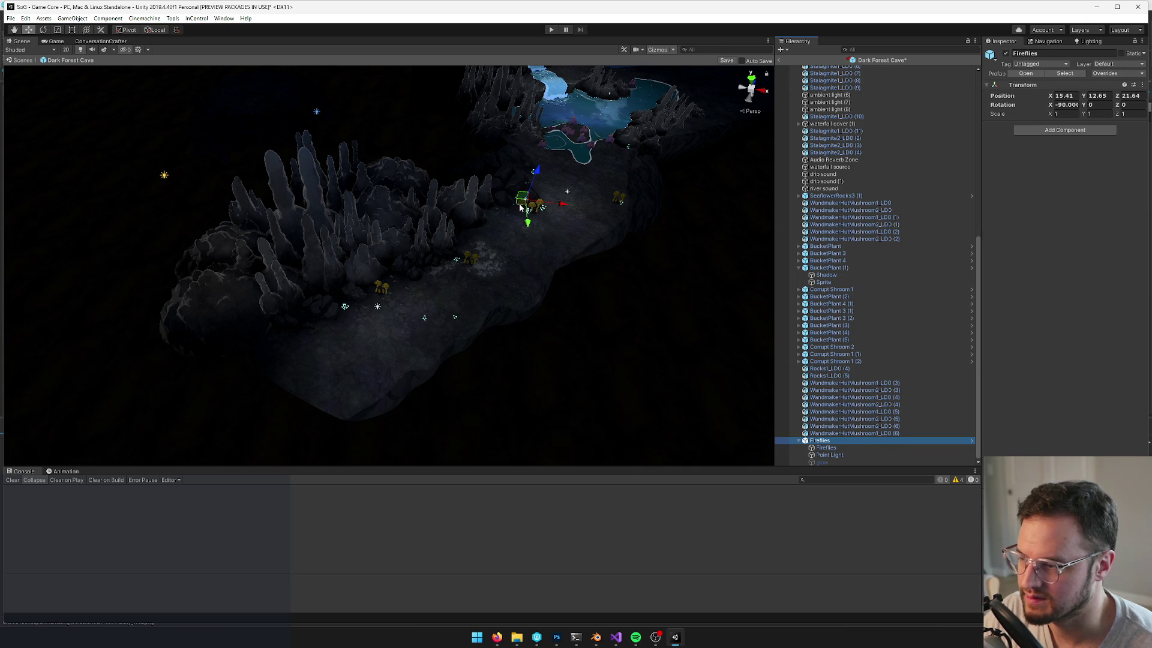
{"action": "key", "text": "ctrl+d"}
{"action": "mouse_move", "coordinate": [520, 207]}
{"action": "left_mouse_down"}
{"action": "mouse_move", "coordinate": [462, 275]}
{"action": "mouse_move", "coordinate": [381, 310]}
{"action": "mouse_move", "coordinate": [432, 311]}
{"action": "mouse_move", "coordinate": [606, 183]}
{"action": "mouse_move", "coordinate": [624, 146]}
{"action": "mouse_move", "coordinate": [636, 174]}
{"action": "mouse_move", "coordinate": [599, 192]}
{"action": "mouse_move", "coordinate": [547, 161]}
{"action": "mouse_move", "coordinate": [717, 147]}
{"action": "left_mouse_up"}
{"action": "key", "text": "ctrl+d"}
{"action": "key", "text": "ctrl+d"}
{"action": "key", "text": "ctrl+d"}
{"action": "left_click_drag", "start_coordinate": [450, 210], "coordinate": [468, 201]}
Save the Dark Forest Cave prefab, then select the vis cam object
{"action": "left_click", "coordinate": [724, 61]}
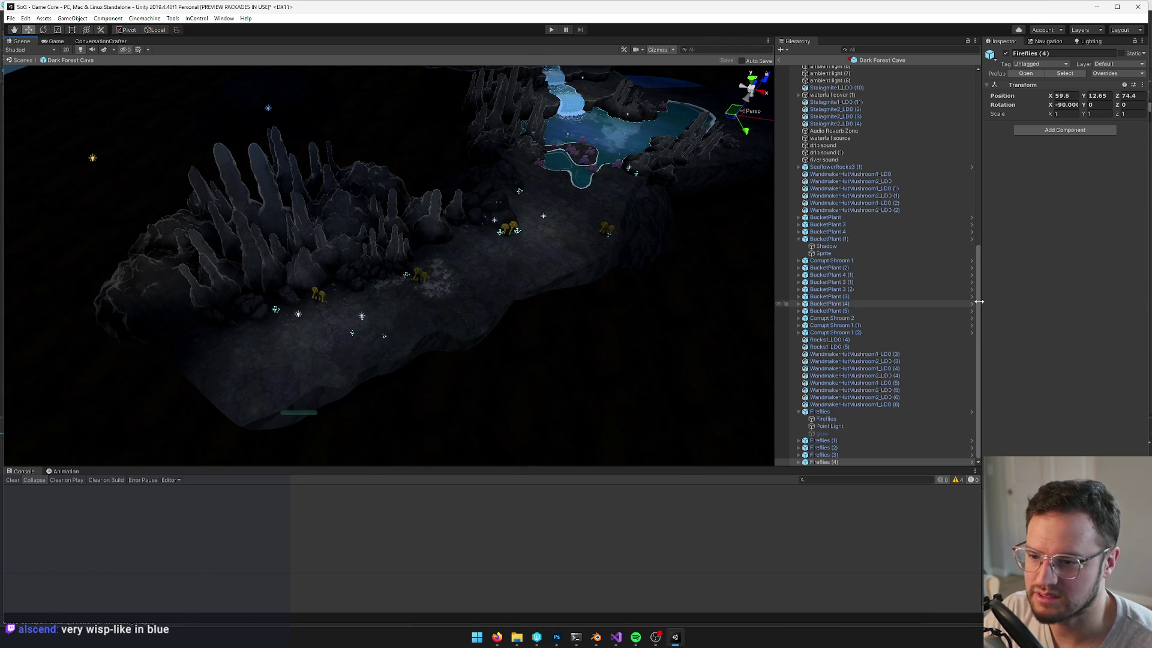
{"action": "left_click_drag", "start_coordinate": [979, 290], "coordinate": [979, 111]}
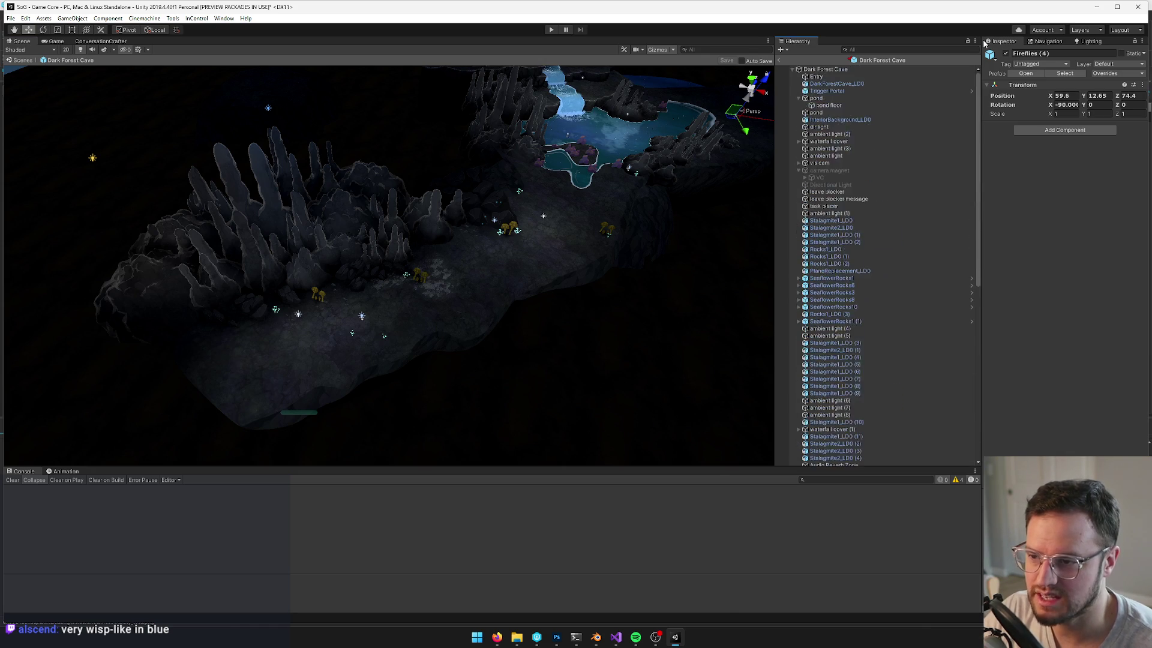
{"action": "left_click", "coordinate": [819, 163]}
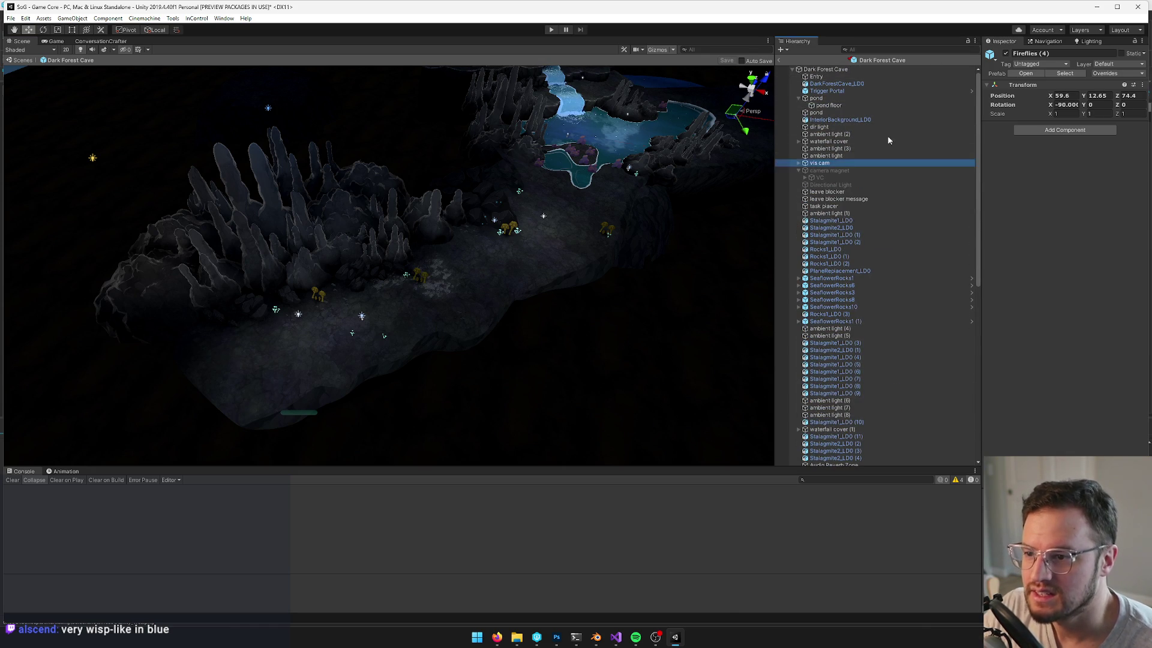
{"action": "left_click", "coordinate": [1006, 54]}
Save and exit the prefab, then nudge the Player toward the cottage entrance
{"action": "left_click", "coordinate": [726, 60]}
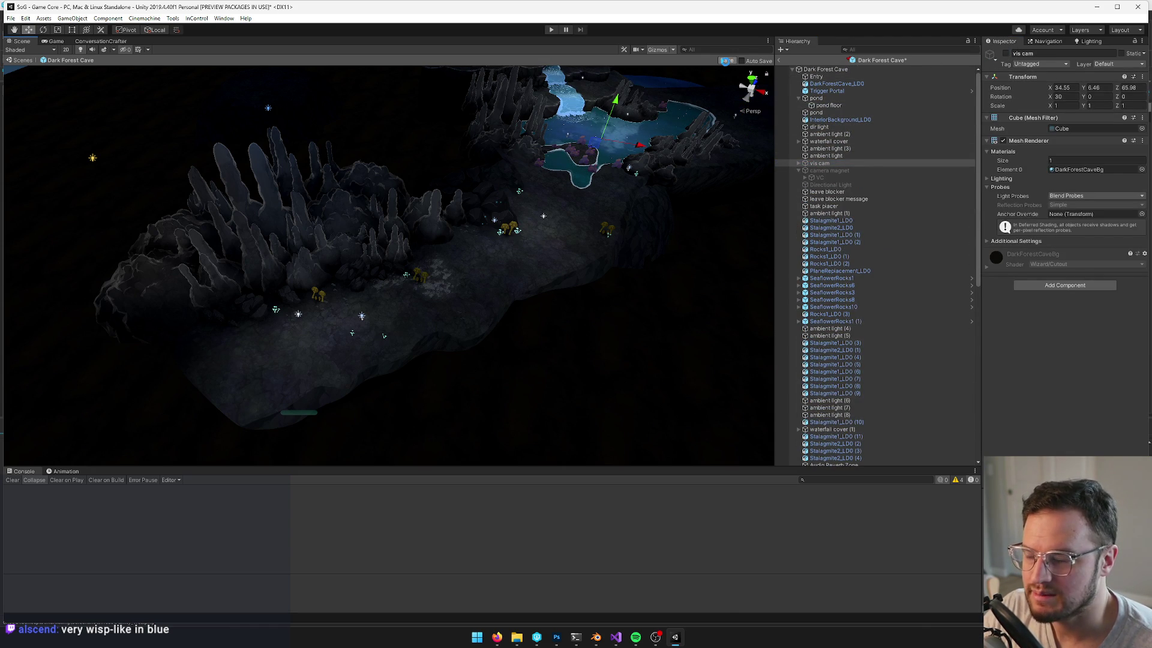
{"action": "left_click", "coordinate": [779, 60]}
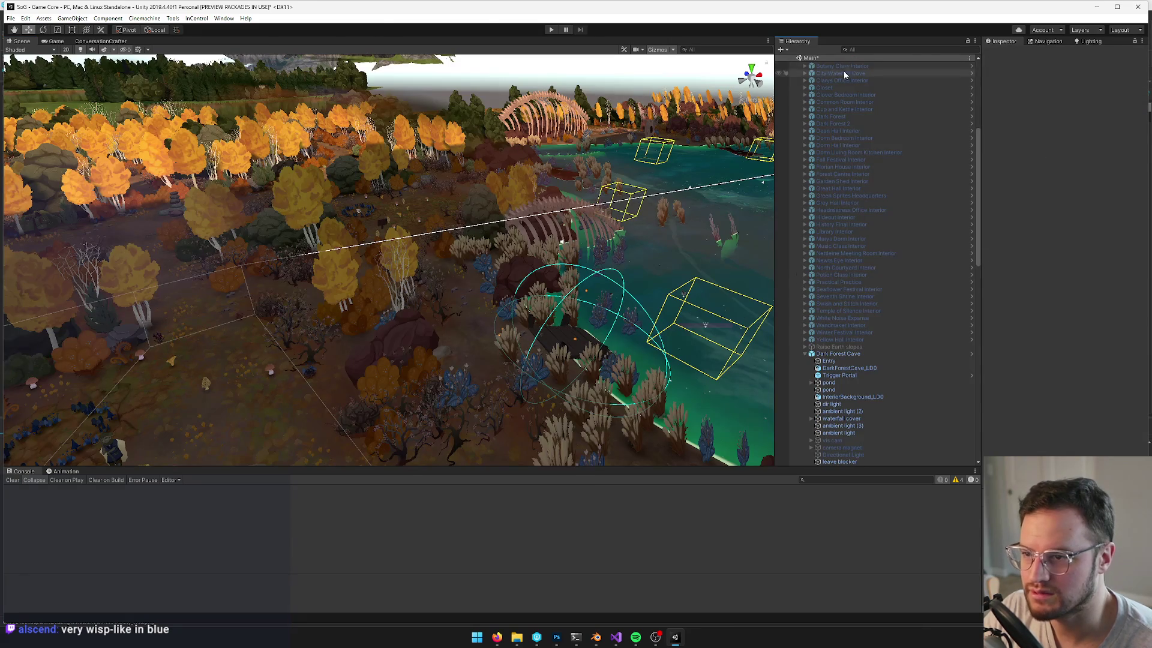
{"action": "scroll", "coordinate": [875, 186], "scroll_direction": "up", "scroll_amount": 5}
{"action": "double_click", "coordinate": [824, 72]}
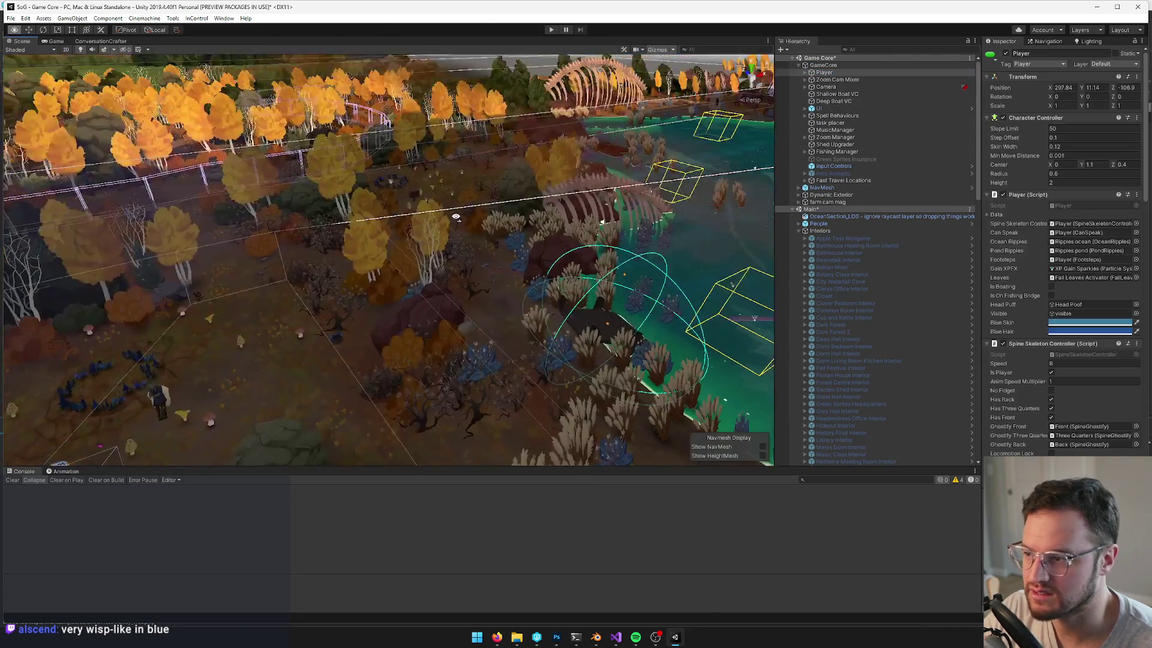
{"action": "scroll", "coordinate": [515, 267], "scroll_direction": "down", "scroll_amount": 10}
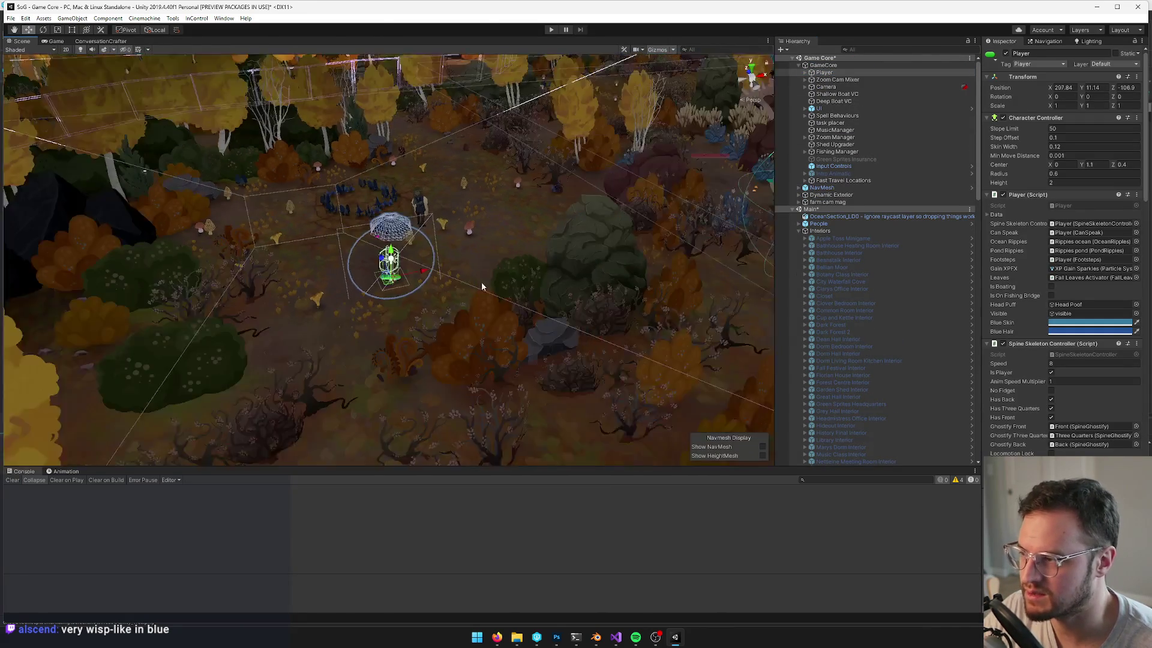
{"action": "mouse_move", "coordinate": [476, 258]}
{"action": "left_mouse_down"}
{"action": "mouse_move", "coordinate": [372, 336]}
{"action": "mouse_move", "coordinate": [469, 418]}
{"action": "mouse_move", "coordinate": [530, 393]}
{"action": "mouse_move", "coordinate": [501, 355]}
{"action": "mouse_move", "coordinate": [441, 107]}
{"action": "mouse_move", "coordinate": [446, 136]}
{"action": "left_mouse_up"}
{"action": "key", "text": "f"}
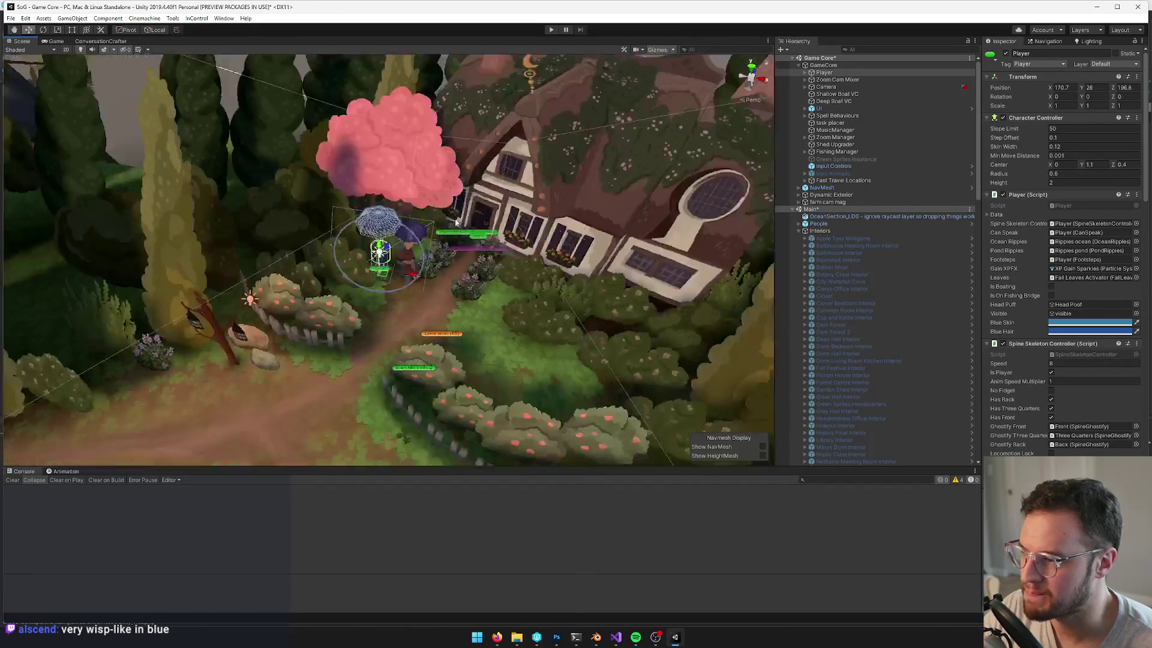
{"action": "left_click_drag", "start_coordinate": [412, 308], "coordinate": [420, 317]}
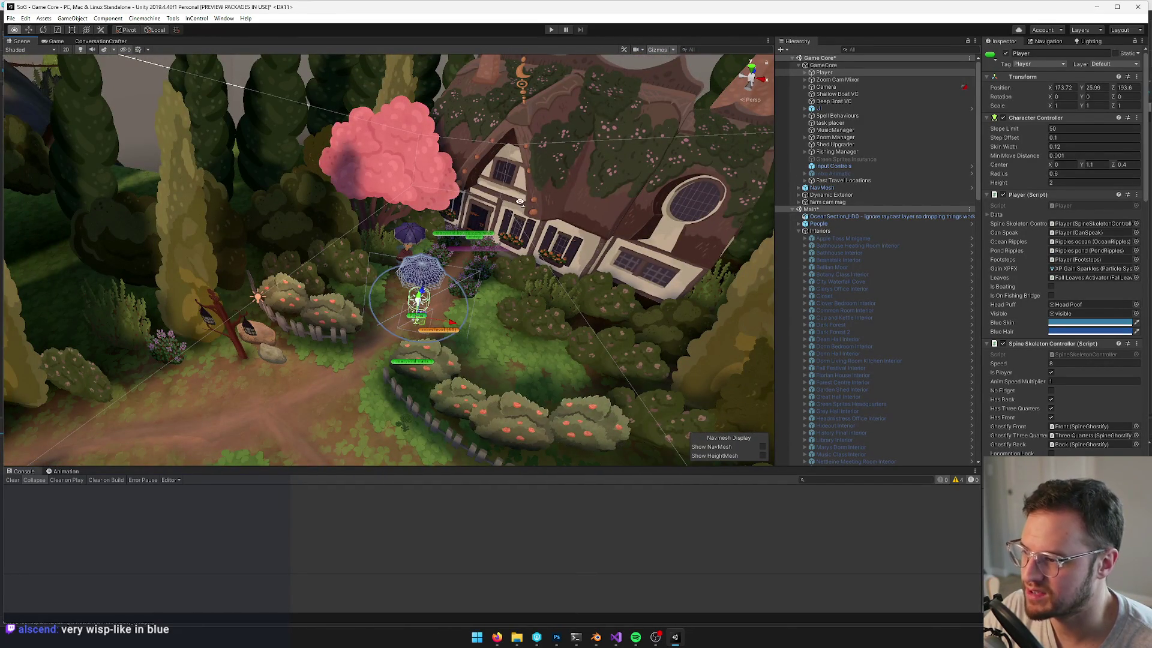
Select the entry object by the cottage door and show the Game view
{"action": "scroll", "coordinate": [396, 258], "scroll_direction": "up", "scroll_amount": 5}
{"action": "left_click", "coordinate": [400, 205]}
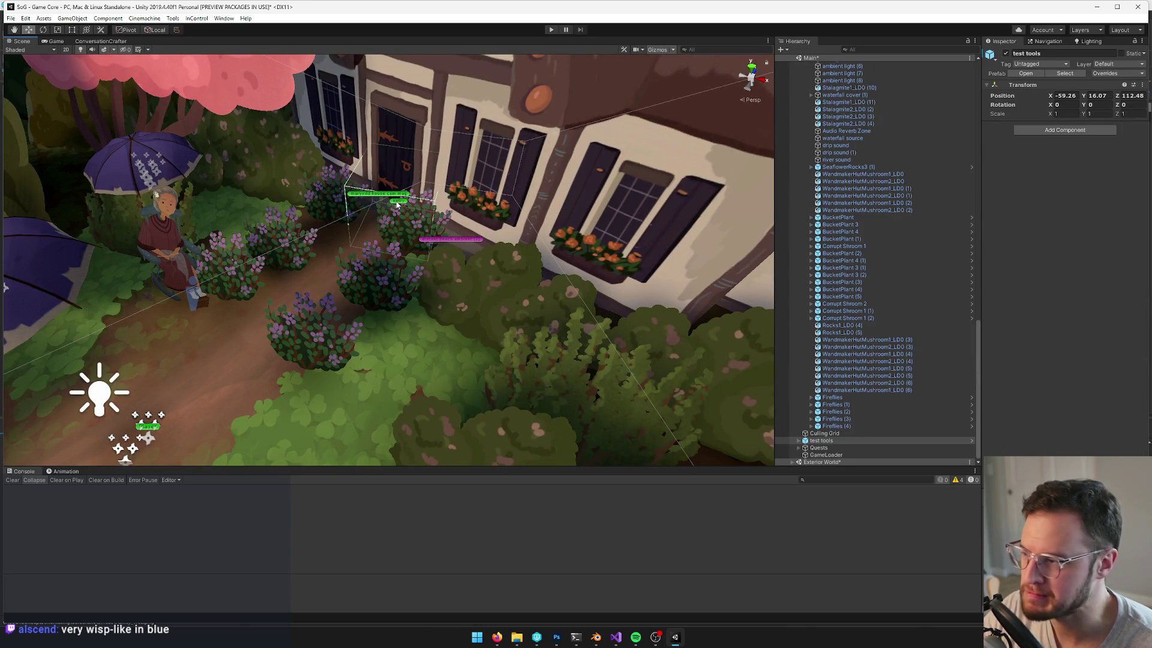
{"action": "left_click", "coordinate": [396, 204]}
{"action": "scroll", "coordinate": [1068, 180], "scroll_direction": "down", "scroll_amount": 5}
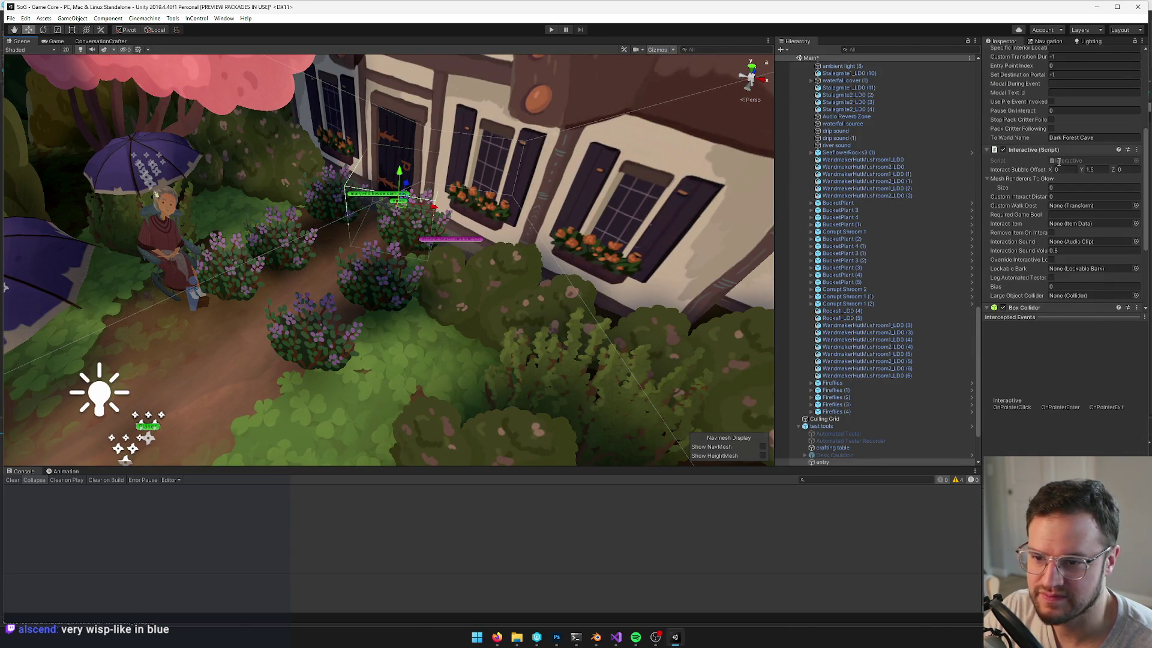
{"action": "left_click", "coordinate": [52, 43]}
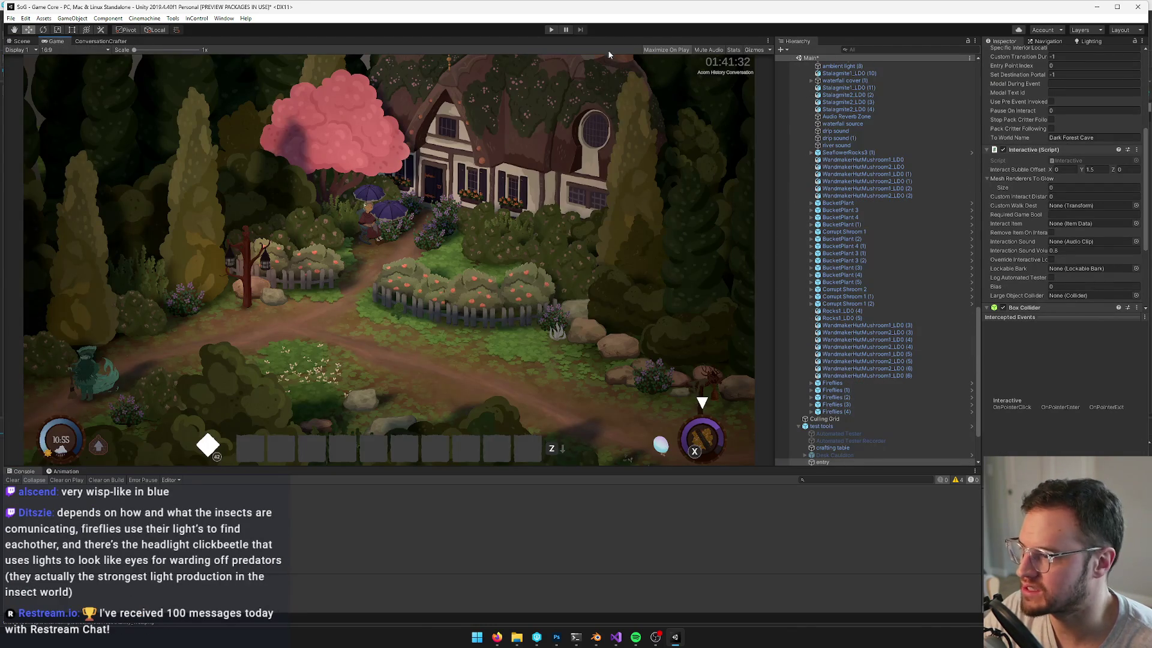
{"action": "left_click", "coordinate": [550, 30]}
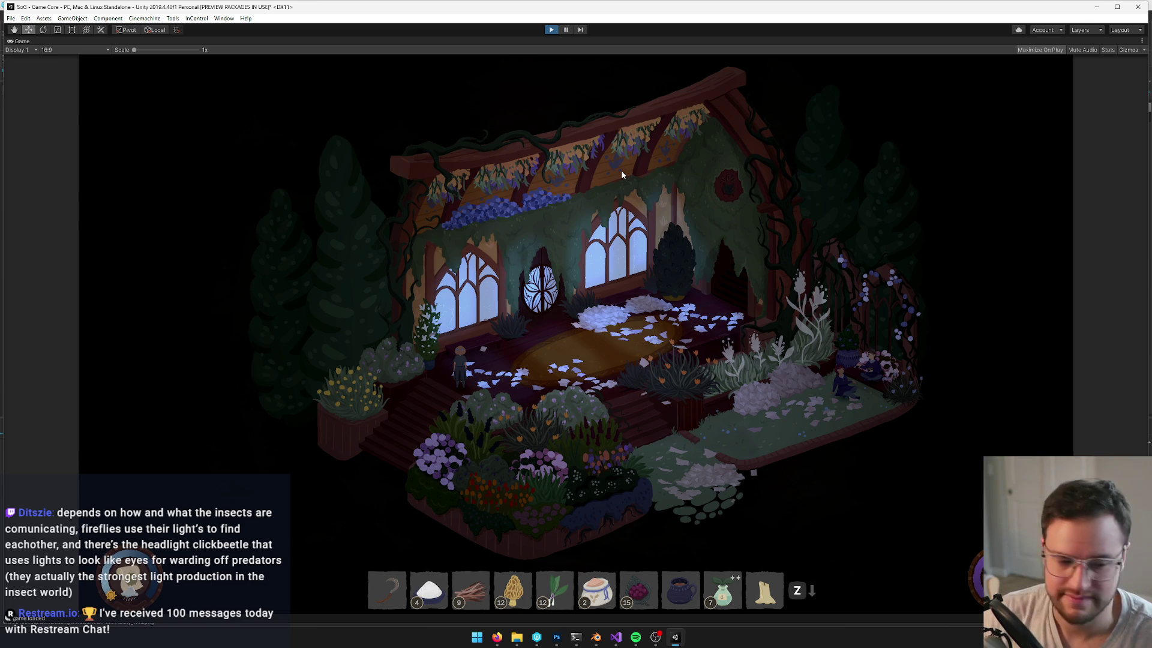
{"action": "key", "text": "ctrl+p"}
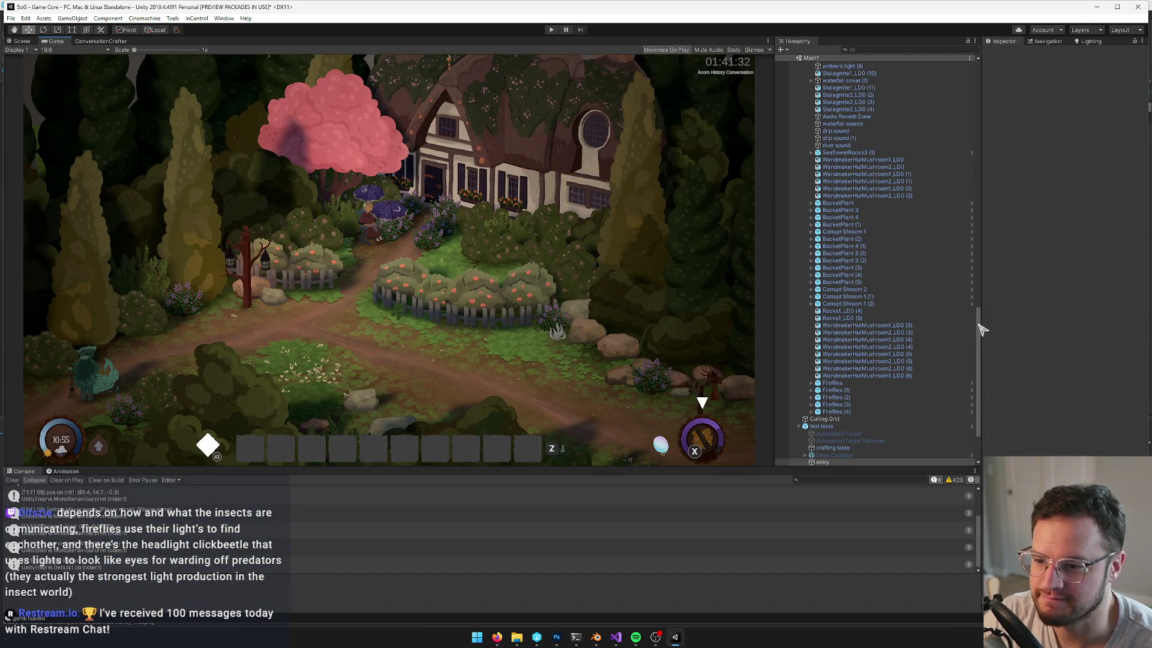
Replace GameCore's Day 39 Potions 4 preset with Developer Start Settings, found by searching 'dev'
{"action": "left_click_drag", "start_coordinate": [978, 327], "coordinate": [969, 56]}
{"action": "left_click", "coordinate": [824, 65]}
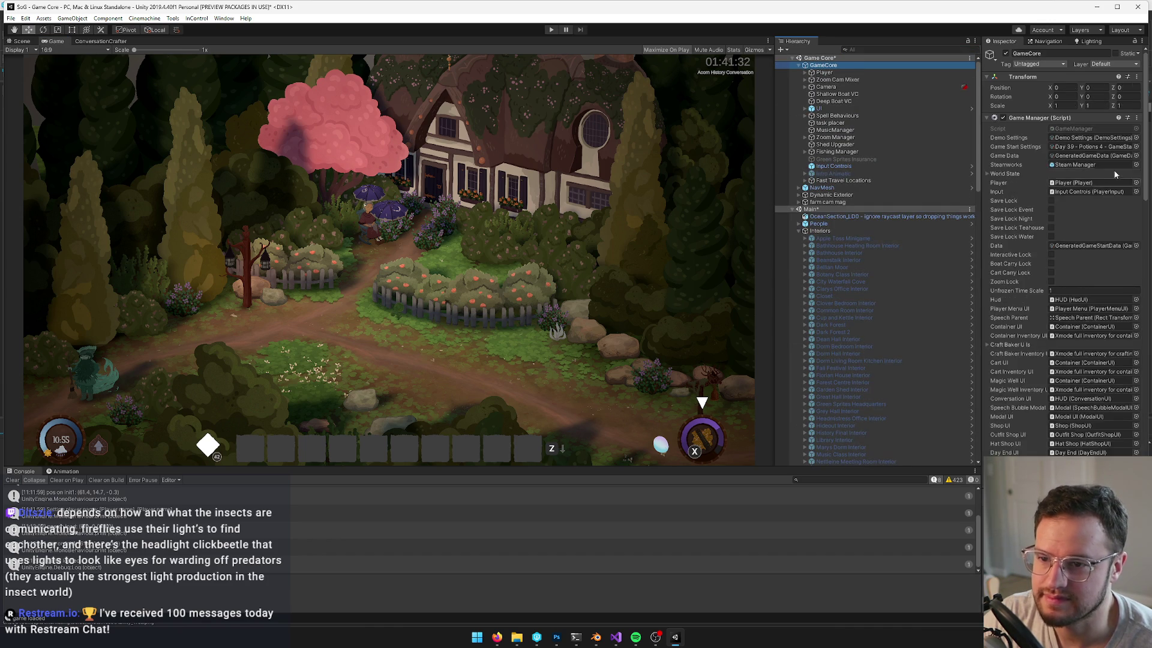
{"action": "left_click", "coordinate": [1136, 147]}
{"action": "type", "text": "deve"}
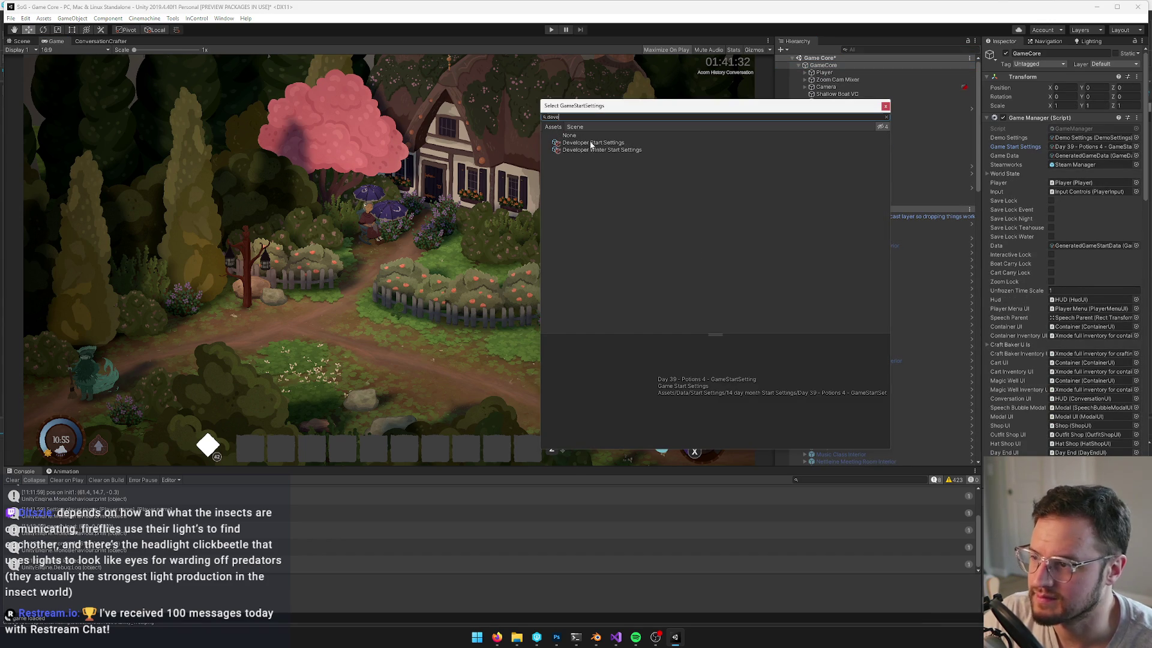
{"action": "left_click", "coordinate": [591, 144]}
{"action": "left_click", "coordinate": [885, 106]}
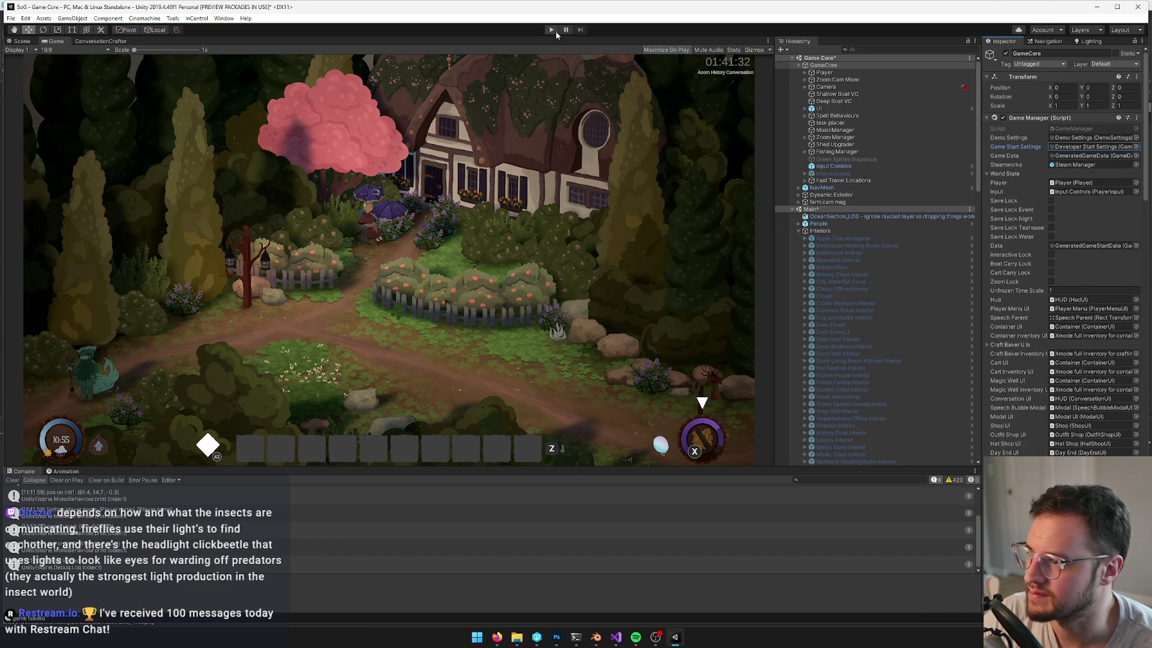
{"action": "left_click", "coordinate": [555, 32]}
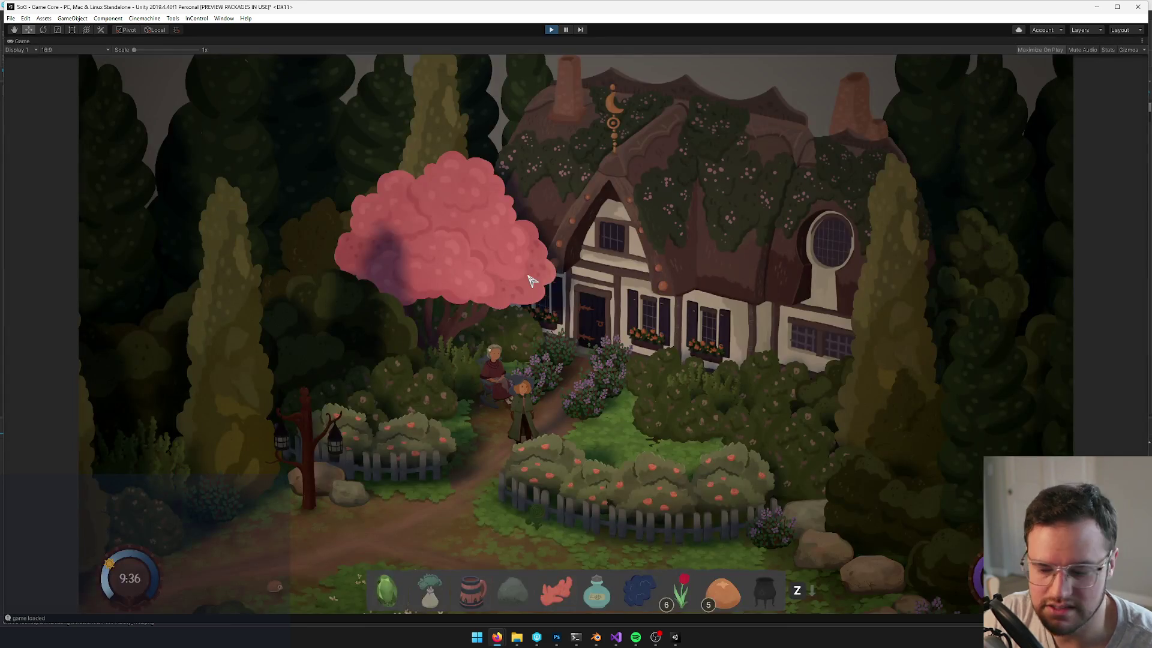
{"action": "key", "text": "XF86AudioLowerVolume"}
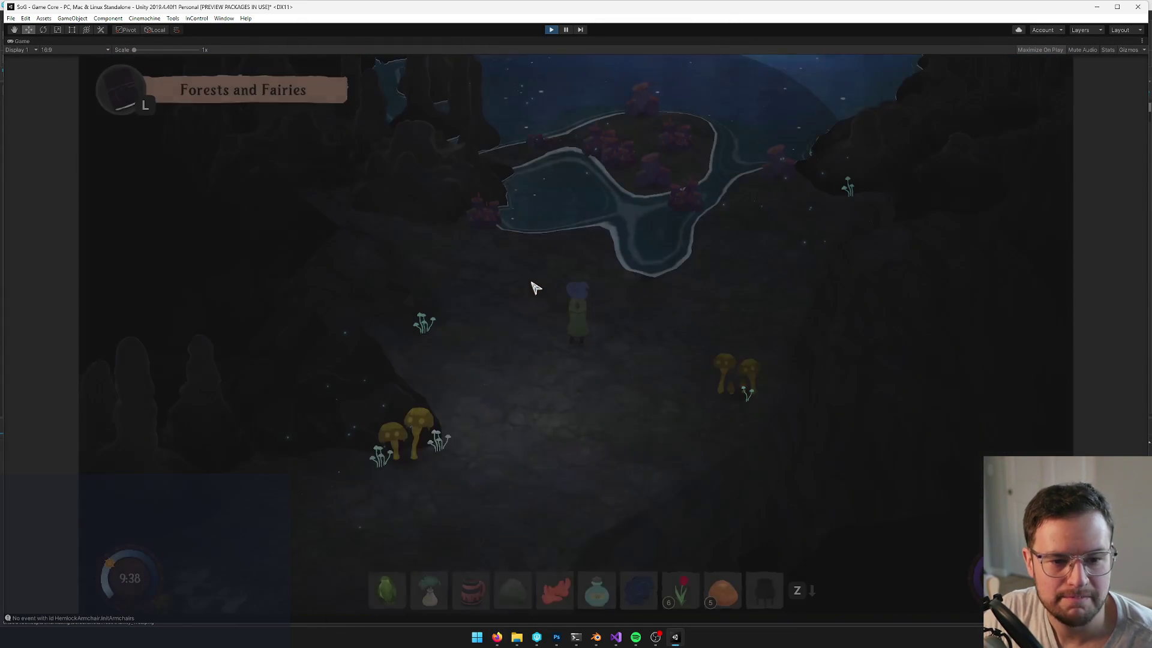
{"action": "key", "text": "s"}
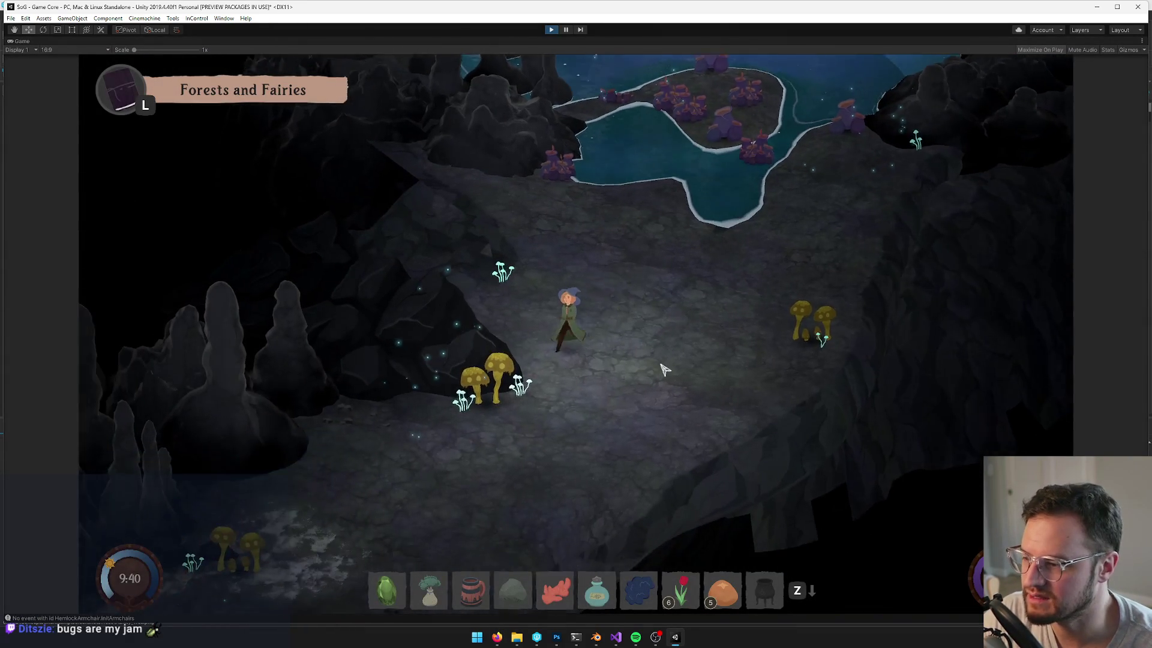
{"action": "key", "text": "s"}
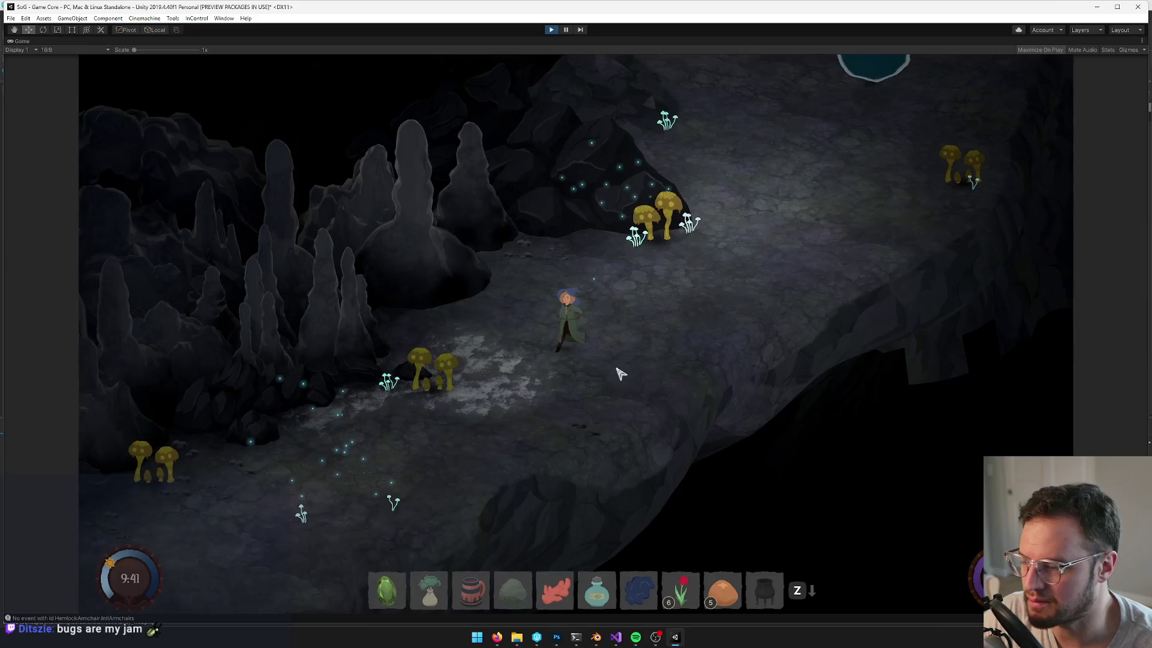
{"action": "key", "text": "s"}
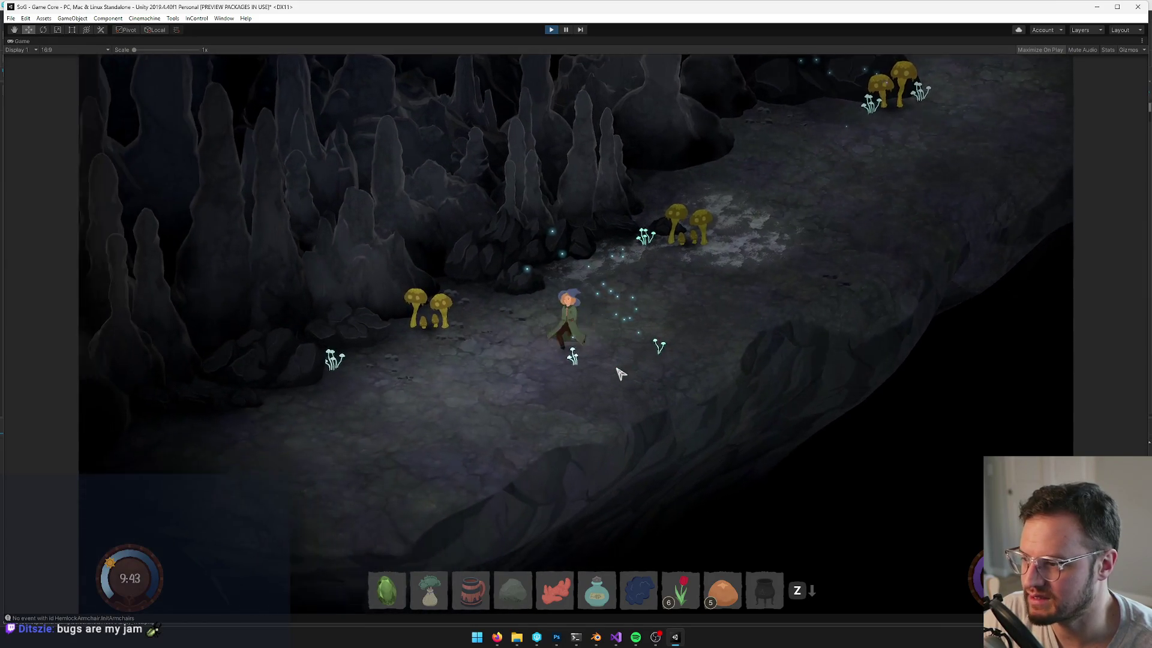
{"action": "key", "text": "w"}
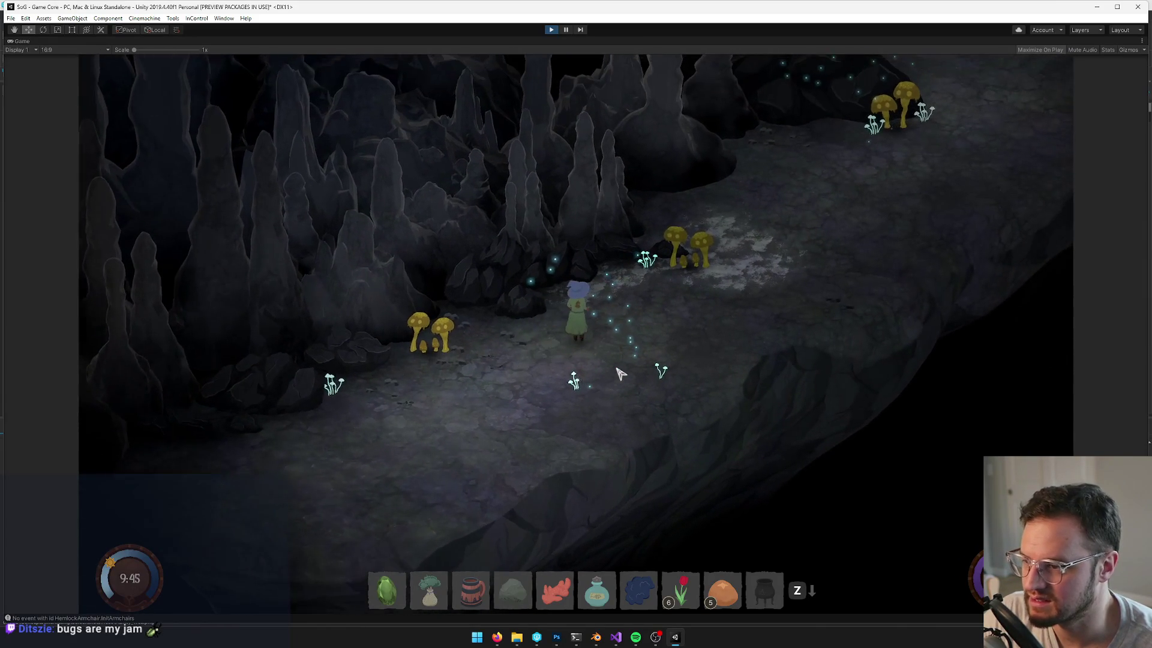
{"action": "left_click", "coordinate": [552, 31]}
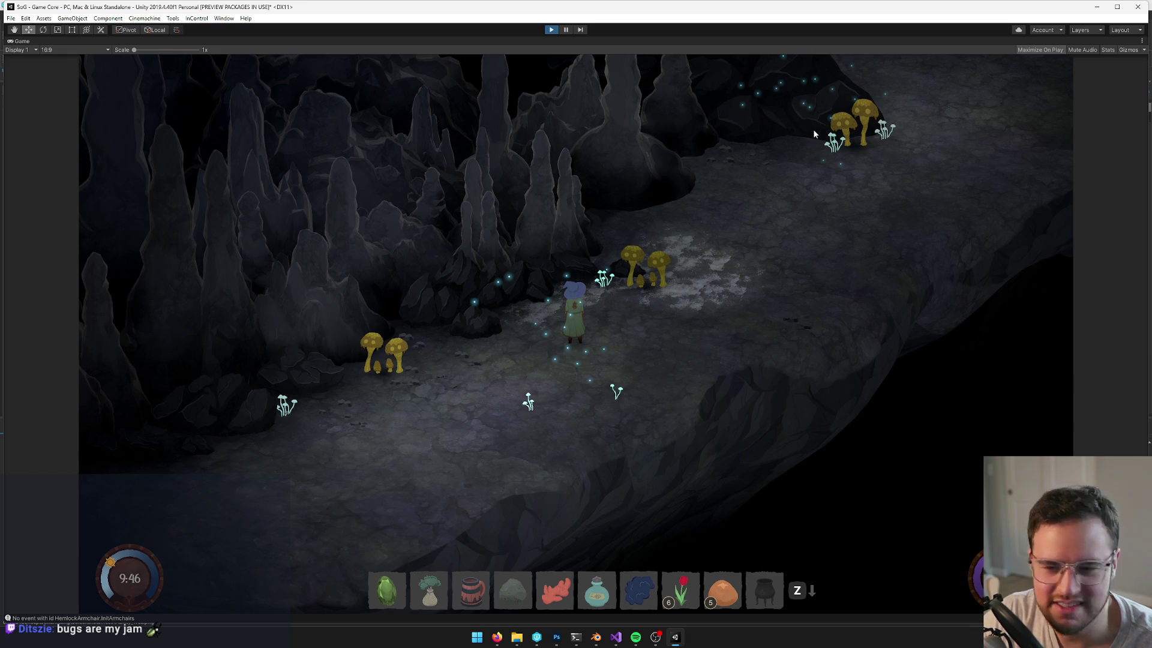
{"action": "key", "text": "ctrl+p"}
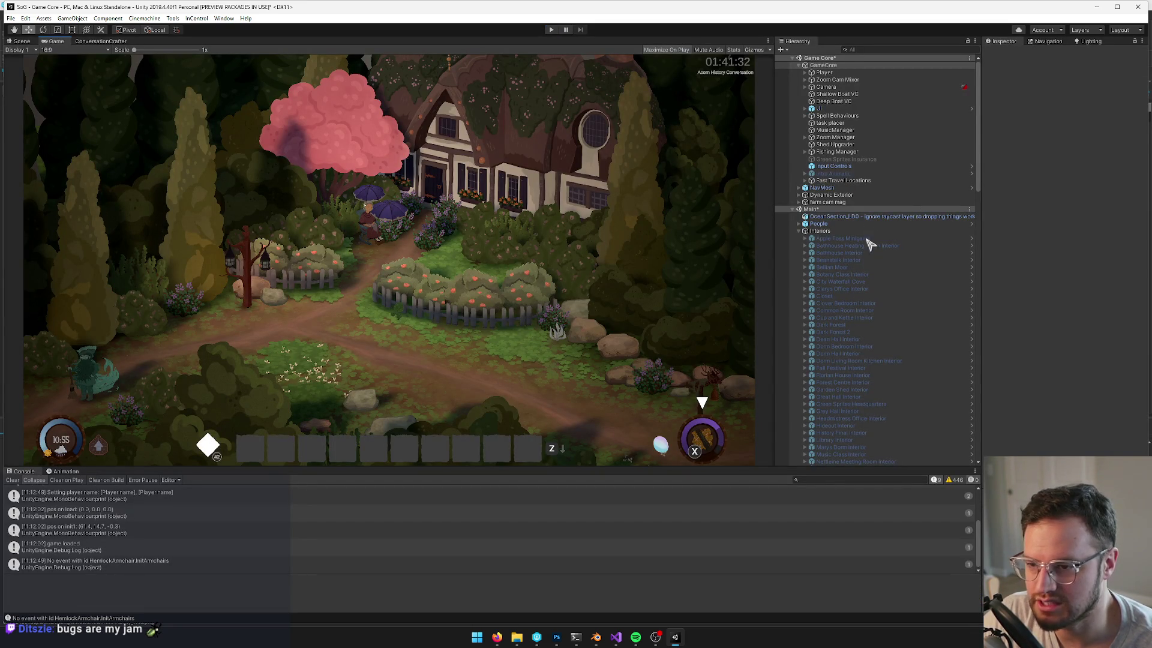
Deactivate the Dark Forest Cave object and start Play mode to test the cave
{"action": "scroll", "coordinate": [839, 372], "scroll_direction": "up", "scroll_amount": 2}
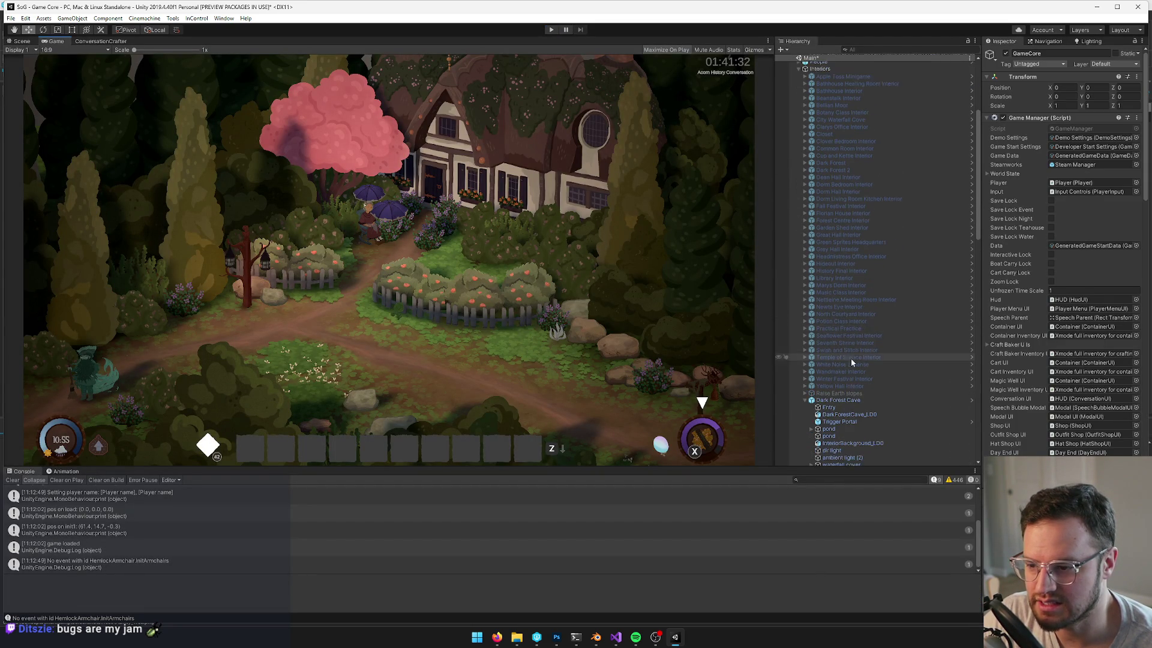
{"action": "left_click", "coordinate": [851, 400]}
{"action": "left_click", "coordinate": [1007, 53]}
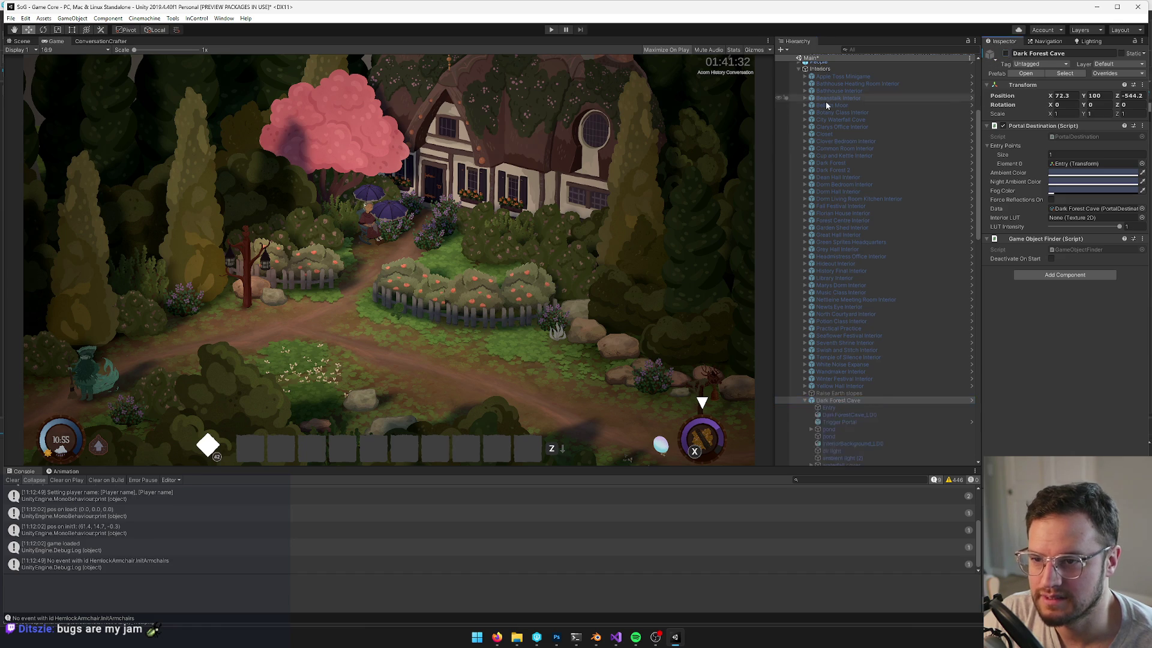
{"action": "left_click", "coordinate": [552, 30]}
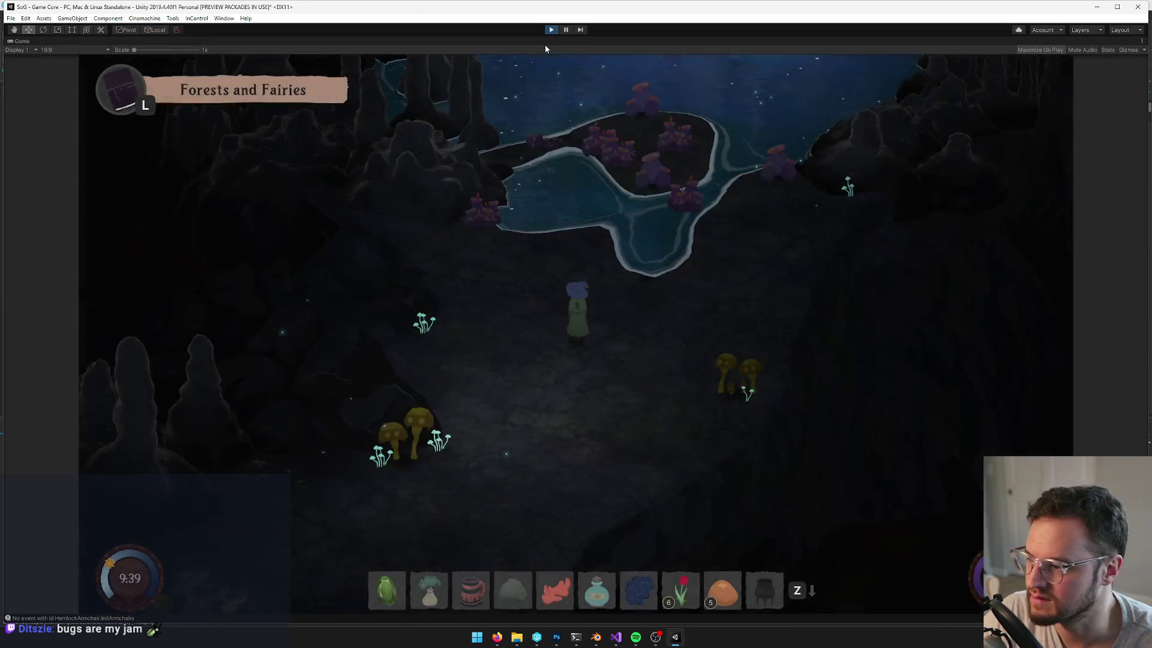
Walk the character down-left through the cave, then back up-right toward the pond
{"action": "key", "text": "a+s"}
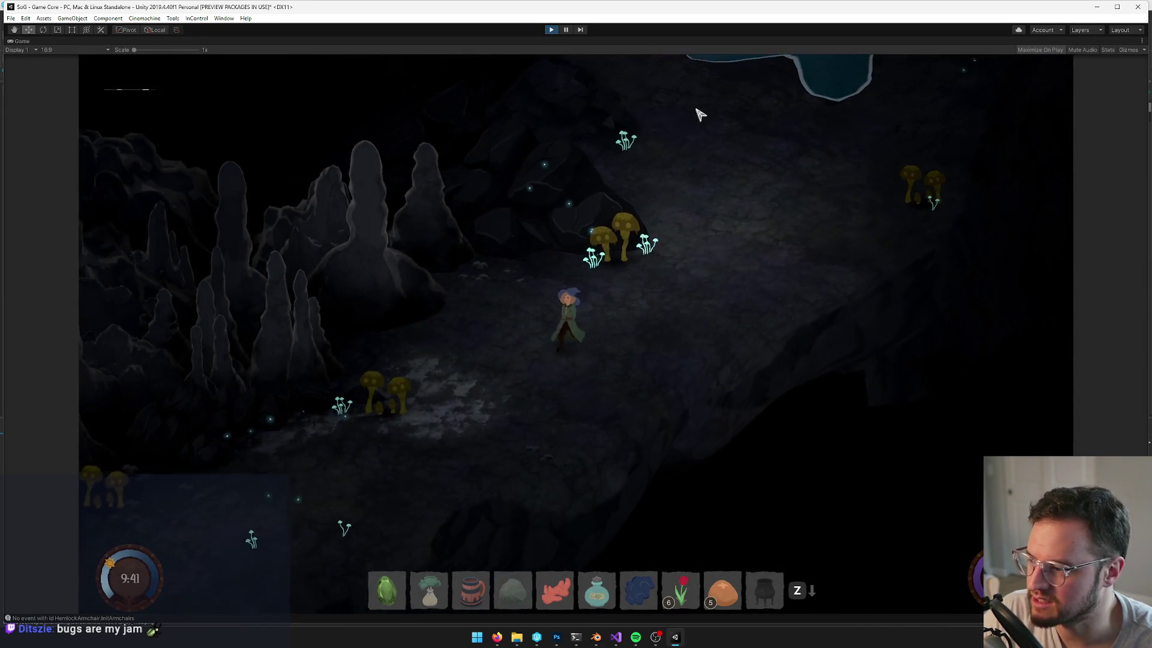
{"action": "key", "text": "a+s"}
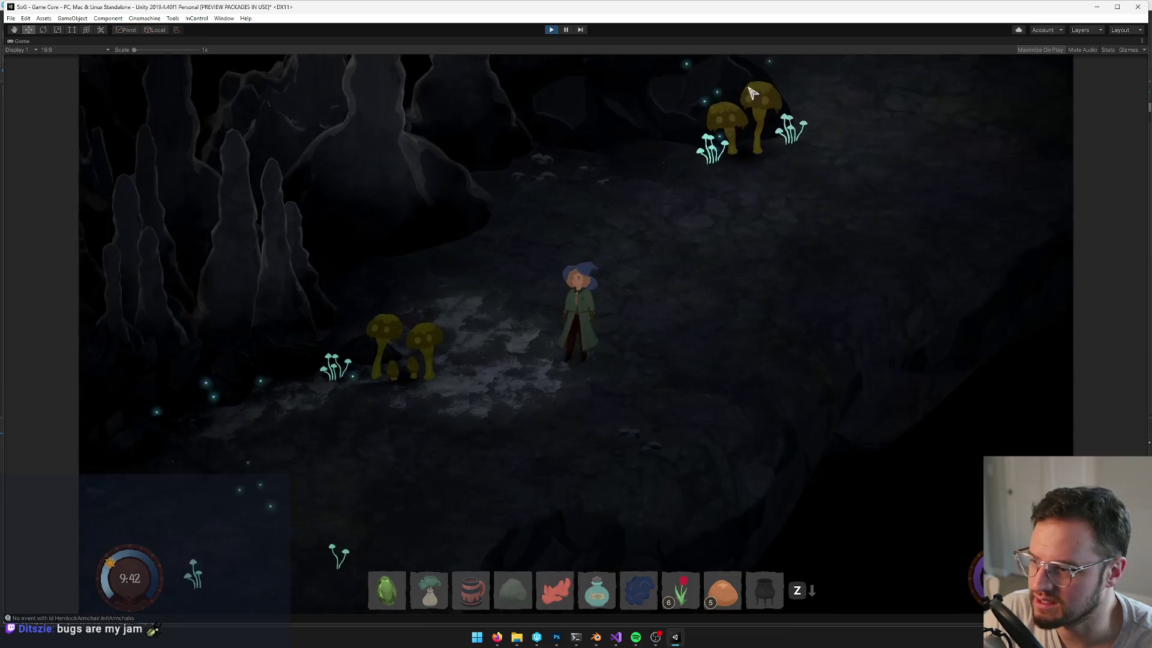
{"action": "key", "text": "a+s"}
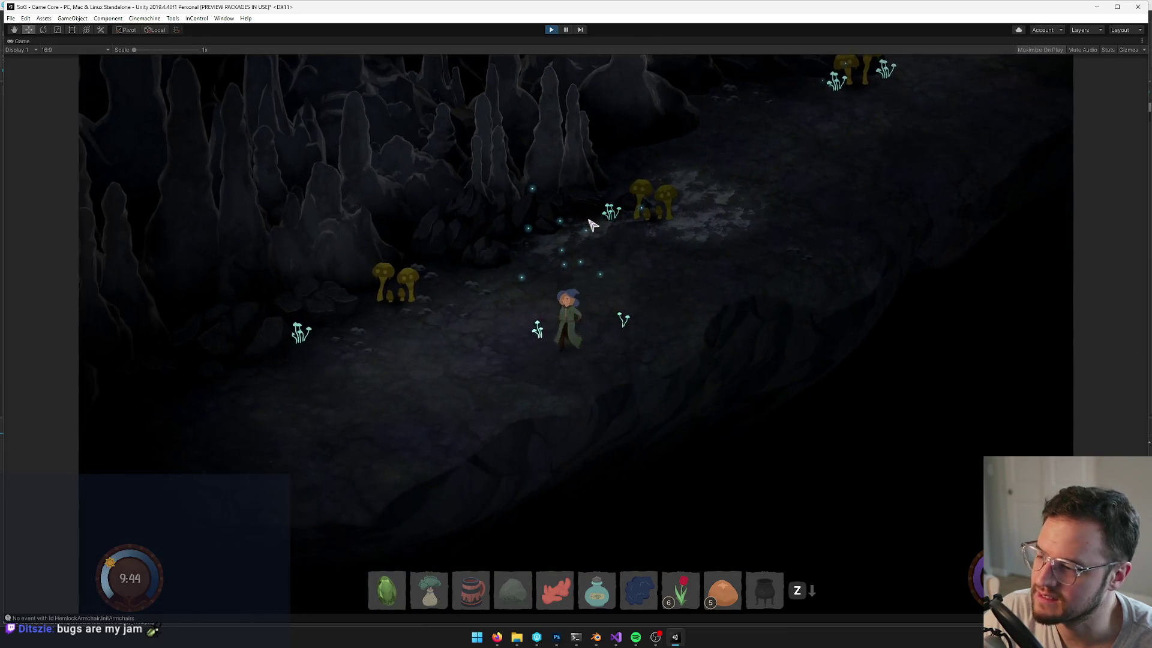
{"action": "key", "text": "w+d"}
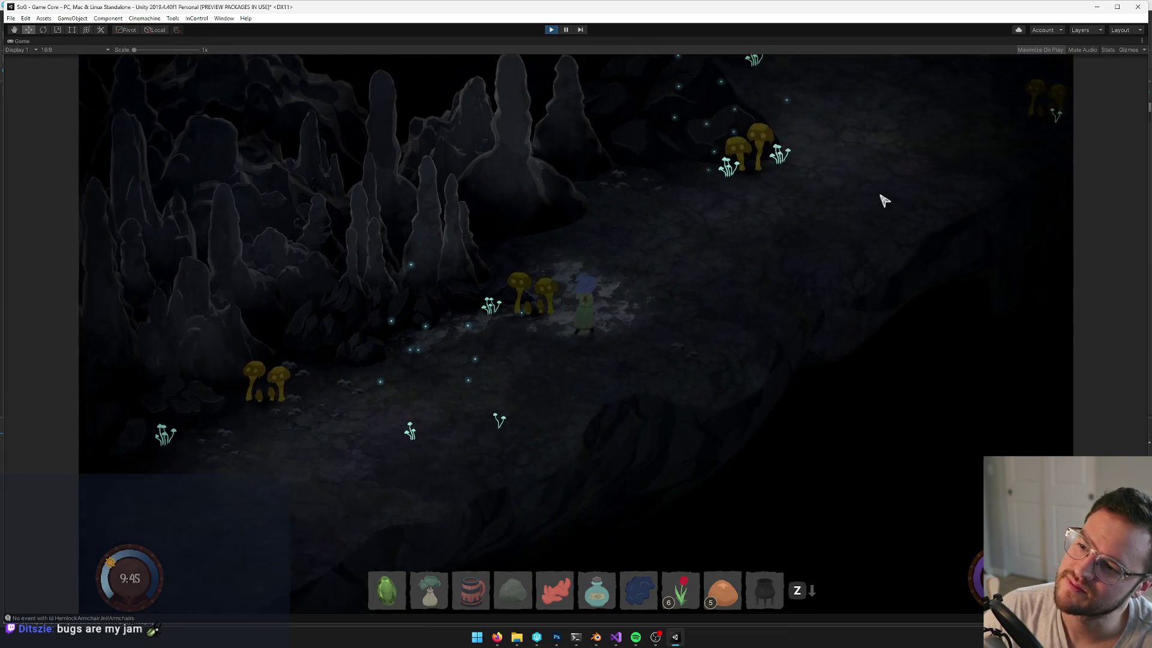
{"action": "key", "text": "w+d"}
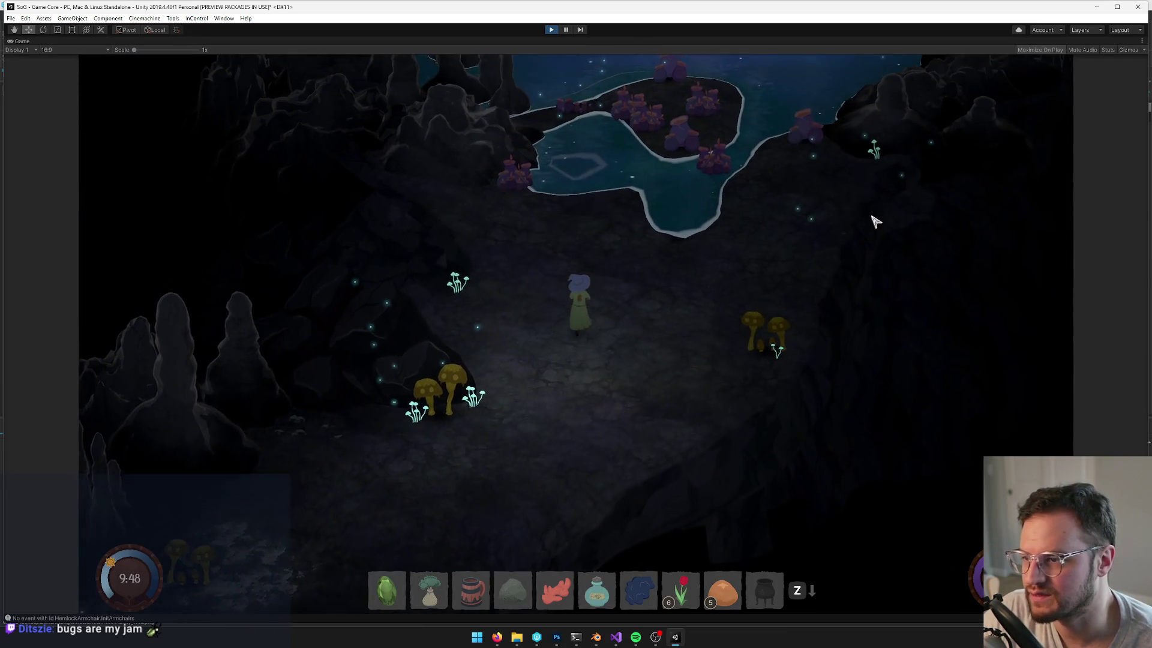
Swim across the pond, then un-maximize the Game view to restore the editor layout
{"action": "key", "text": "w"}
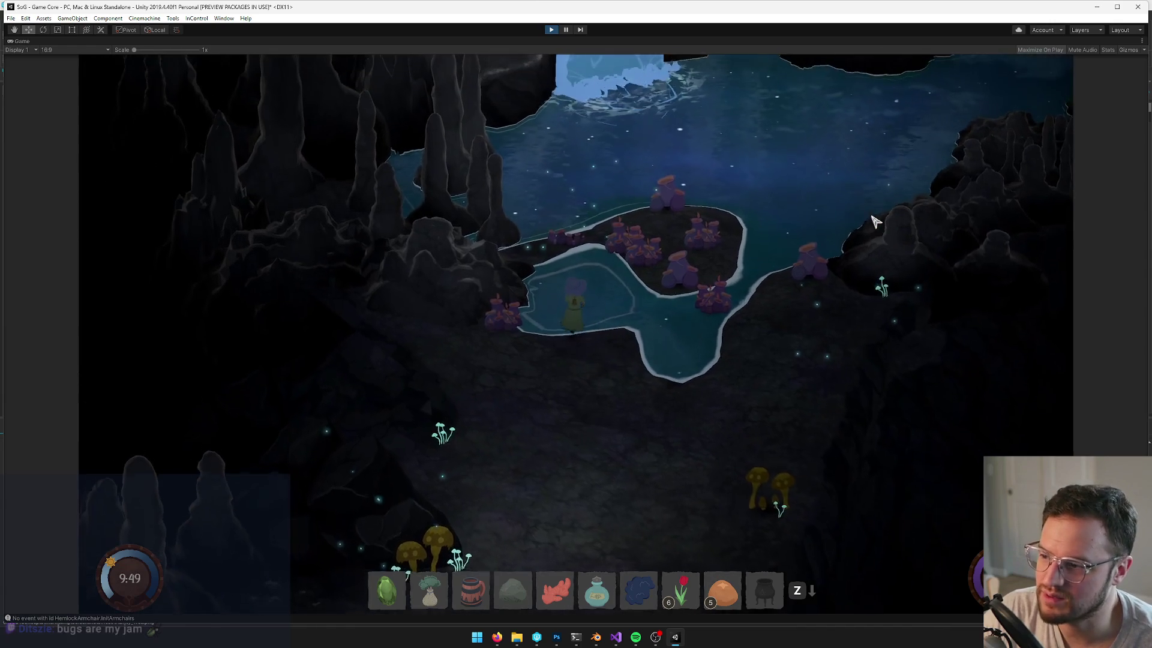
{"action": "key", "text": "w+d"}
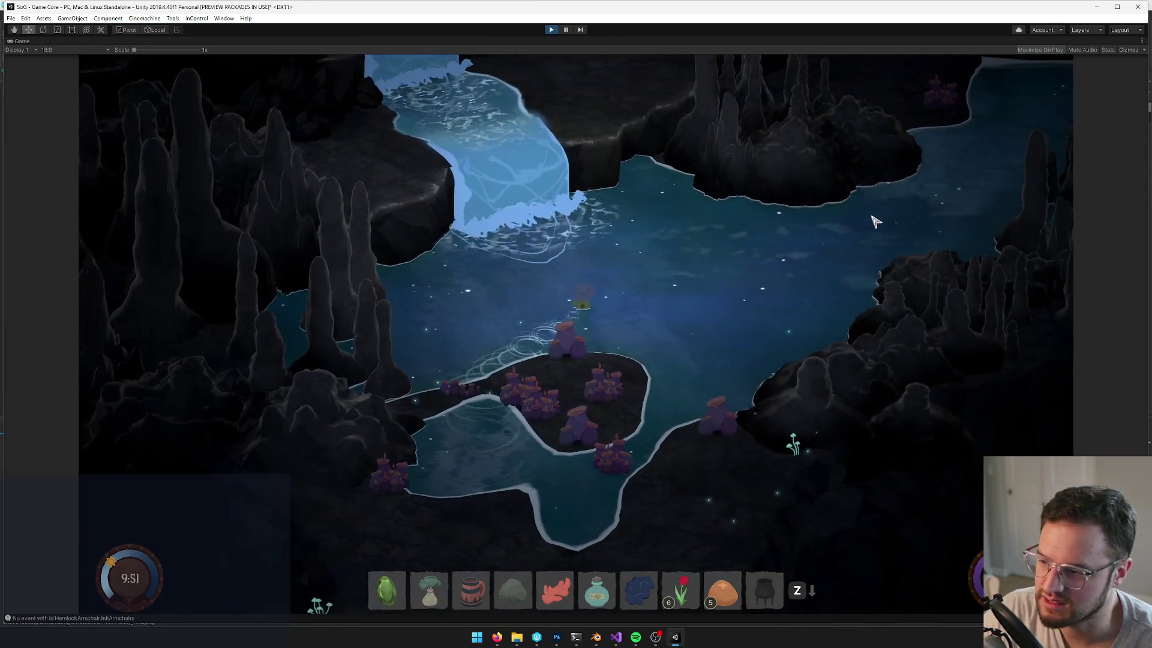
{"action": "key", "text": "a"}
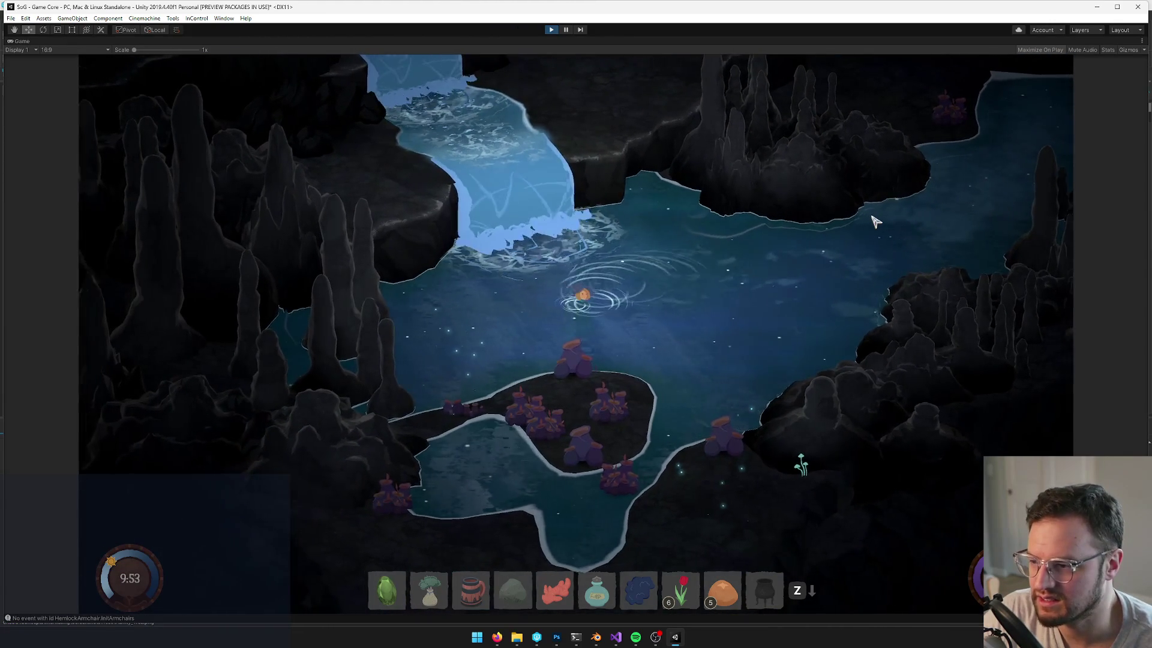
{"action": "key", "text": "s"}
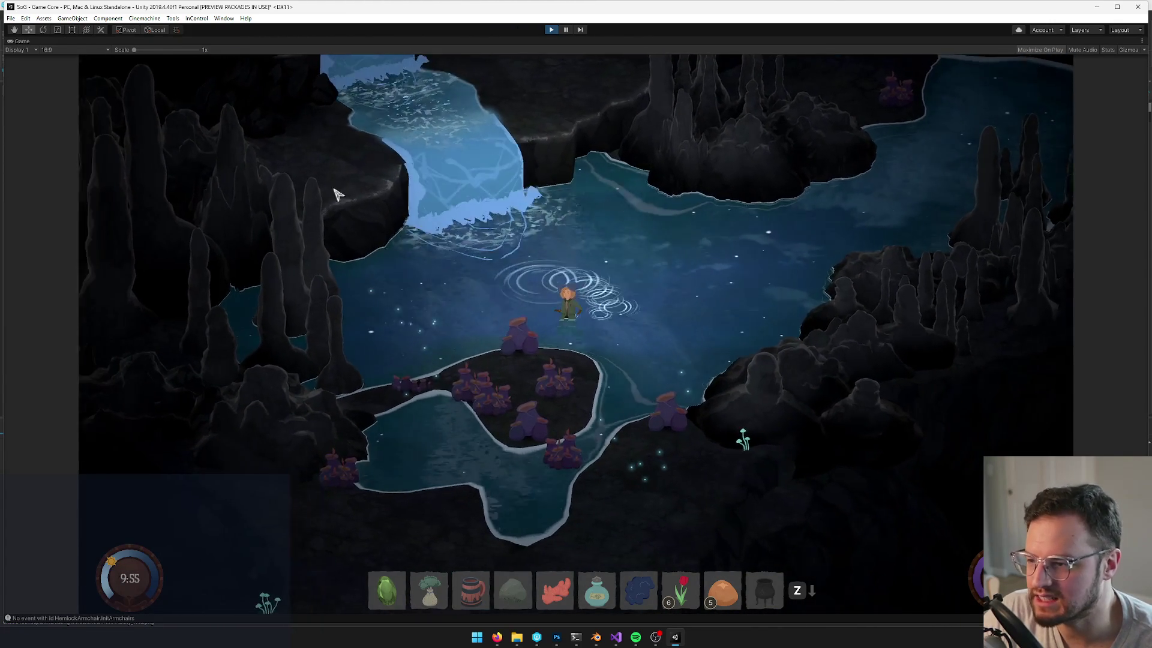
{"action": "right_click", "coordinate": [22, 42]}
{"action": "left_click", "coordinate": [46, 70]}
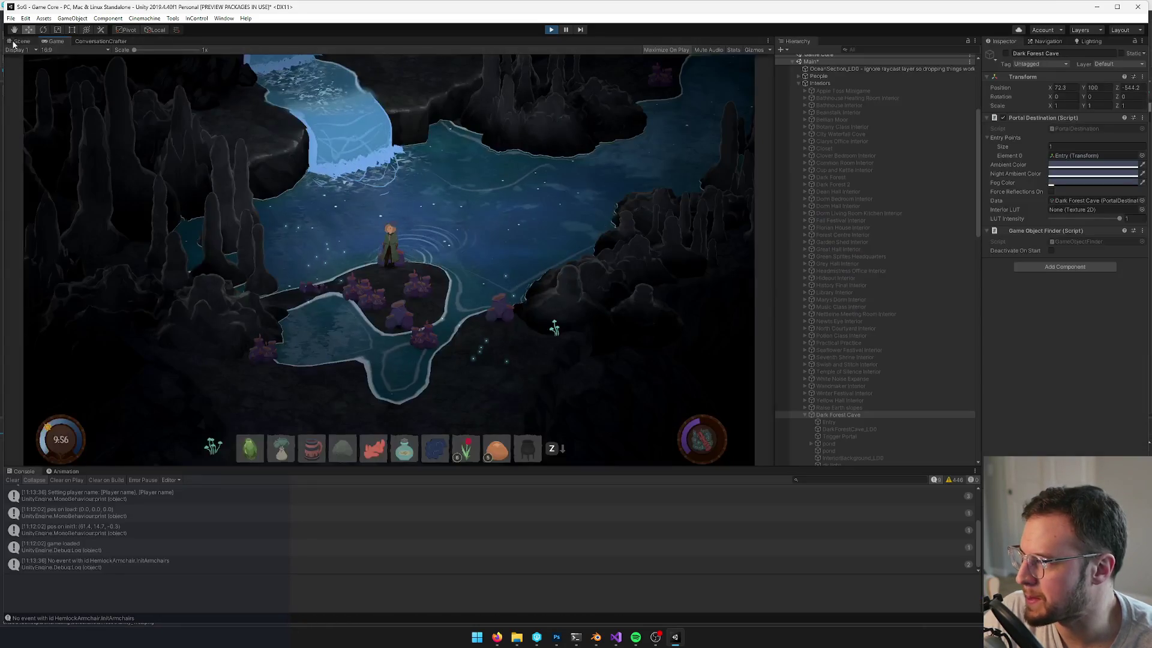
Untick Is Trigger on the pond floor's Box Collider in Dark Forest Cave(Clone), then return to Game view
{"action": "left_click", "coordinate": [17, 42]}
{"action": "scroll", "coordinate": [882, 162], "scroll_direction": "up", "scroll_amount": 5}
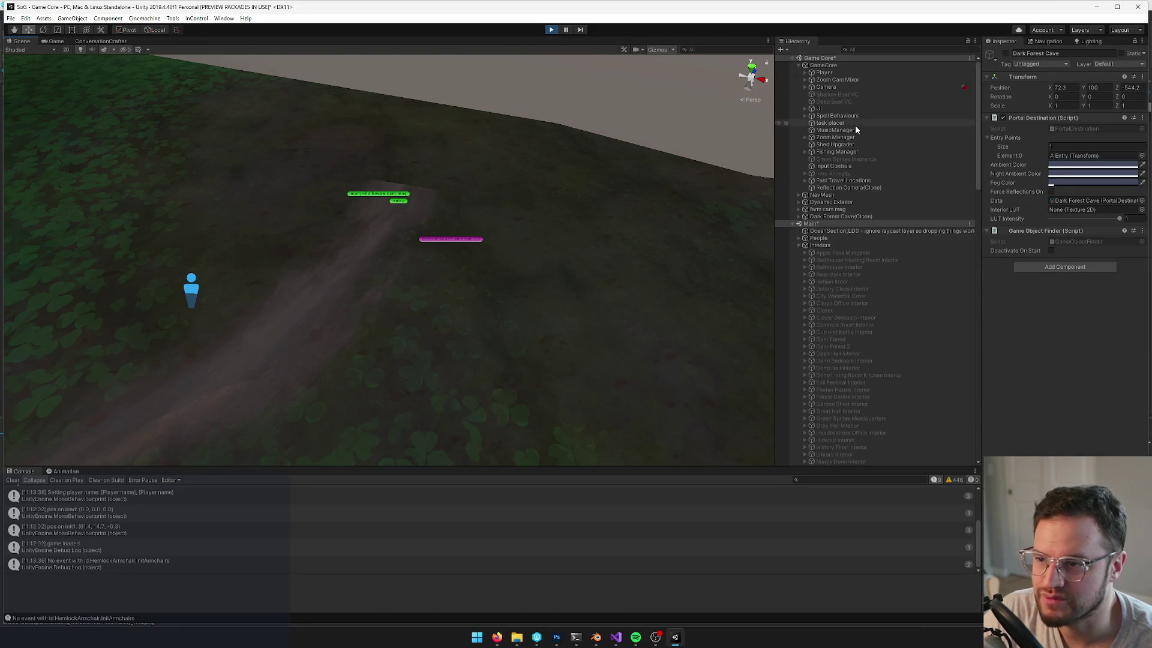
{"action": "left_click", "coordinate": [813, 216]}
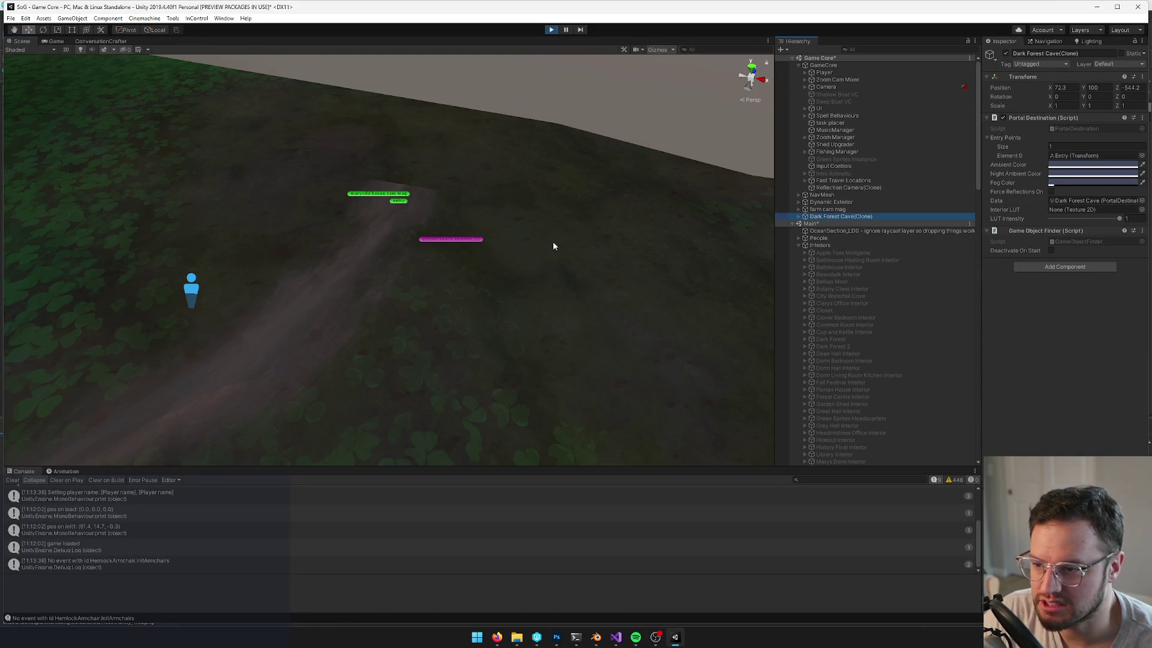
{"action": "left_click", "coordinate": [800, 217]}
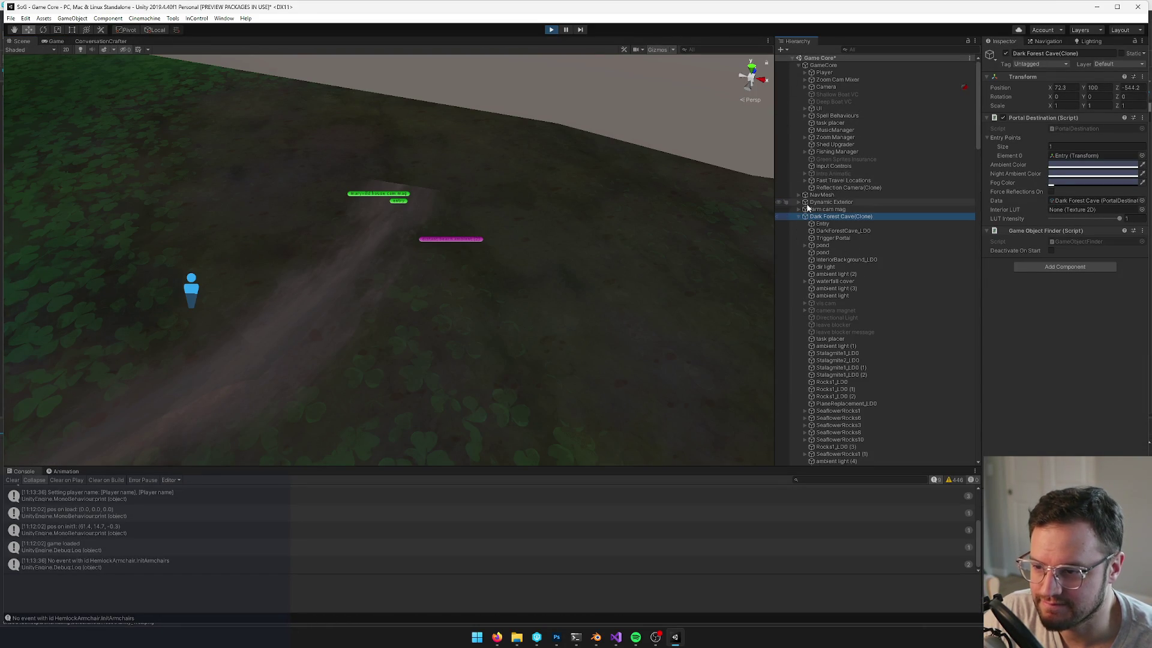
{"action": "left_click", "coordinate": [804, 244]}
{"action": "left_click", "coordinate": [827, 253]}
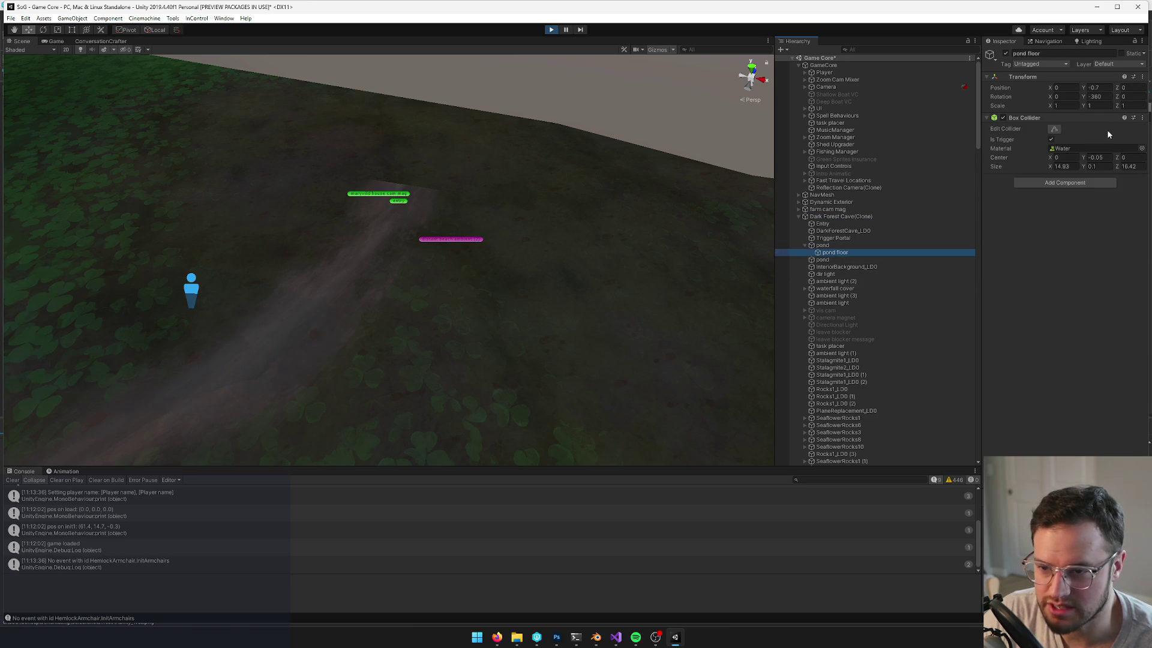
{"action": "left_click", "coordinate": [1052, 139]}
{"action": "left_click", "coordinate": [55, 42]}
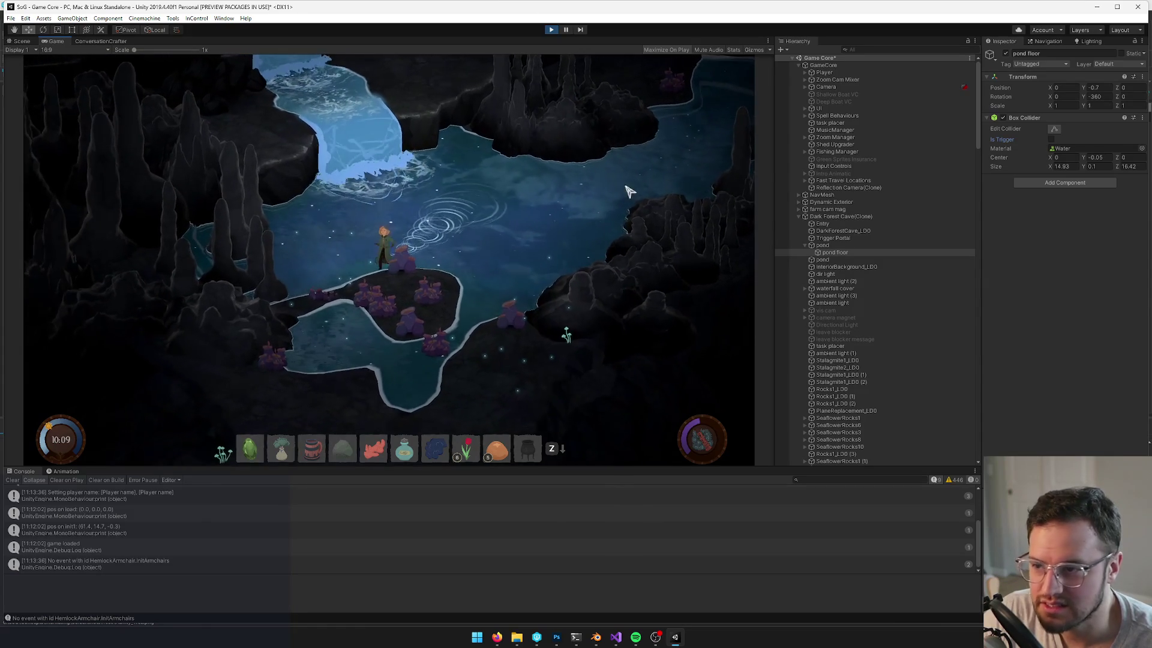
Try pond floor Y positions of -0.2 and -0.3, settling on -0.25
{"action": "left_click", "coordinate": [1096, 89]}
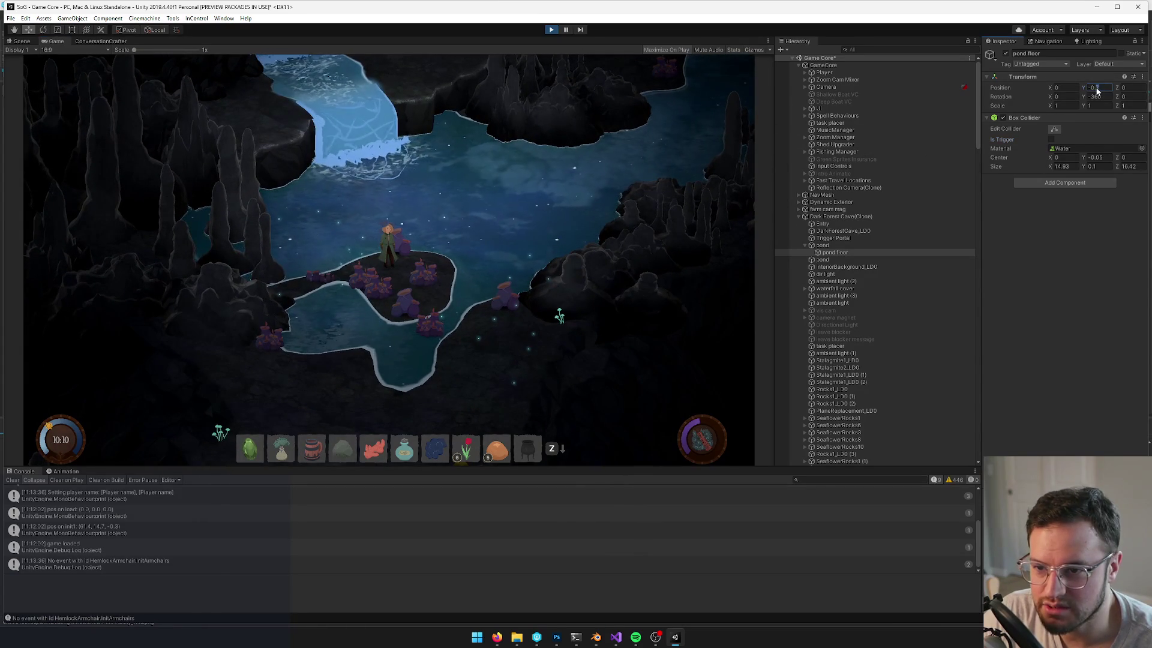
{"action": "type", "text": "-0.2"}
{"action": "key", "text": "Return"}
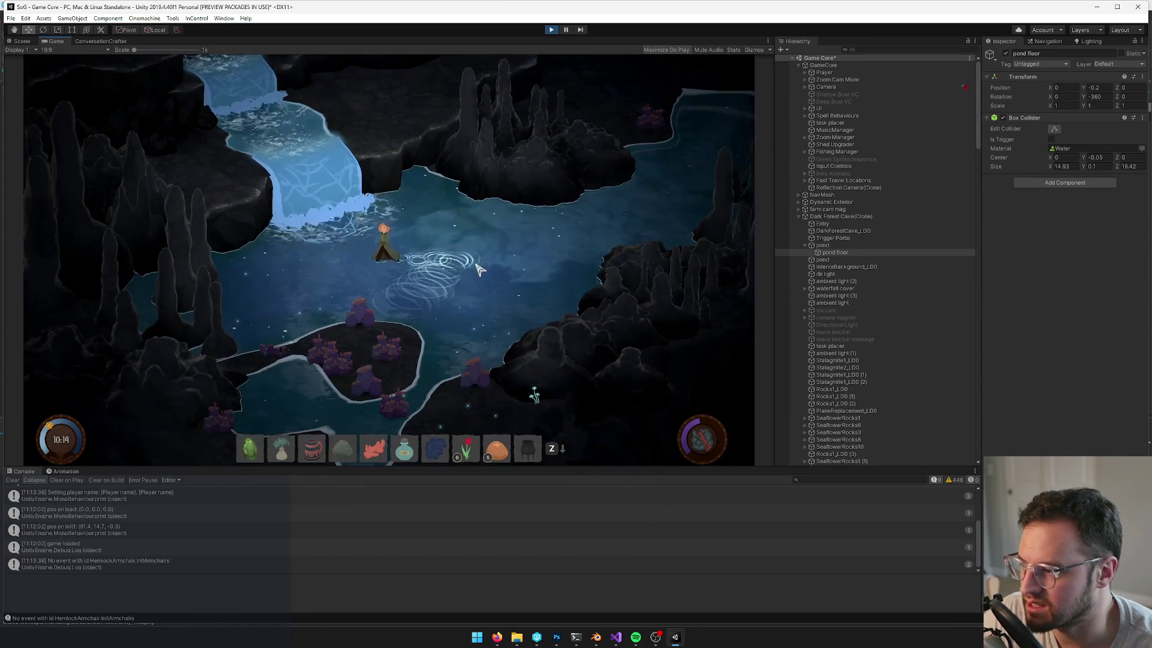
{"action": "left_click", "coordinate": [1096, 88]}
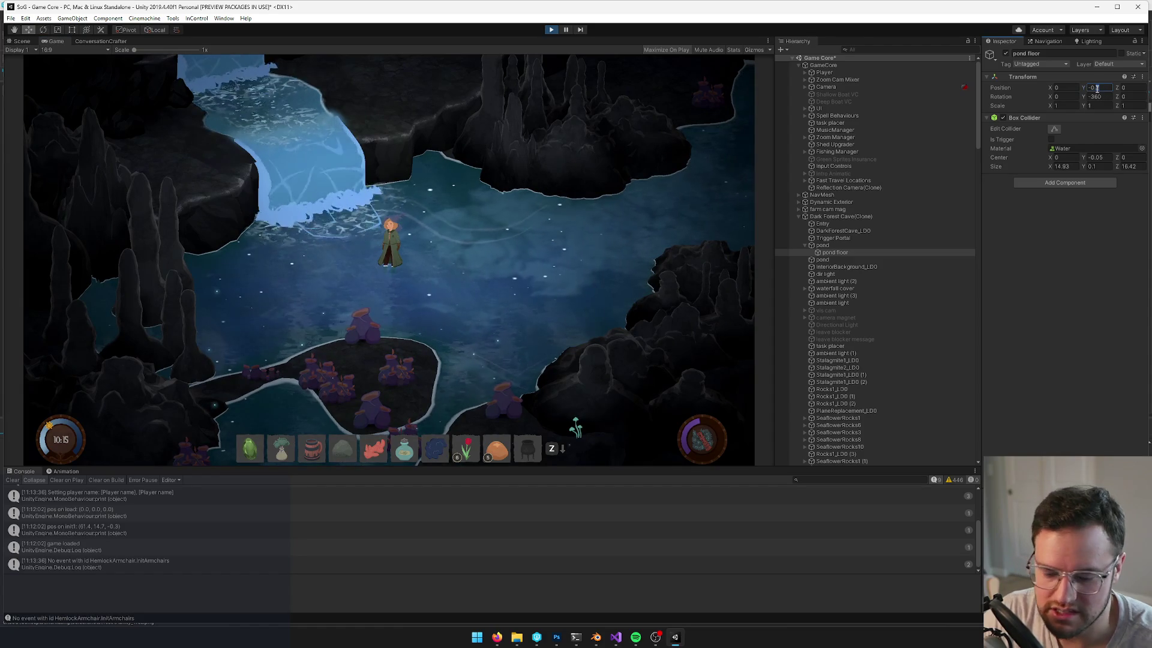
{"action": "left_click", "coordinate": [463, 249]}
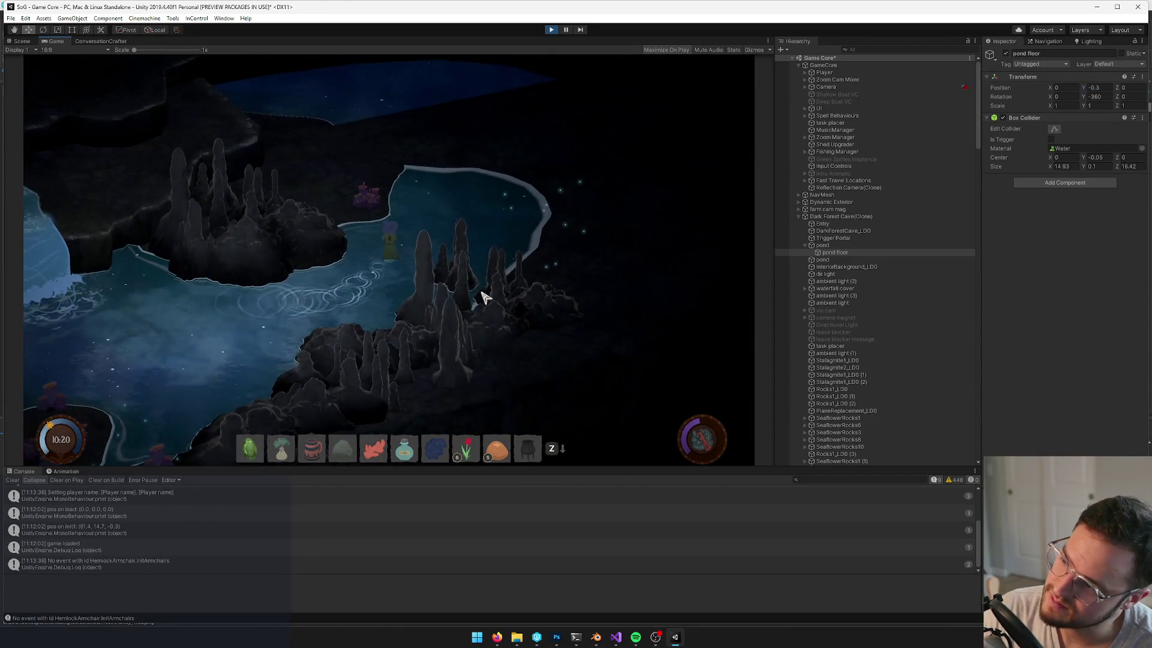
{"action": "left_click", "coordinate": [1096, 88]}
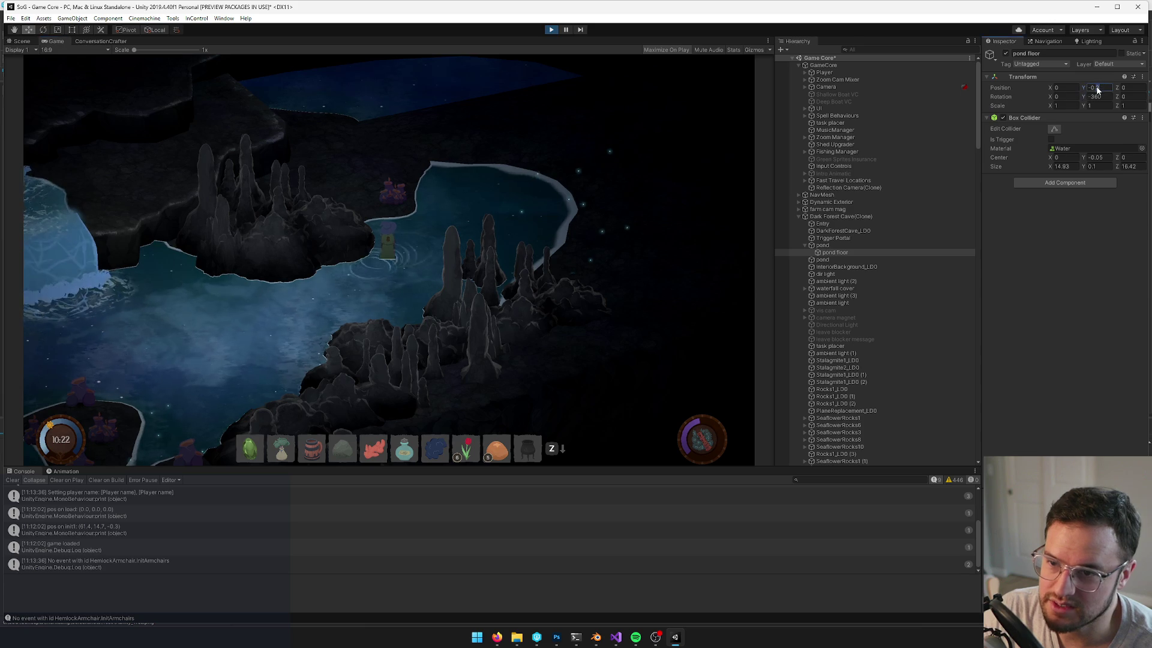
{"action": "type", "text": "-0.25"}
{"action": "key", "text": "Return"}
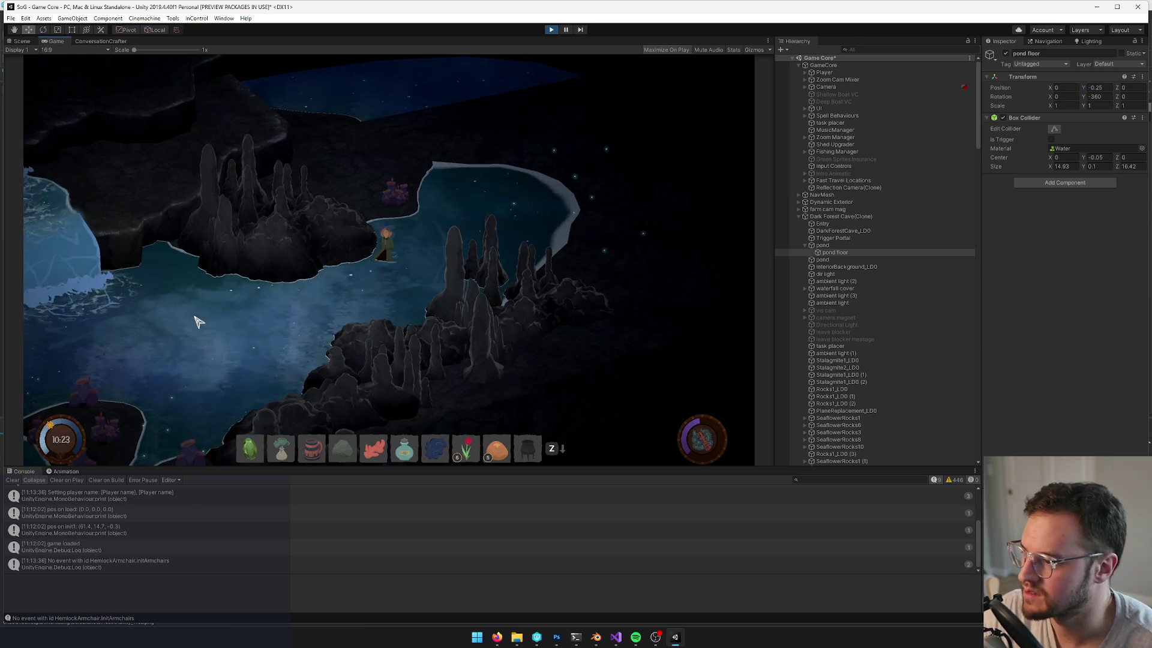
{"action": "key", "text": "a"}
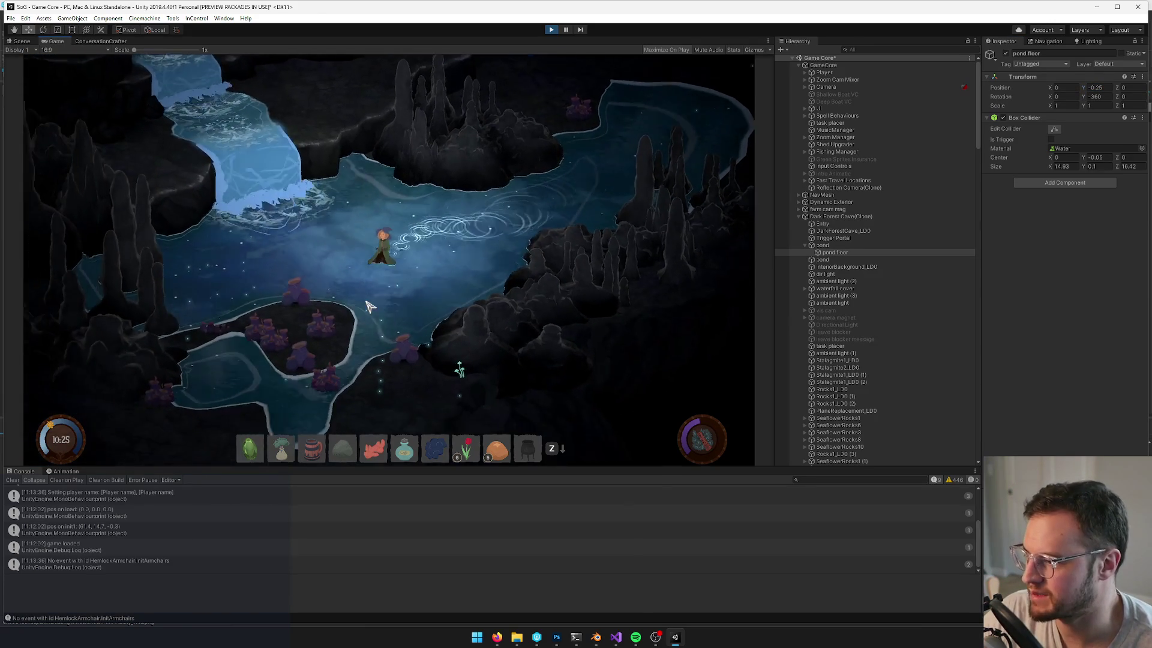
{"action": "key", "text": "a"}
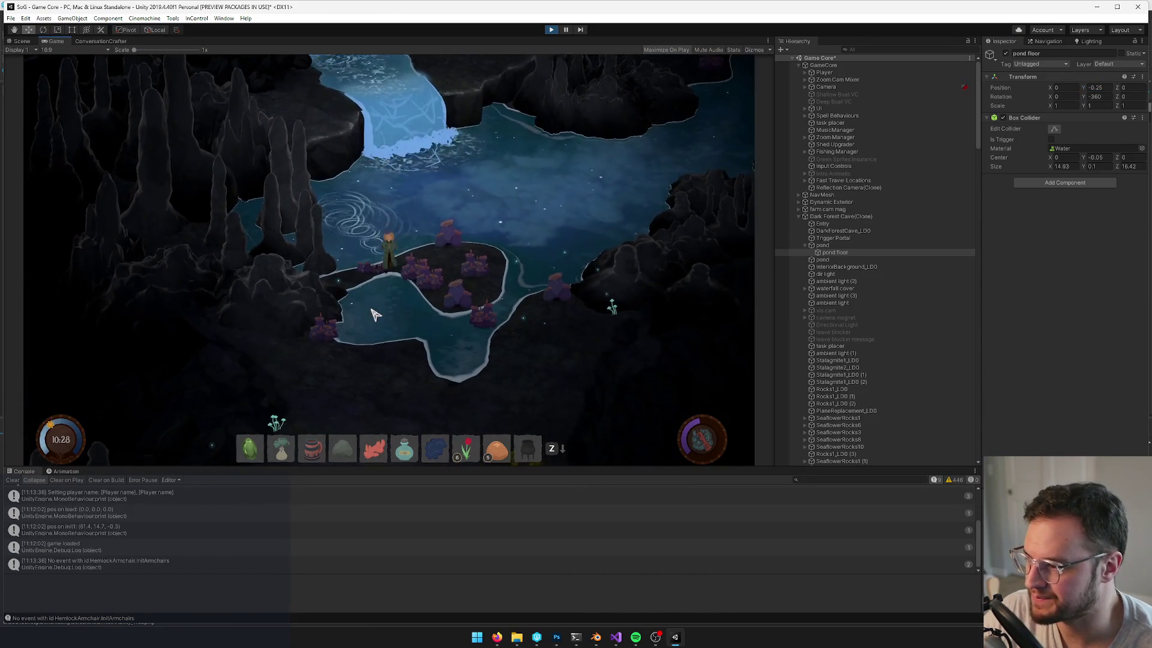
{"action": "key", "text": "s"}
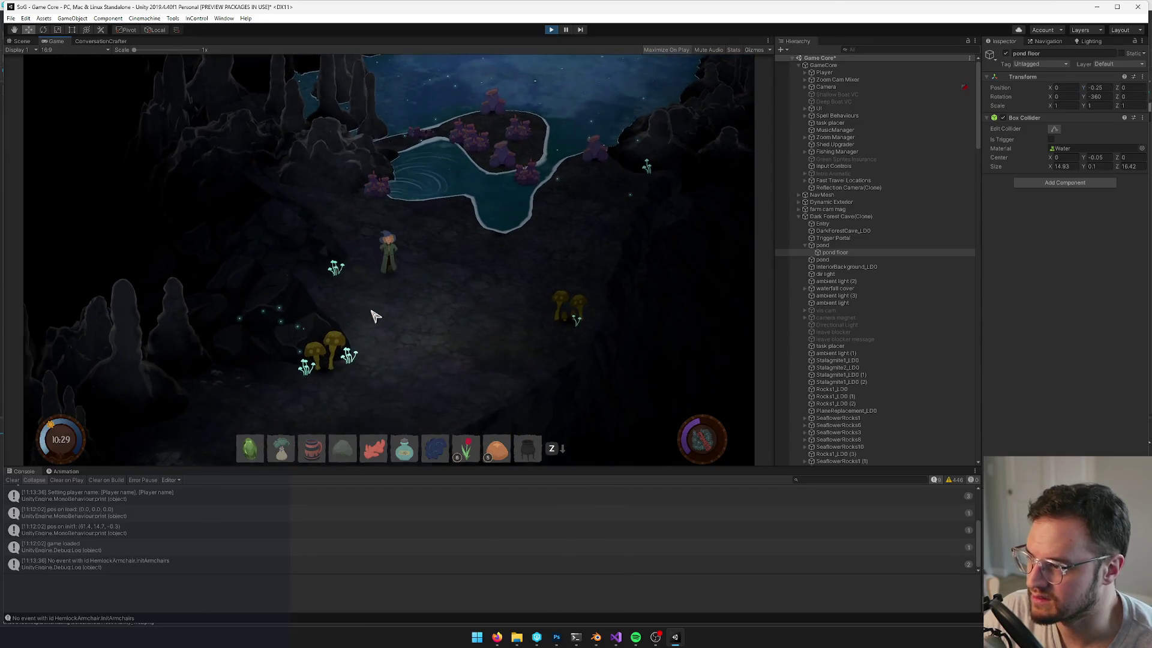
{"action": "key", "text": "s"}
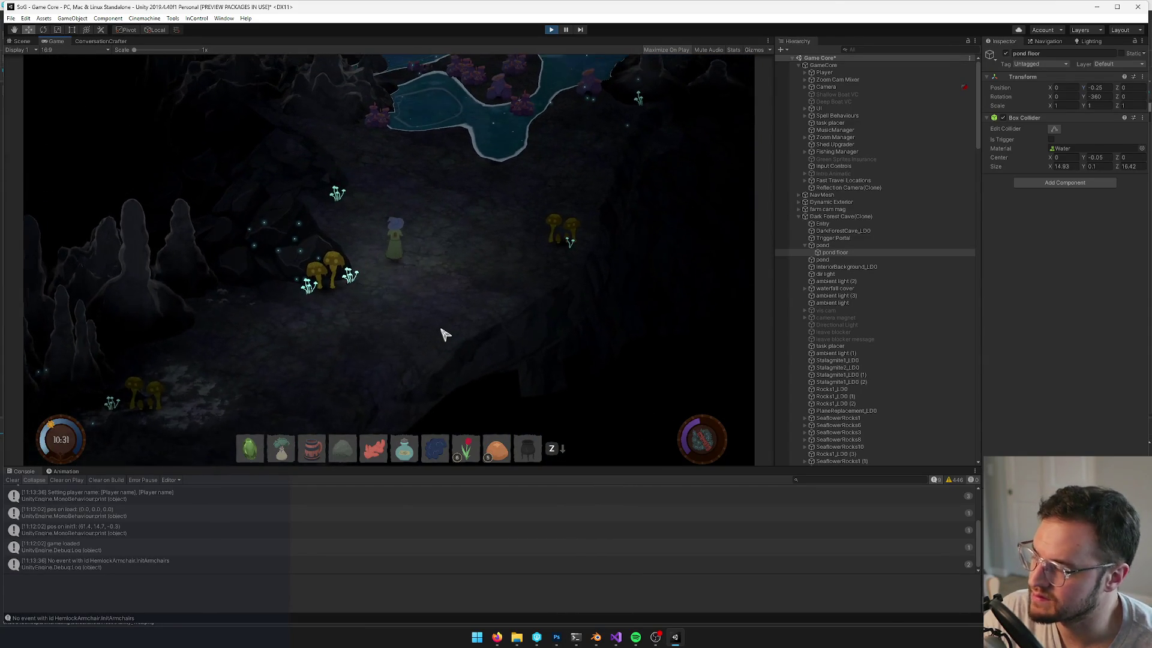
{"action": "key", "text": "w"}
{"action": "key", "text": "d"}
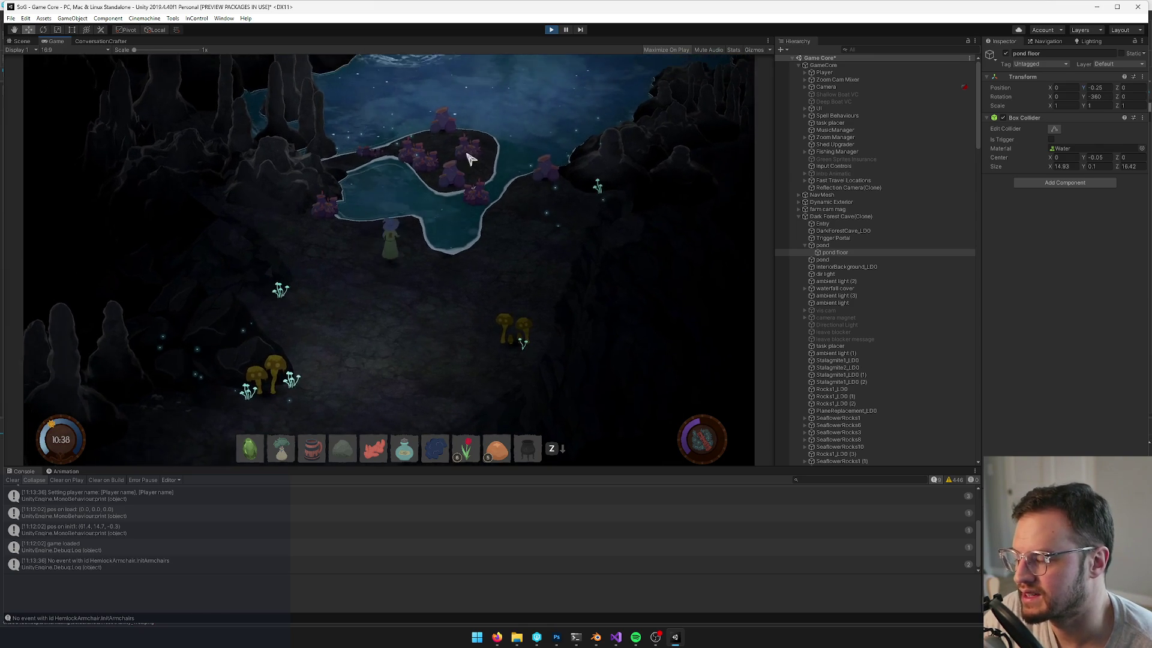
{"action": "key", "text": "s"}
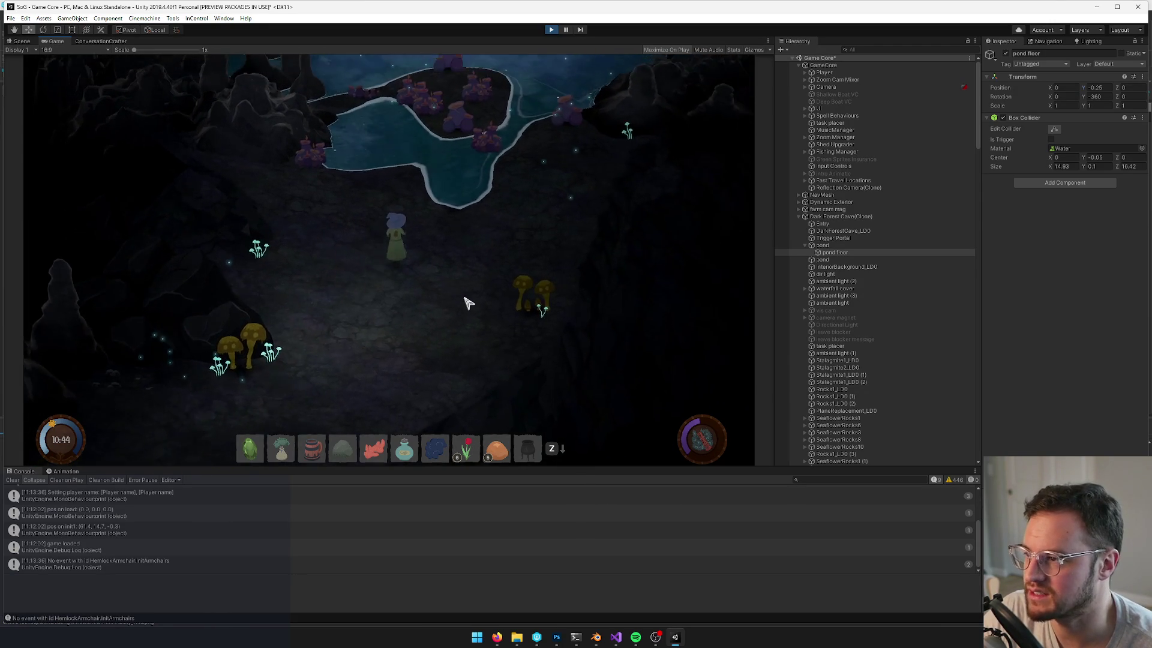
{"action": "key", "text": "w"}
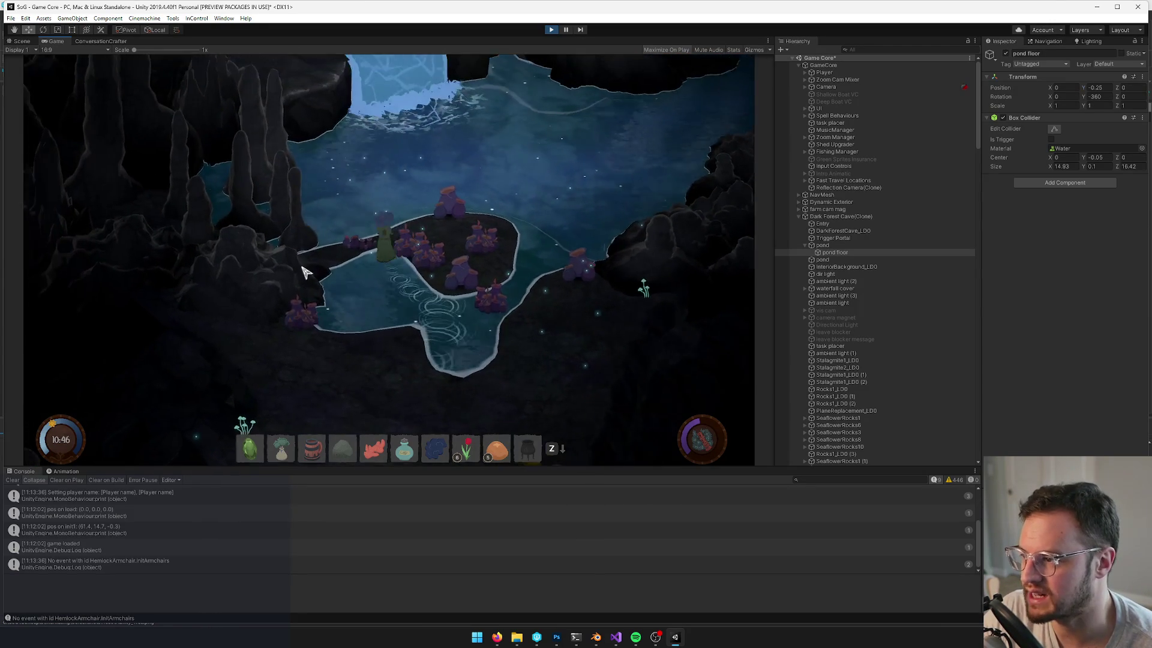
{"action": "key", "text": "s"}
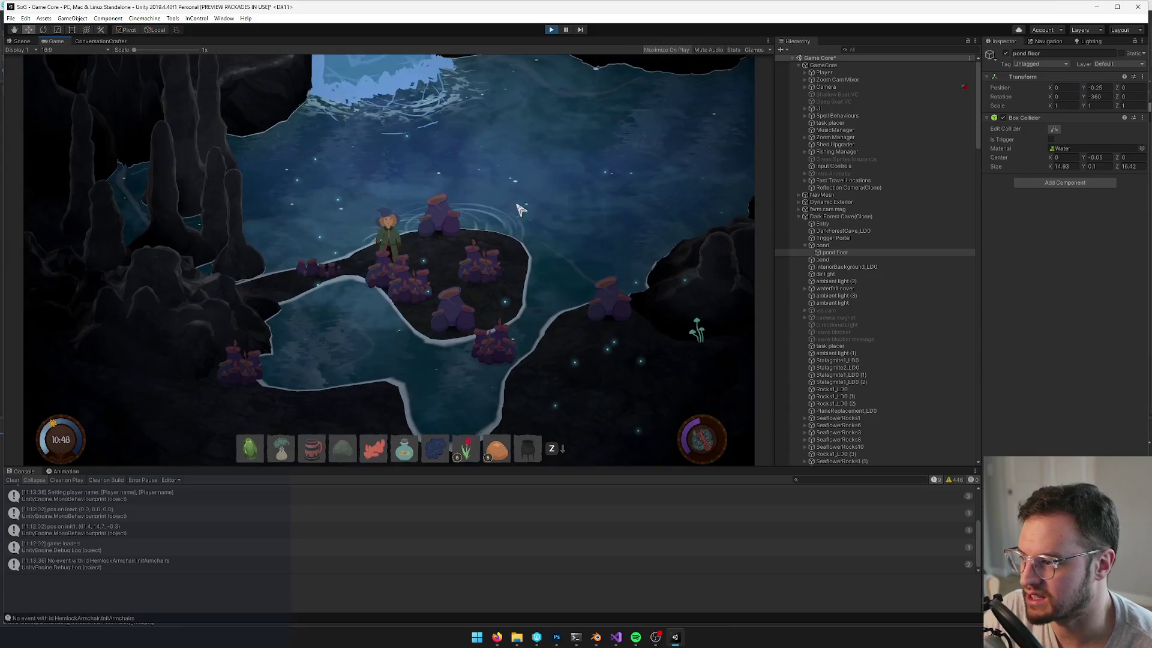
{"action": "key", "text": "d"}
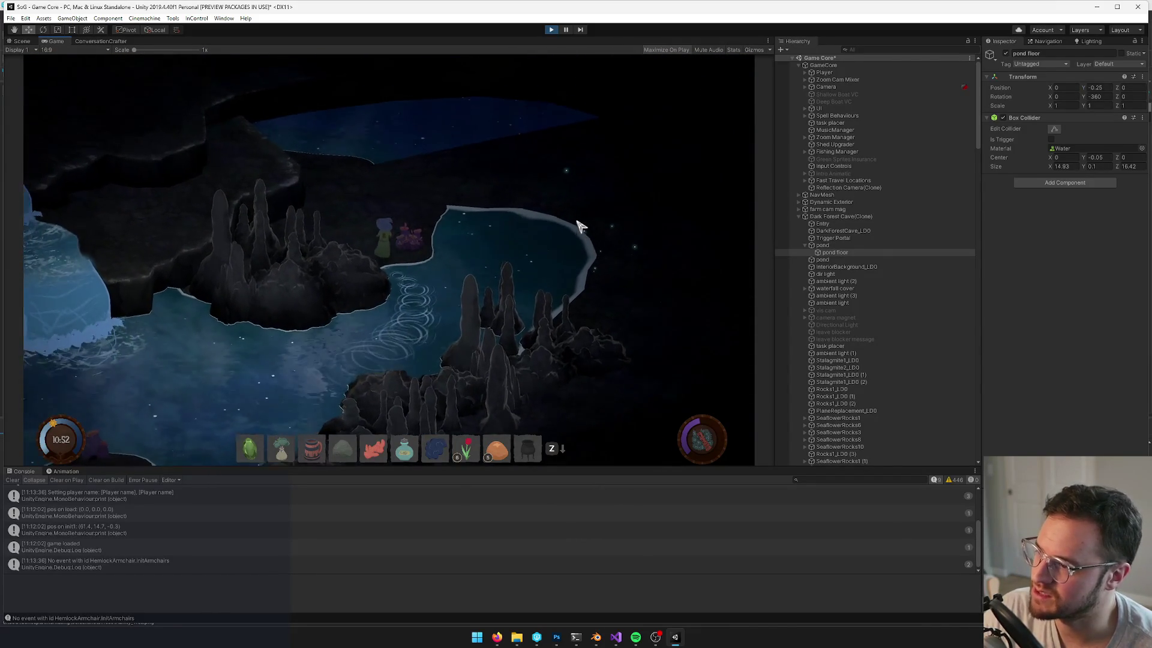
{"action": "key", "text": "s"}
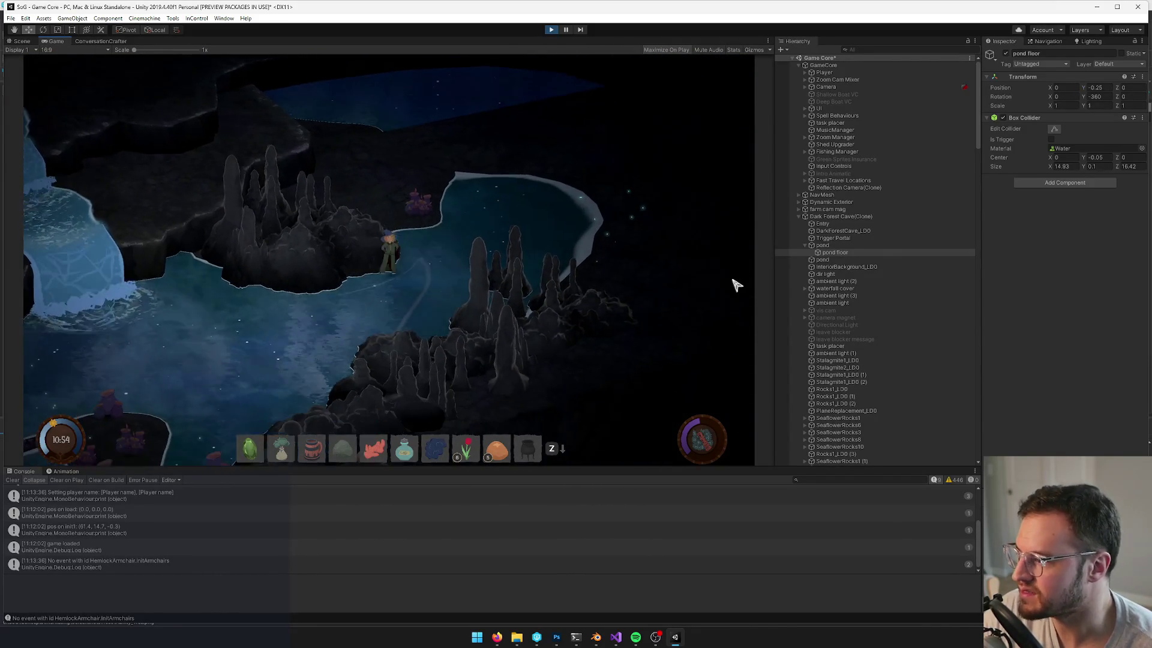
{"action": "key", "text": "s"}
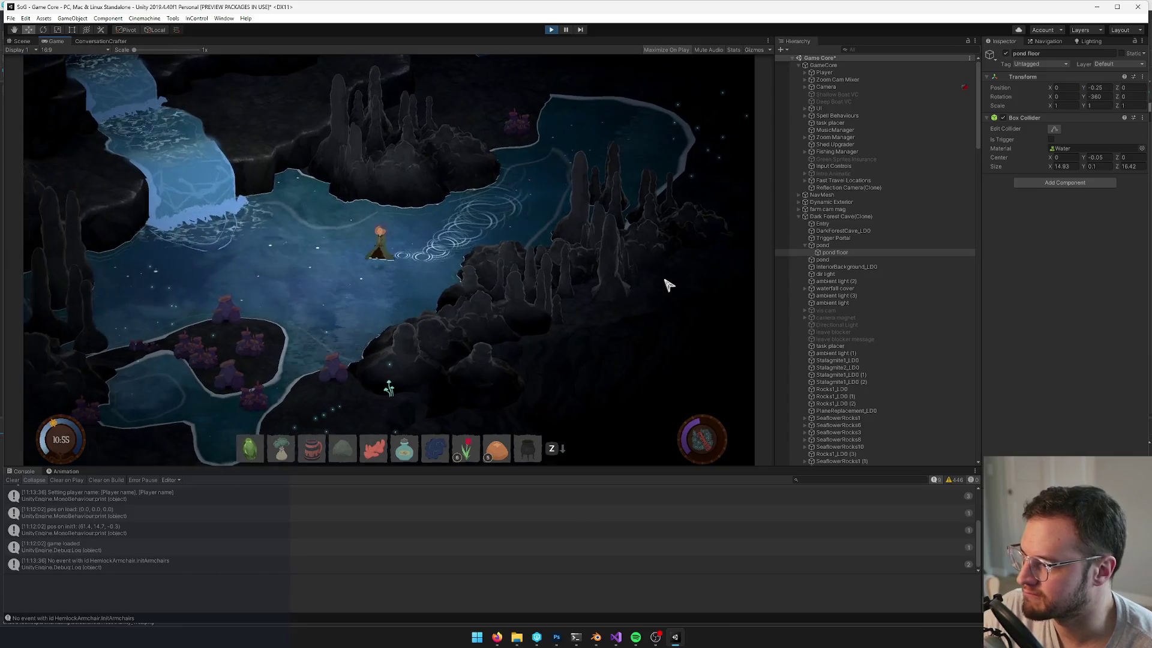
{"action": "key", "text": "a"}
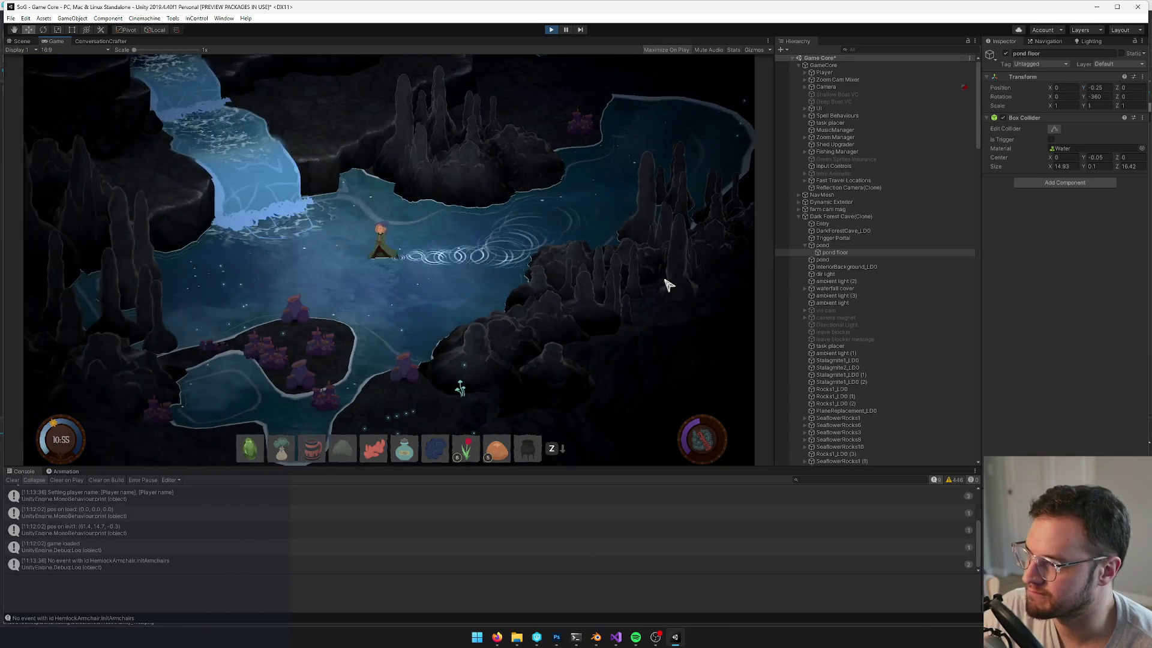
{"action": "key", "text": "s"}
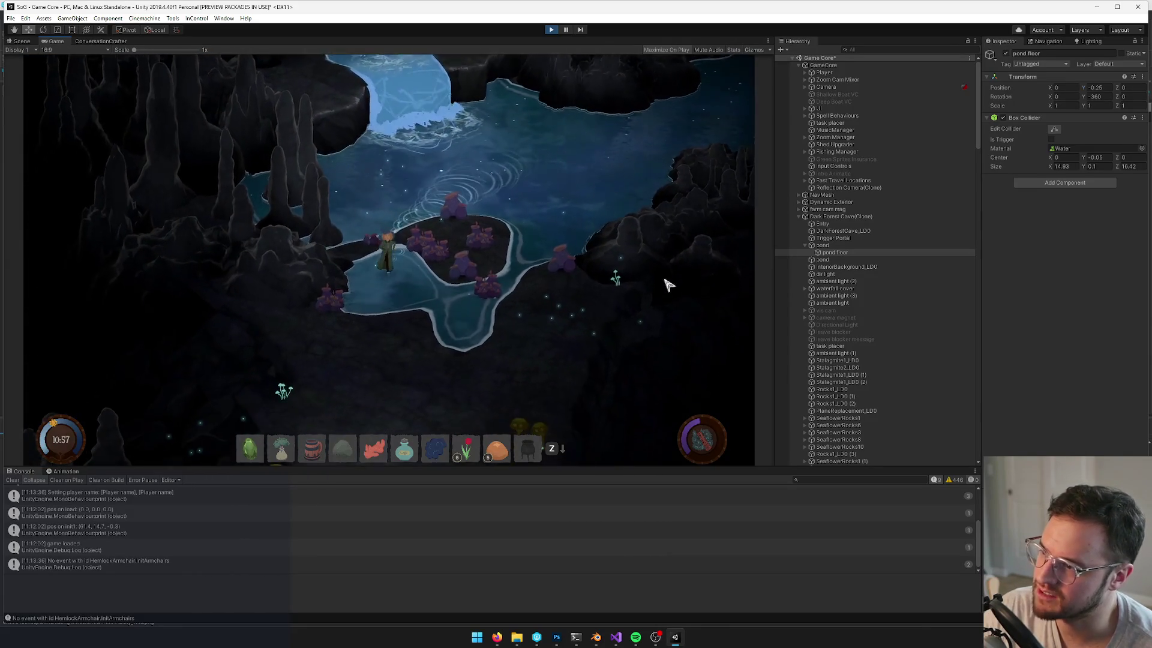
{"action": "key", "text": "s"}
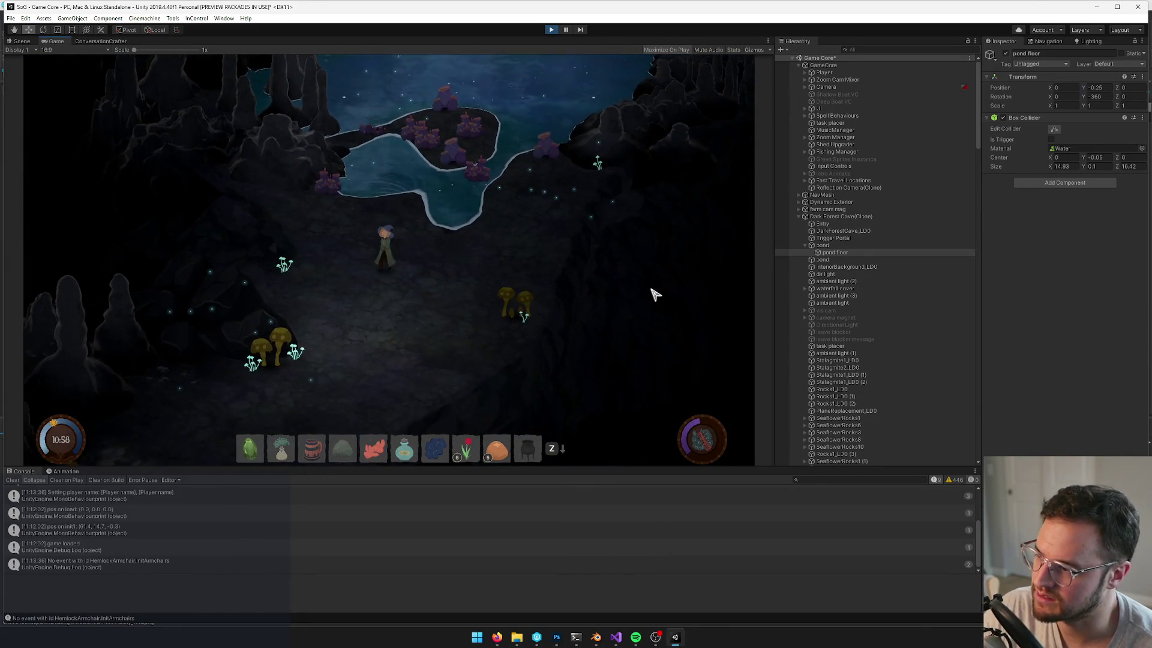
{"action": "key", "text": "a"}
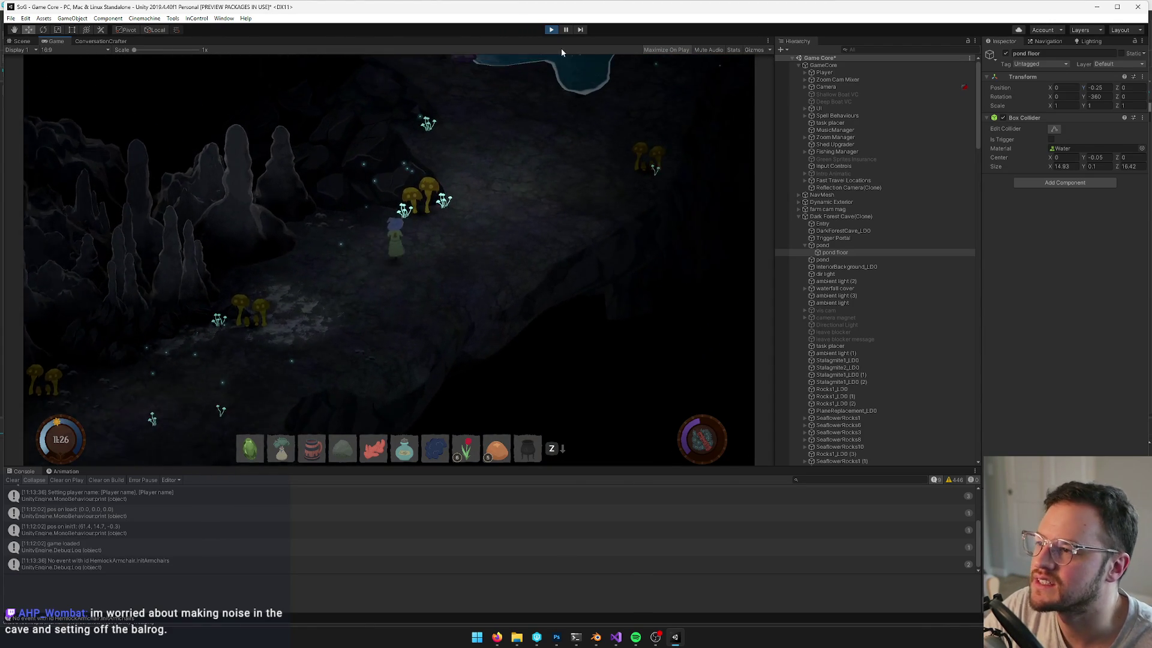
Stop the running cave test with the toolbar Play button and return to editing
{"action": "left_click", "coordinate": [550, 31]}
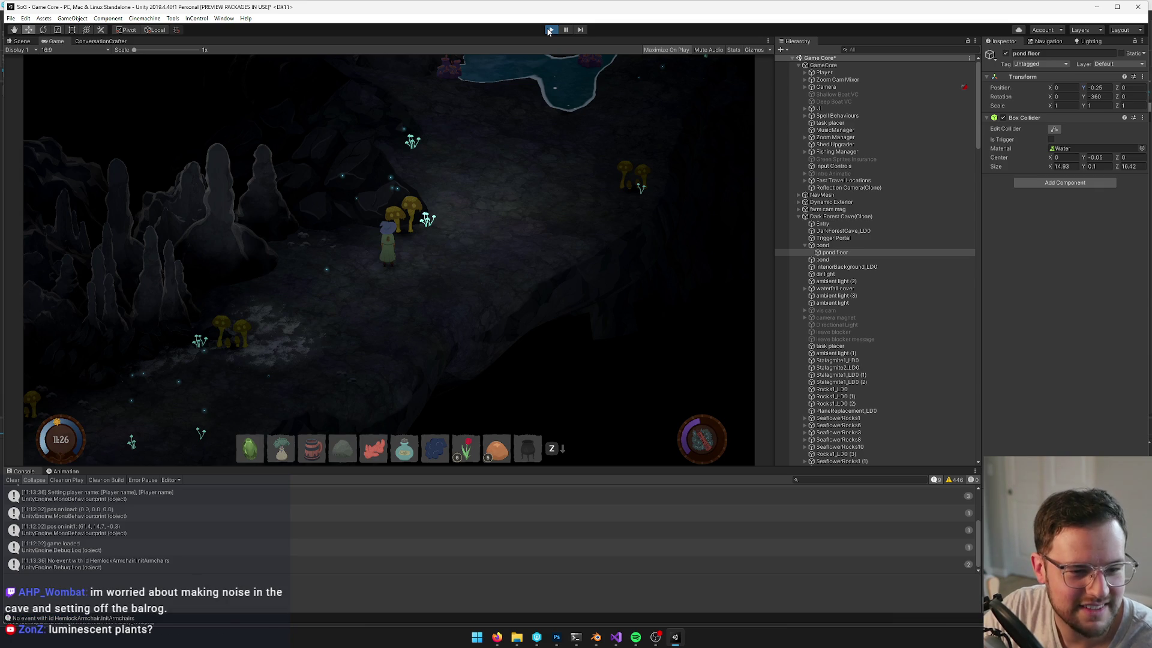
{"action": "left_click", "coordinate": [547, 31]}
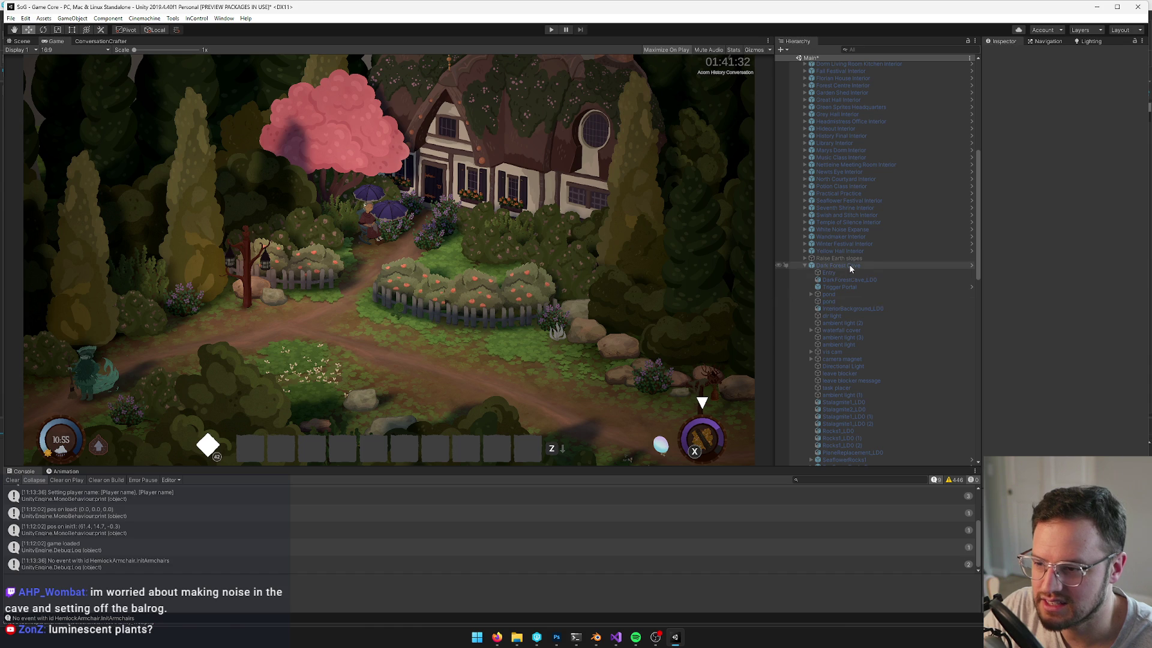
Open the Dark Forest Cave prefab for editing in the Scene view
{"action": "left_click", "coordinate": [848, 265]}
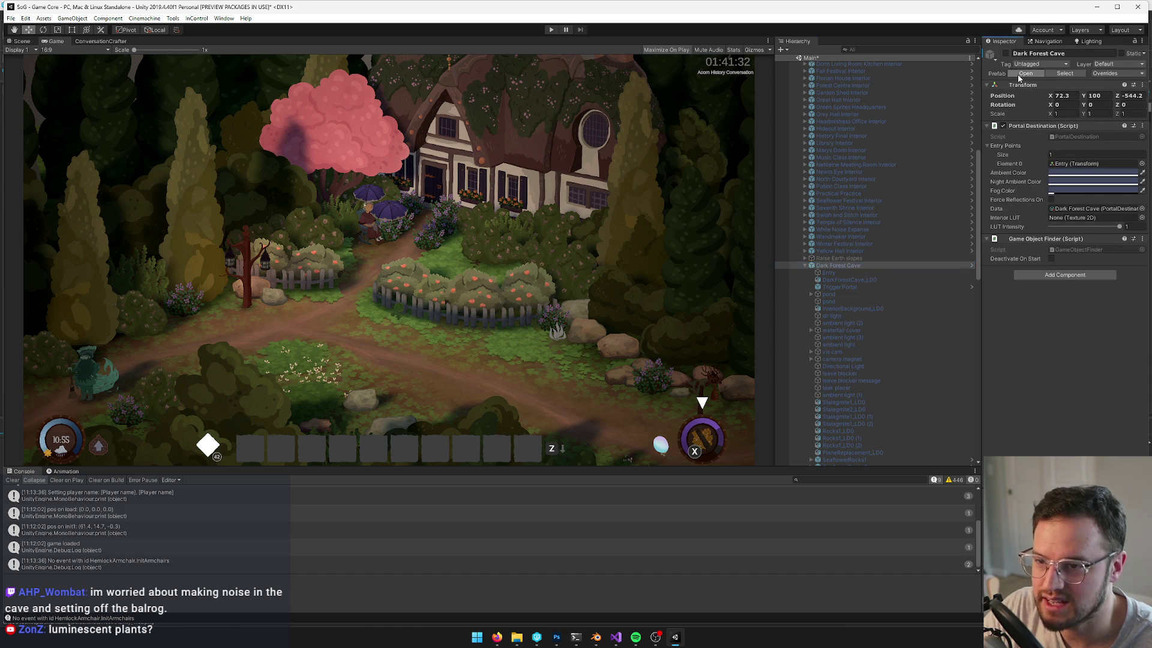
{"action": "left_click", "coordinate": [1021, 74]}
{"action": "left_click", "coordinate": [18, 40]}
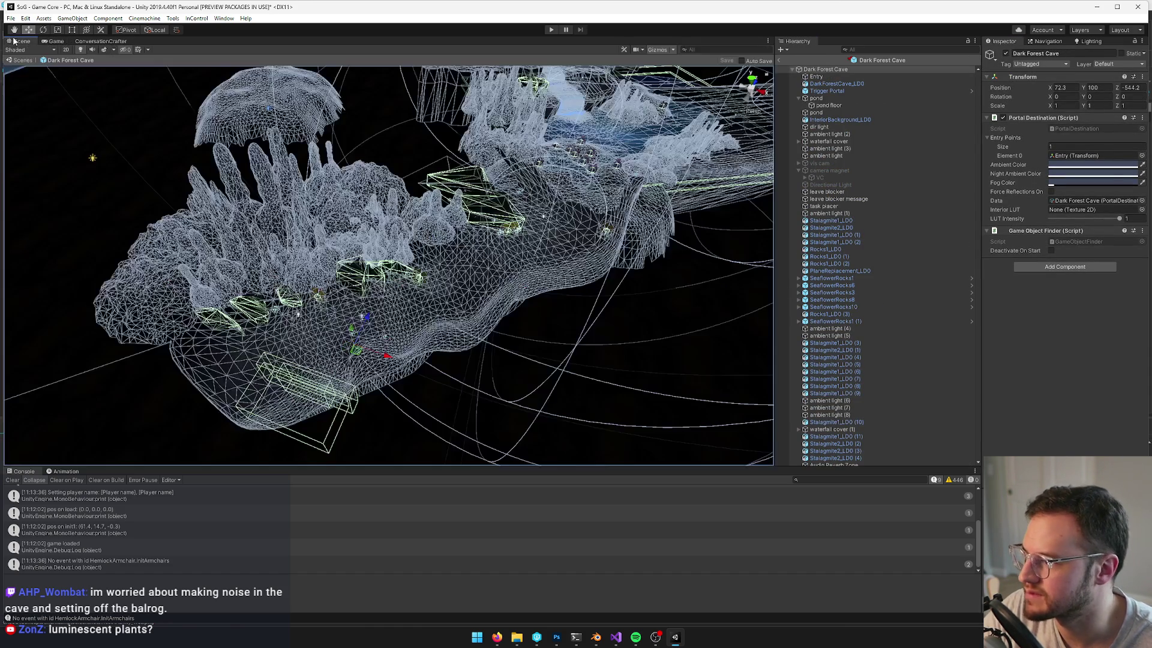
{"action": "scroll", "coordinate": [919, 366], "scroll_direction": "down", "scroll_amount": 10}
{"action": "scroll", "coordinate": [919, 366], "scroll_direction": "down", "scroll_amount": 4}
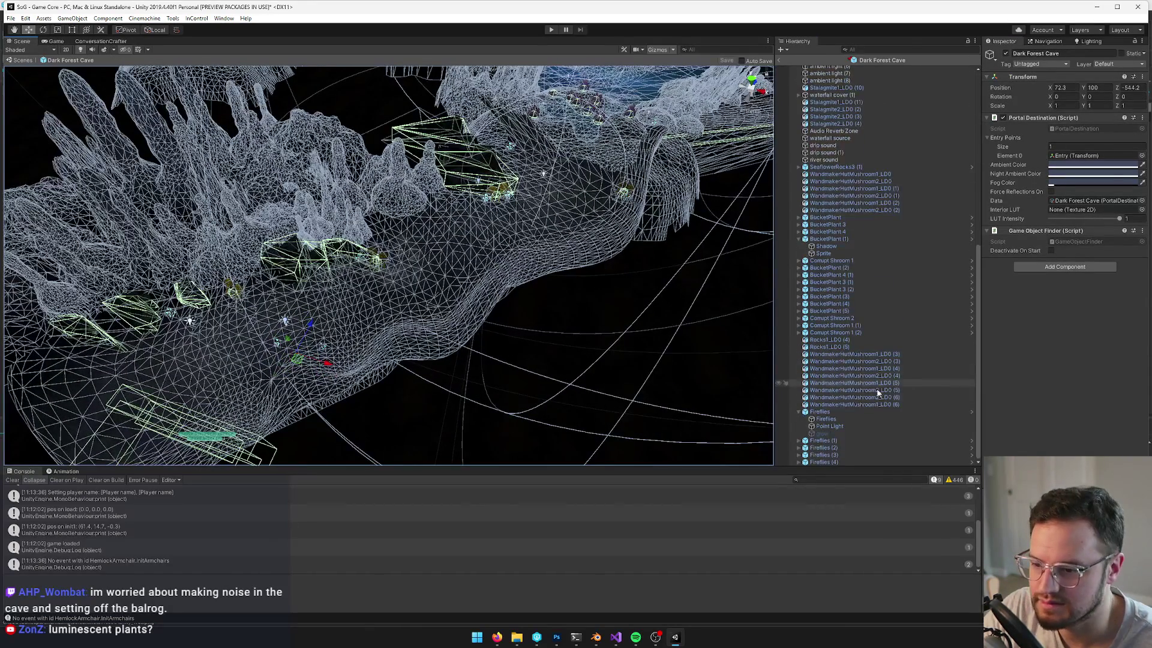
Create an empty top-level object and move it out onto the cave floor near the bucket plants
{"action": "left_click", "coordinate": [831, 275]}
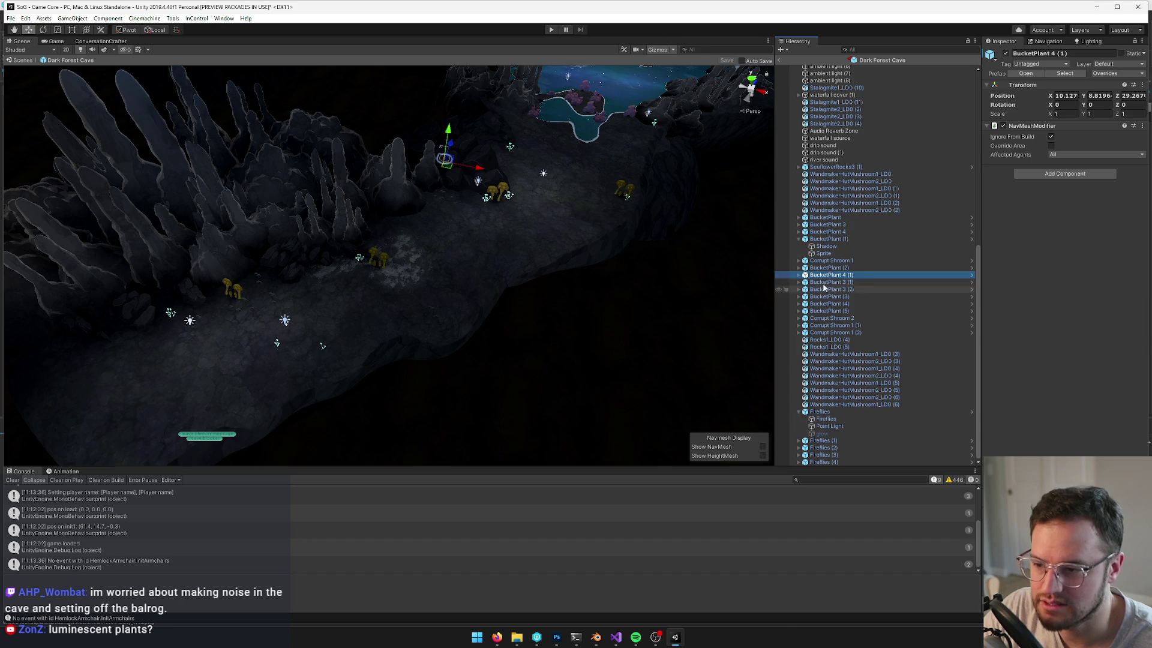
{"action": "right_click", "coordinate": [830, 174]}
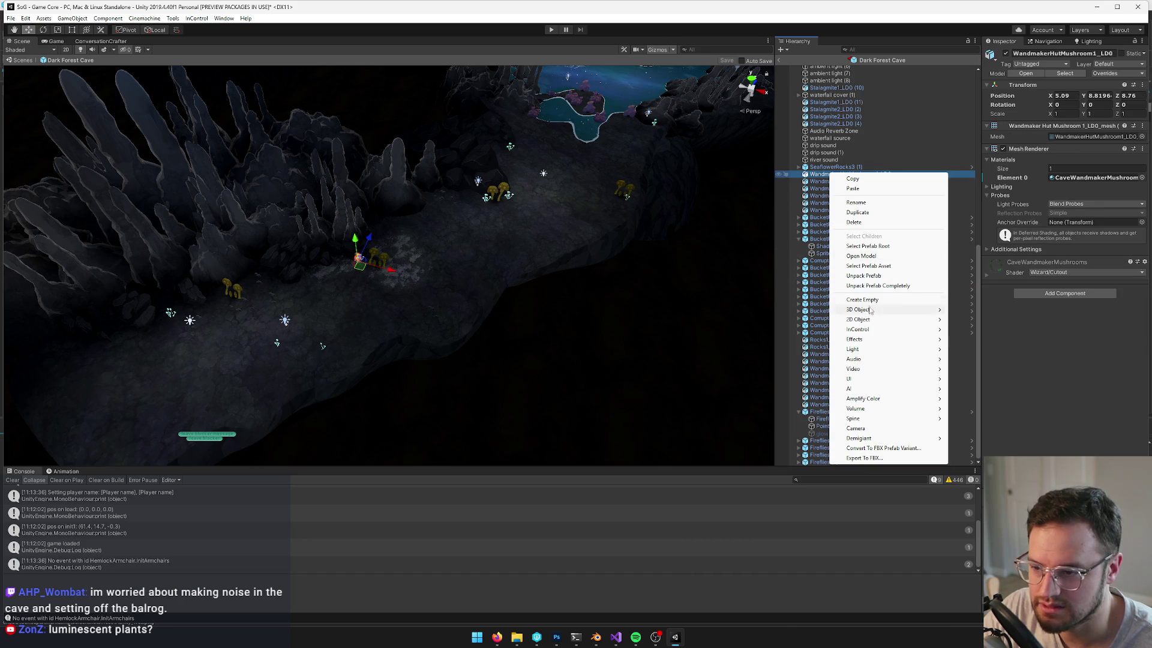
{"action": "left_click", "coordinate": [864, 299]}
{"action": "left_click_drag", "start_coordinate": [842, 174], "coordinate": [842, 173]}
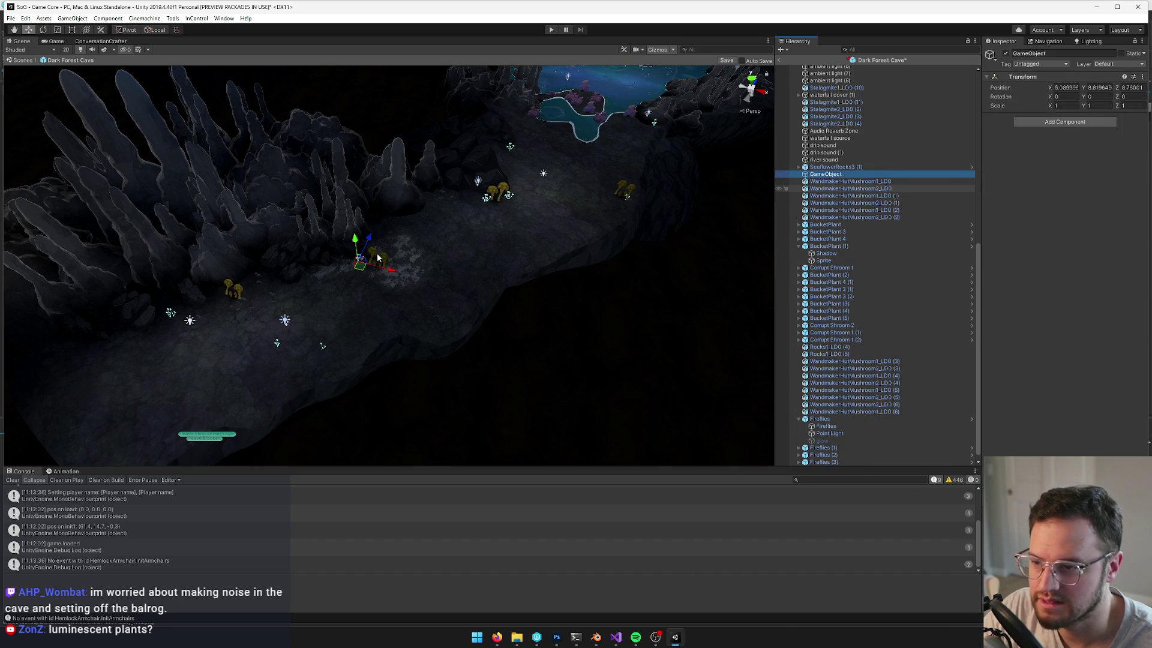
{"action": "mouse_move", "coordinate": [352, 266]}
{"action": "left_mouse_down"}
{"action": "mouse_move", "coordinate": [515, 225]}
{"action": "mouse_move", "coordinate": [544, 195]}
{"action": "left_mouse_up"}
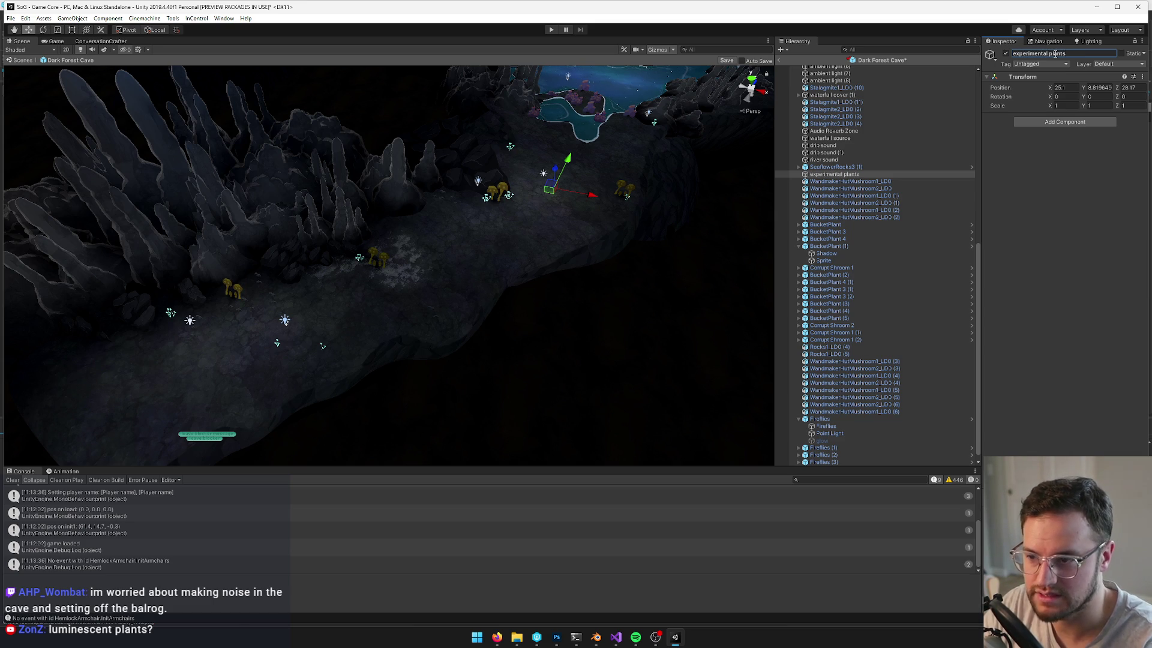
{"action": "left_click", "coordinate": [825, 224]}
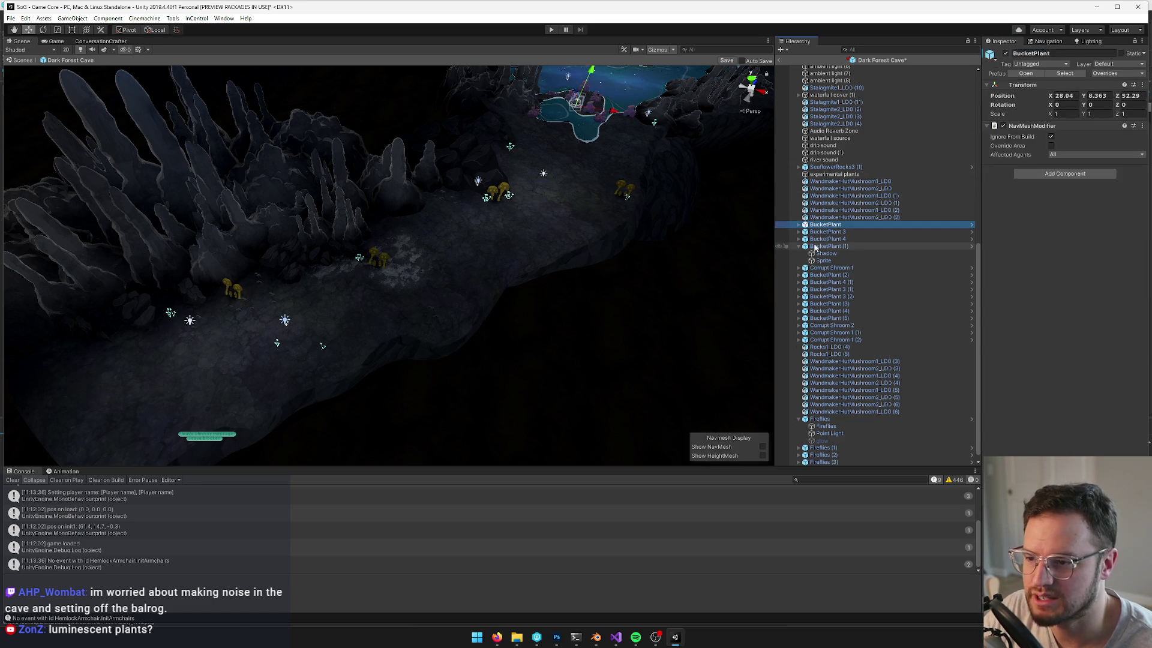
Move the BucketPlants and Corrupt Shroom 1 copies under experimental plants
{"action": "left_click", "coordinate": [829, 246], "text": "shift"}
{"action": "left_click_drag", "start_coordinate": [829, 246], "coordinate": [831, 175]}
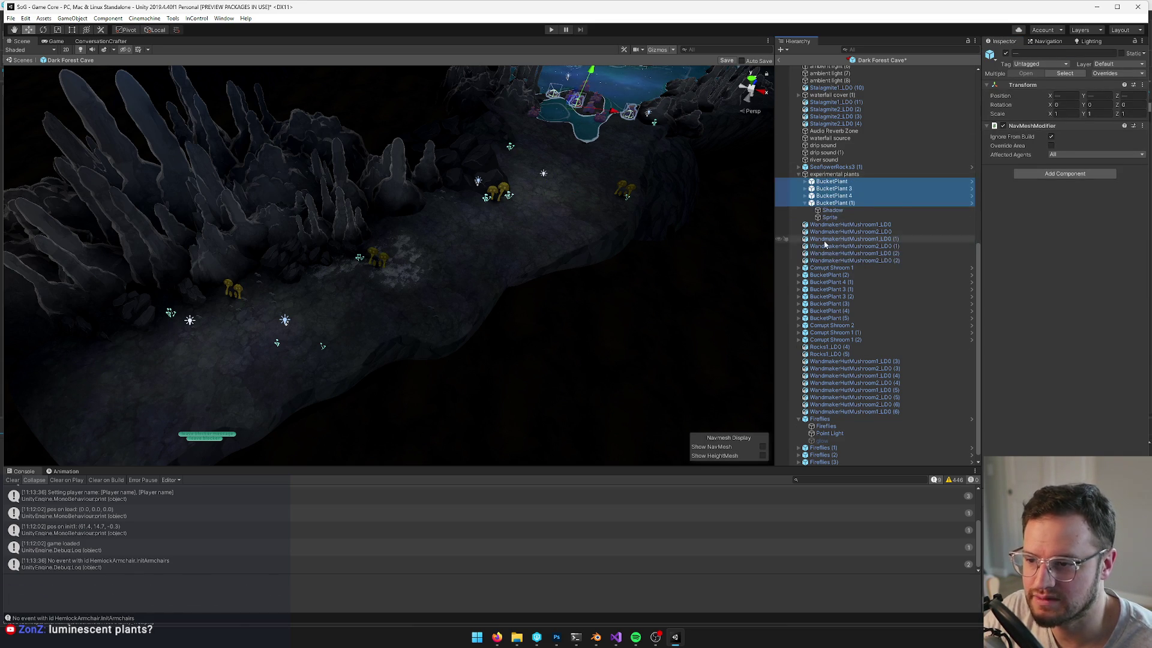
{"action": "left_click", "coordinate": [835, 270]}
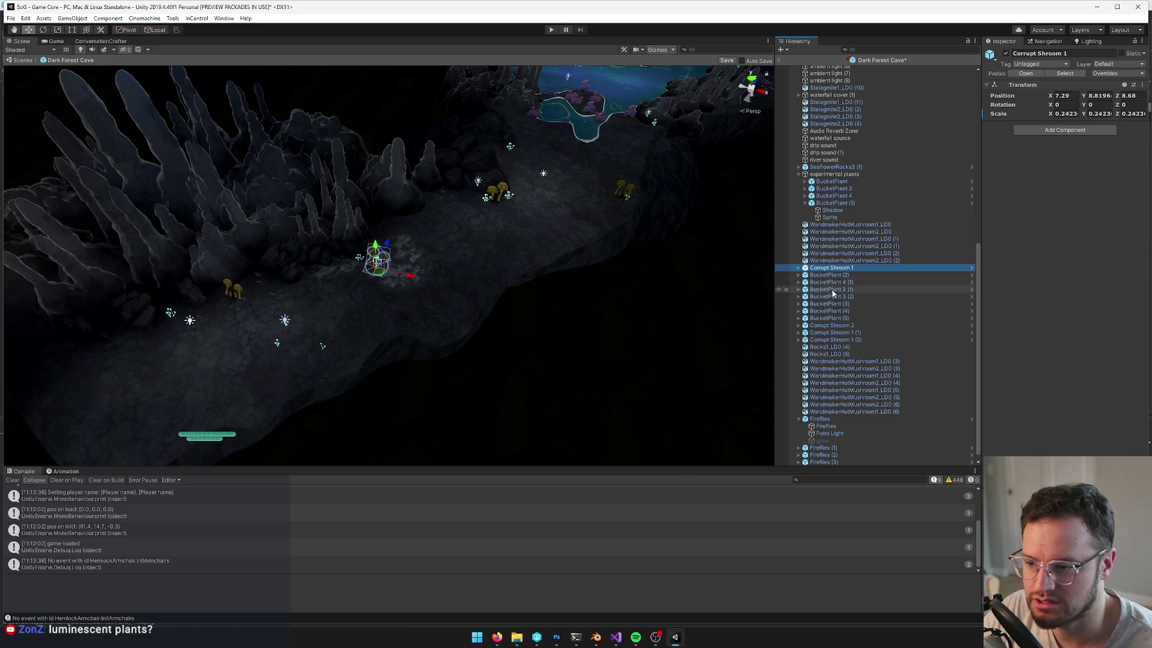
{"action": "left_click", "coordinate": [836, 340], "text": "shift"}
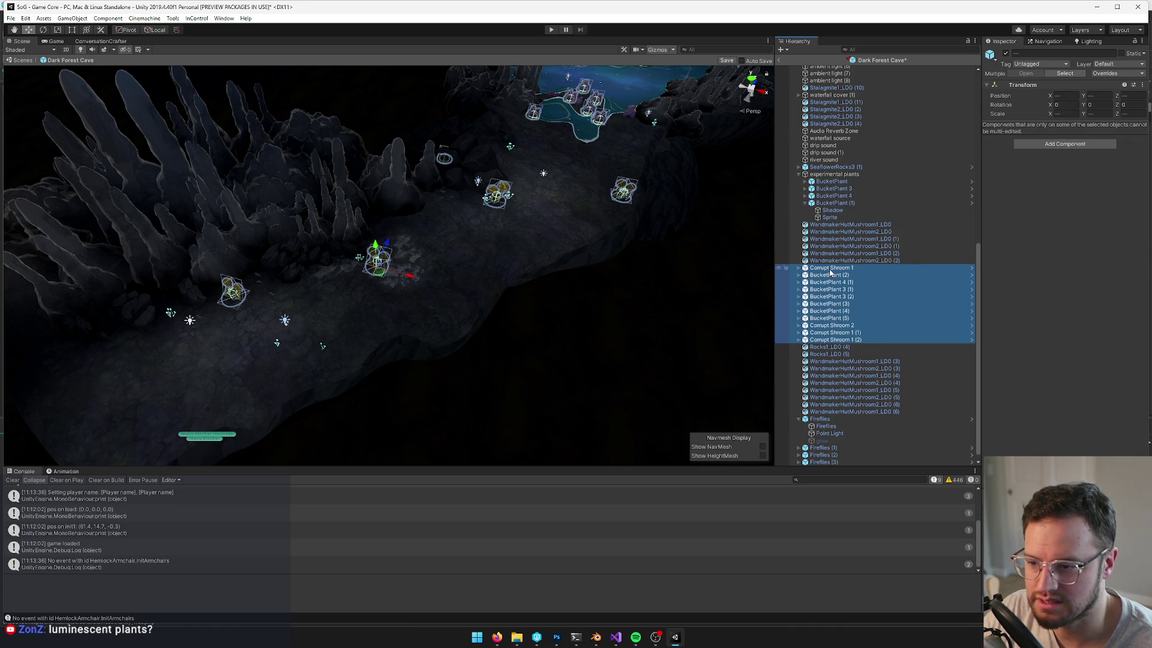
{"action": "left_click_drag", "start_coordinate": [829, 269], "coordinate": [831, 174]}
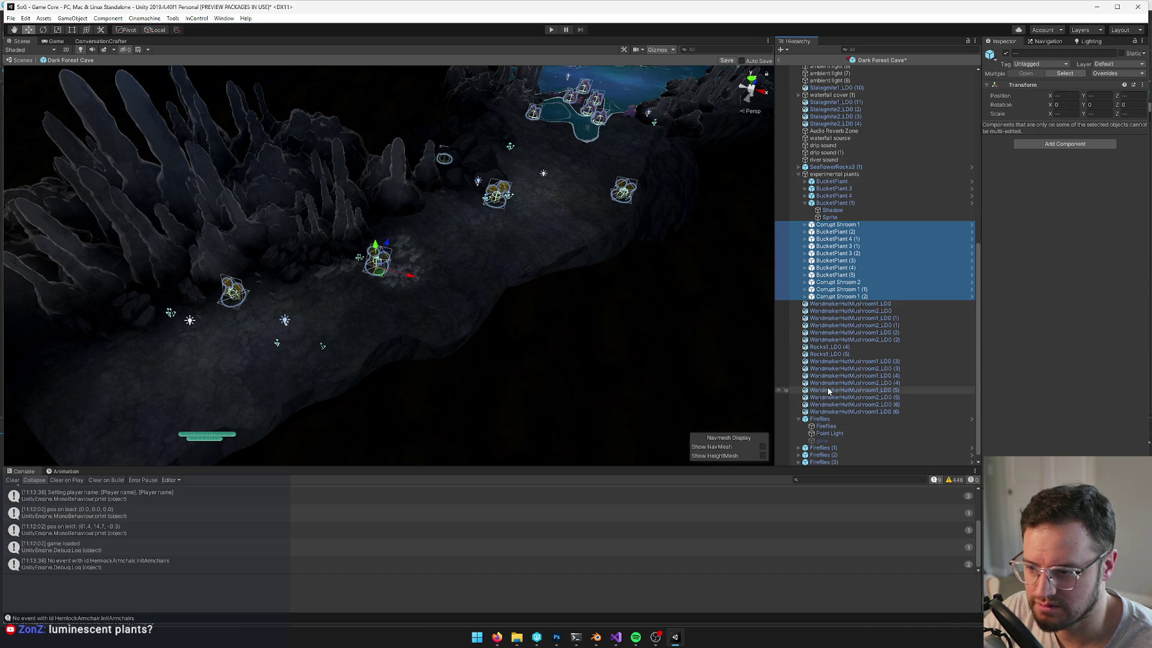
Deactivate the experimental plants group and frame it in the view
{"action": "left_click", "coordinate": [837, 174]}
{"action": "left_click", "coordinate": [1007, 53]}
{"action": "mouse_move", "coordinate": [663, 252]}
{"action": "left_mouse_down"}
{"action": "mouse_move", "coordinate": [616, 219]}
{"action": "mouse_move", "coordinate": [535, 278]}
{"action": "left_mouse_up"}
{"action": "key", "text": "f"}
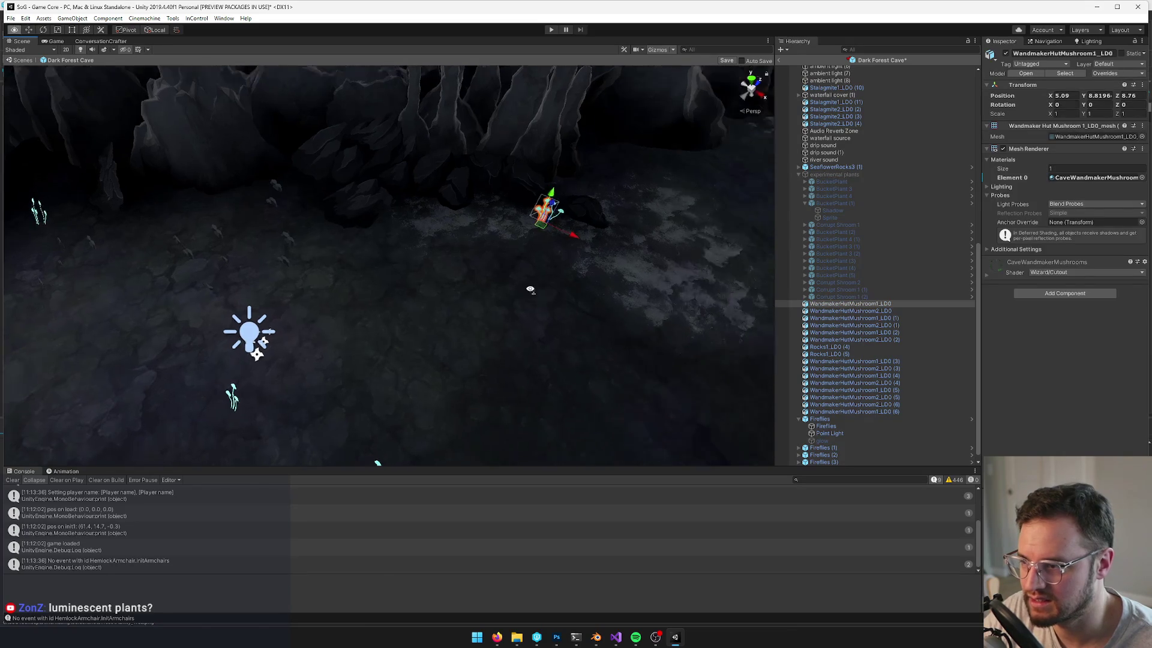
Duplicate a glowing cyan mushroom and drag the copy across the cave floor
{"action": "scroll", "coordinate": [382, 460], "scroll_direction": "down", "scroll_amount": 10}
{"action": "mouse_move", "coordinate": [381, 460]}
{"action": "left_mouse_down"}
{"action": "mouse_move", "coordinate": [541, 256]}
{"action": "mouse_move", "coordinate": [532, 262]}
{"action": "left_mouse_up"}
{"action": "key", "text": "ctrl+d"}
{"action": "mouse_move", "coordinate": [318, 312]}
{"action": "left_mouse_down"}
{"action": "mouse_move", "coordinate": [443, 260]}
{"action": "mouse_move", "coordinate": [430, 303]}
{"action": "mouse_move", "coordinate": [458, 256]}
{"action": "left_mouse_up"}
Select several mushrooms together and move them farther across the floor
{"action": "left_click", "coordinate": [438, 282]}
{"action": "scroll", "coordinate": [458, 256], "scroll_direction": "up", "scroll_amount": 5}
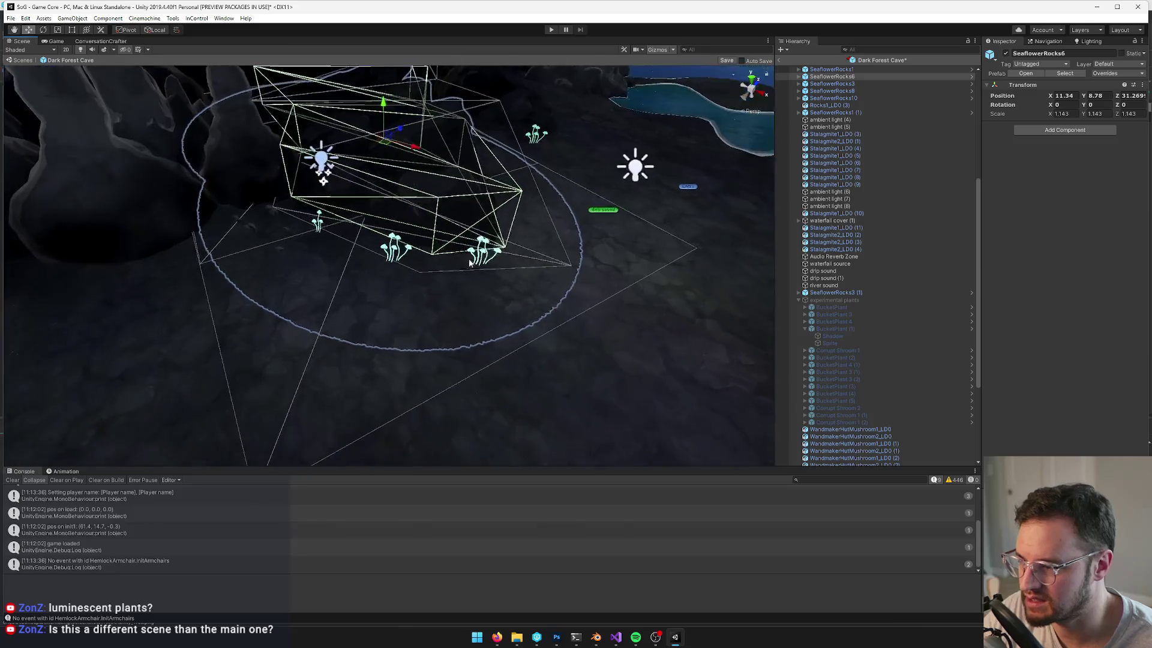
{"action": "left_click", "coordinate": [473, 264]}
{"action": "scroll", "coordinate": [480, 270], "scroll_direction": "up", "scroll_amount": 2}
{"action": "scroll", "coordinate": [480, 270], "scroll_direction": "up", "scroll_amount": 1}
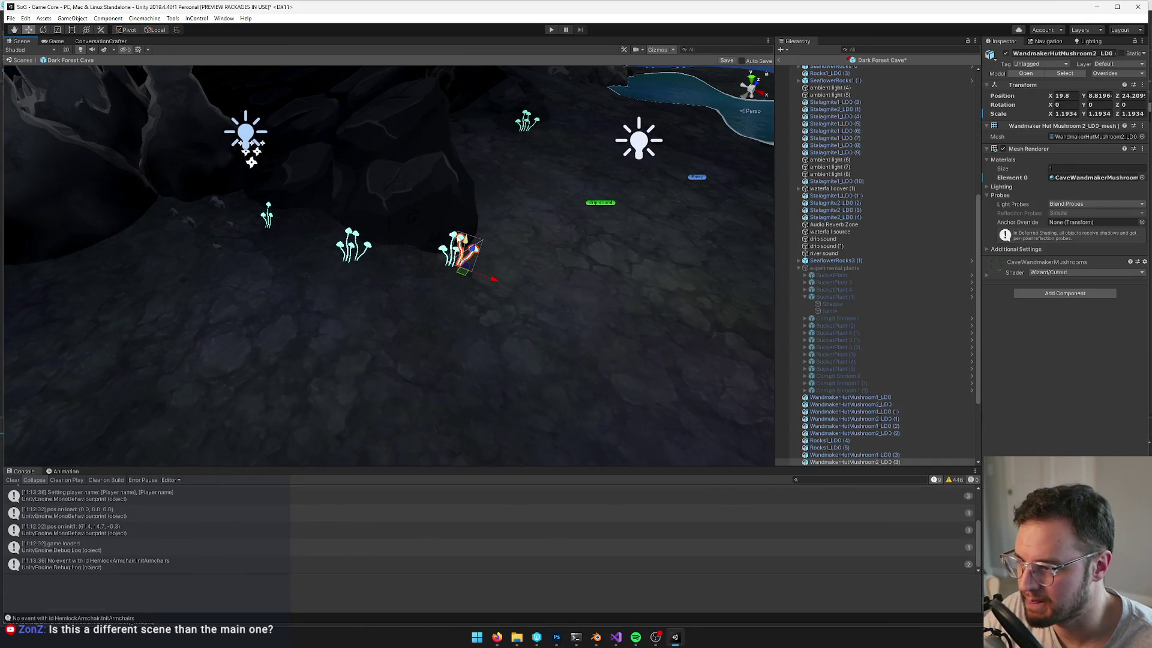
{"action": "left_click", "coordinate": [457, 243], "text": "ctrl"}
{"action": "scroll", "coordinate": [424, 288], "scroll_direction": "down", "scroll_amount": 6}
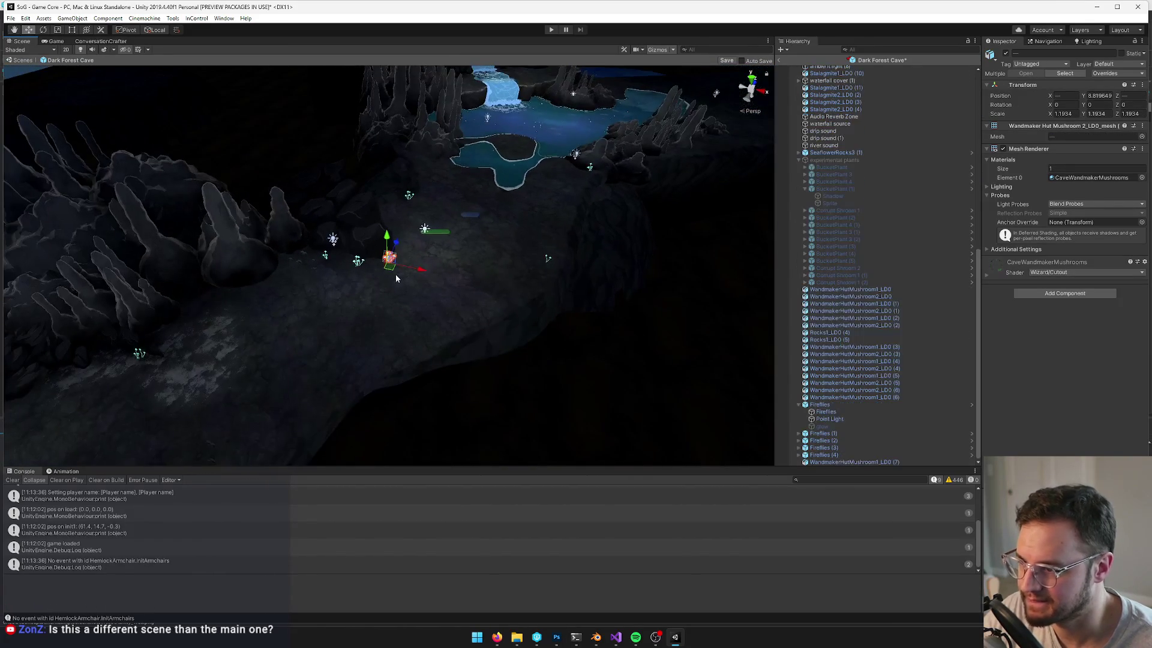
{"action": "mouse_move", "coordinate": [394, 271]}
{"action": "left_mouse_down"}
{"action": "mouse_move", "coordinate": [559, 252]}
{"action": "mouse_move", "coordinate": [537, 193]}
{"action": "left_mouse_up"}
Duplicate a single mushroom twice and place the copies nearby, adjusting their height
{"action": "left_click", "coordinate": [556, 259]}
{"action": "key", "text": "f"}
{"action": "key", "text": "ctrl+d"}
{"action": "key", "text": "ctrl+d"}
{"action": "left_click_drag", "start_coordinate": [413, 250], "coordinate": [473, 171]}
{"action": "scroll", "coordinate": [412, 249], "scroll_direction": "down", "scroll_amount": 6}
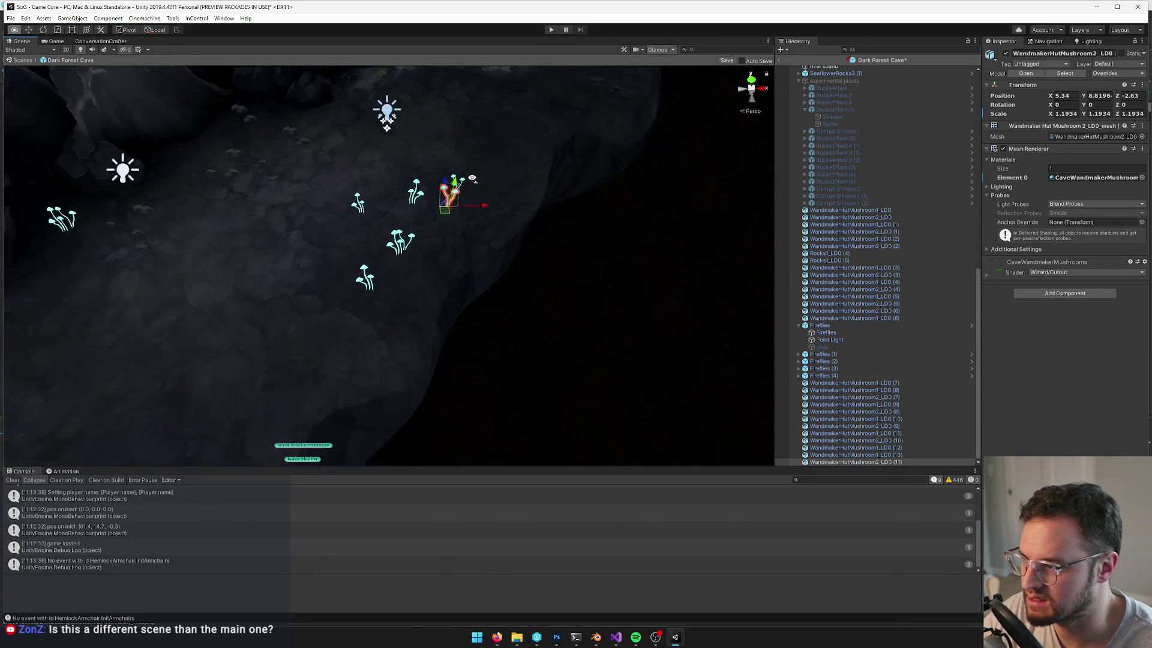
{"action": "left_click_drag", "start_coordinate": [411, 249], "coordinate": [390, 256]}
{"action": "key", "text": "ctrl+d"}
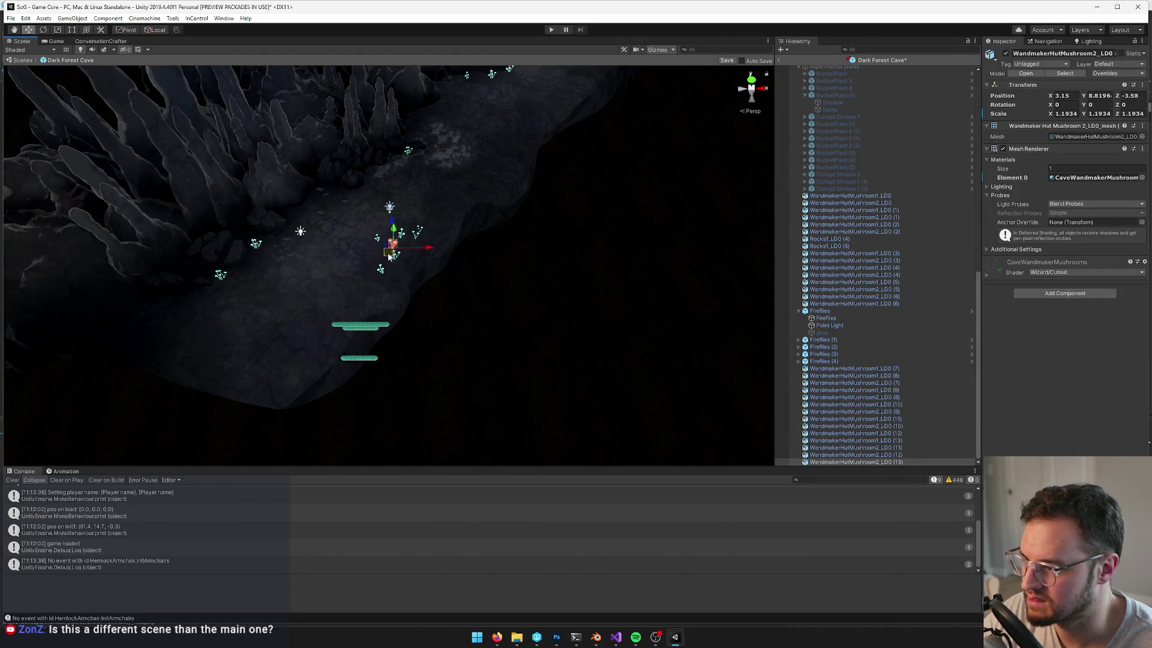
{"action": "mouse_move", "coordinate": [403, 196]}
{"action": "left_mouse_down"}
{"action": "mouse_move", "coordinate": [405, 171]}
{"action": "mouse_move", "coordinate": [394, 253]}
{"action": "left_mouse_up"}
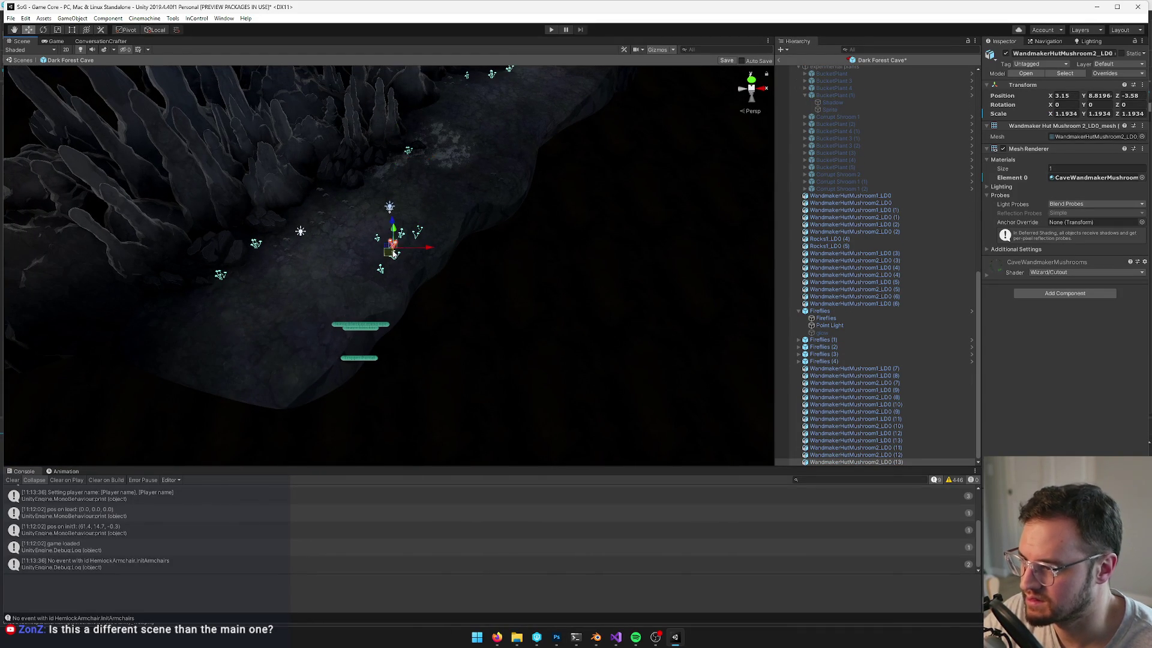
{"action": "left_click_drag", "start_coordinate": [399, 164], "coordinate": [397, 164]}
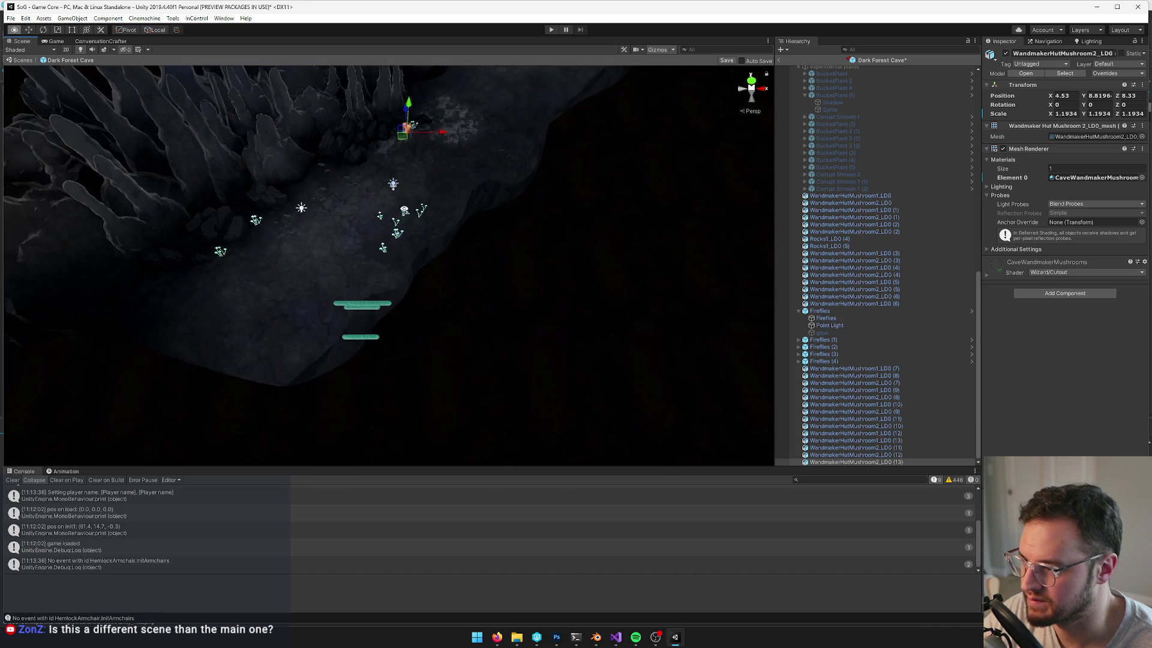
{"action": "scroll", "coordinate": [397, 164], "scroll_direction": "up", "scroll_amount": 10}
Select eight mushrooms together as one cluster
{"action": "left_click", "coordinate": [369, 187]}
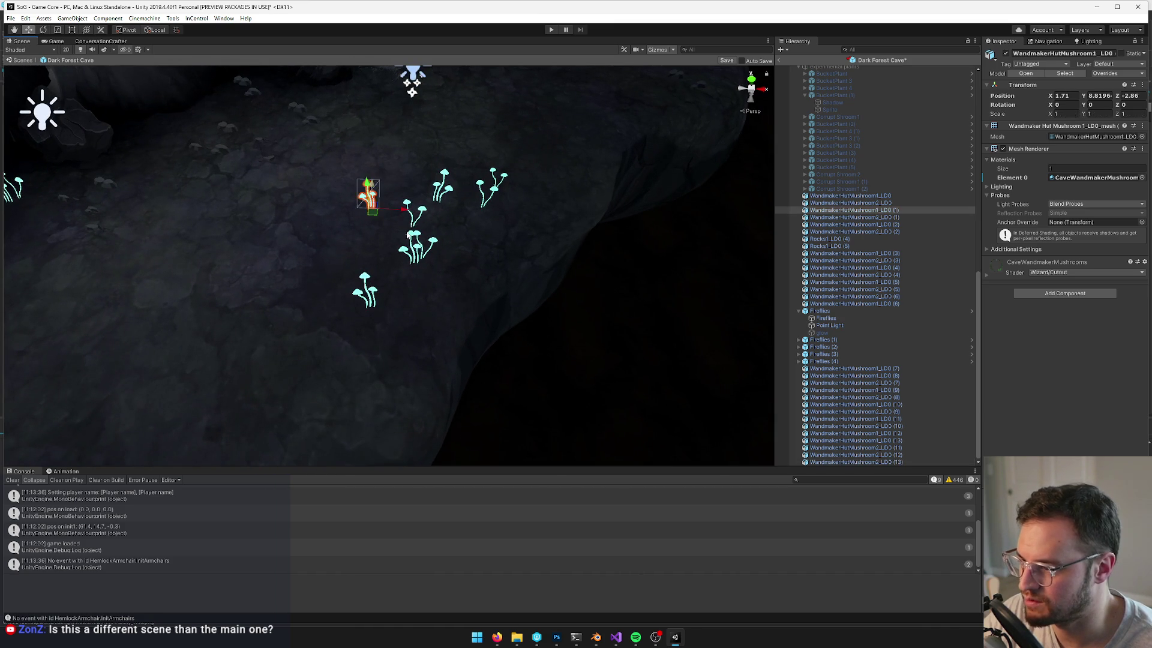
{"action": "scroll", "coordinate": [369, 190], "scroll_direction": "up", "scroll_amount": 3}
{"action": "left_click", "coordinate": [359, 281], "text": "shift"}
{"action": "scroll", "coordinate": [423, 221], "scroll_direction": "up", "scroll_amount": 4}
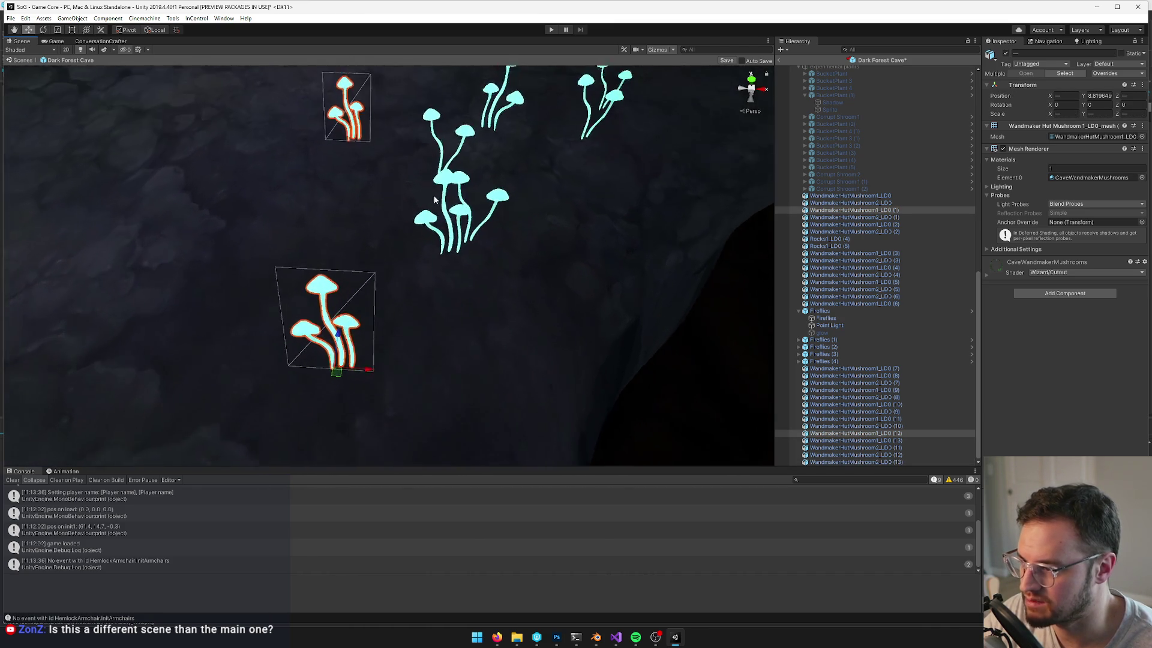
{"action": "left_click", "coordinate": [474, 184], "text": "shift"}
{"action": "left_click", "coordinate": [505, 192], "text": "shift"}
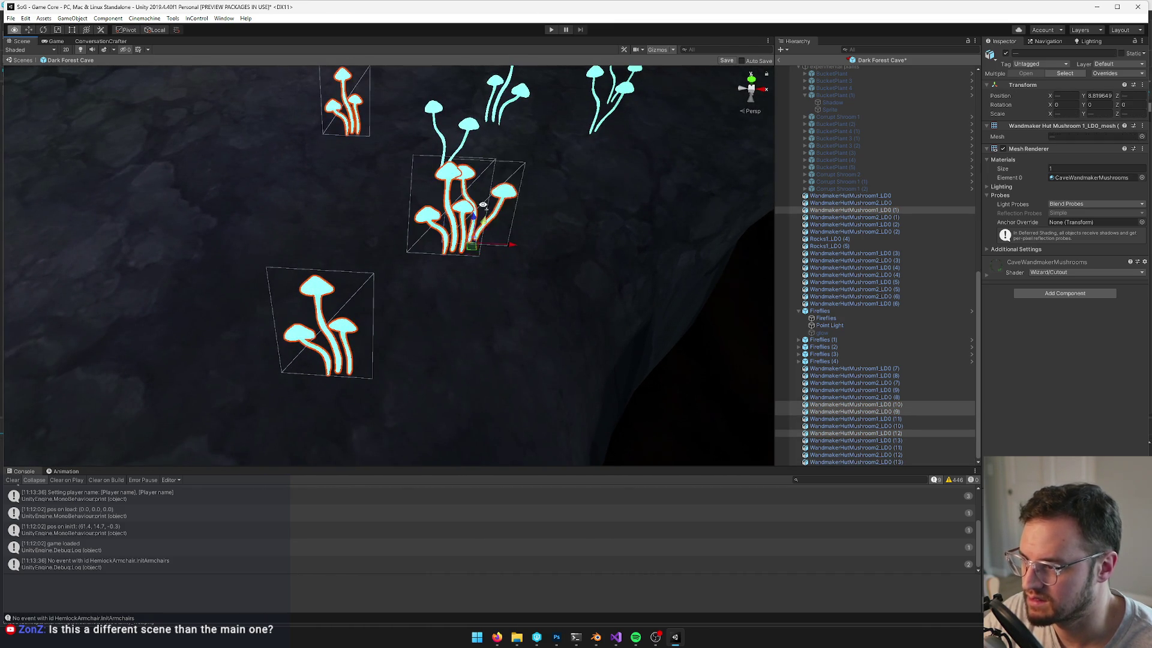
{"action": "scroll", "coordinate": [505, 192], "scroll_direction": "down", "scroll_amount": 3}
{"action": "left_click", "coordinate": [439, 187], "text": "shift"}
{"action": "left_click", "coordinate": [492, 127], "text": "shift"}
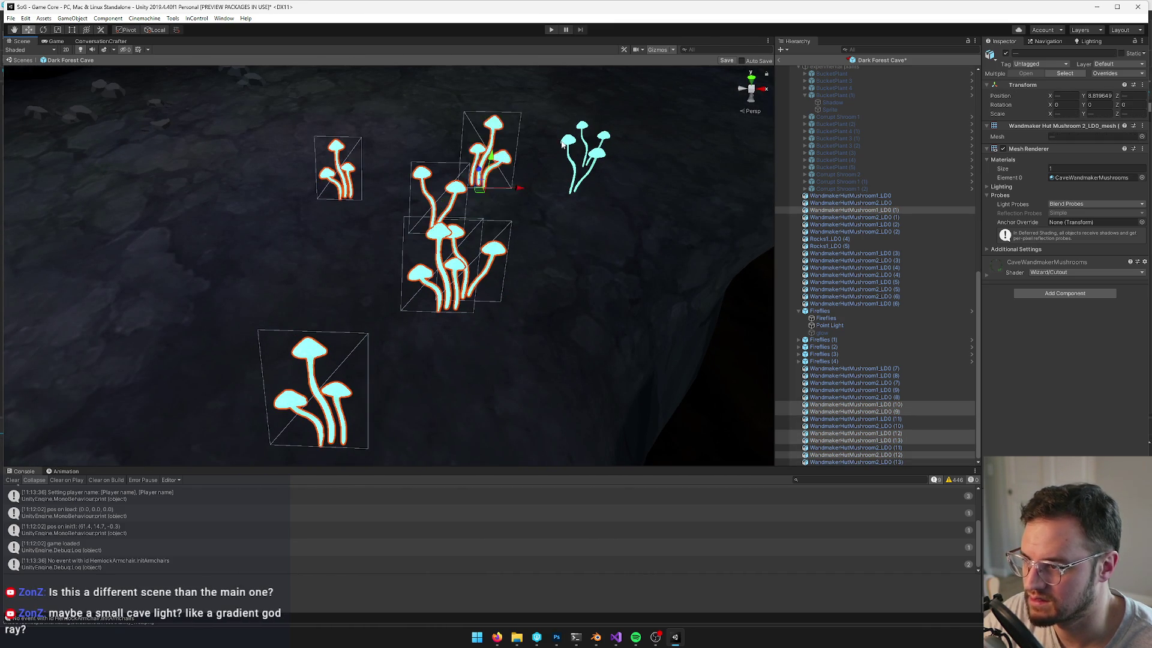
{"action": "left_click", "coordinate": [567, 147], "text": "shift"}
{"action": "scroll", "coordinate": [535, 176], "scroll_direction": "down", "scroll_amount": 5}
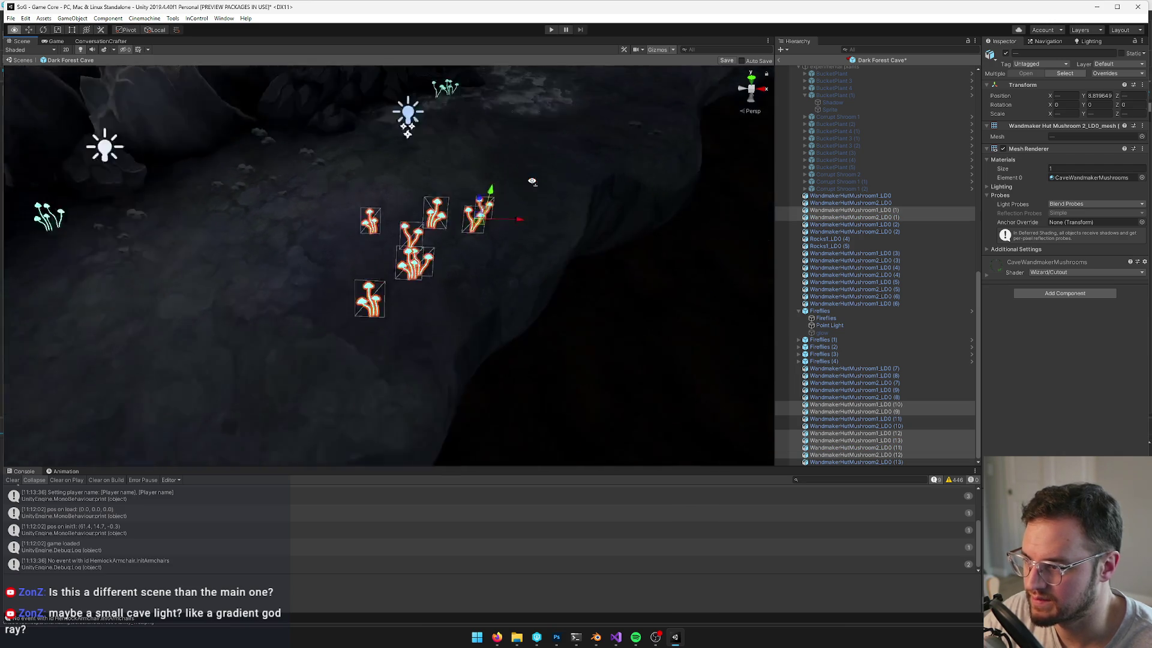
{"action": "left_click", "coordinate": [451, 246], "text": "shift"}
Duplicate the mushroom cluster and move the copies up the cave path
{"action": "key", "text": "ctrl+d"}
{"action": "mouse_move", "coordinate": [383, 247]}
{"action": "left_mouse_down"}
{"action": "mouse_move", "coordinate": [327, 268]}
{"action": "mouse_move", "coordinate": [363, 273]}
{"action": "left_mouse_up"}
{"action": "key", "text": "ctrl+d"}
{"action": "key", "text": "ctrl+z"}
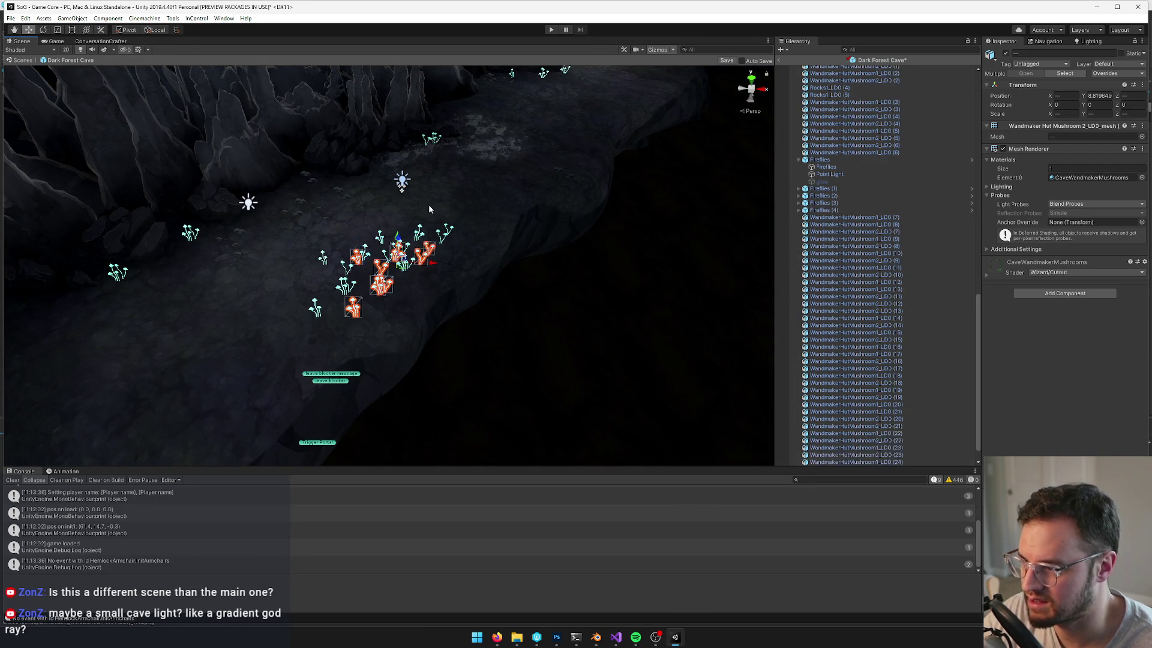
{"action": "key", "text": "ctrl+y"}
{"action": "mouse_move", "coordinate": [405, 271]}
{"action": "left_mouse_down"}
{"action": "mouse_move", "coordinate": [423, 210]}
{"action": "mouse_move", "coordinate": [519, 250]}
{"action": "mouse_move", "coordinate": [550, 238]}
{"action": "mouse_move", "coordinate": [465, 243]}
{"action": "mouse_move", "coordinate": [426, 273]}
{"action": "mouse_move", "coordinate": [624, 183]}
{"action": "mouse_move", "coordinate": [645, 186]}
{"action": "mouse_move", "coordinate": [560, 216]}
{"action": "mouse_move", "coordinate": [714, 63]}
{"action": "left_mouse_up"}
{"action": "key", "text": "r"}
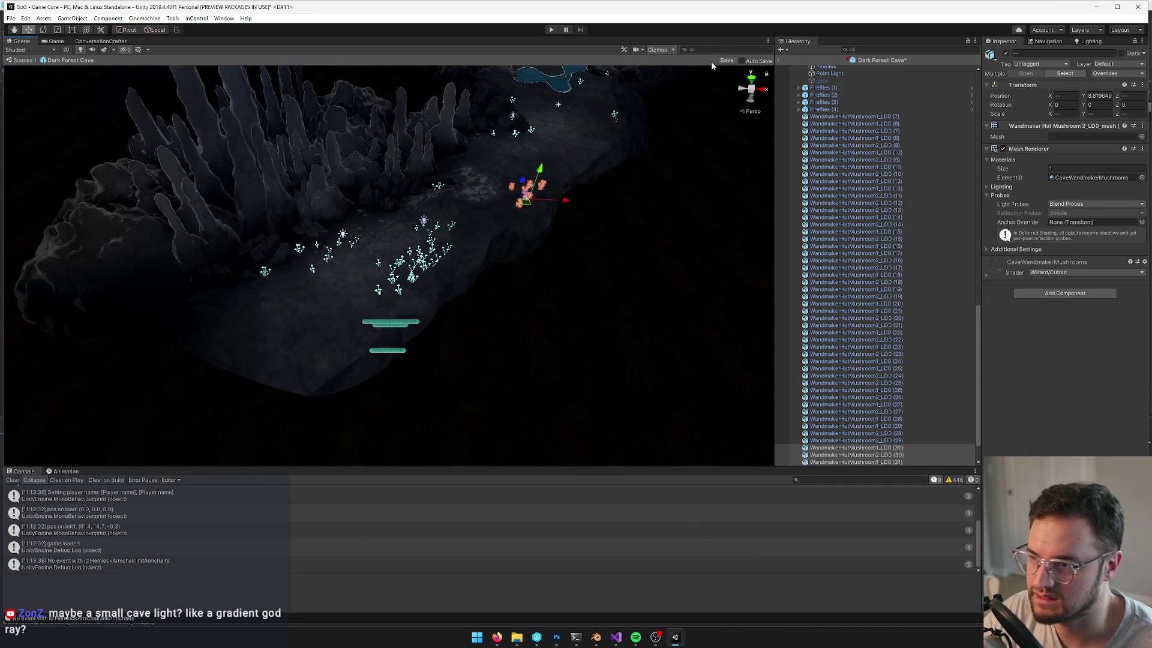
Save the prefab, then nudge two mushrooms down-right and rightward
{"action": "key", "text": "ctrl+s"}
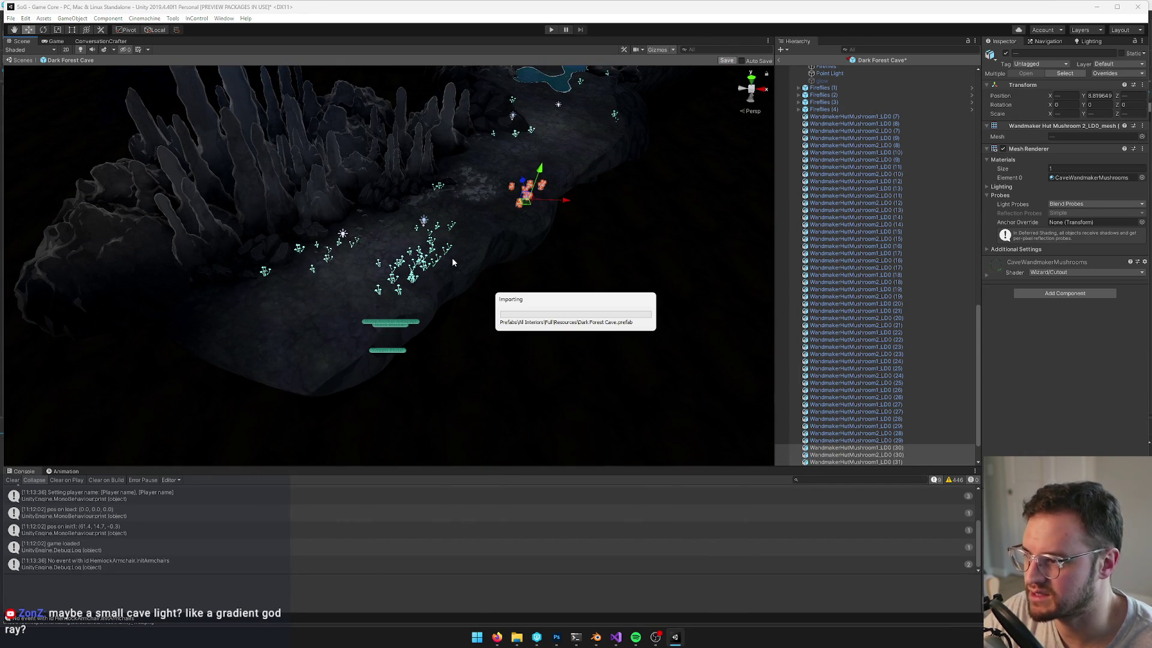
{"action": "mouse_move", "coordinate": [453, 262]}
{"action": "left_mouse_down"}
{"action": "mouse_move", "coordinate": [444, 271]}
{"action": "mouse_move", "coordinate": [519, 276]}
{"action": "left_mouse_up"}
{"action": "scroll", "coordinate": [444, 271], "scroll_direction": "up", "scroll_amount": 5}
{"action": "left_click", "coordinate": [455, 256]}
{"action": "left_click", "coordinate": [425, 246]}
{"action": "left_click_drag", "start_coordinate": [427, 270], "coordinate": [498, 347]}
{"action": "left_click", "coordinate": [493, 170]}
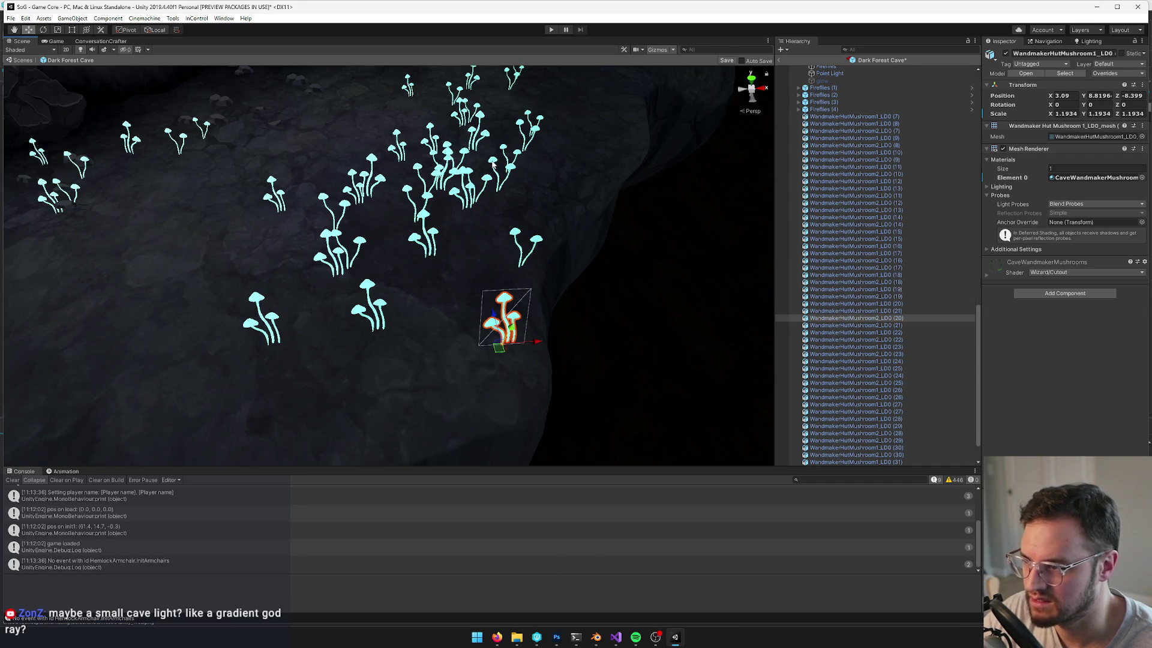
{"action": "left_click_drag", "start_coordinate": [489, 199], "coordinate": [539, 201]}
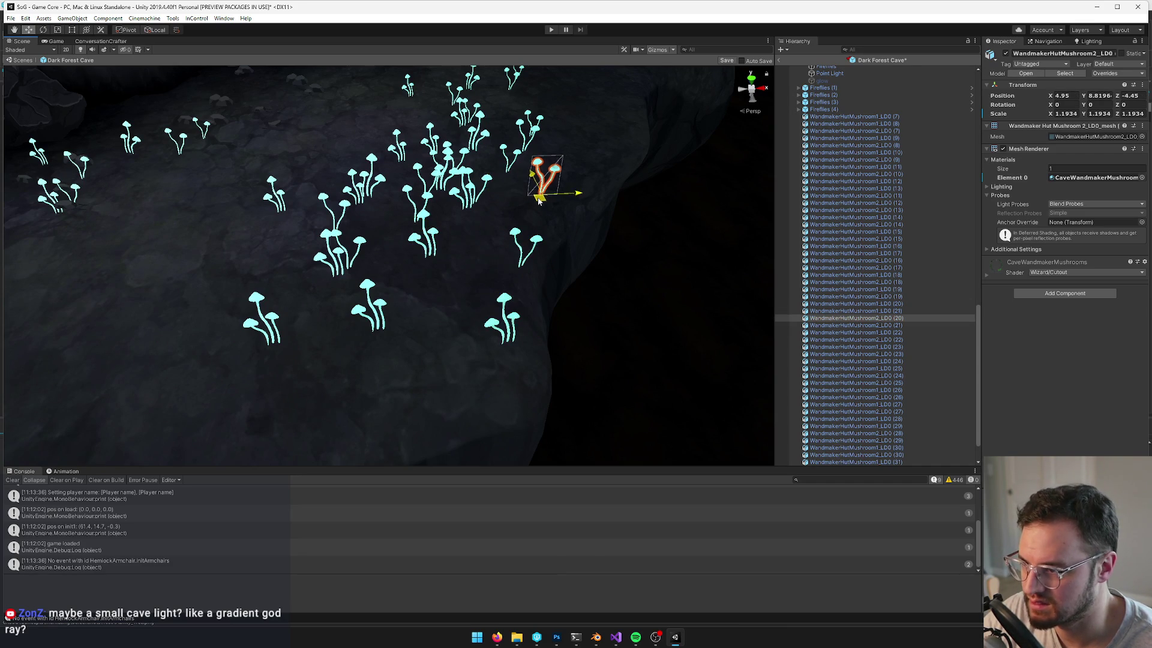
{"action": "left_click", "coordinate": [426, 142]}
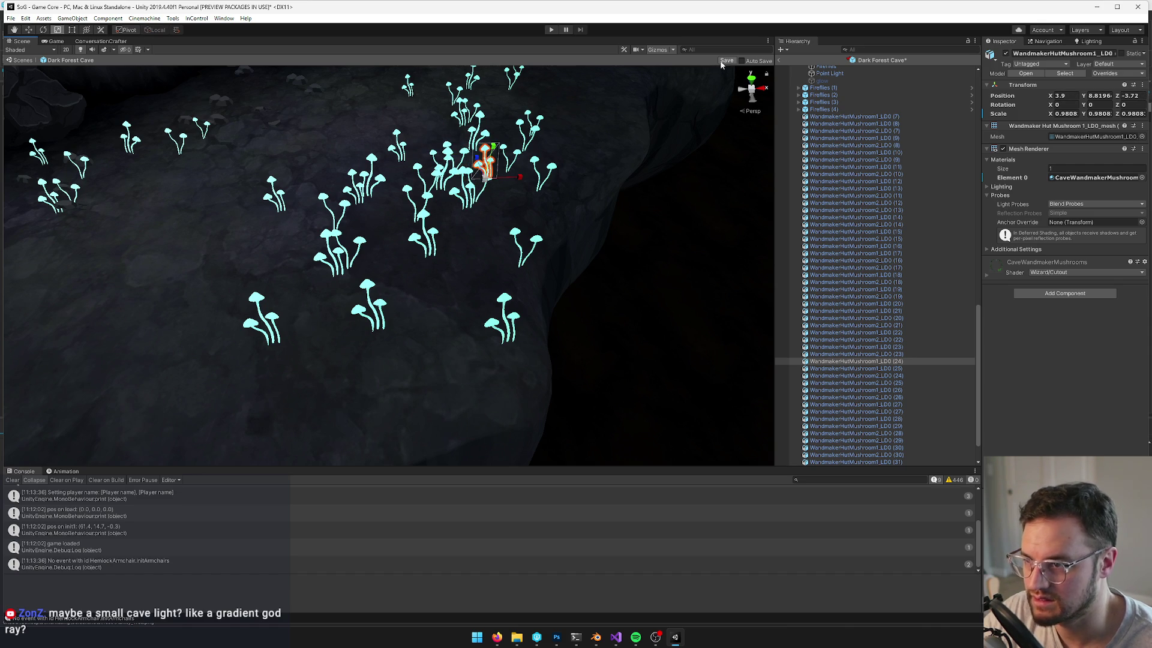
Save the Dark Forest Cave prefab again, return to the main scene and show the Game view
{"action": "key", "text": "ctrl+s"}
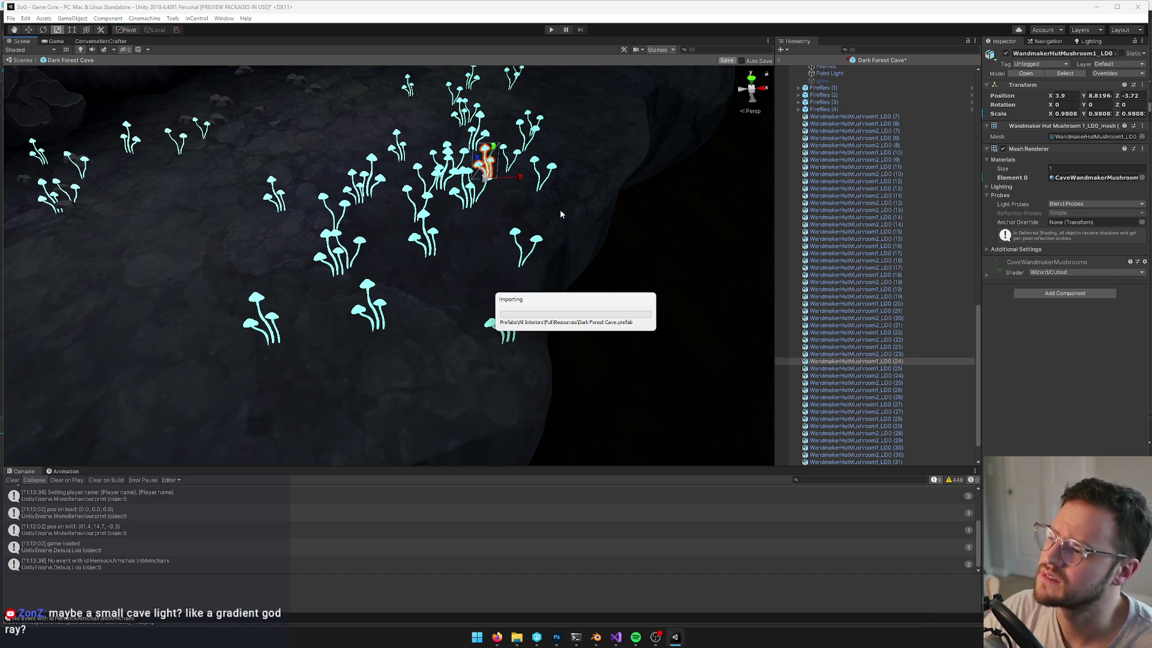
{"action": "left_click", "coordinate": [779, 63]}
{"action": "left_click", "coordinate": [67, 42]}
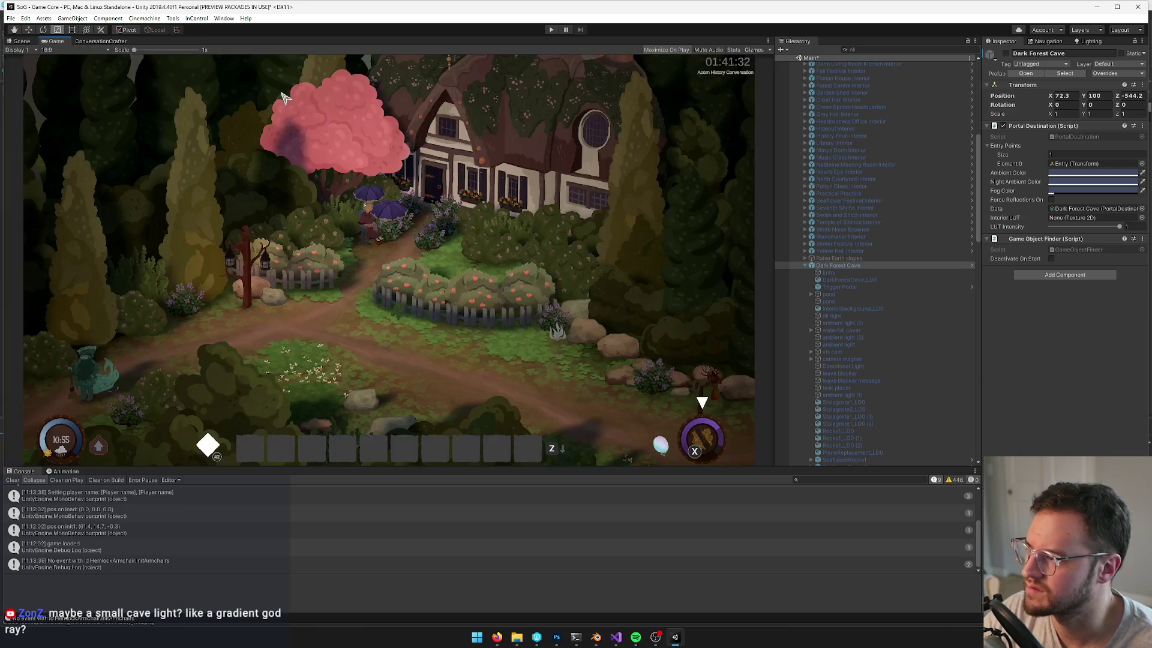
Enter Play mode to test the game from the cottage garden
{"action": "left_click", "coordinate": [551, 30]}
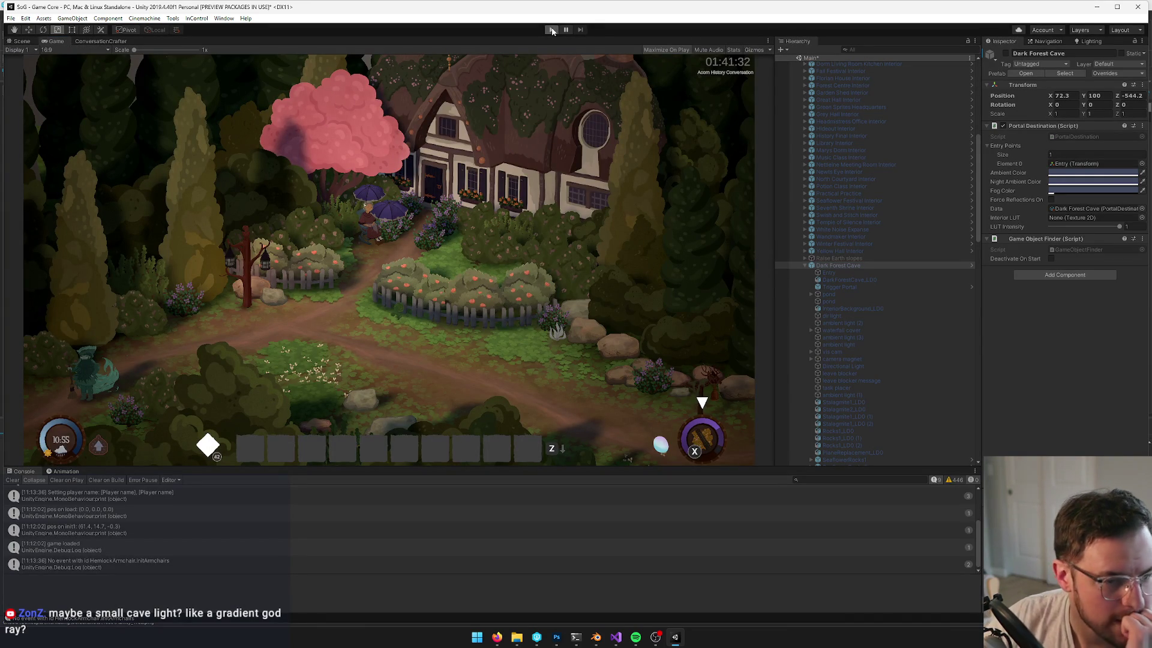
{"action": "left_click", "coordinate": [552, 30]}
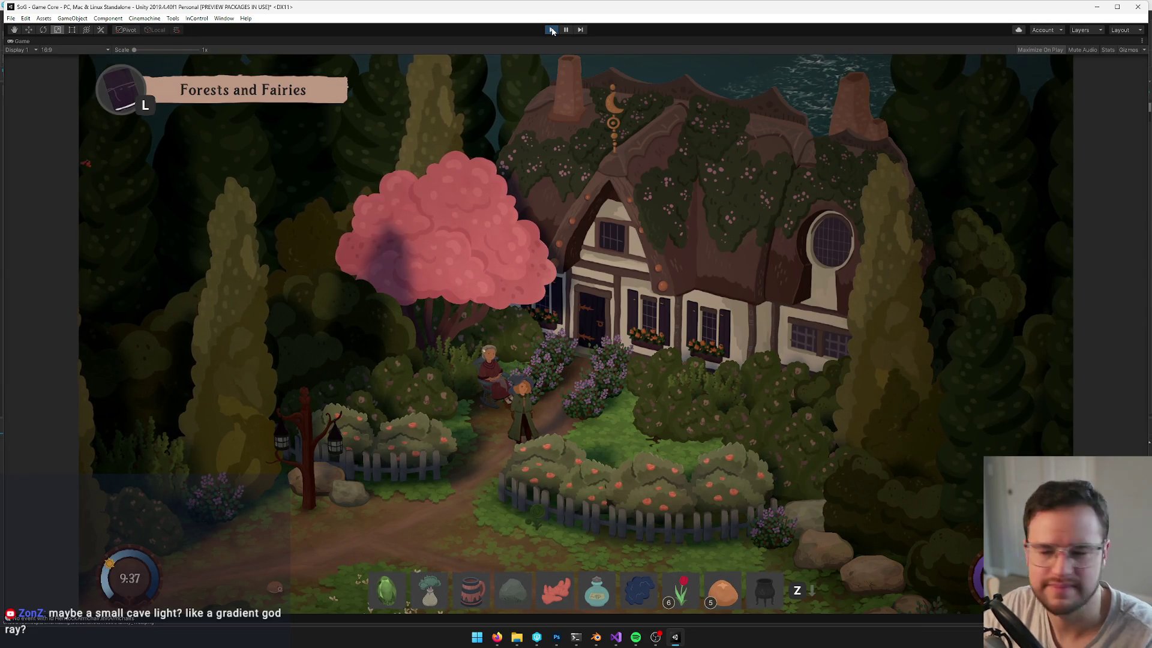
Walk the character through the cottage door and around the cave's mushroom patches
{"action": "key", "text": "w"}
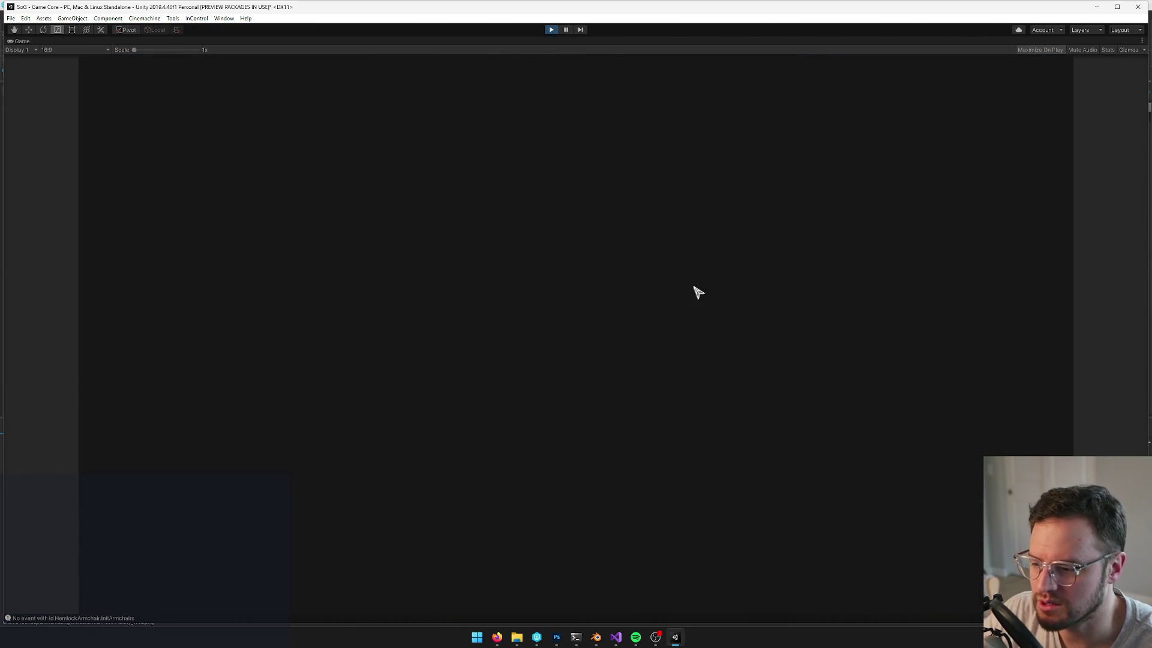
{"action": "key", "text": "a"}
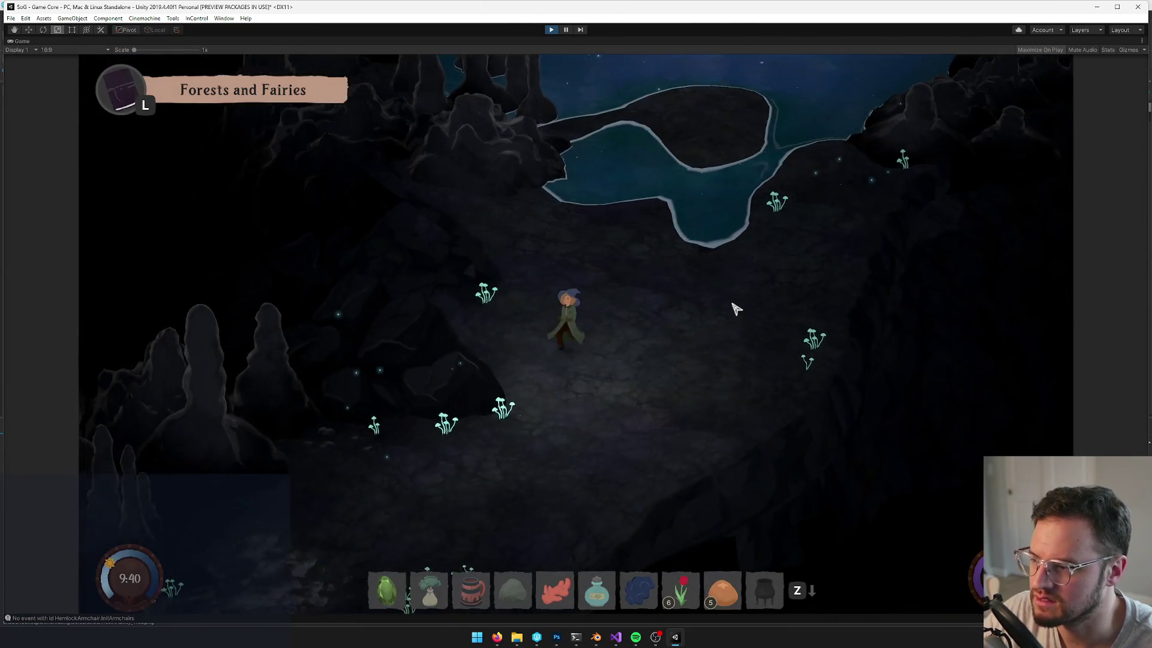
{"action": "key", "text": "w"}
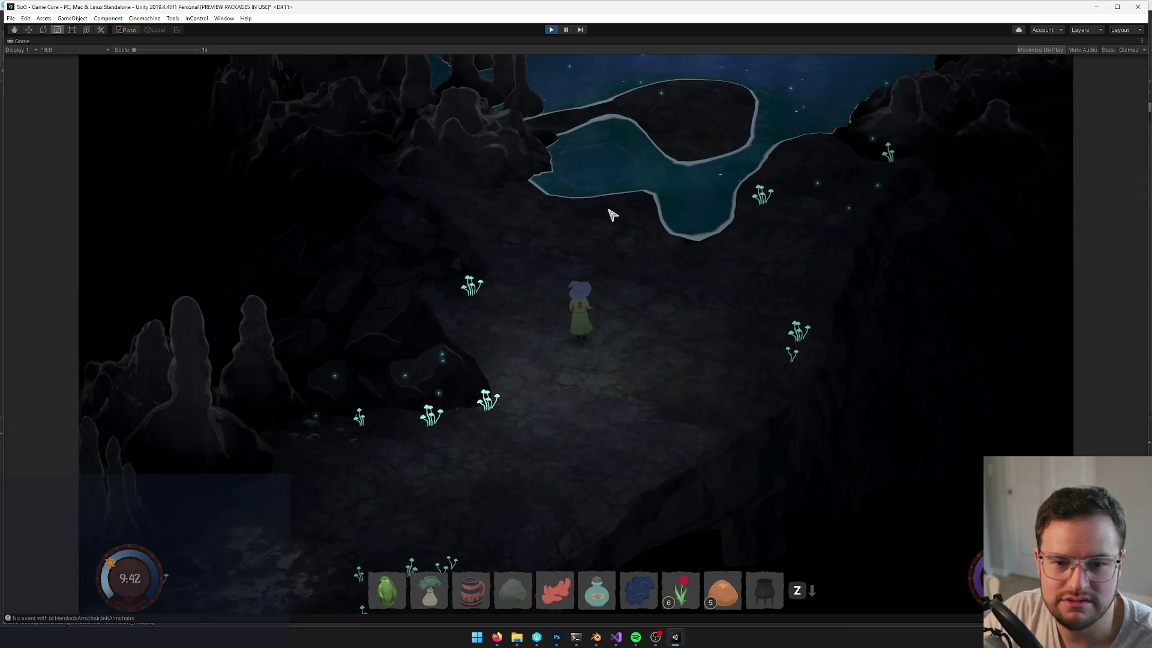
{"action": "key", "text": "a"}
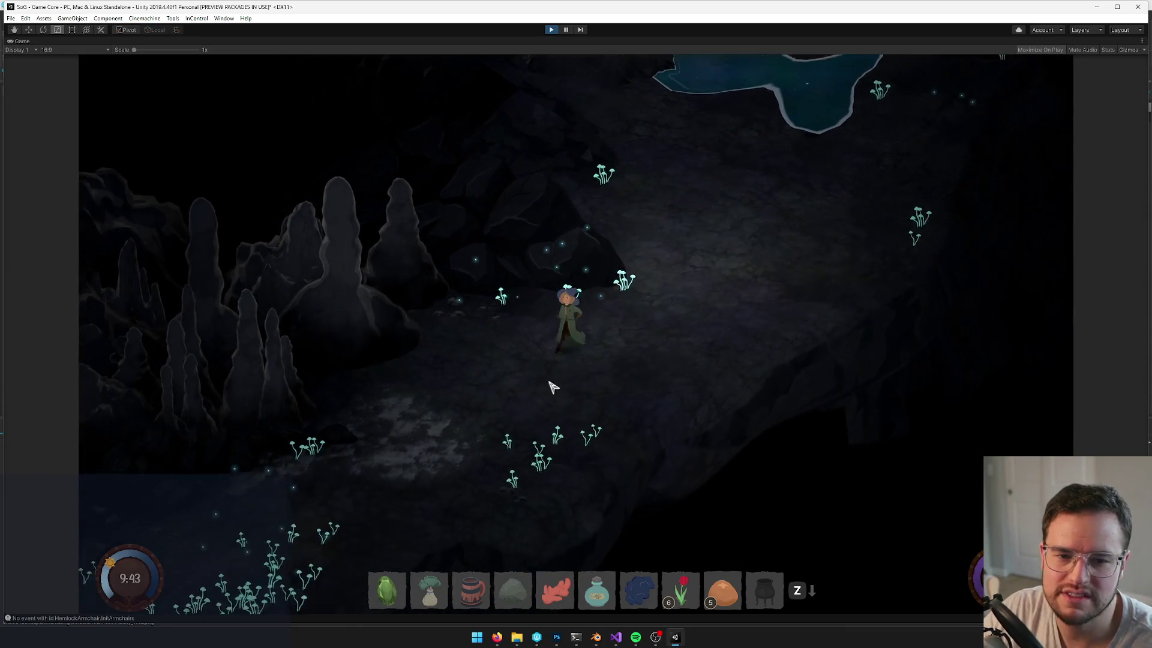
{"action": "key", "text": "a"}
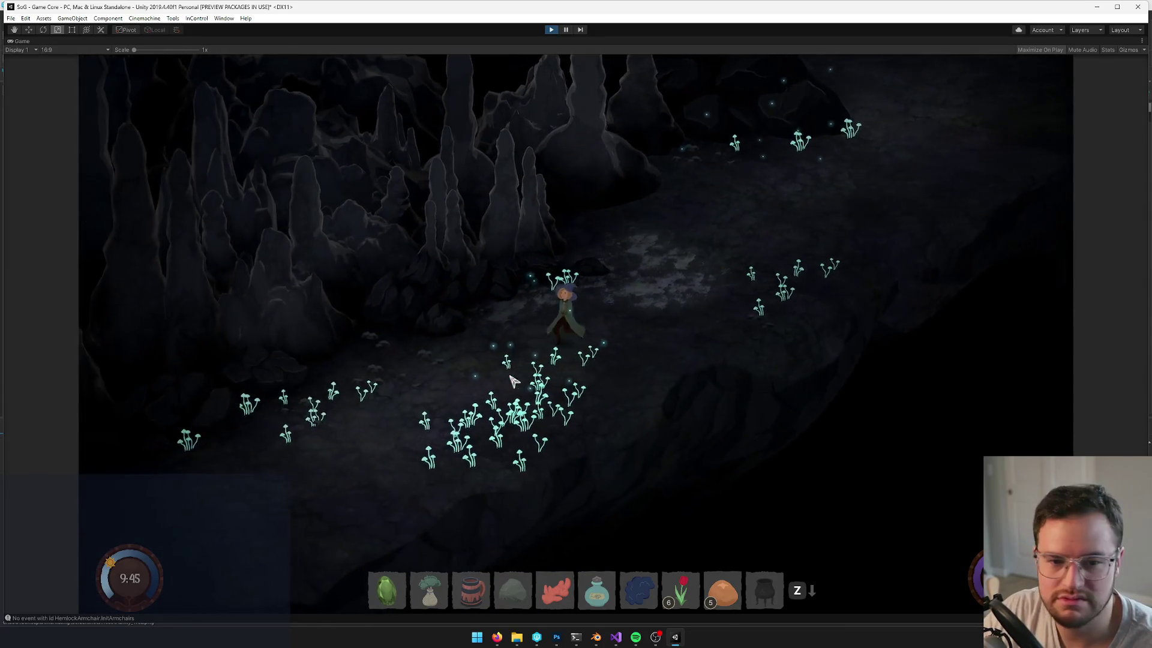
{"action": "key", "text": "a"}
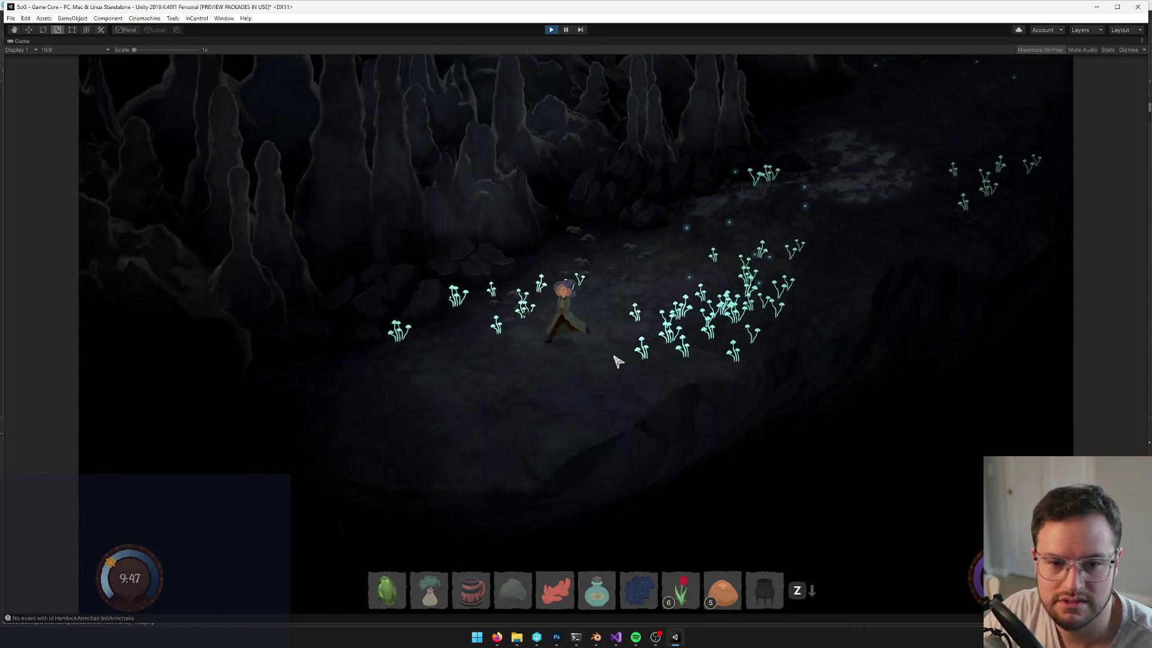
{"action": "key", "text": "d"}
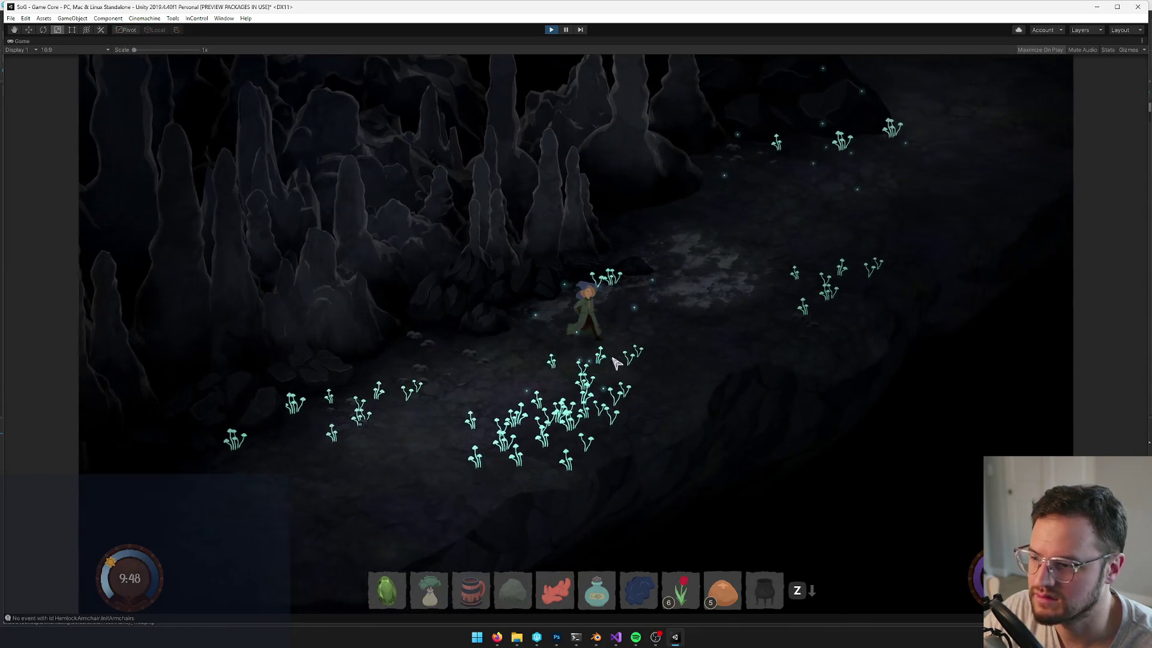
{"action": "key", "text": "d"}
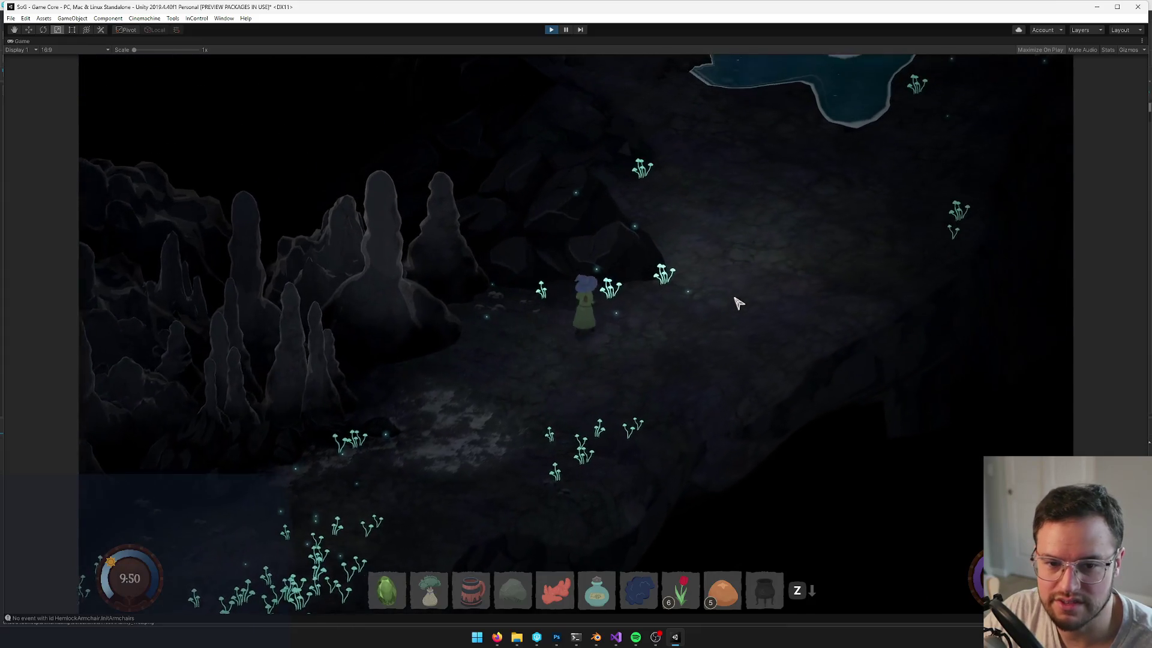
{"action": "key", "text": "d"}
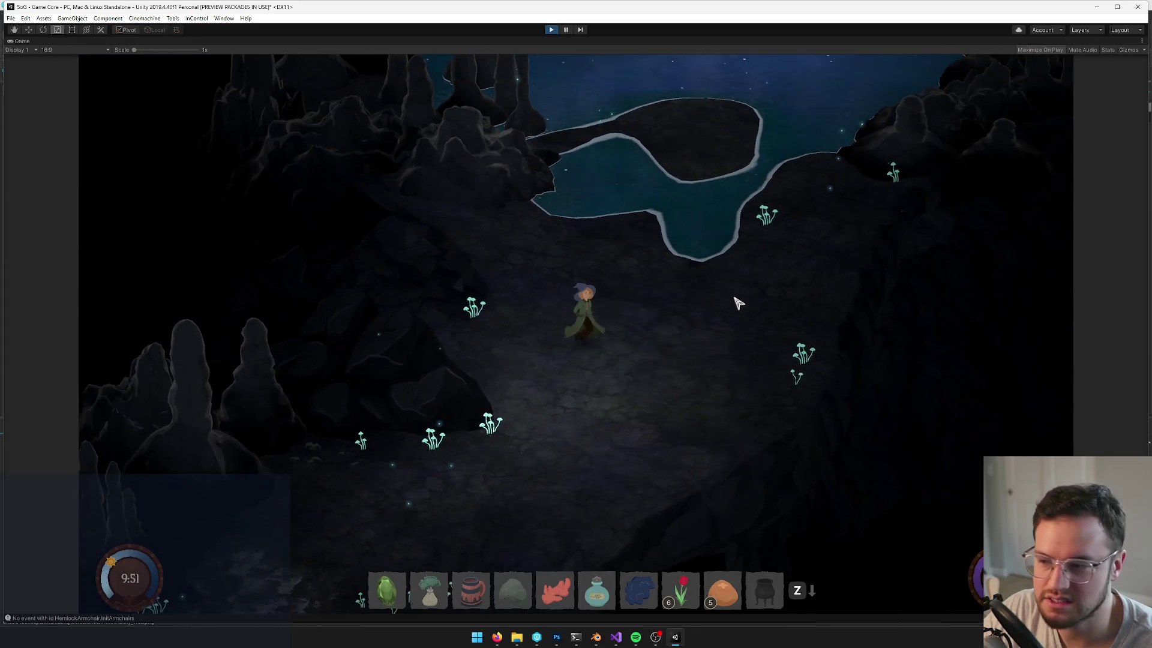
{"action": "key", "text": "a"}
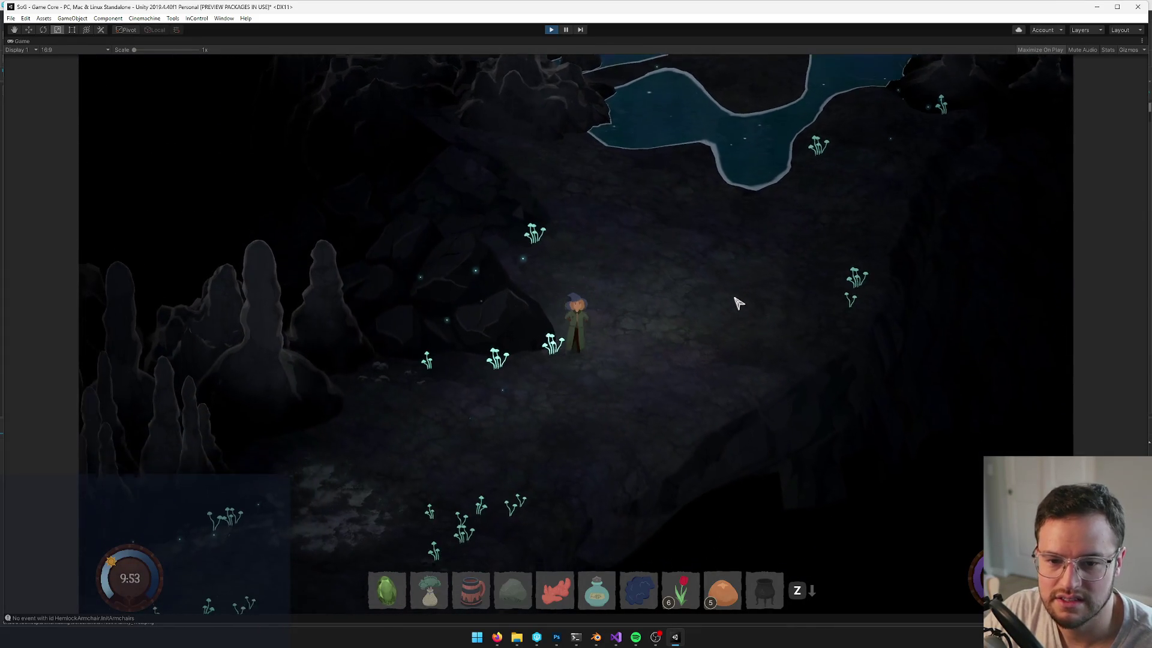
{"action": "key", "text": "a"}
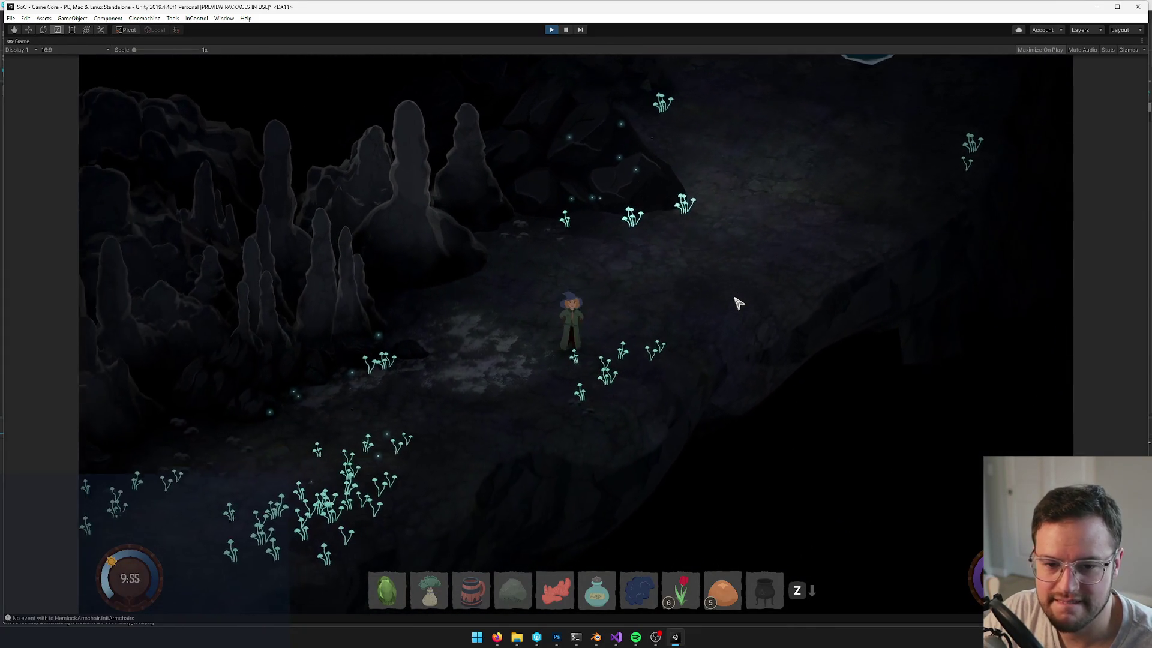
{"action": "key", "text": "a"}
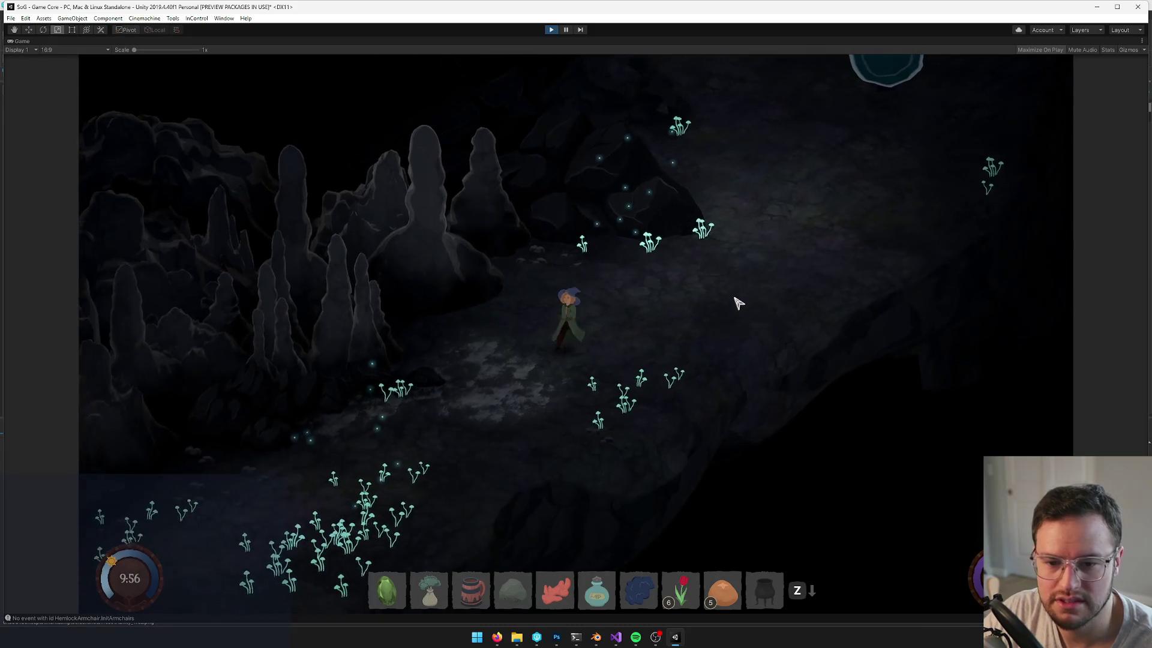
{"action": "key", "text": "a"}
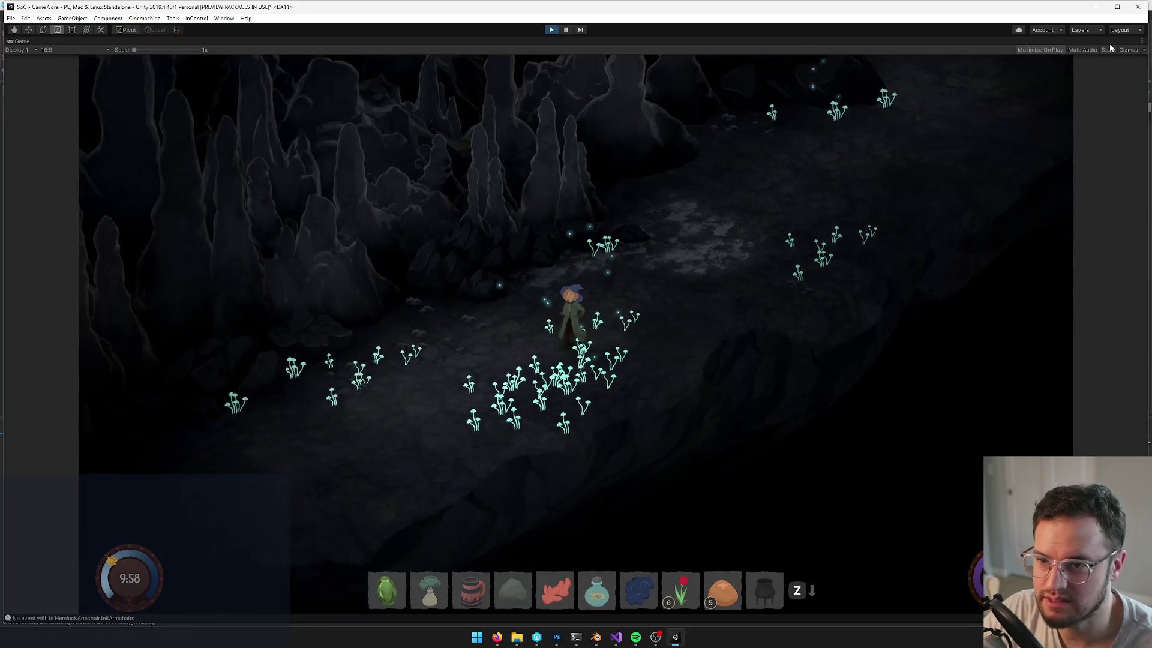
Toggle the Stats overlay on and off while walking up-right through the cave
{"action": "left_click", "coordinate": [1108, 49]}
{"action": "key", "text": "w"}
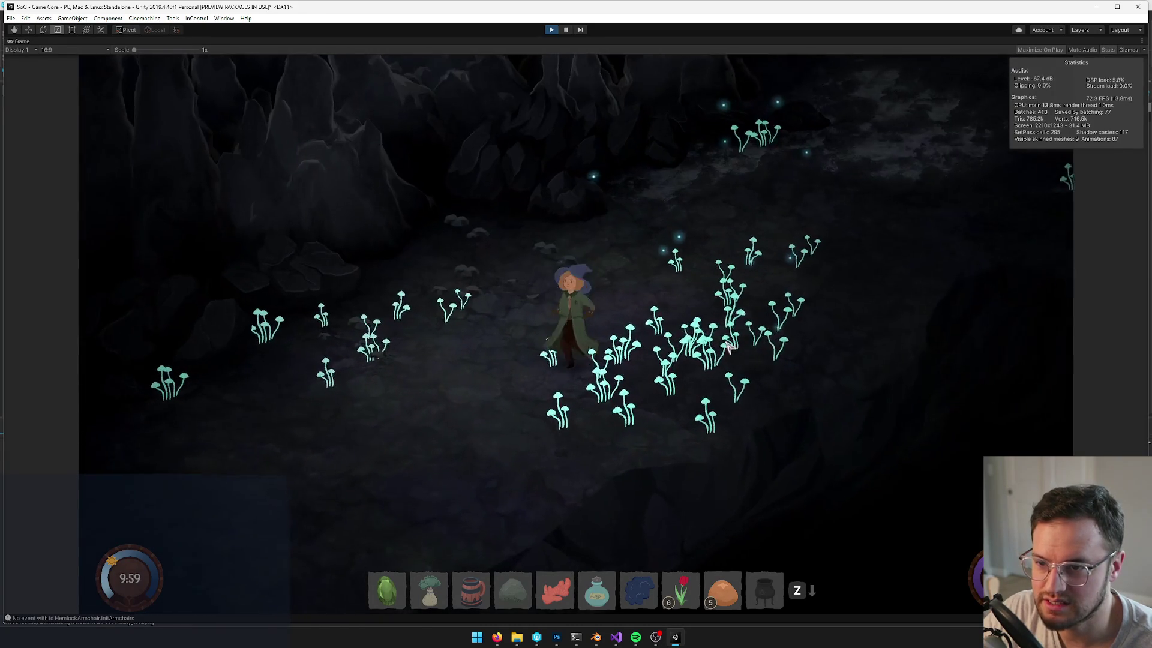
{"action": "left_click", "coordinate": [1107, 49]}
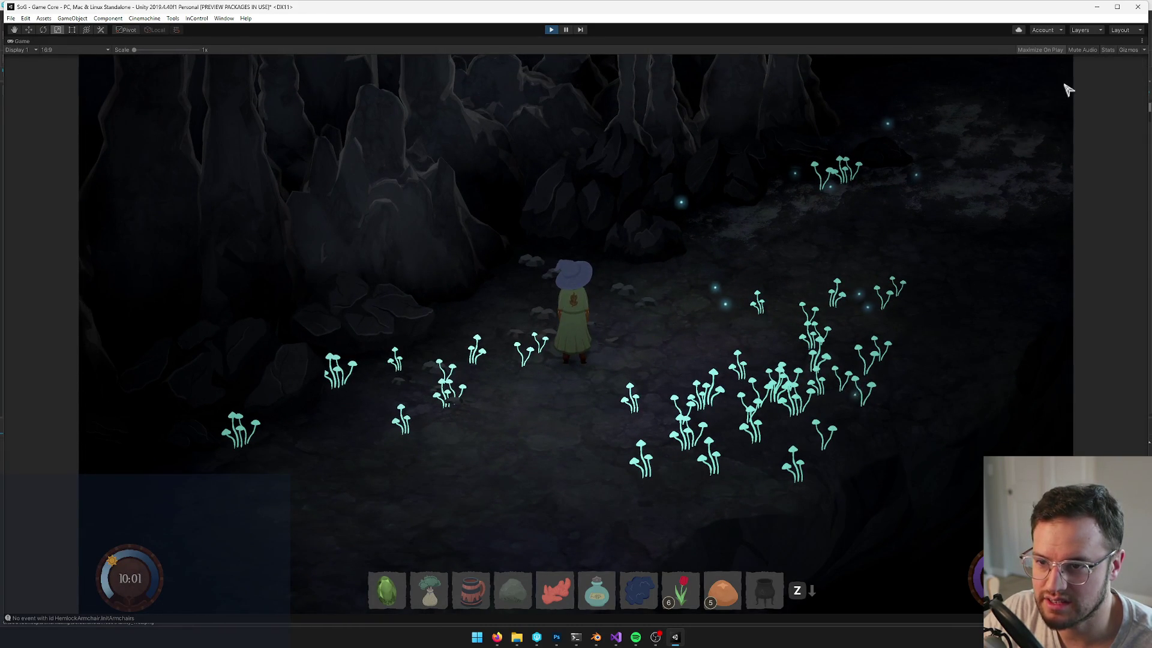
{"action": "key", "text": "d"}
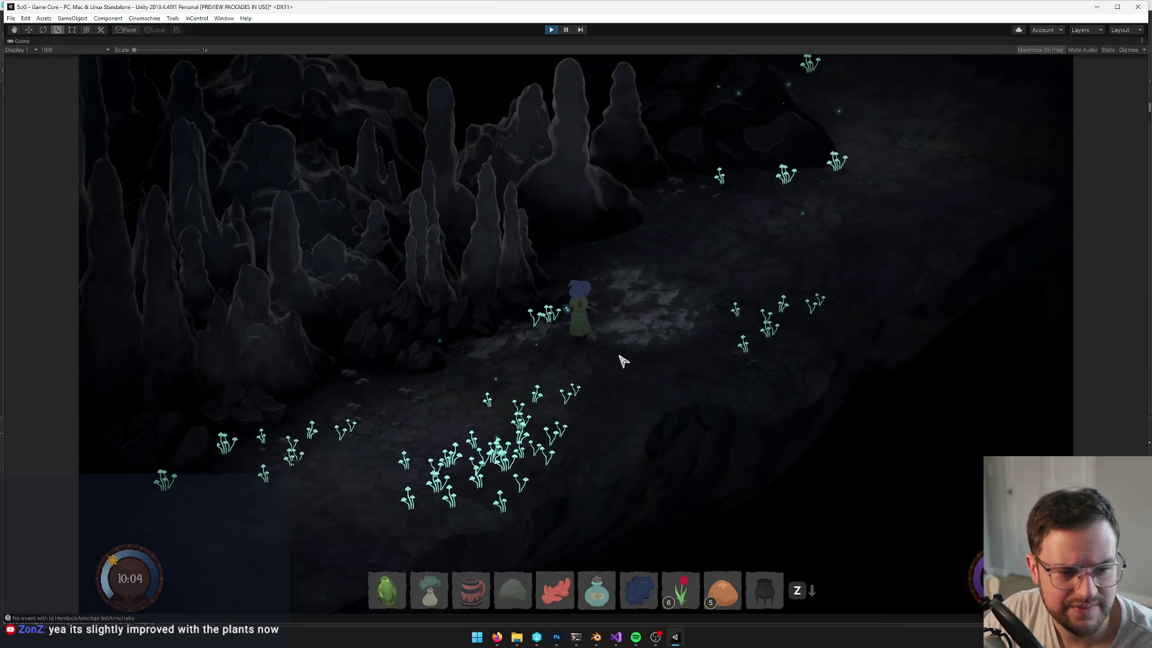
{"action": "key", "text": "d"}
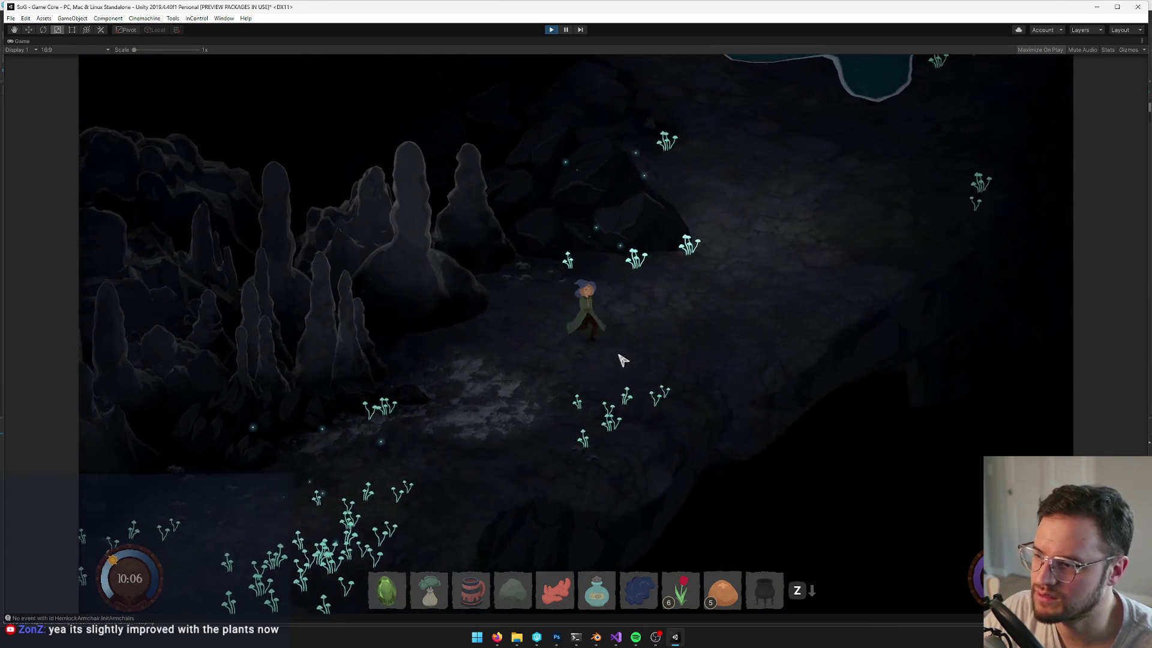
{"action": "key", "text": "a"}
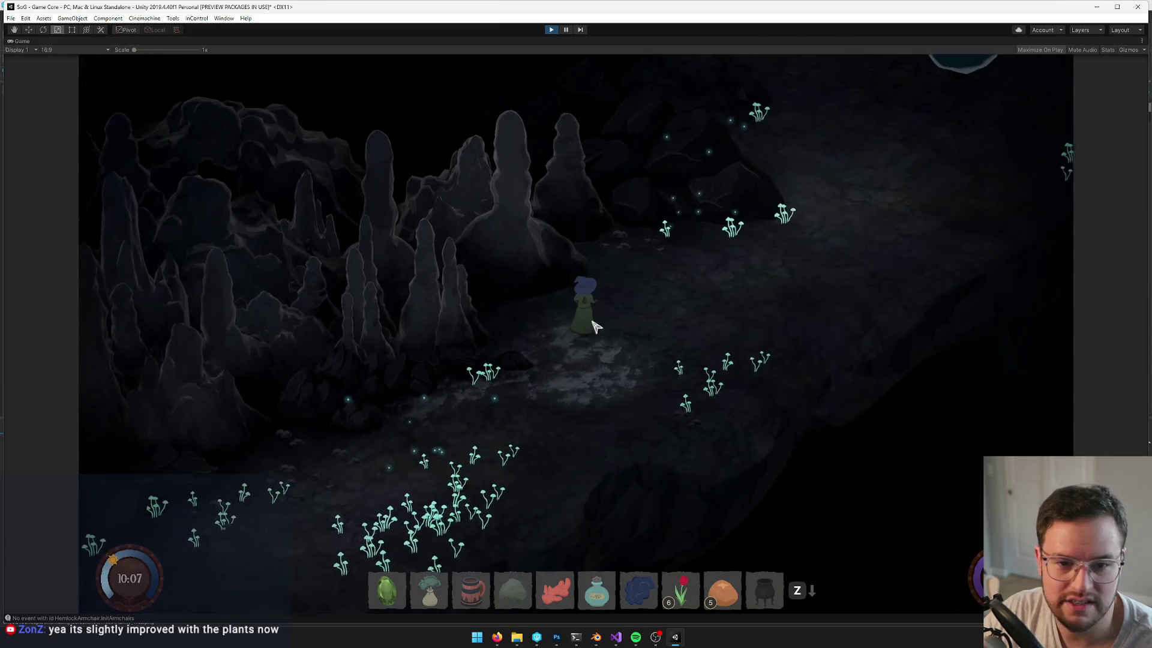
{"action": "key", "text": "d"}
{"action": "key", "text": "w"}
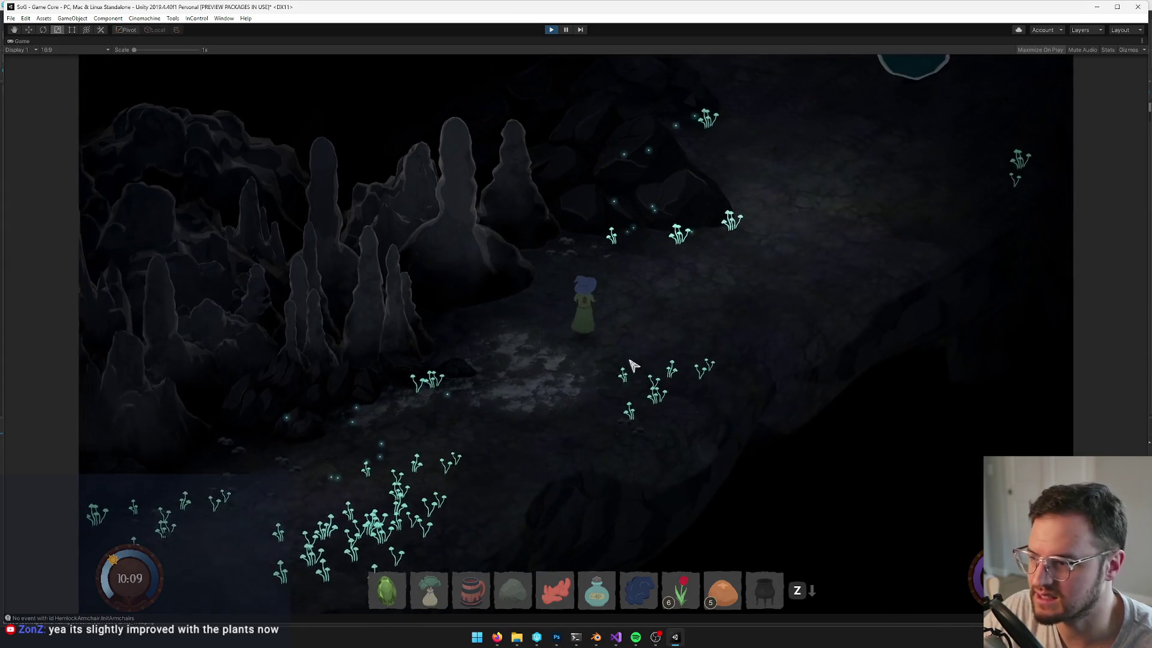
Walk to the waterfall pool and back, then stop the play test
{"action": "key", "text": "s"}
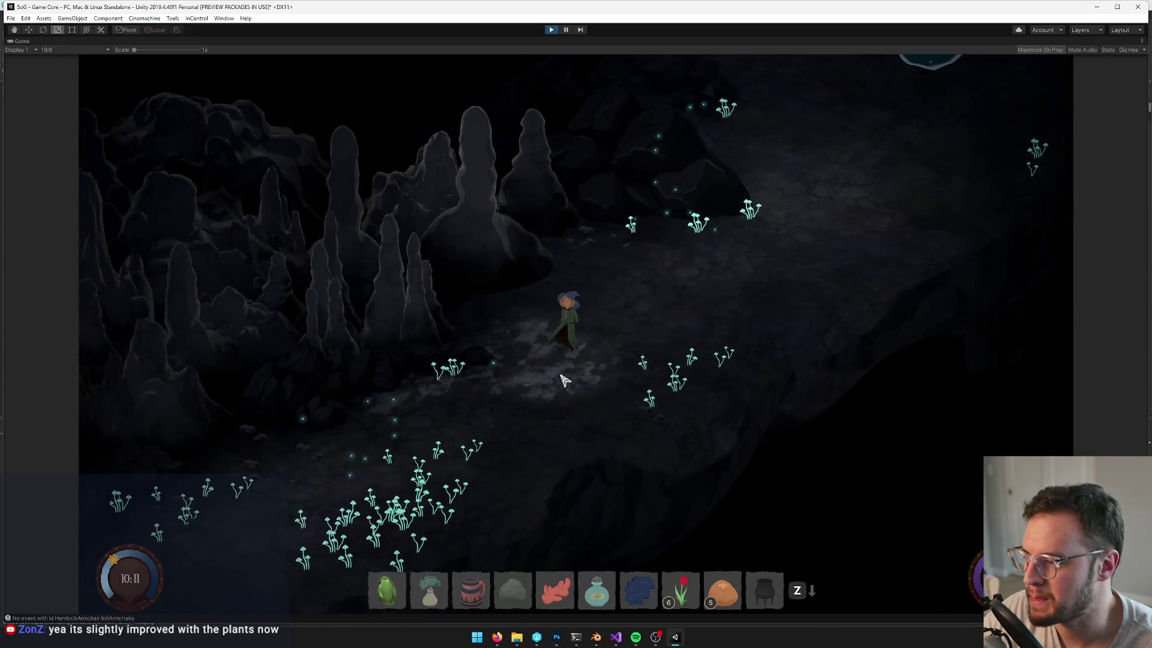
{"action": "key", "text": "s"}
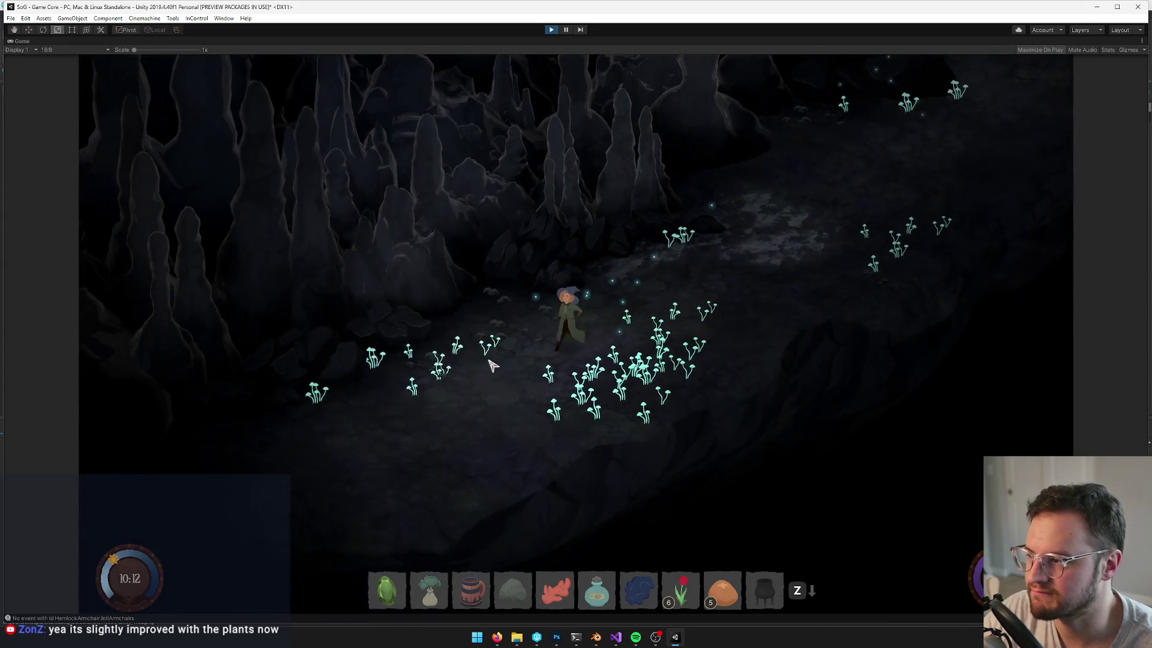
{"action": "key", "text": "w"}
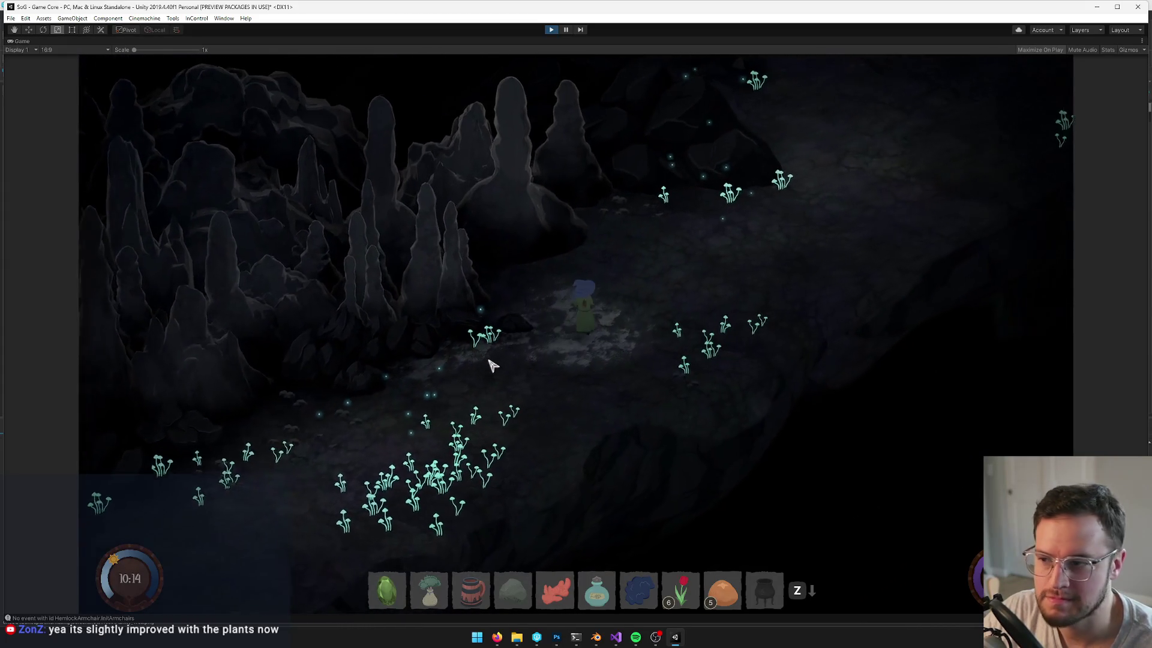
{"action": "key", "text": "w"}
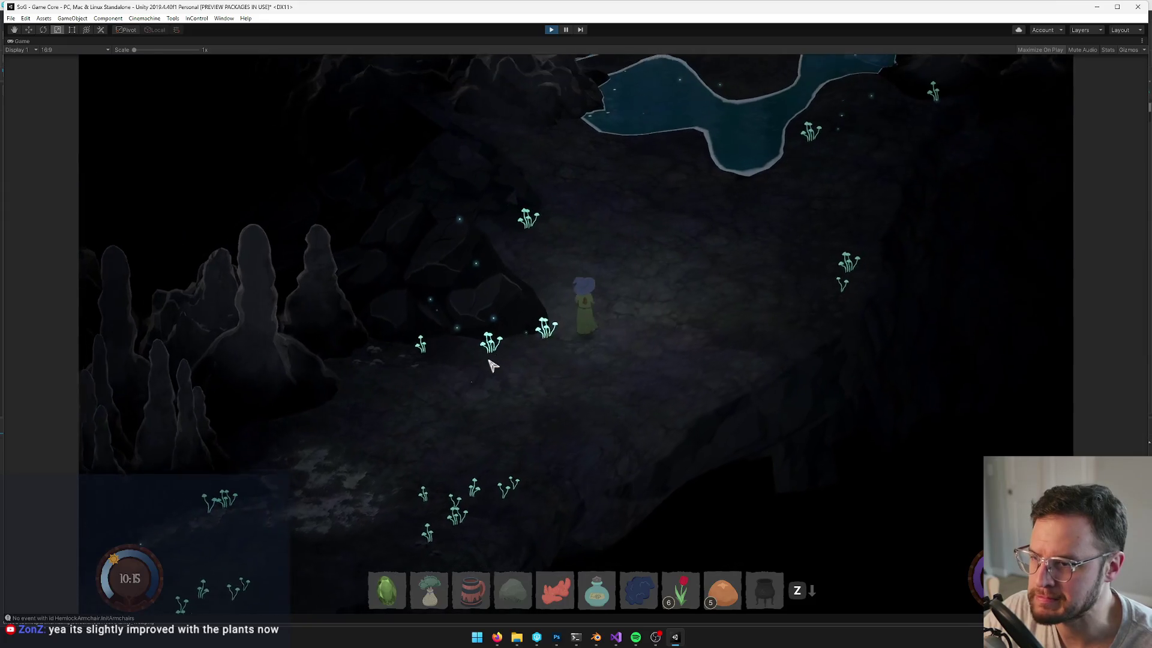
{"action": "key", "text": "w"}
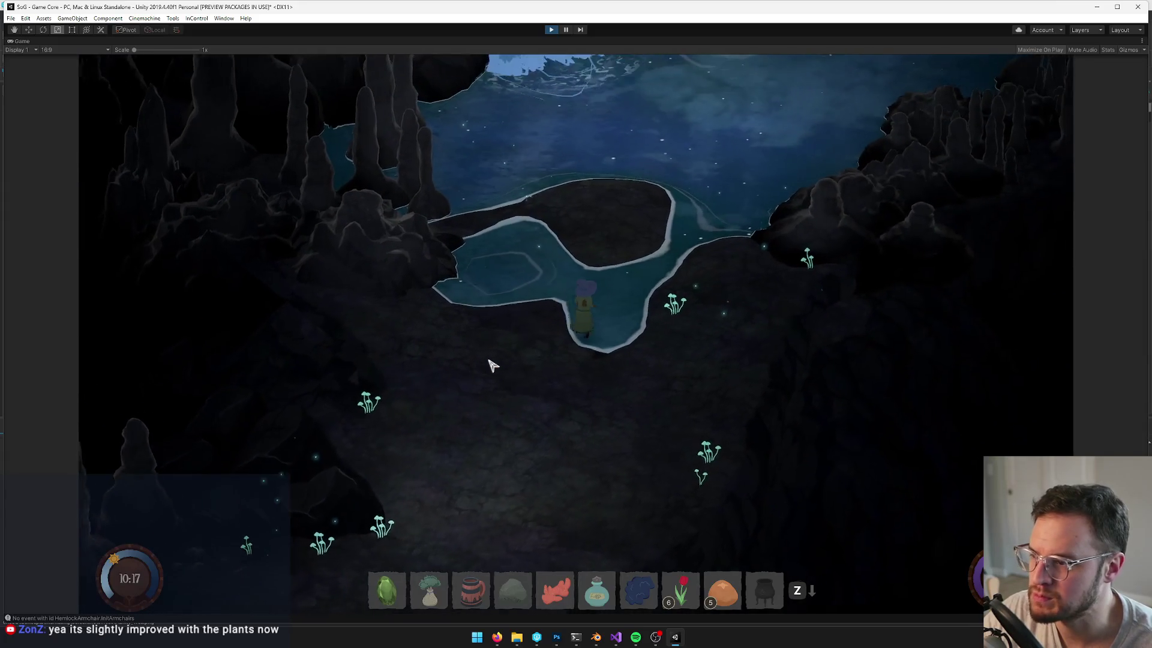
{"action": "key", "text": "s"}
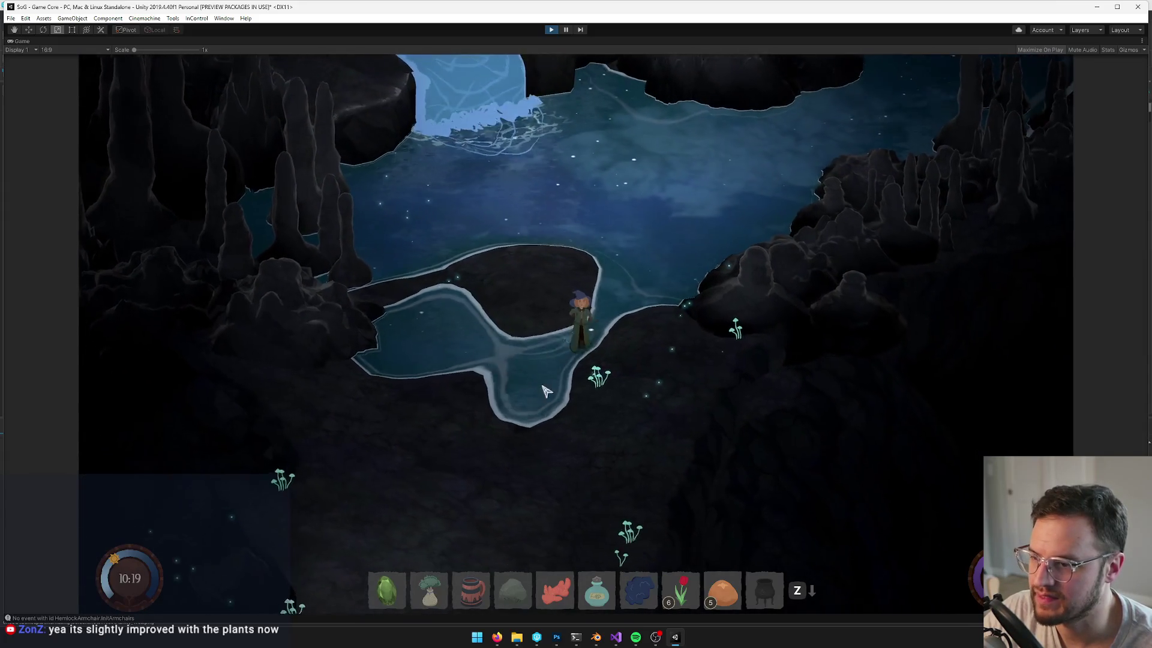
{"action": "key", "text": "a"}
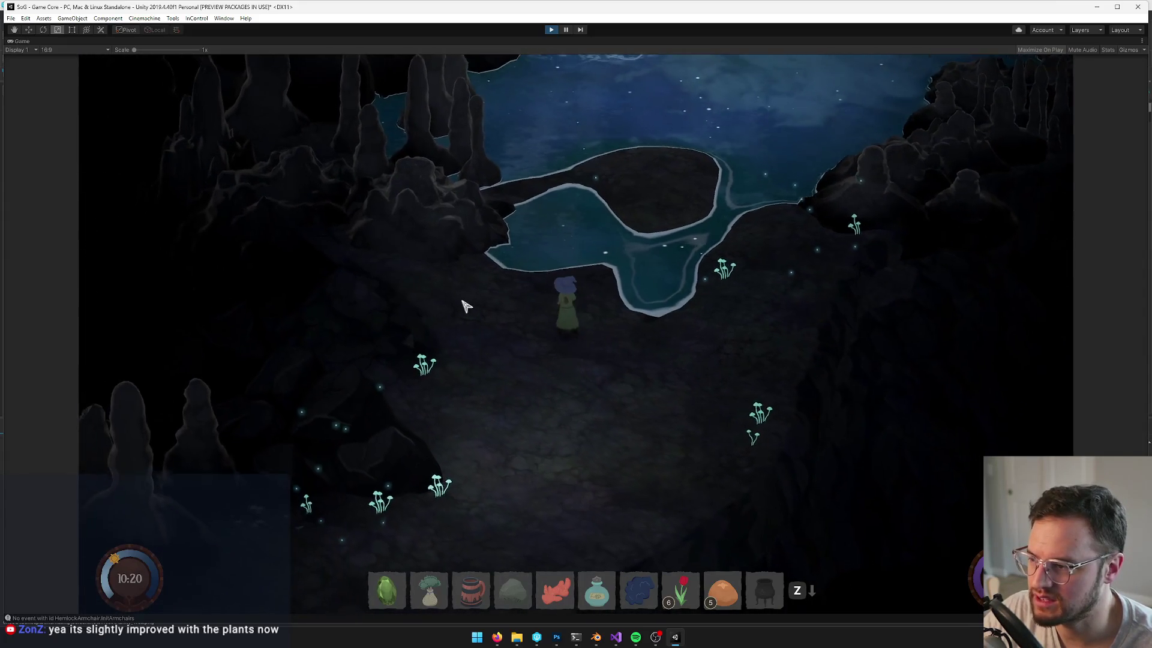
{"action": "key", "text": "s"}
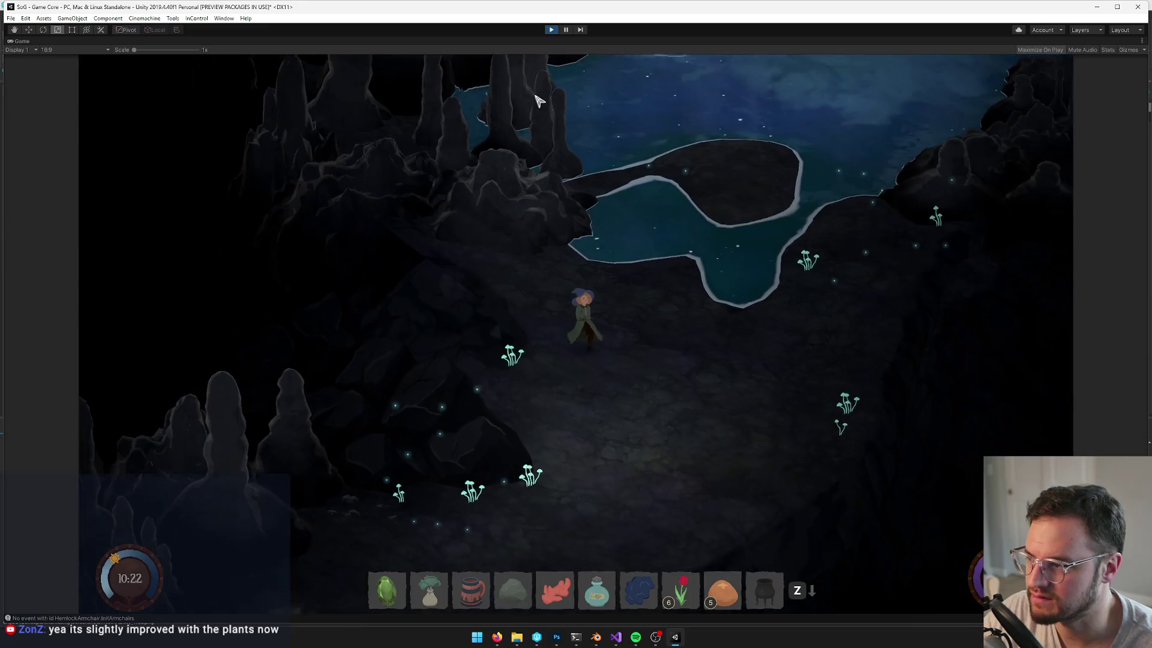
{"action": "left_click", "coordinate": [551, 30]}
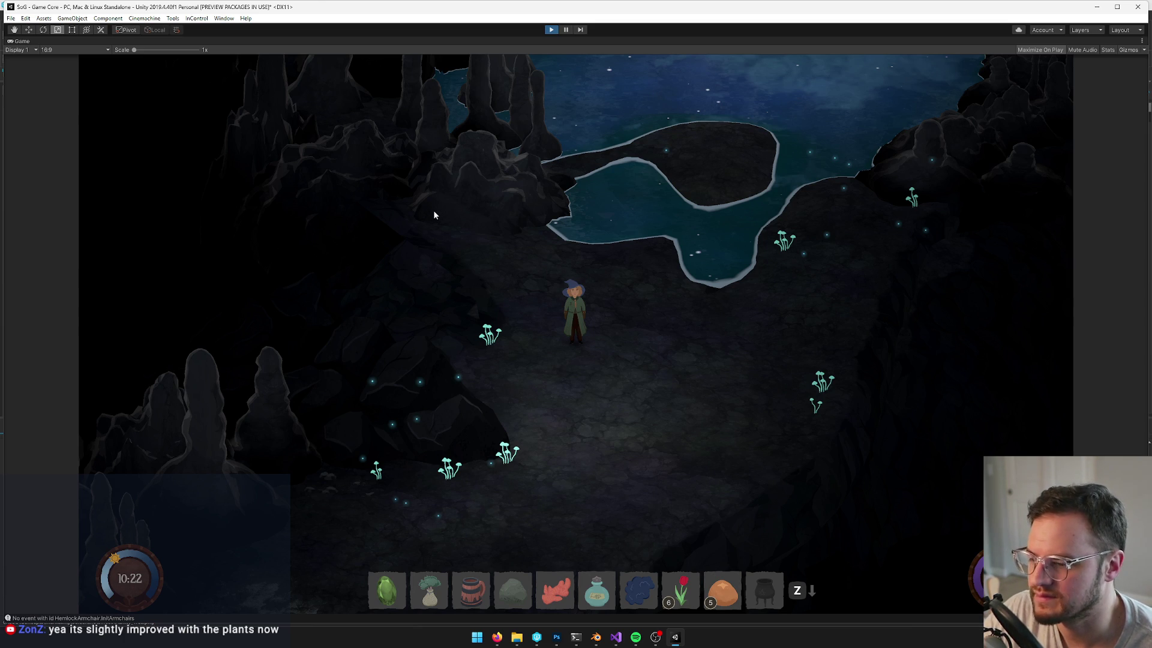
{"action": "key", "text": "ctrl+p"}
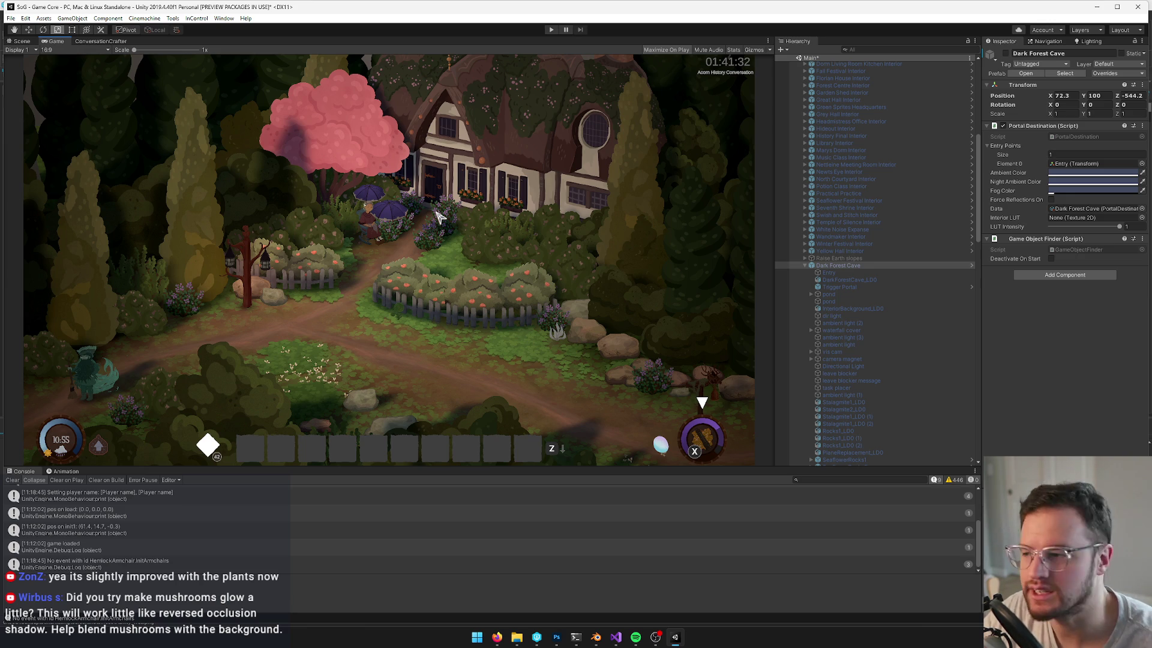
Open the Dark Forest Cave prefab in the Scene view and select a mushroom cluster
{"action": "left_click", "coordinate": [1024, 73]}
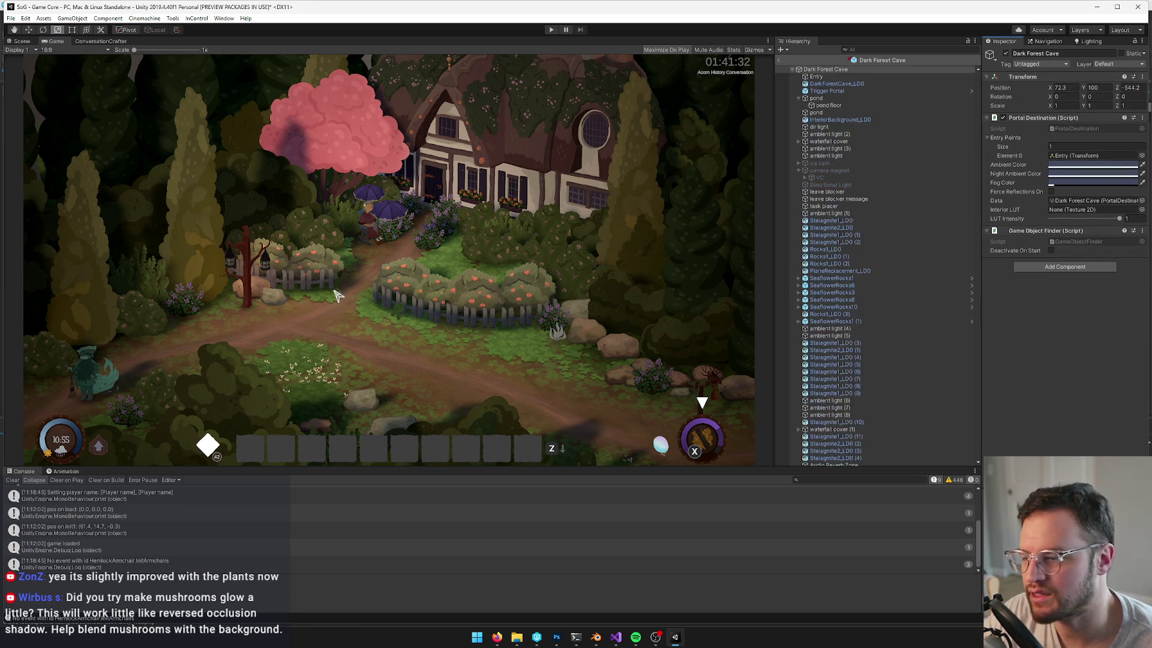
{"action": "left_click", "coordinate": [22, 41]}
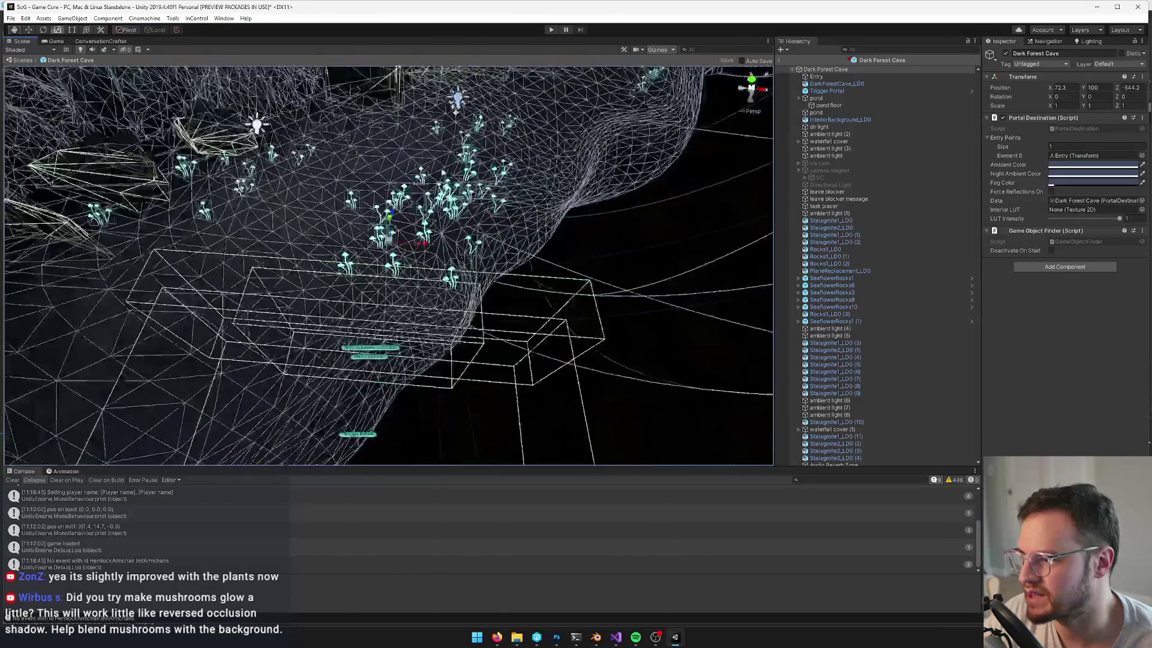
{"action": "left_click", "coordinate": [468, 261]}
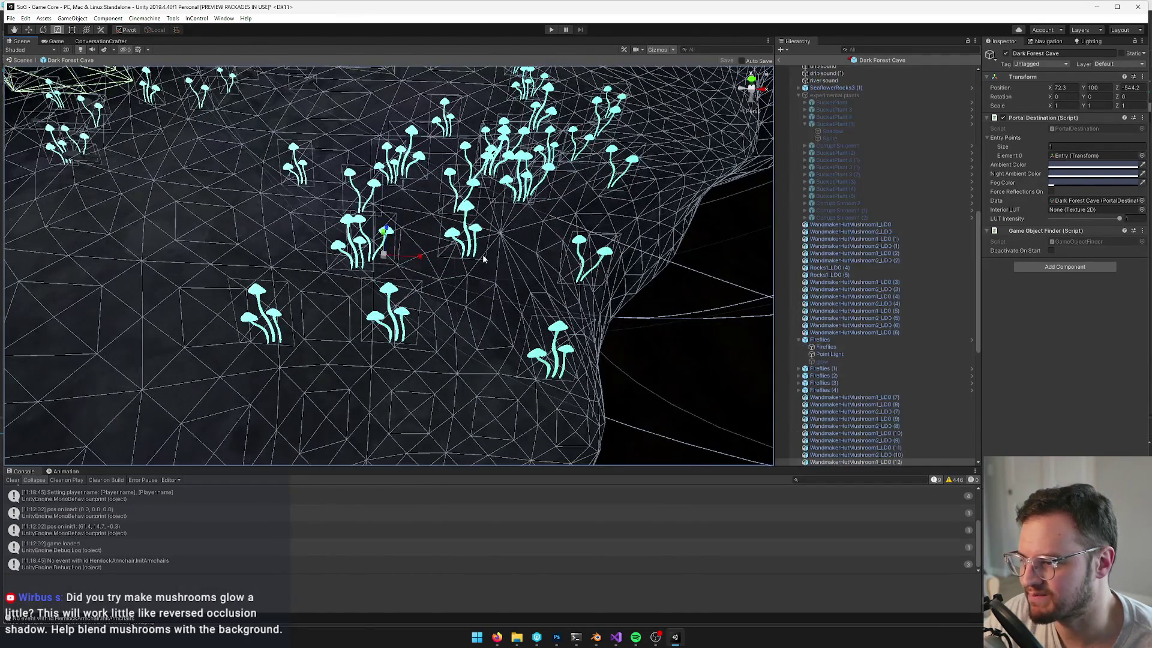
Slide two mushroom clusters to the right along the floor and save the prefab
{"action": "mouse_move", "coordinate": [464, 266]}
{"action": "left_mouse_down"}
{"action": "mouse_move", "coordinate": [567, 294]}
{"action": "mouse_move", "coordinate": [479, 258]}
{"action": "left_mouse_up"}
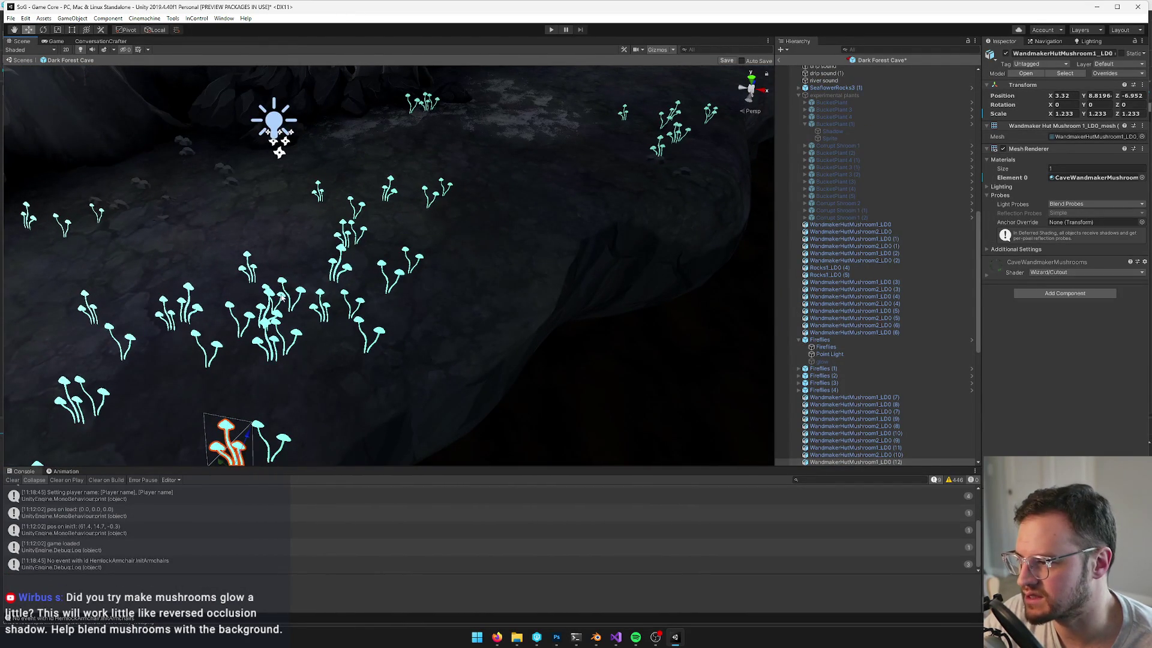
{"action": "left_click", "coordinate": [282, 303]}
{"action": "left_click_drag", "start_coordinate": [322, 324], "coordinate": [460, 294]}
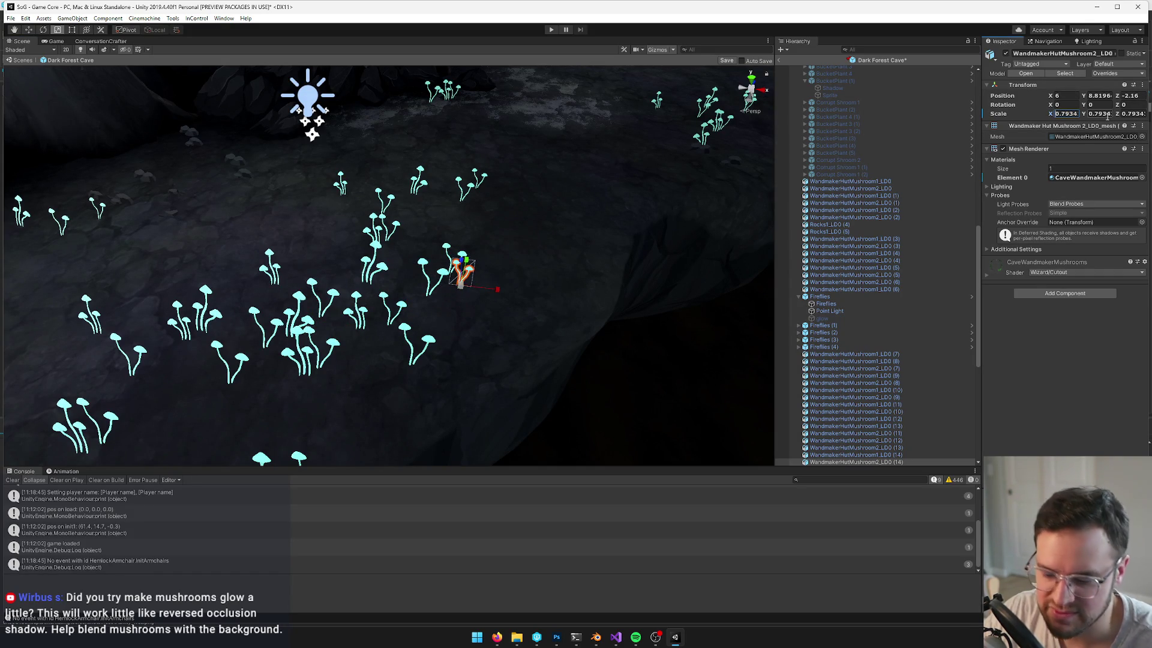
{"action": "scroll", "coordinate": [453, 279], "scroll_direction": "down", "scroll_amount": 8}
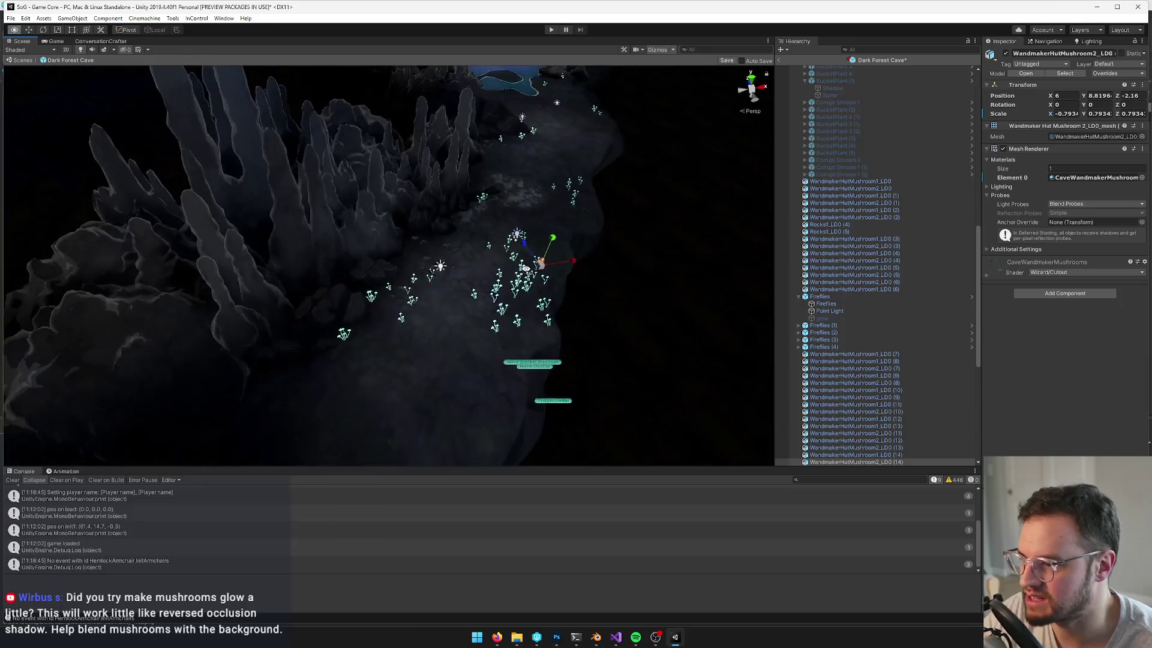
{"action": "key", "text": "w"}
{"action": "left_click_drag", "start_coordinate": [474, 273], "coordinate": [488, 252]}
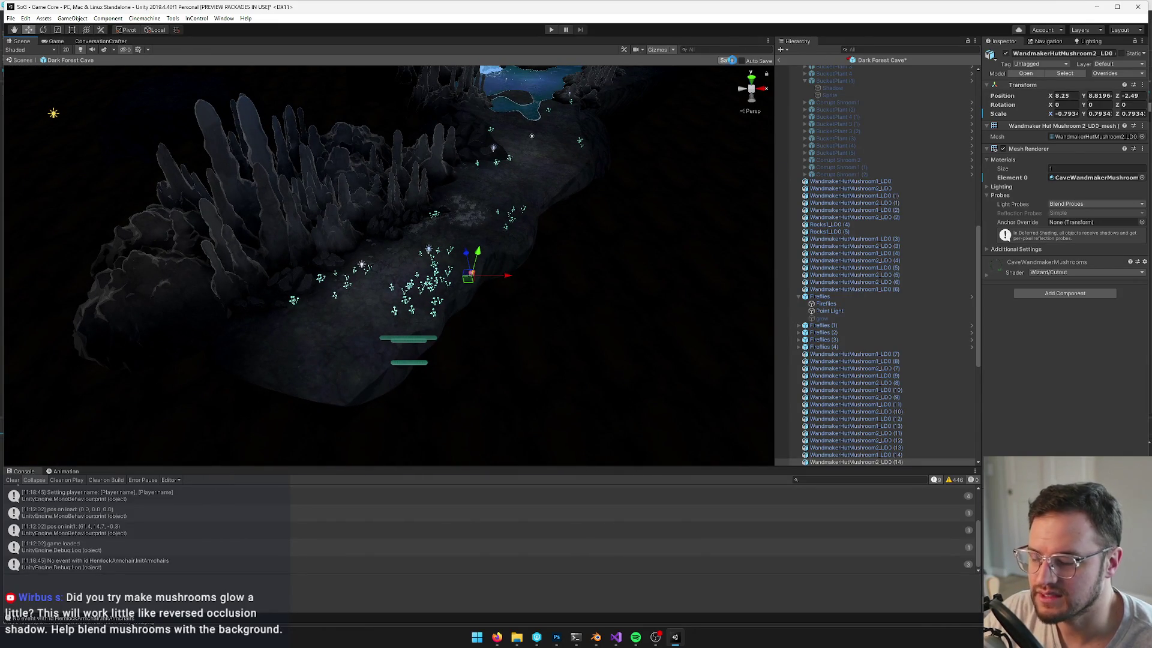
{"action": "key", "text": "ctrl+s"}
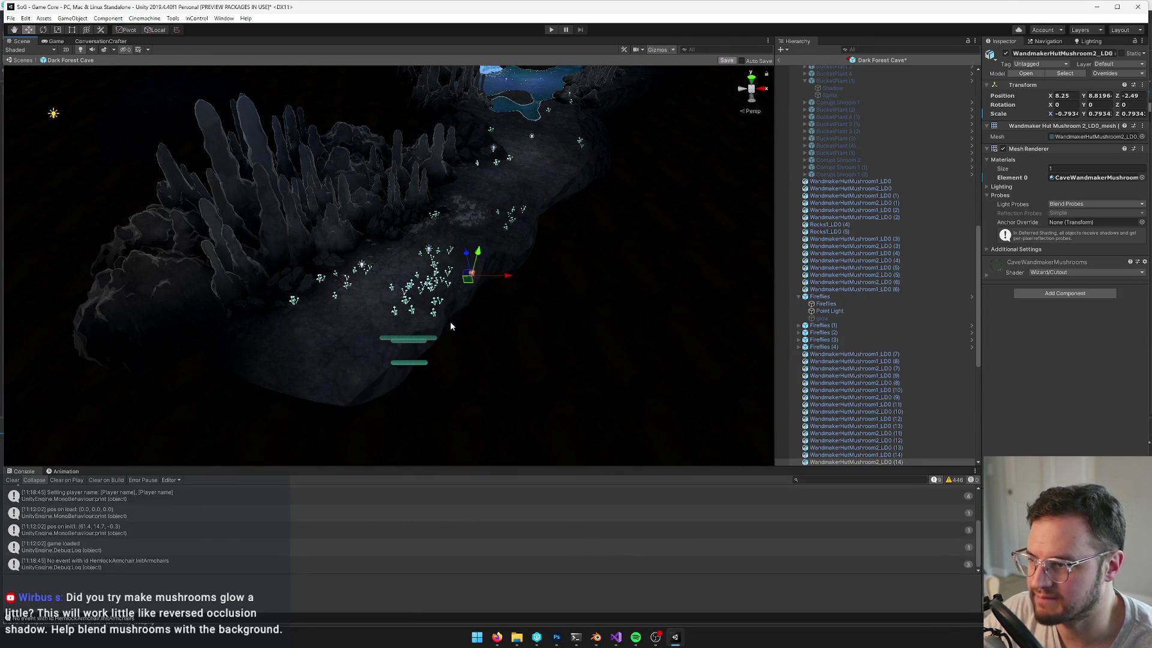
Move stalagmite Stalagmite2_LOD (6) left toward the pool to X 14.63 and rotate it
{"action": "mouse_move", "coordinate": [472, 340]}
{"action": "left_mouse_down"}
{"action": "mouse_move", "coordinate": [452, 344]}
{"action": "mouse_move", "coordinate": [458, 321]}
{"action": "mouse_move", "coordinate": [384, 273]}
{"action": "mouse_move", "coordinate": [636, 234]}
{"action": "mouse_move", "coordinate": [635, 250]}
{"action": "left_mouse_up"}
{"action": "left_click", "coordinate": [386, 264]}
{"action": "key", "text": "f"}
{"action": "scroll", "coordinate": [616, 223], "scroll_direction": "down", "scroll_amount": 10}
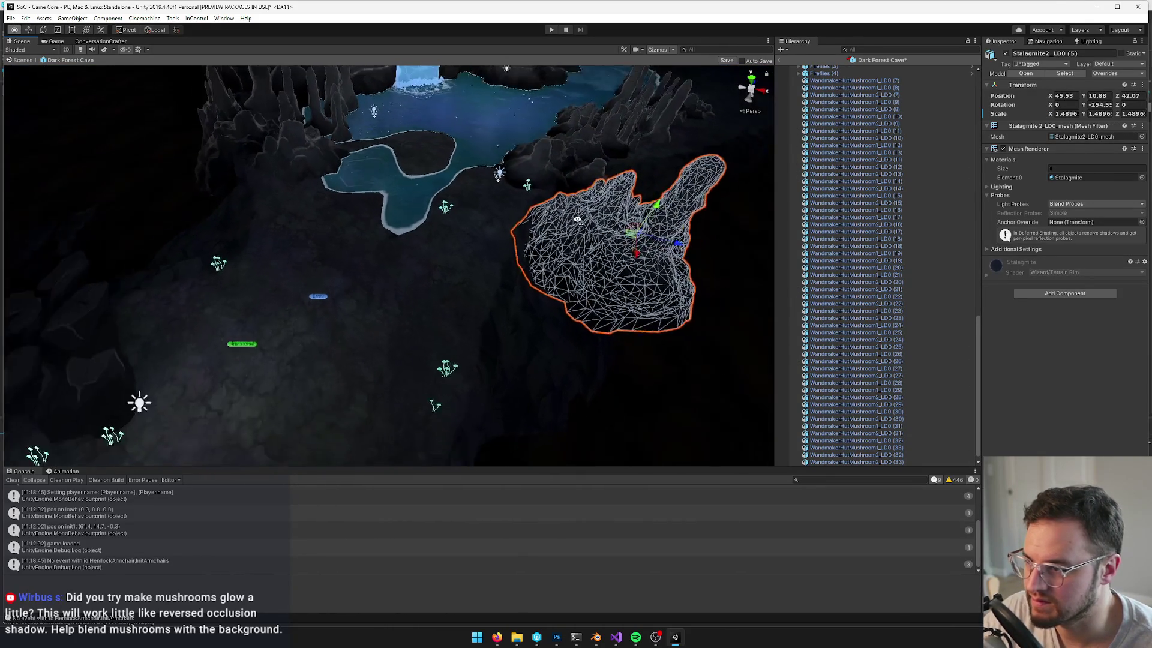
{"action": "mouse_move", "coordinate": [555, 270]}
{"action": "left_mouse_down"}
{"action": "mouse_move", "coordinate": [318, 243]}
{"action": "mouse_move", "coordinate": [297, 222]}
{"action": "mouse_move", "coordinate": [383, 178]}
{"action": "mouse_move", "coordinate": [277, 190]}
{"action": "mouse_move", "coordinate": [288, 192]}
{"action": "mouse_move", "coordinate": [270, 175]}
{"action": "mouse_move", "coordinate": [279, 199]}
{"action": "left_mouse_up"}
{"action": "scroll", "coordinate": [298, 222], "scroll_direction": "up", "scroll_amount": 5}
{"action": "key", "text": "e"}
{"action": "key", "text": "w"}
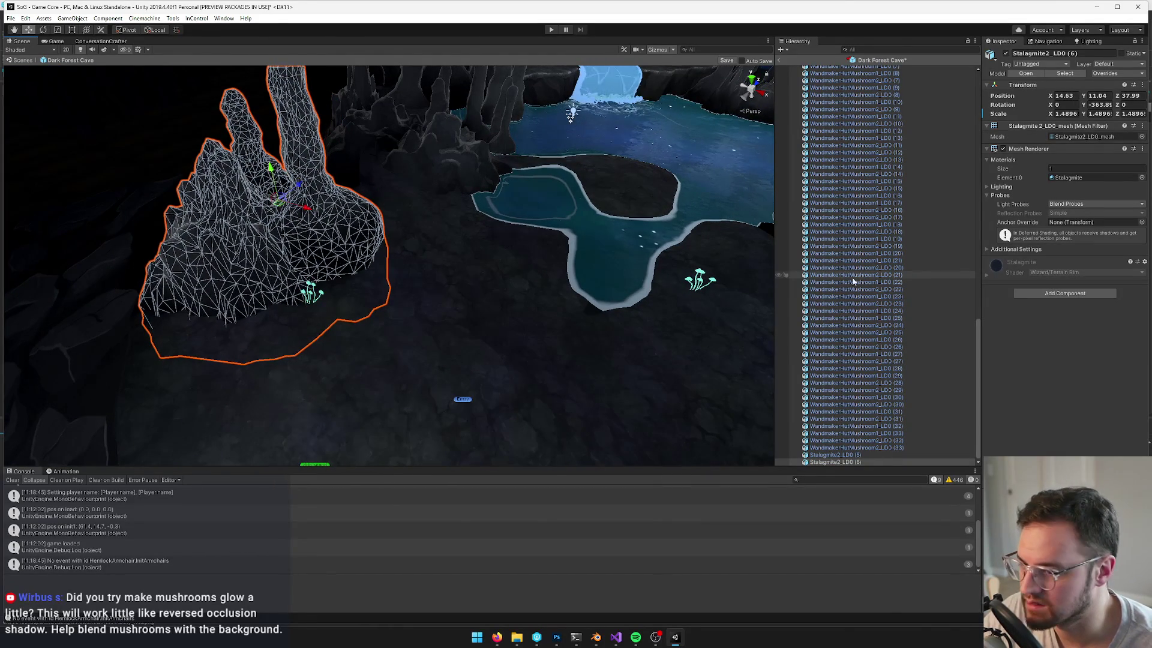
Select the SeaflowerRocks3 (2) rock on the cave floor
{"action": "left_click", "coordinate": [842, 274]}
{"action": "mouse_move", "coordinate": [509, 279]}
{"action": "left_mouse_down"}
{"action": "mouse_move", "coordinate": [473, 223]}
{"action": "mouse_move", "coordinate": [515, 355]}
{"action": "mouse_move", "coordinate": [449, 246]}
{"action": "mouse_move", "coordinate": [243, 347]}
{"action": "mouse_move", "coordinate": [528, 264]}
{"action": "mouse_move", "coordinate": [501, 253]}
{"action": "left_mouse_up"}
{"action": "left_click", "coordinate": [416, 270]}
{"action": "left_click", "coordinate": [269, 338]}
{"action": "scroll", "coordinate": [507, 289], "scroll_direction": "up", "scroll_amount": 5}
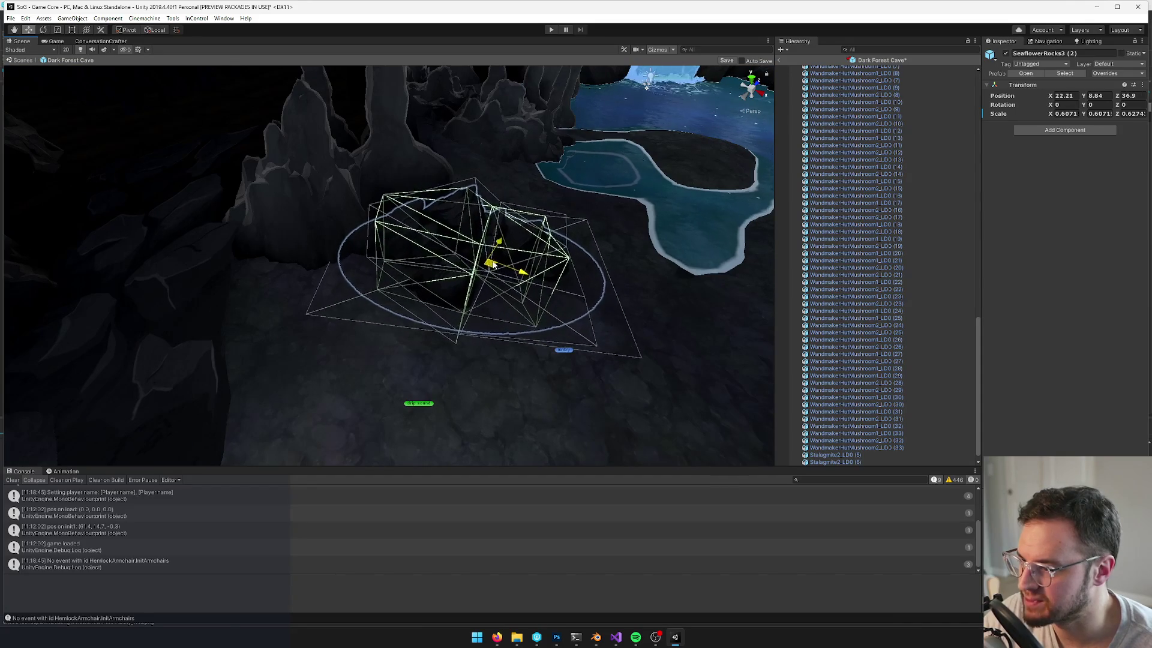
Frame and inspect nearby mushroom clusters and the SeaflowerRocks3 (2) rock
{"action": "left_click", "coordinate": [390, 240]}
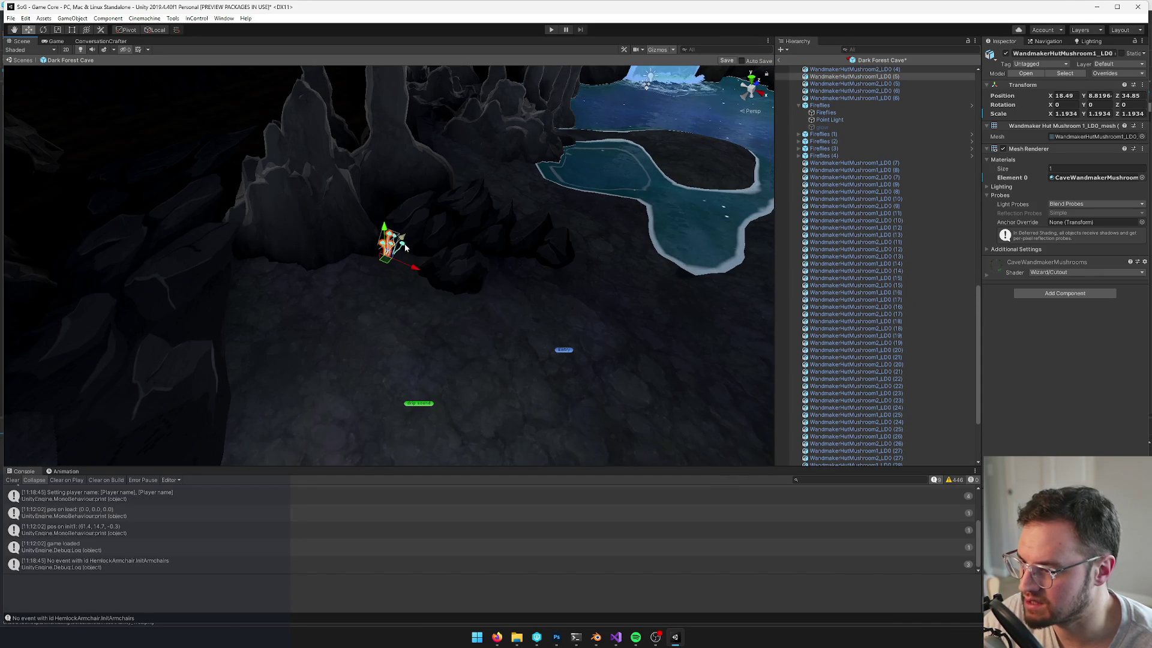
{"action": "key", "text": "f"}
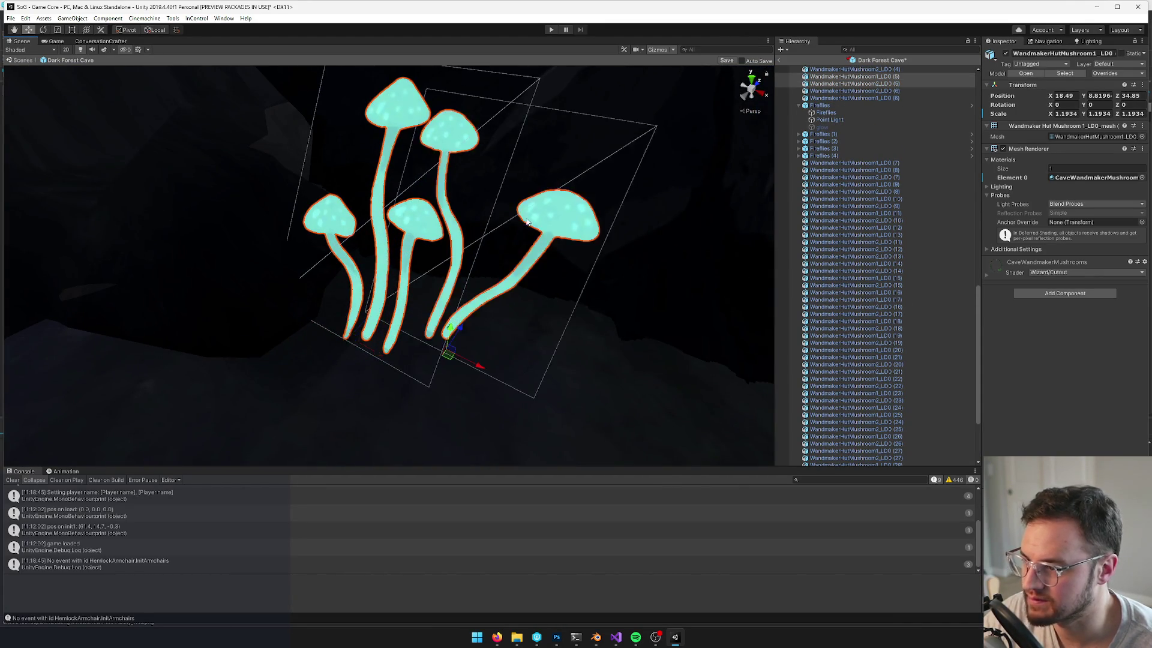
{"action": "scroll", "coordinate": [527, 221], "scroll_direction": "down", "scroll_amount": 10}
{"action": "left_click", "coordinate": [400, 286], "text": "shift"}
{"action": "left_click", "coordinate": [466, 264]}
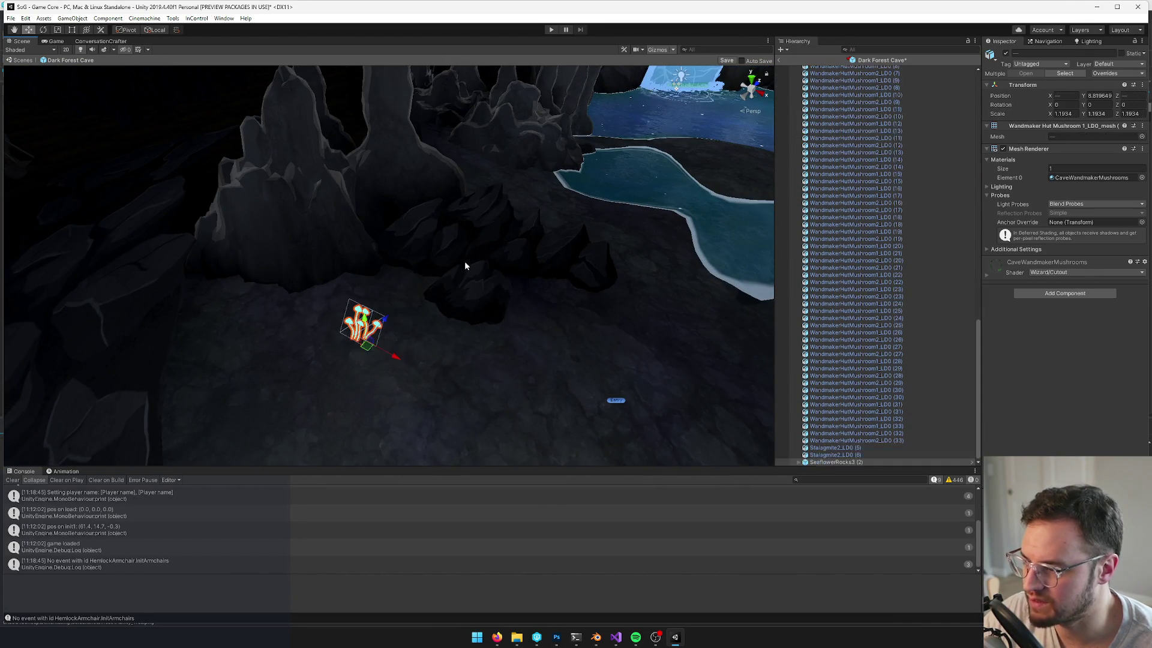
{"action": "key", "text": "f"}
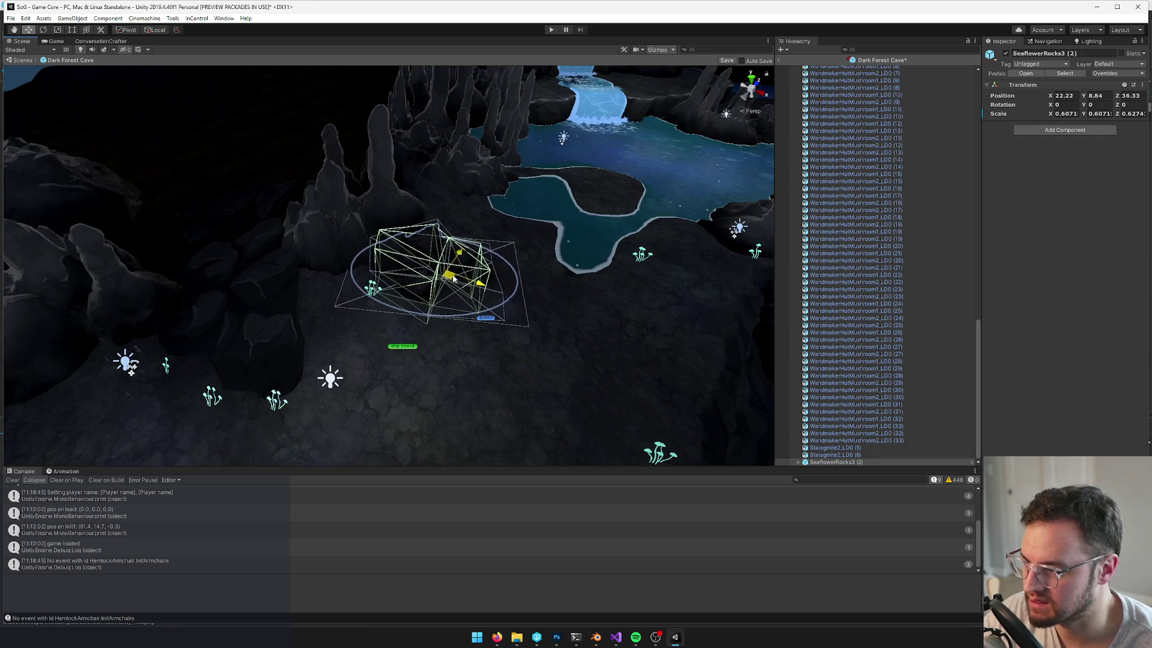
{"action": "left_click", "coordinate": [855, 282]}
{"action": "mouse_move", "coordinate": [600, 258]}
{"action": "left_mouse_down"}
{"action": "mouse_move", "coordinate": [665, 229]}
{"action": "mouse_move", "coordinate": [704, 232]}
{"action": "mouse_move", "coordinate": [700, 250]}
{"action": "mouse_move", "coordinate": [524, 282]}
{"action": "mouse_move", "coordinate": [522, 298]}
{"action": "mouse_move", "coordinate": [535, 291]}
{"action": "mouse_move", "coordinate": [402, 302]}
{"action": "left_mouse_up"}
Move the SeaflowerRocks10 (1) rock across the floor toward the water
{"action": "left_click", "coordinate": [402, 302]}
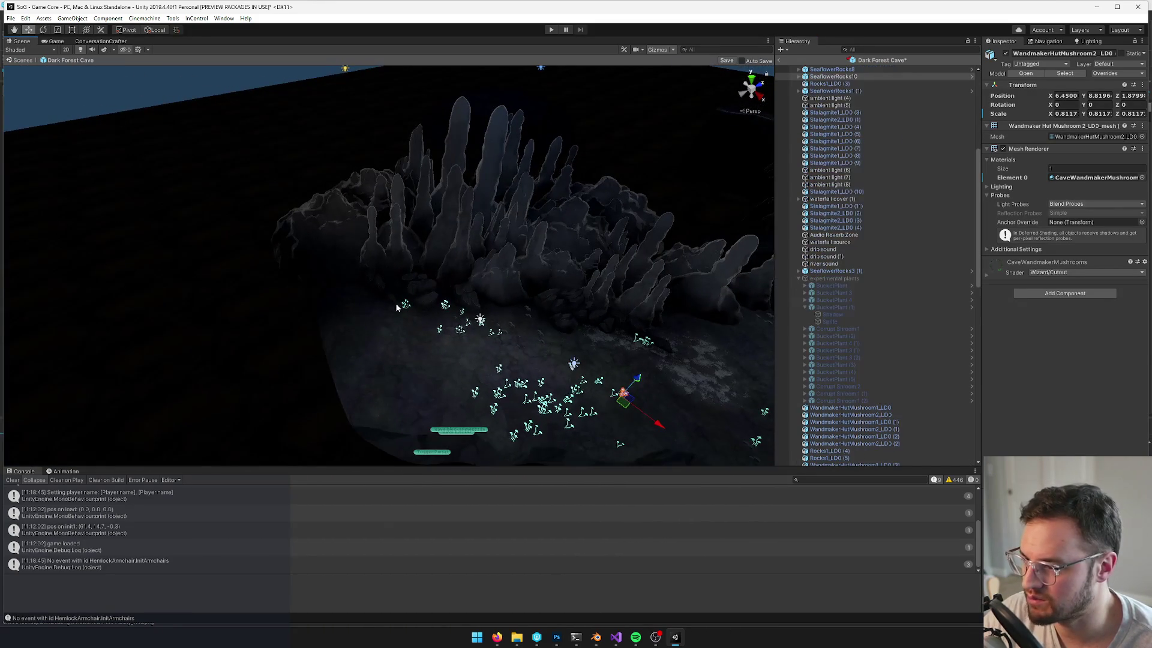
{"action": "scroll", "coordinate": [360, 300], "scroll_direction": "down", "scroll_amount": 5}
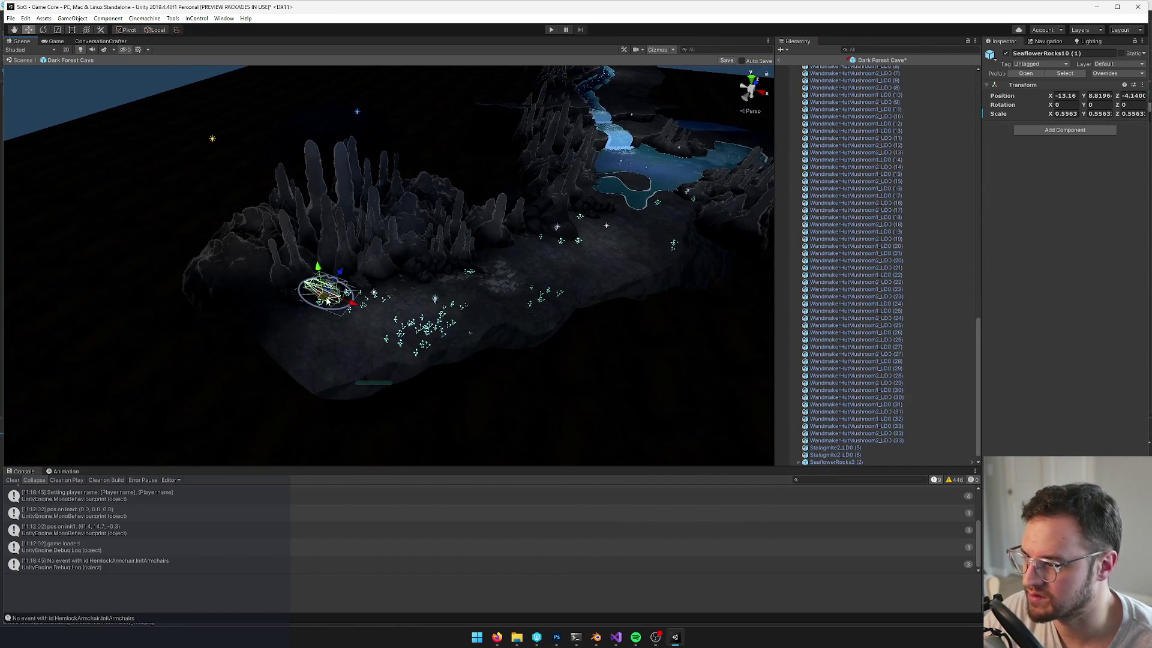
{"action": "mouse_move", "coordinate": [327, 302]}
{"action": "left_mouse_down"}
{"action": "mouse_move", "coordinate": [571, 219]}
{"action": "mouse_move", "coordinate": [586, 202]}
{"action": "left_mouse_up"}
{"action": "key", "text": "f"}
{"action": "left_click_drag", "start_coordinate": [384, 268], "coordinate": [419, 249]}
Check the SeaflowerRocks10 (1) placement from a wide overview of the cave
{"action": "left_click", "coordinate": [447, 286]}
{"action": "scroll", "coordinate": [446, 286], "scroll_direction": "down", "scroll_amount": 5}
{"action": "mouse_move", "coordinate": [446, 286]}
{"action": "left_mouse_down"}
{"action": "mouse_move", "coordinate": [562, 210]}
{"action": "mouse_move", "coordinate": [345, 286]}
{"action": "mouse_move", "coordinate": [360, 298]}
{"action": "left_mouse_up"}
{"action": "left_click", "coordinate": [391, 307]}
{"action": "scroll", "coordinate": [384, 352], "scroll_direction": "down", "scroll_amount": 5}
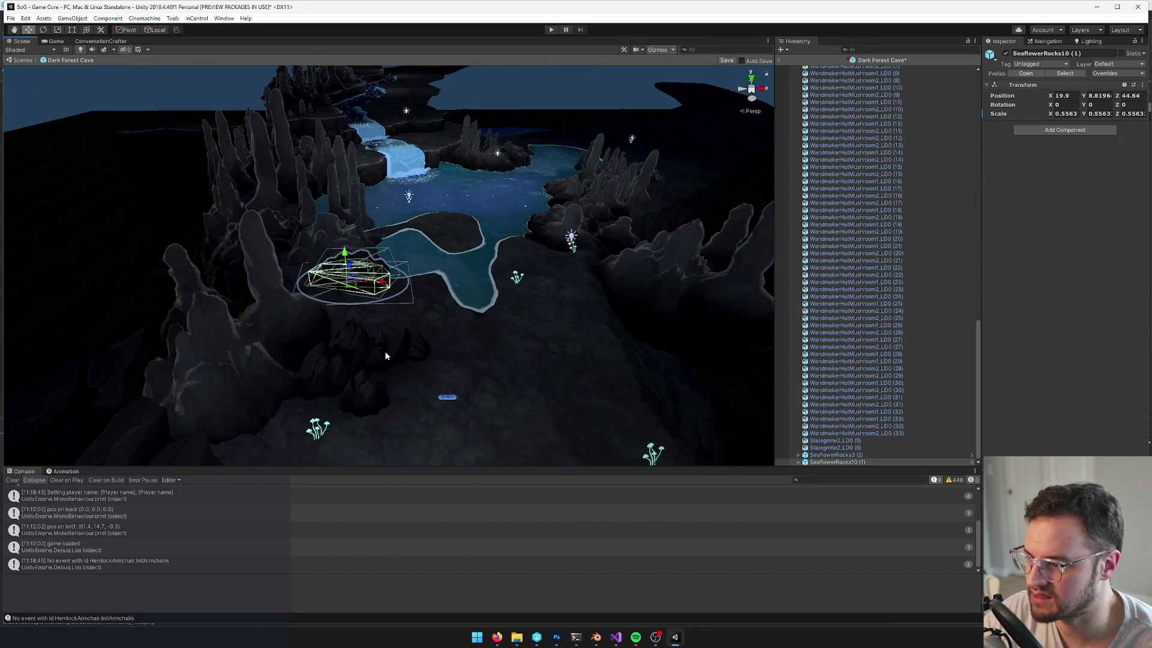
{"action": "left_click", "coordinate": [811, 276]}
{"action": "mouse_move", "coordinate": [540, 270]}
{"action": "left_mouse_down"}
{"action": "mouse_move", "coordinate": [423, 262]}
{"action": "mouse_move", "coordinate": [423, 235]}
{"action": "mouse_move", "coordinate": [408, 329]}
{"action": "left_mouse_up"}
{"action": "left_click", "coordinate": [409, 329]}
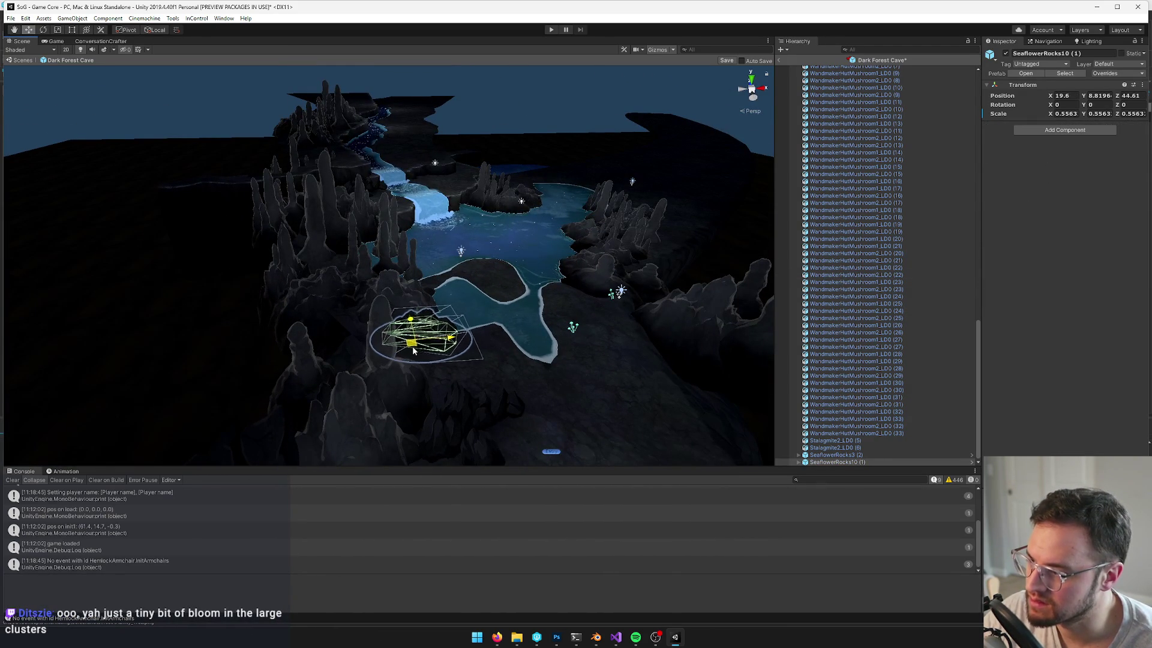
Move the wall stalagmite group left, placing Stalagmite1_LOD (12) at X 7.15, Z 46.03
{"action": "left_click", "coordinate": [334, 204]}
{"action": "key", "text": "f"}
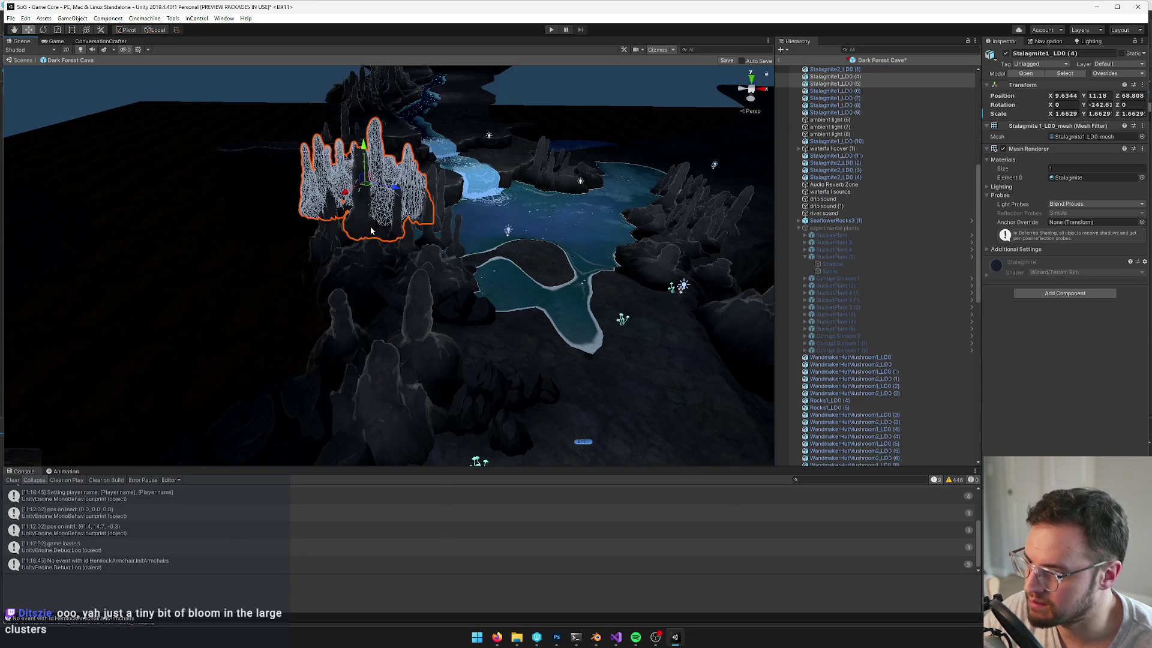
{"action": "left_click", "coordinate": [354, 240], "text": "shift"}
{"action": "key", "text": "f"}
{"action": "mouse_move", "coordinate": [433, 238]}
{"action": "left_mouse_down"}
{"action": "mouse_move", "coordinate": [324, 236]}
{"action": "mouse_move", "coordinate": [338, 262]}
{"action": "mouse_move", "coordinate": [368, 261]}
{"action": "left_mouse_up"}
{"action": "left_click", "coordinate": [300, 234]}
{"action": "left_click", "coordinate": [509, 297]}
{"action": "mouse_move", "coordinate": [509, 296]}
{"action": "left_mouse_down", "text": "alt"}
{"action": "mouse_move", "coordinate": [396, 270]}
{"action": "mouse_move", "coordinate": [399, 299]}
{"action": "mouse_move", "coordinate": [445, 246]}
{"action": "mouse_move", "coordinate": [457, 278]}
{"action": "mouse_move", "coordinate": [504, 294]}
{"action": "mouse_move", "coordinate": [492, 323]}
{"action": "mouse_move", "coordinate": [286, 209]}
{"action": "left_mouse_up", "text": "alt"}
{"action": "scroll", "coordinate": [457, 278], "scroll_direction": "up", "scroll_amount": 1}
{"action": "left_click", "coordinate": [277, 206]}
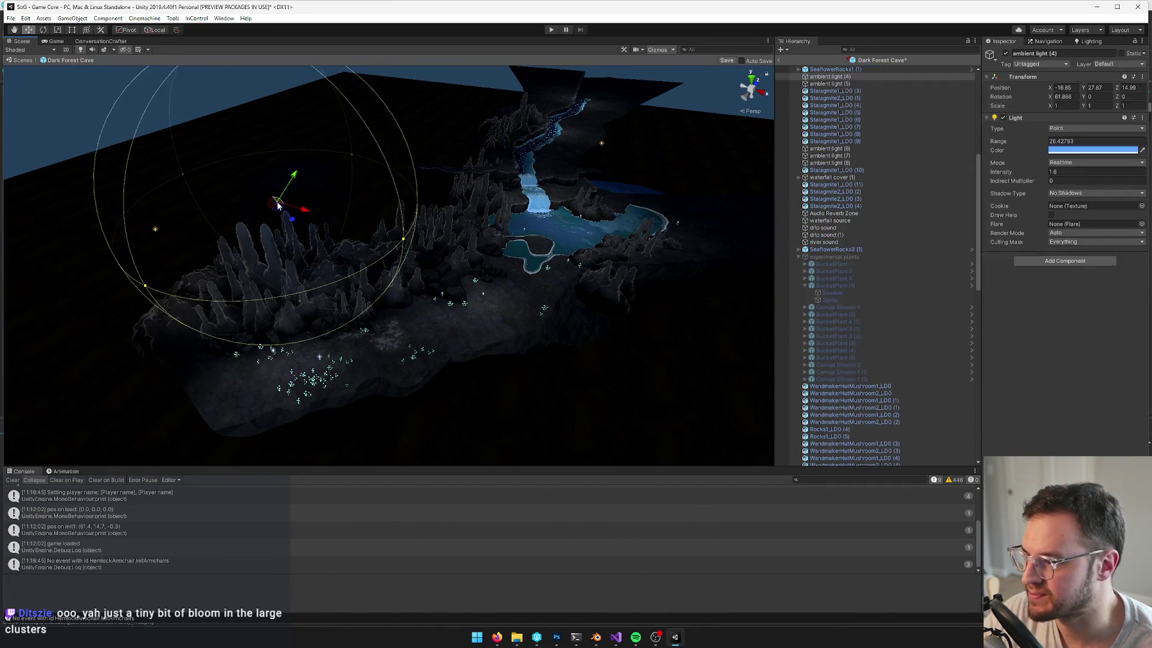
Move ambient light (9) toward the waterfall using world axes, and place a duplicate of light (5) beside the pool
{"action": "left_click", "coordinate": [158, 30]}
{"action": "mouse_move", "coordinate": [279, 209]}
{"action": "left_mouse_down"}
{"action": "mouse_move", "coordinate": [463, 175]}
{"action": "mouse_move", "coordinate": [496, 181]}
{"action": "mouse_move", "coordinate": [485, 174]}
{"action": "left_mouse_up"}
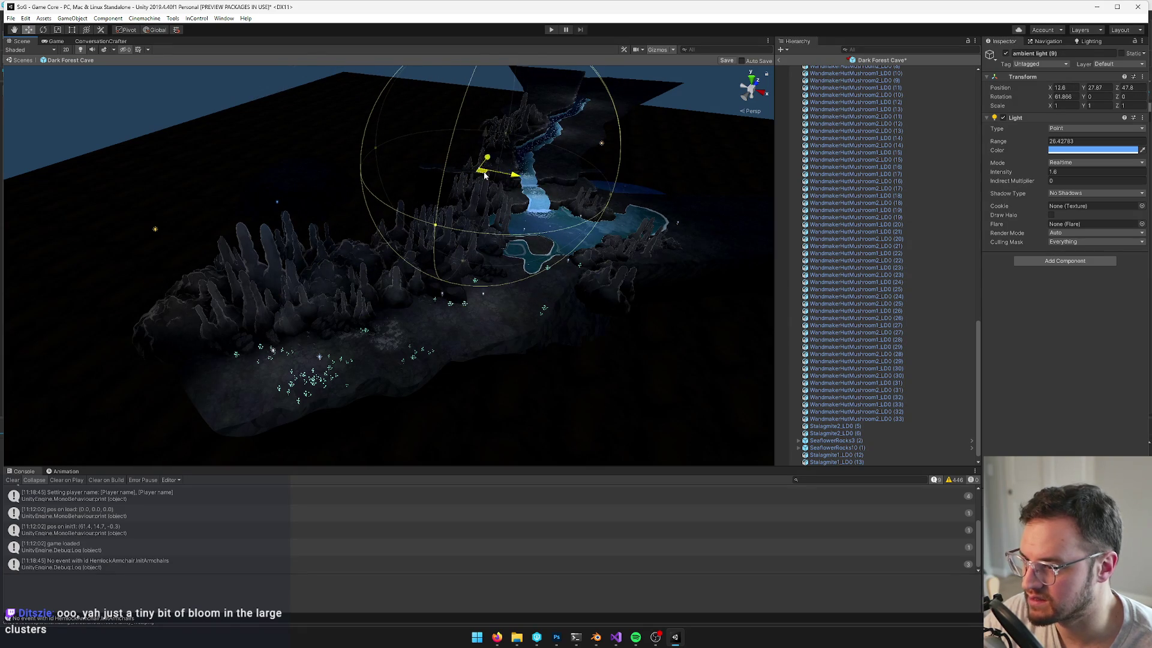
{"action": "left_click", "coordinate": [157, 231]}
{"action": "left_click", "coordinate": [154, 233]}
{"action": "key", "text": "ctrl+d"}
{"action": "mouse_move", "coordinate": [154, 237]}
{"action": "left_mouse_down"}
{"action": "mouse_move", "coordinate": [587, 180]}
{"action": "mouse_move", "coordinate": [613, 243]}
{"action": "mouse_move", "coordinate": [632, 231]}
{"action": "mouse_move", "coordinate": [599, 234]}
{"action": "mouse_move", "coordinate": [617, 198]}
{"action": "mouse_move", "coordinate": [611, 246]}
{"action": "mouse_move", "coordinate": [561, 285]}
{"action": "mouse_move", "coordinate": [498, 307]}
{"action": "left_mouse_up"}
Recolour the new ambient light (10) to purple AD5AFF and save the Dark Forest Cave prefab
{"action": "left_click", "coordinate": [625, 264]}
{"action": "scroll", "coordinate": [486, 284], "scroll_direction": "down", "scroll_amount": 10}
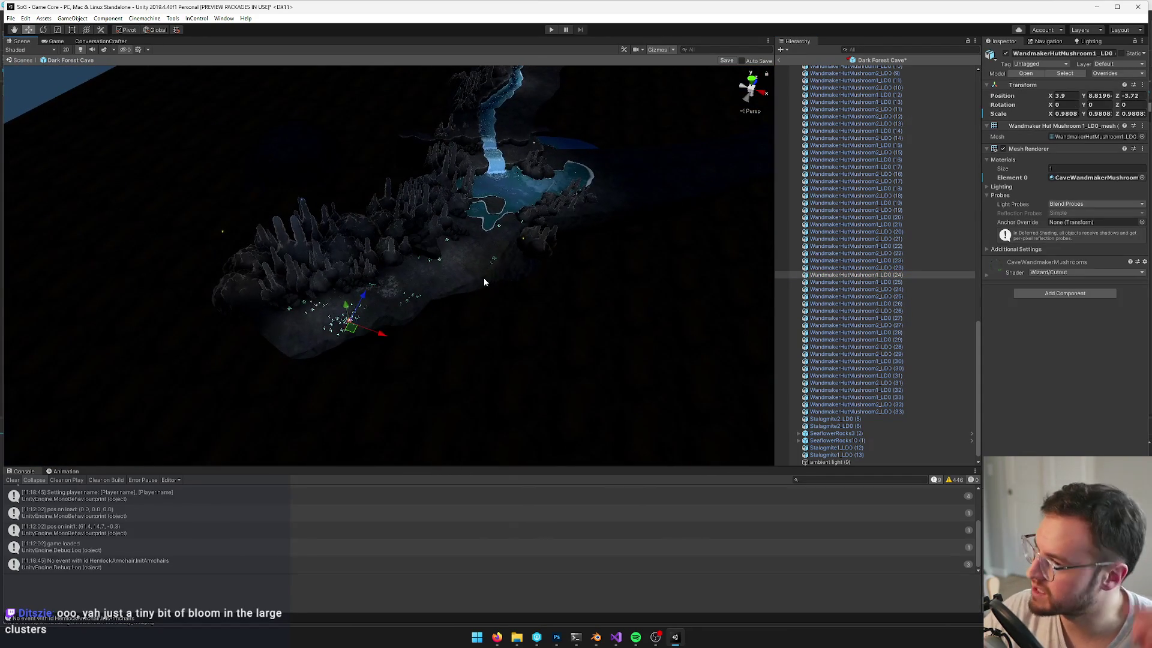
{"action": "scroll", "coordinate": [504, 258], "scroll_direction": "up", "scroll_amount": 5}
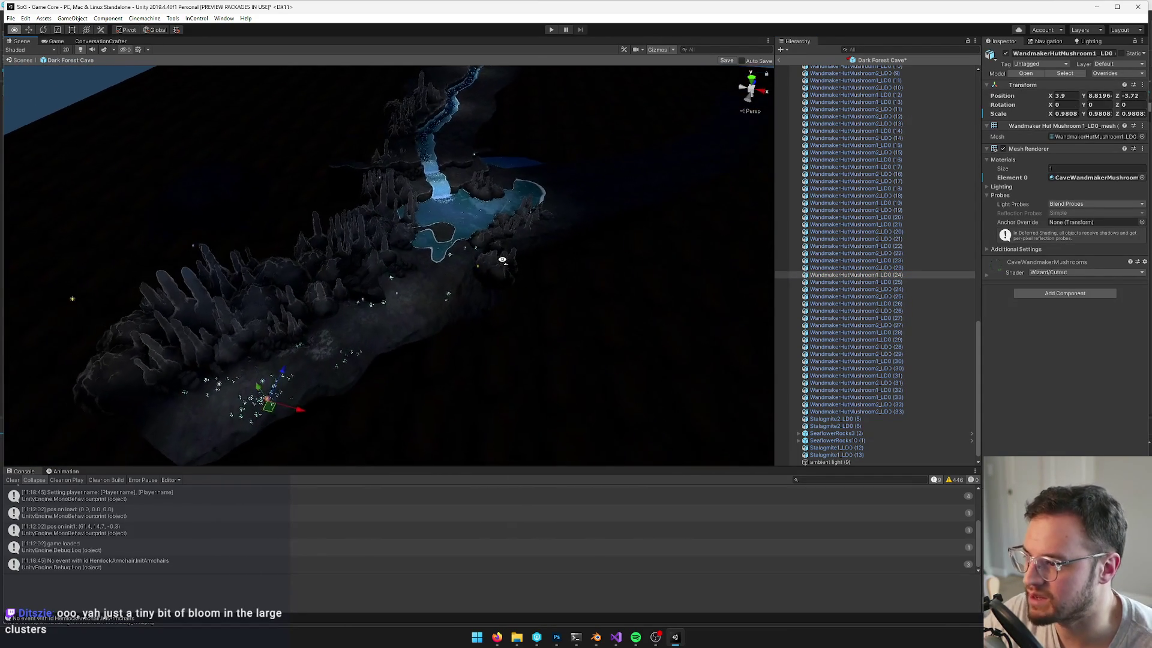
{"action": "left_click", "coordinate": [523, 262]}
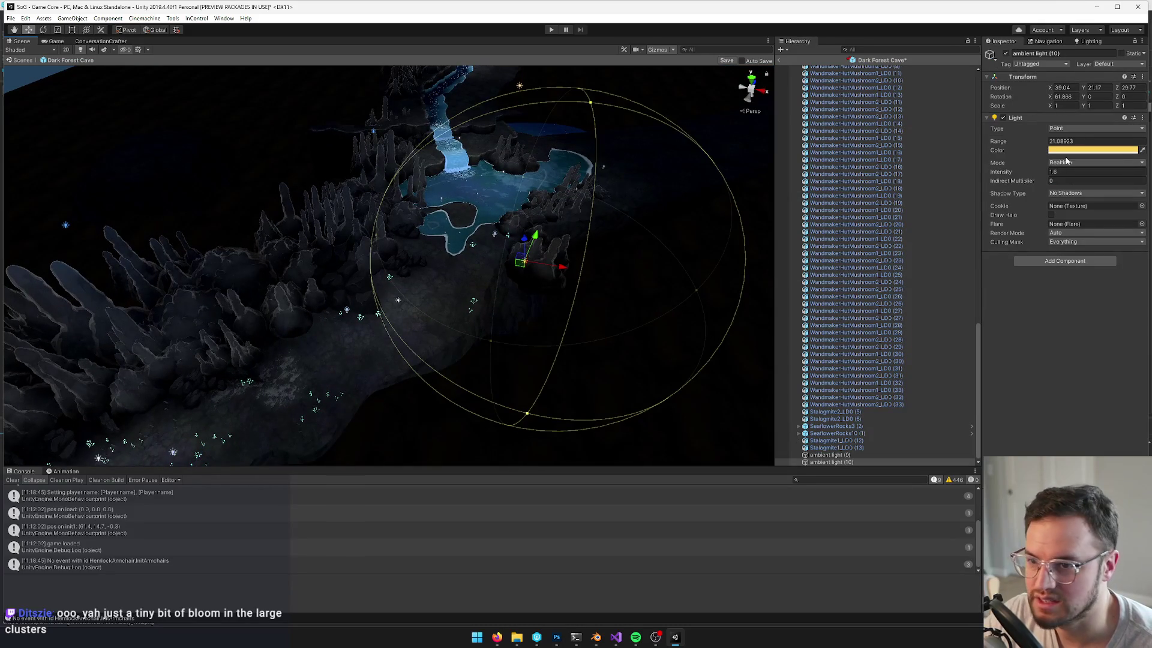
{"action": "left_click", "coordinate": [1089, 150]}
{"action": "mouse_move", "coordinate": [772, 170]}
{"action": "left_mouse_down"}
{"action": "mouse_move", "coordinate": [783, 185]}
{"action": "mouse_move", "coordinate": [775, 215]}
{"action": "mouse_move", "coordinate": [751, 230]}
{"action": "mouse_move", "coordinate": [734, 299]}
{"action": "mouse_move", "coordinate": [743, 239]}
{"action": "mouse_move", "coordinate": [718, 228]}
{"action": "mouse_move", "coordinate": [455, 234]}
{"action": "left_mouse_up"}
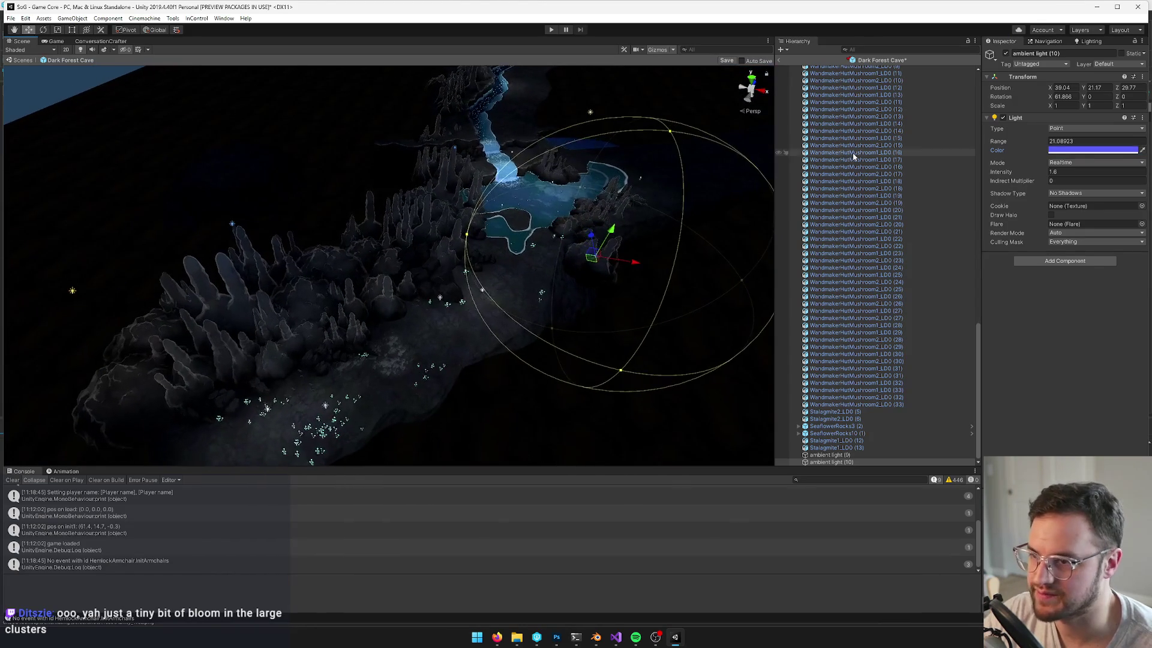
{"action": "left_click", "coordinate": [291, 450]}
{"action": "left_click", "coordinate": [725, 60]}
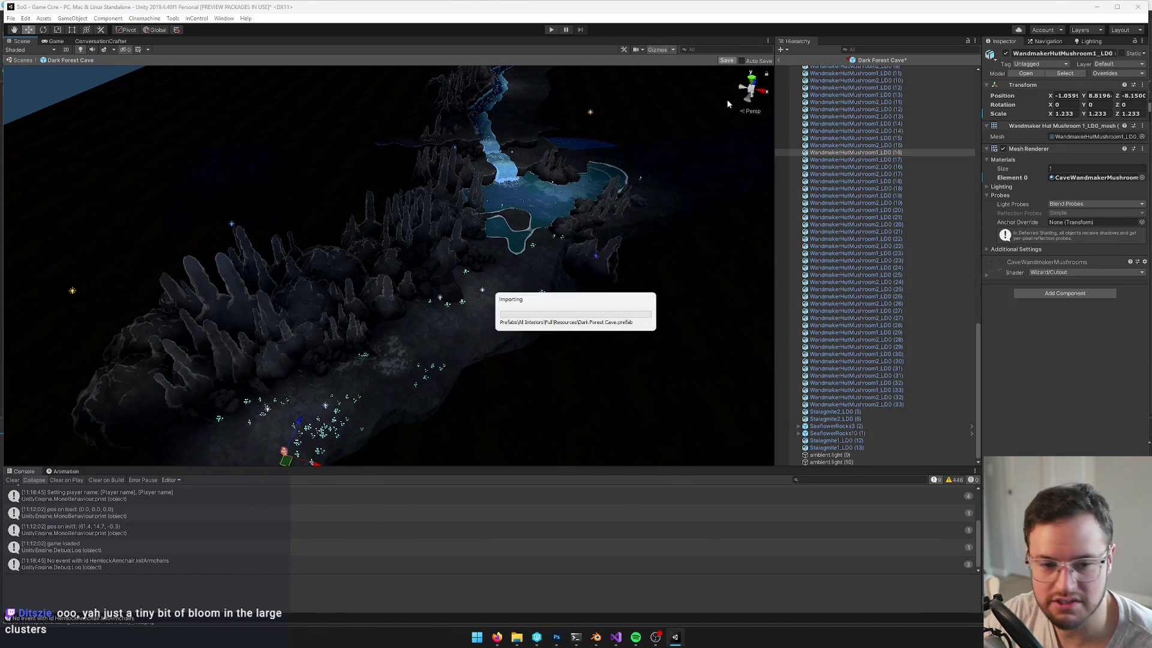
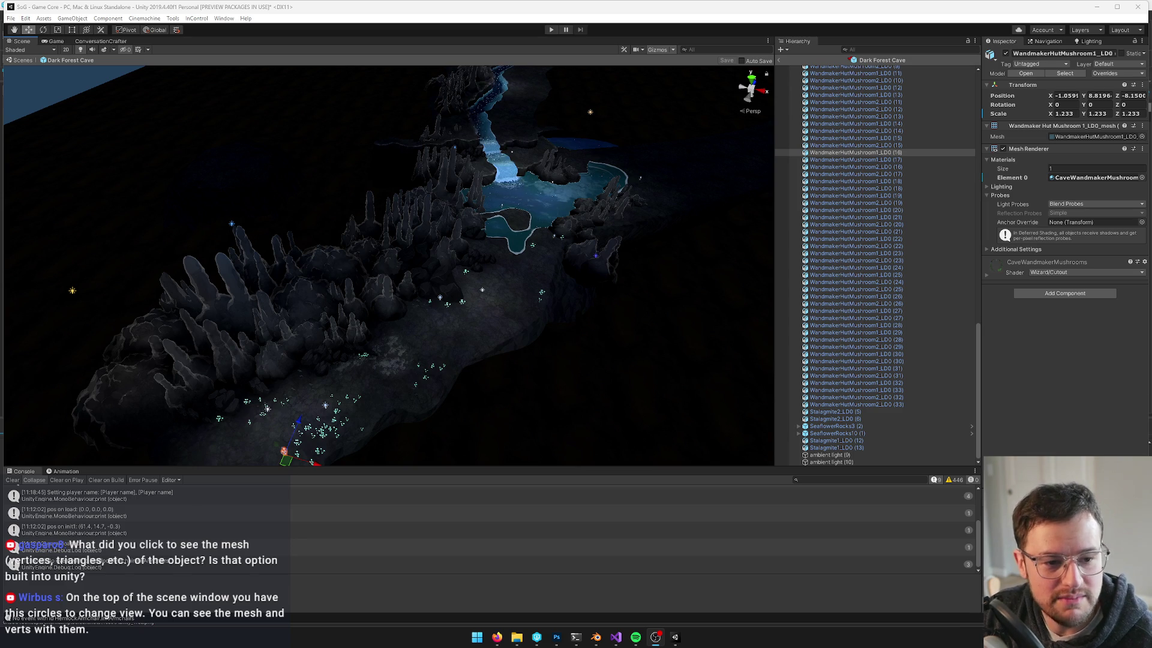
Select a cave stalagmite and zoom in on its wireframe up close
{"action": "left_click", "coordinate": [431, 235]}
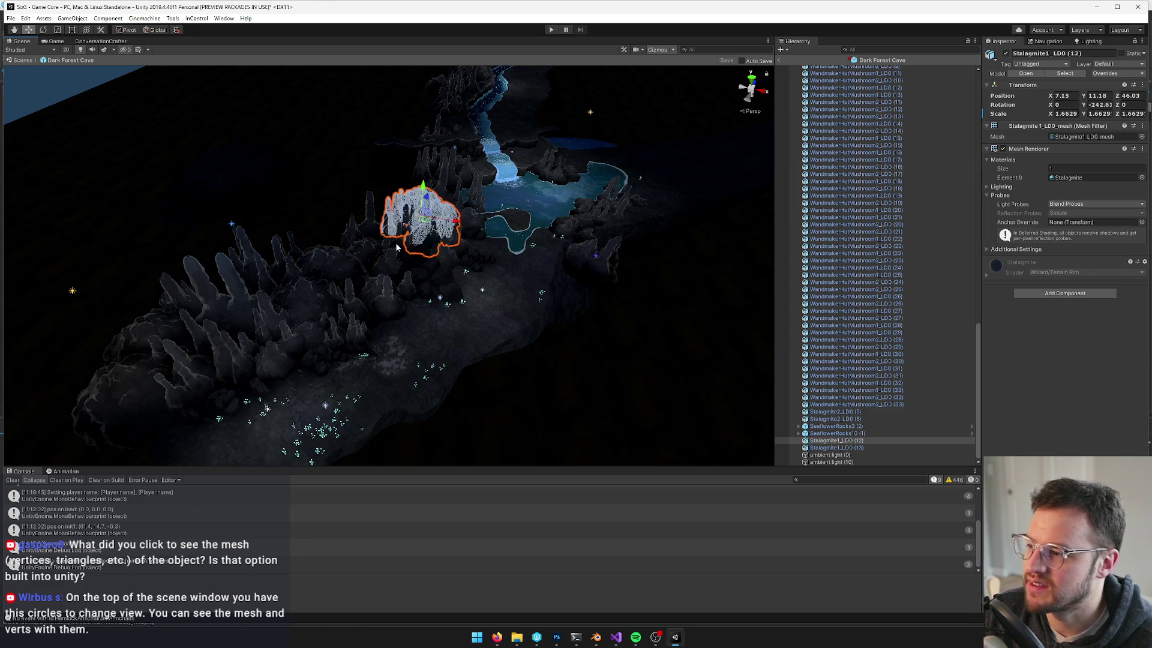
{"action": "left_click_drag", "start_coordinate": [419, 227], "coordinate": [406, 216]}
{"action": "scroll", "coordinate": [407, 216], "scroll_direction": "up", "scroll_amount": 10}
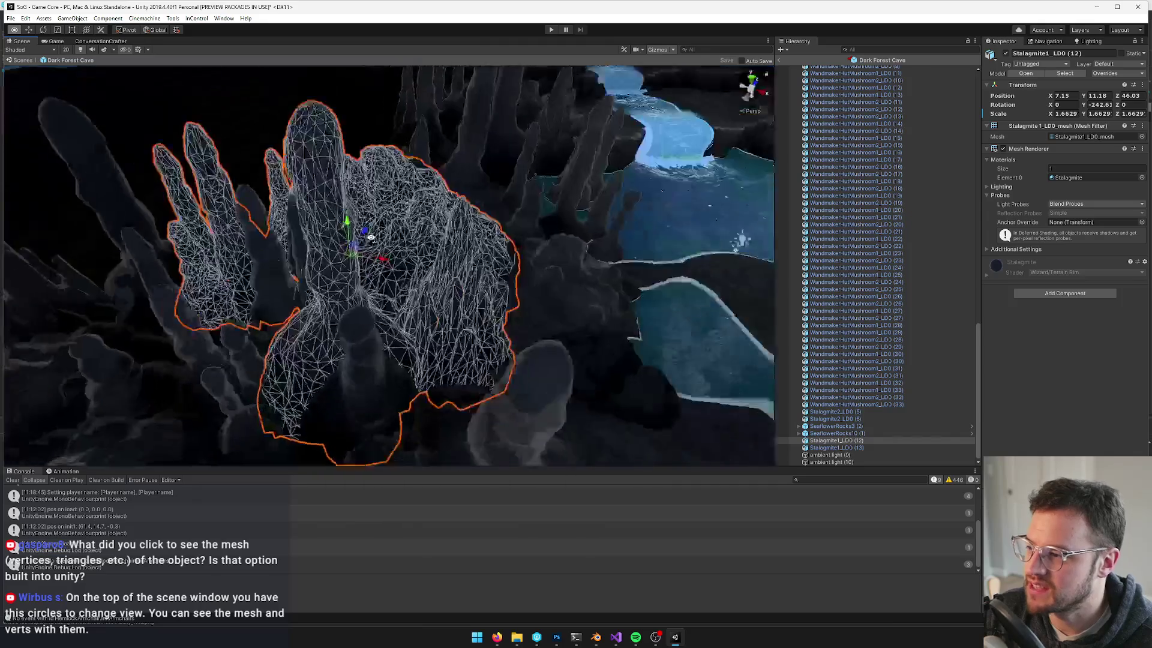
{"action": "scroll", "coordinate": [371, 238], "scroll_direction": "down", "scroll_amount": 5}
{"action": "scroll", "coordinate": [371, 238], "scroll_direction": "up", "scroll_amount": 6}
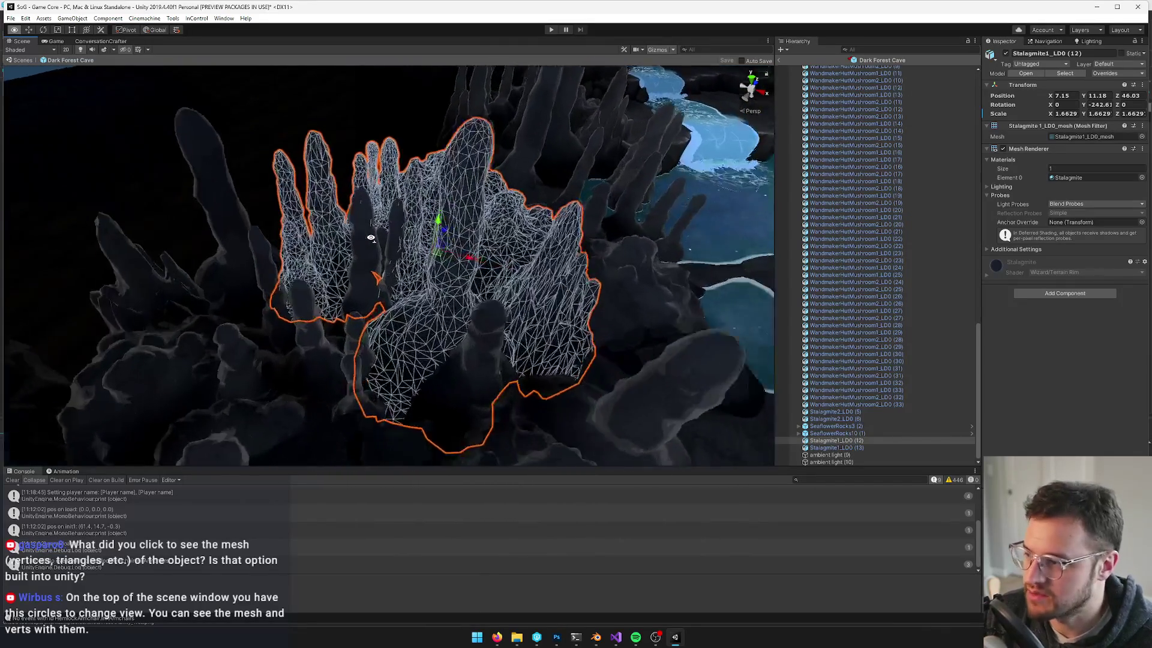
{"action": "scroll", "coordinate": [371, 237], "scroll_direction": "down", "scroll_amount": 5}
{"action": "scroll", "coordinate": [371, 238], "scroll_direction": "up", "scroll_amount": 2}
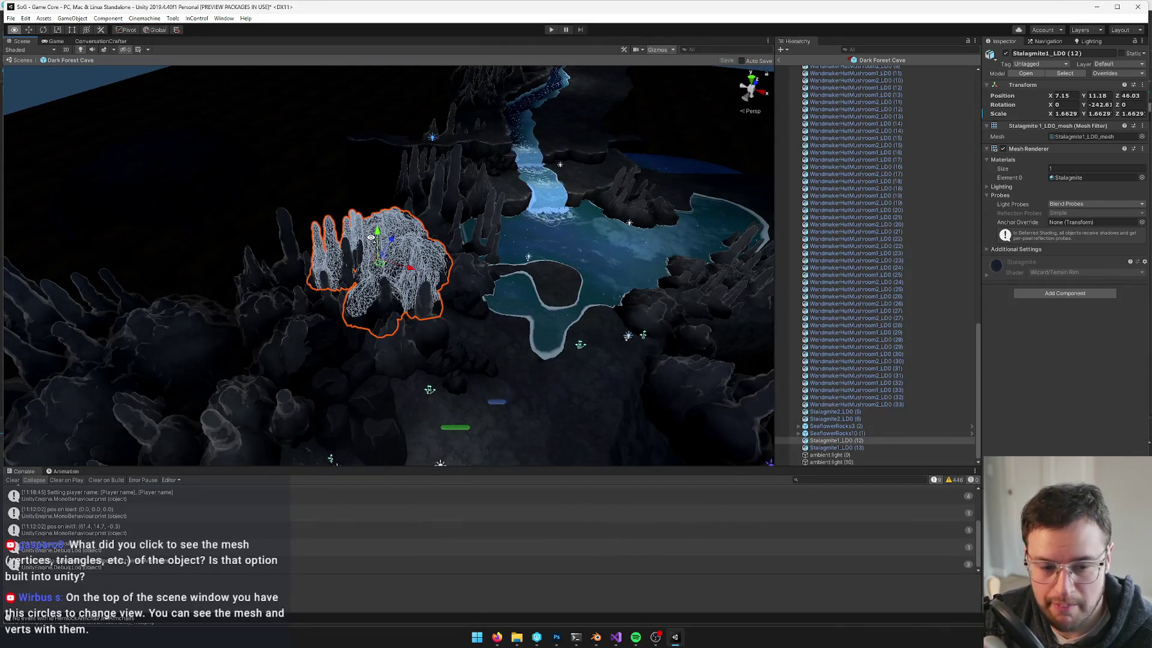
With the Move tool active, pan across the cave floor and show the cottage Game view
{"action": "key", "text": "w"}
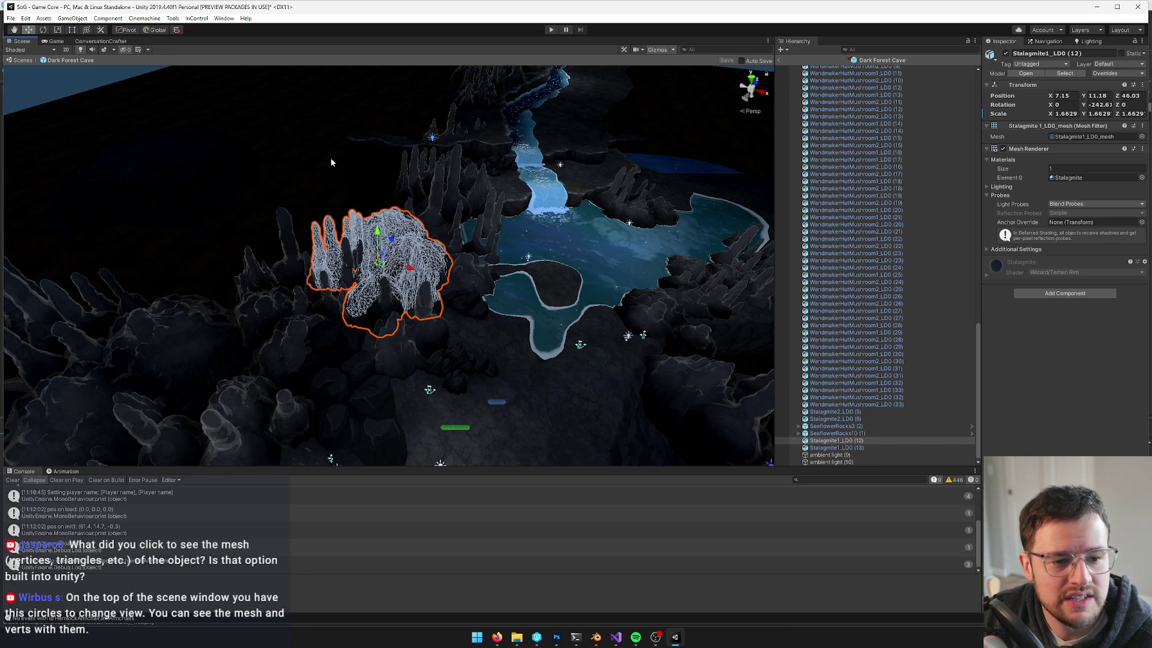
{"action": "mouse_move", "coordinate": [329, 165]}
{"action": "left_mouse_down"}
{"action": "mouse_move", "coordinate": [303, 176]}
{"action": "mouse_move", "coordinate": [281, 164]}
{"action": "mouse_move", "coordinate": [366, 192]}
{"action": "mouse_move", "coordinate": [404, 175]}
{"action": "mouse_move", "coordinate": [322, 266]}
{"action": "mouse_move", "coordinate": [379, 267]}
{"action": "mouse_move", "coordinate": [435, 301]}
{"action": "mouse_move", "coordinate": [443, 282]}
{"action": "left_mouse_up"}
{"action": "left_click", "coordinate": [56, 41]}
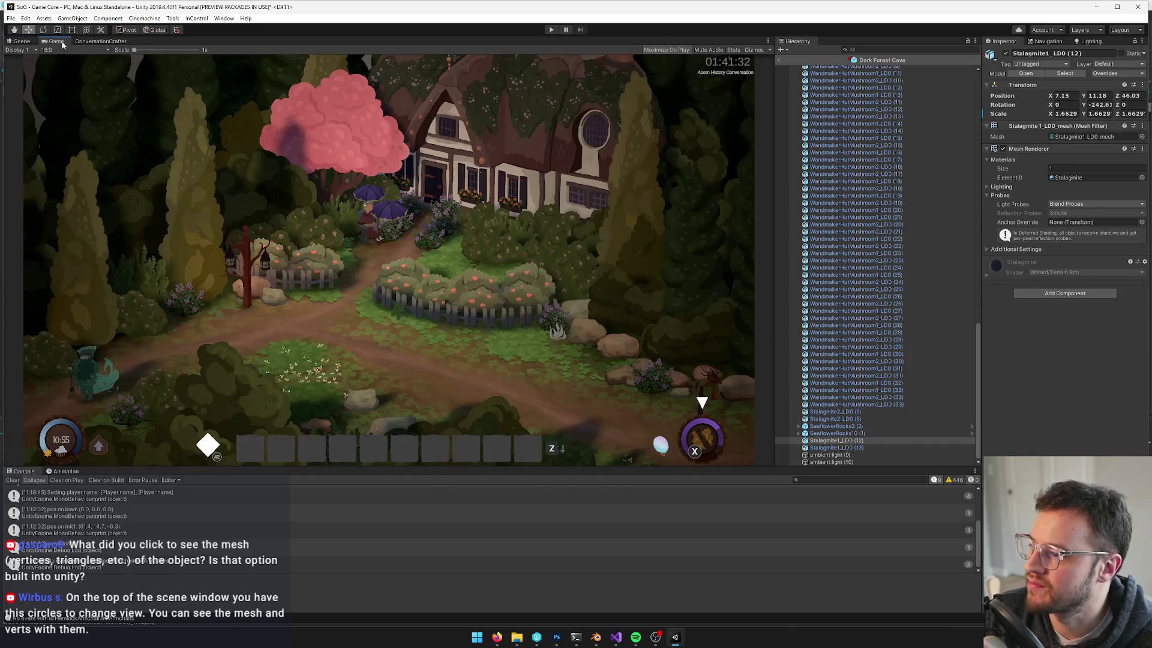
Compare the cave's Scene and Game views, ending on the Scene view of the glowing mushrooms
{"action": "left_click", "coordinate": [23, 41]}
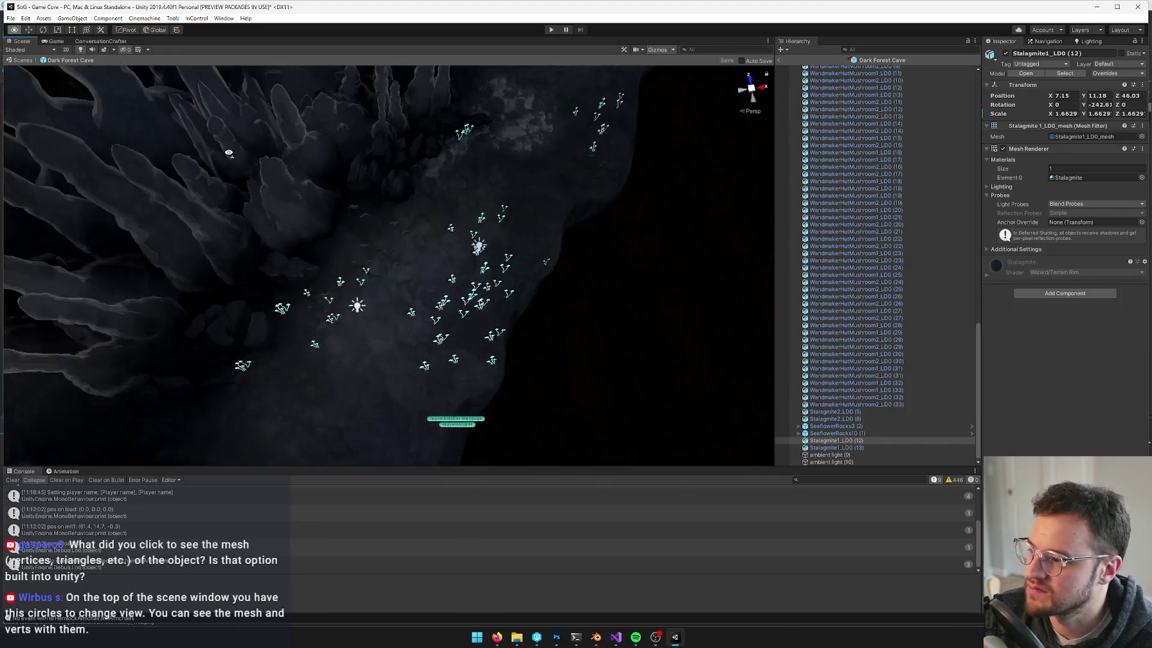
{"action": "scroll", "coordinate": [293, 72], "scroll_direction": "down", "scroll_amount": 10}
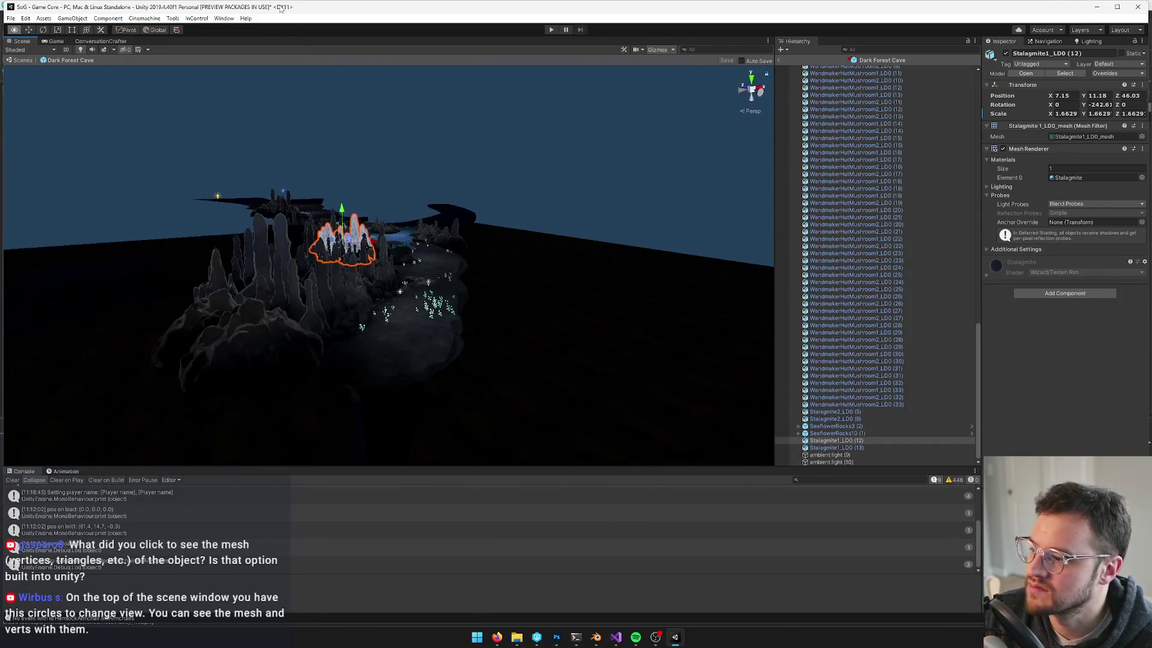
{"action": "scroll", "coordinate": [270, 264], "scroll_direction": "up", "scroll_amount": 5}
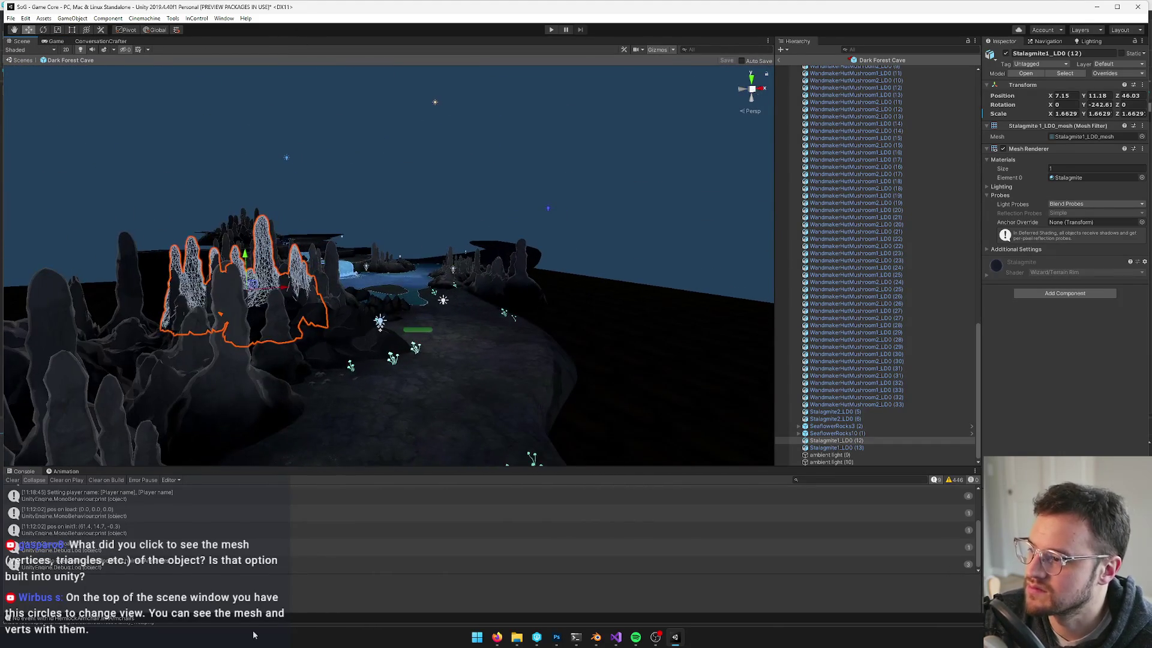
{"action": "left_click", "coordinate": [53, 41]}
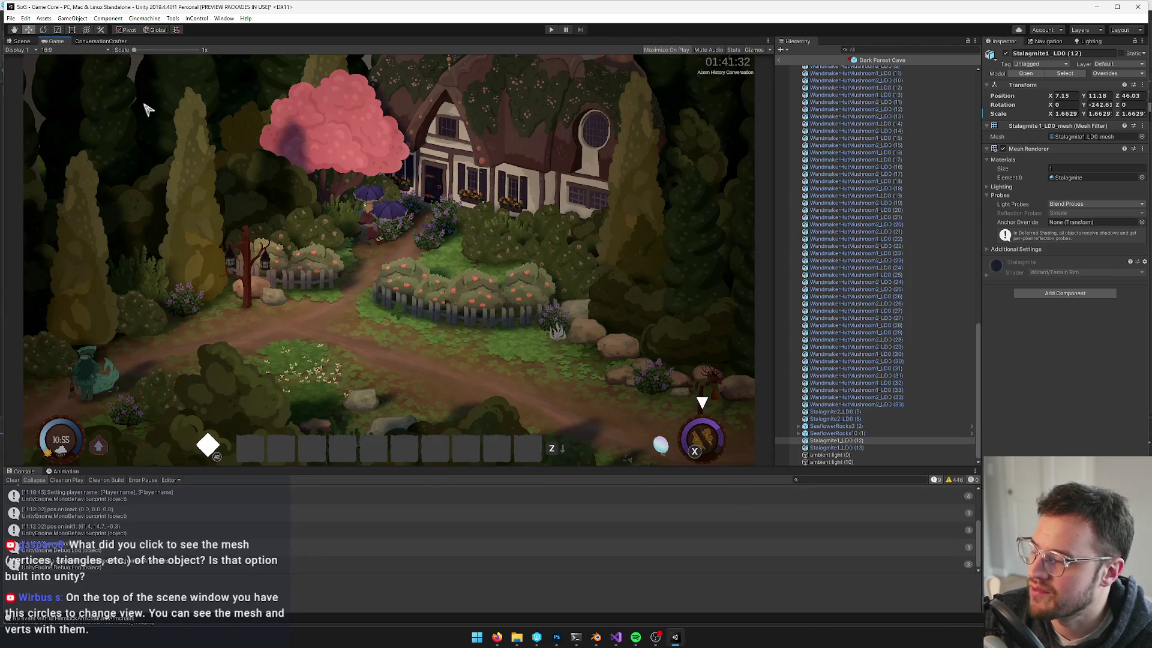
{"action": "left_click", "coordinate": [19, 41]}
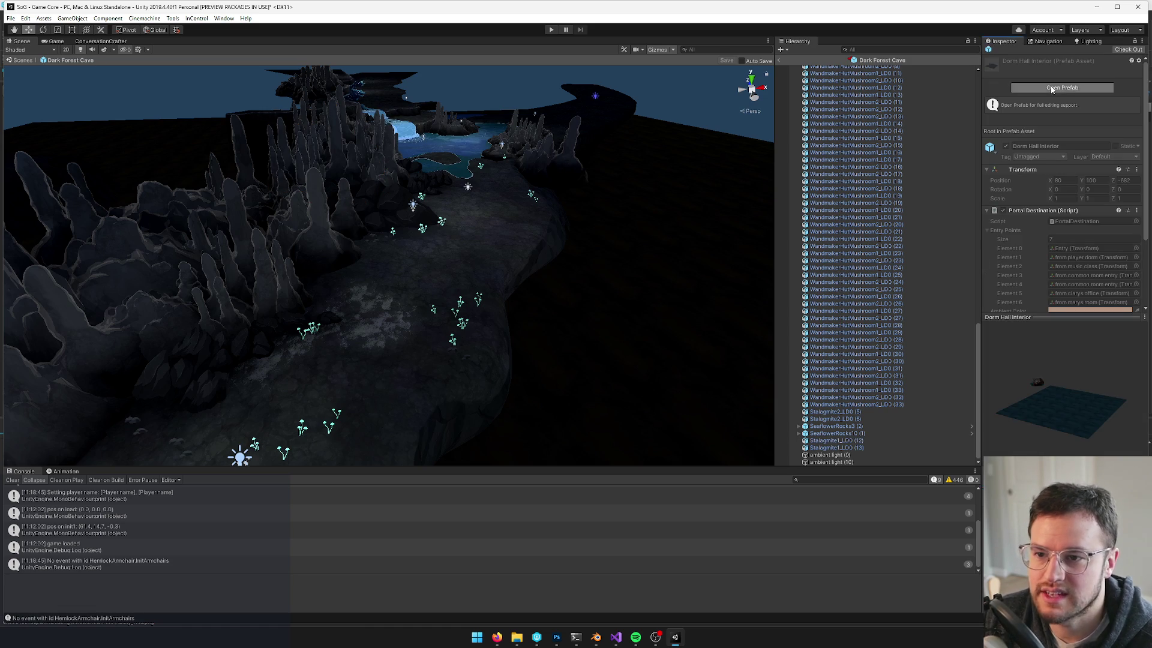
Open the Dorm Hall Interior prefab and frame the whole building in view
{"action": "left_click", "coordinate": [1051, 89]}
{"action": "key", "text": "f"}
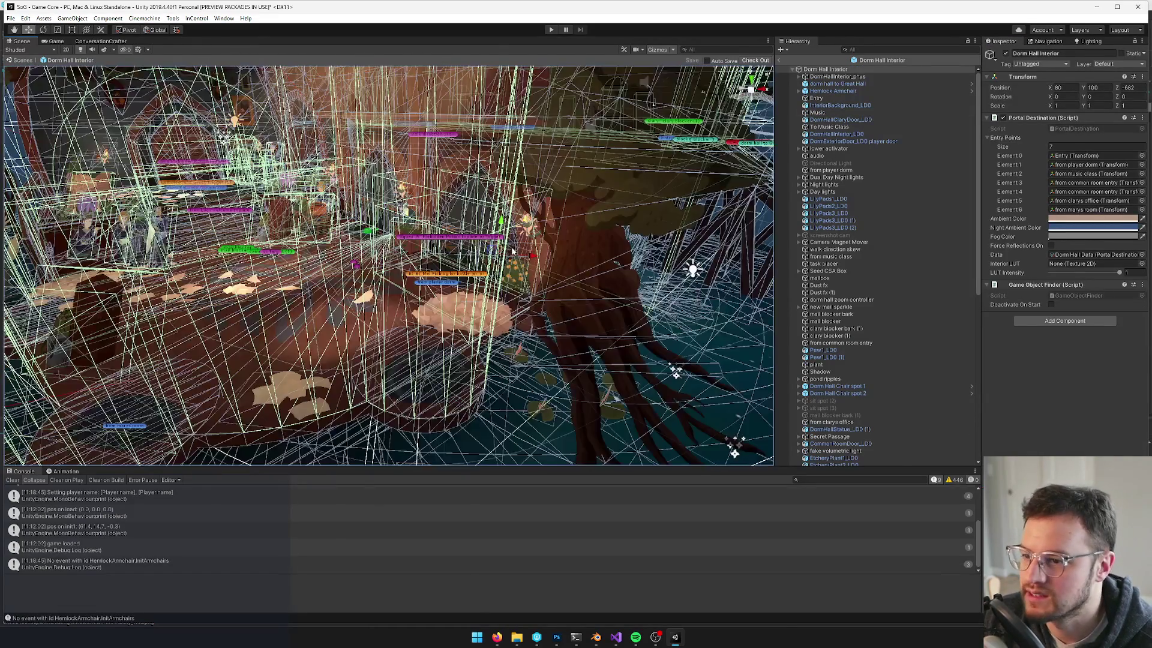
{"action": "scroll", "coordinate": [473, 230], "scroll_direction": "up", "scroll_amount": 10}
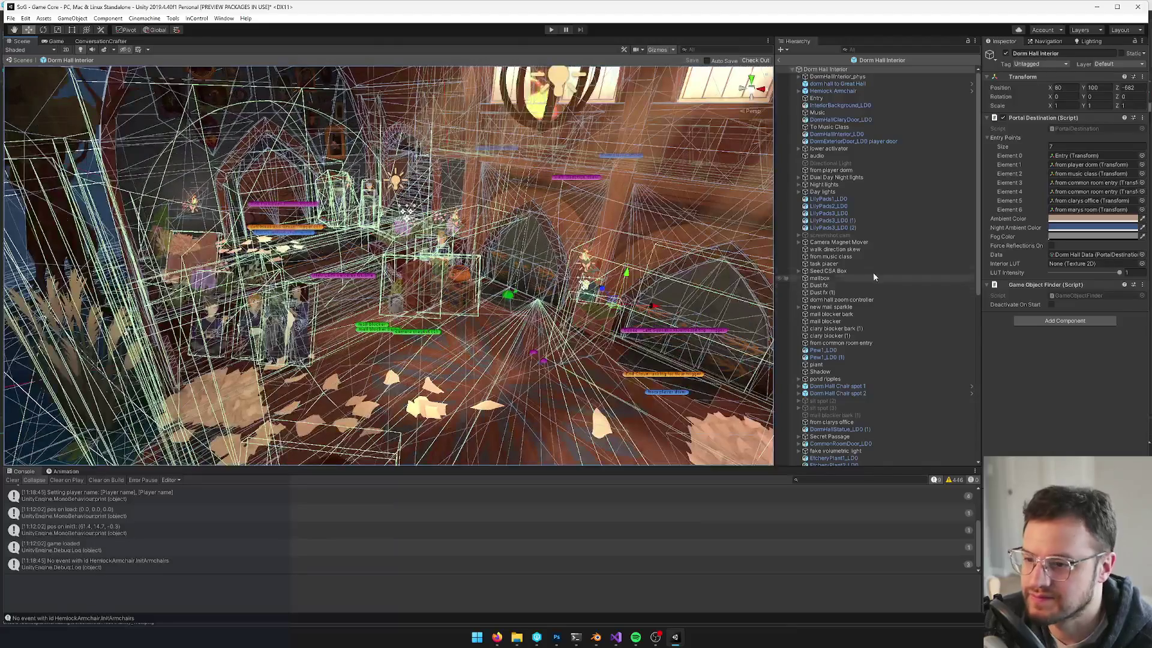
{"action": "scroll", "coordinate": [858, 174], "scroll_direction": "down", "scroll_amount": 5}
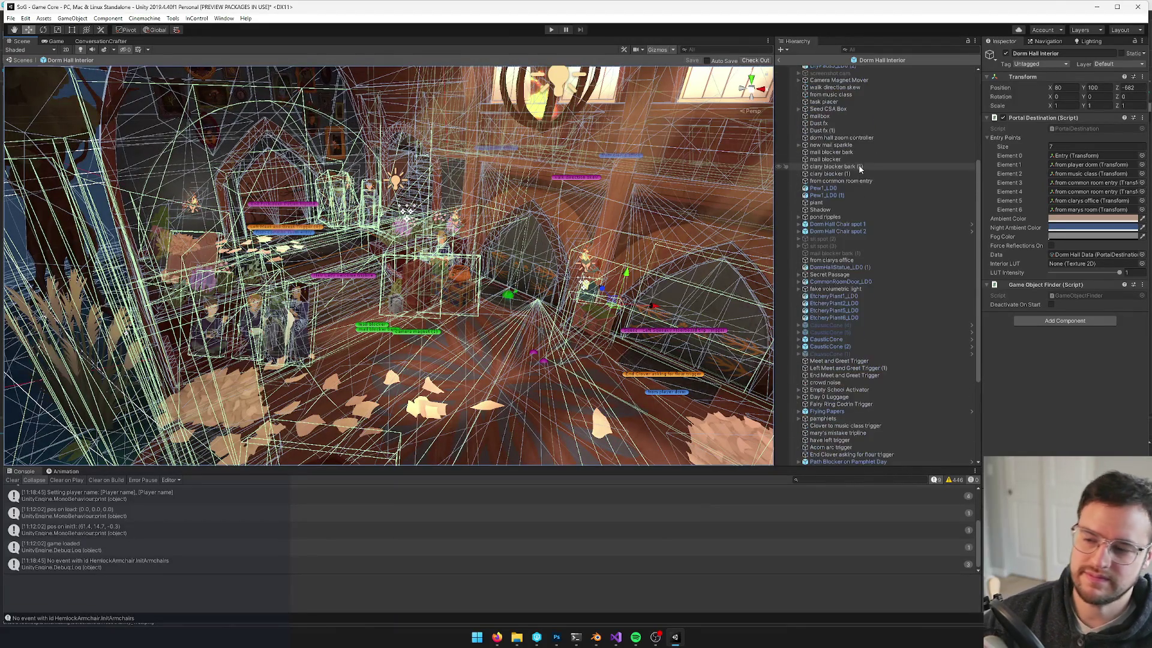
{"action": "scroll", "coordinate": [862, 245], "scroll_direction": "down", "scroll_amount": 4}
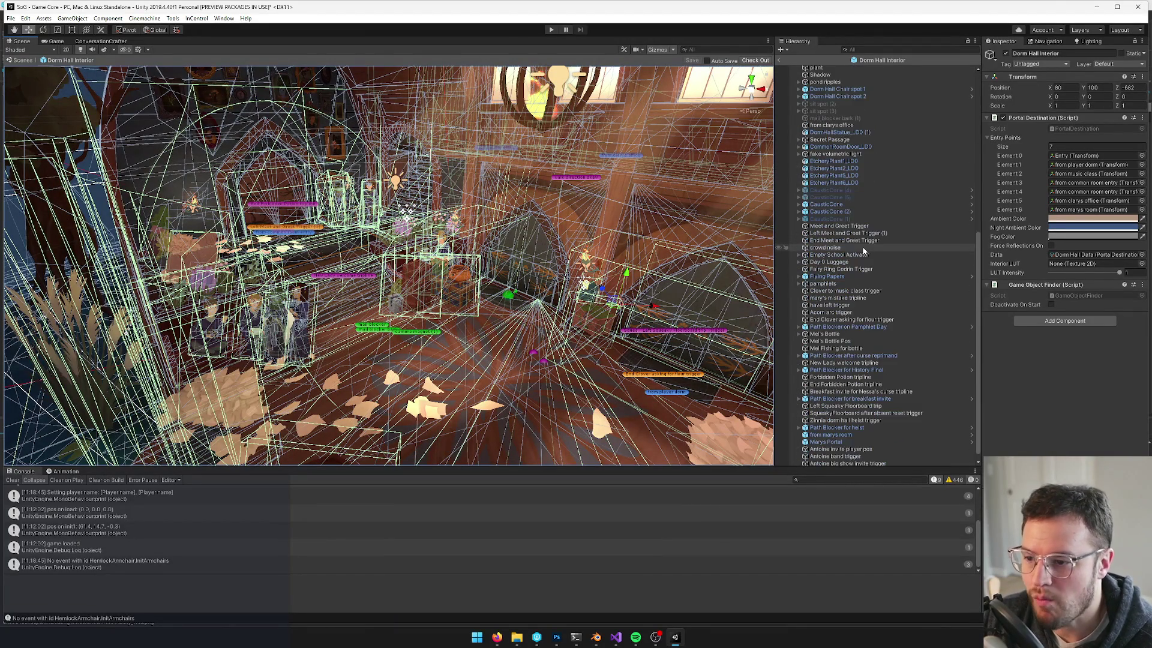
{"action": "scroll", "coordinate": [864, 250], "scroll_direction": "up", "scroll_amount": 10}
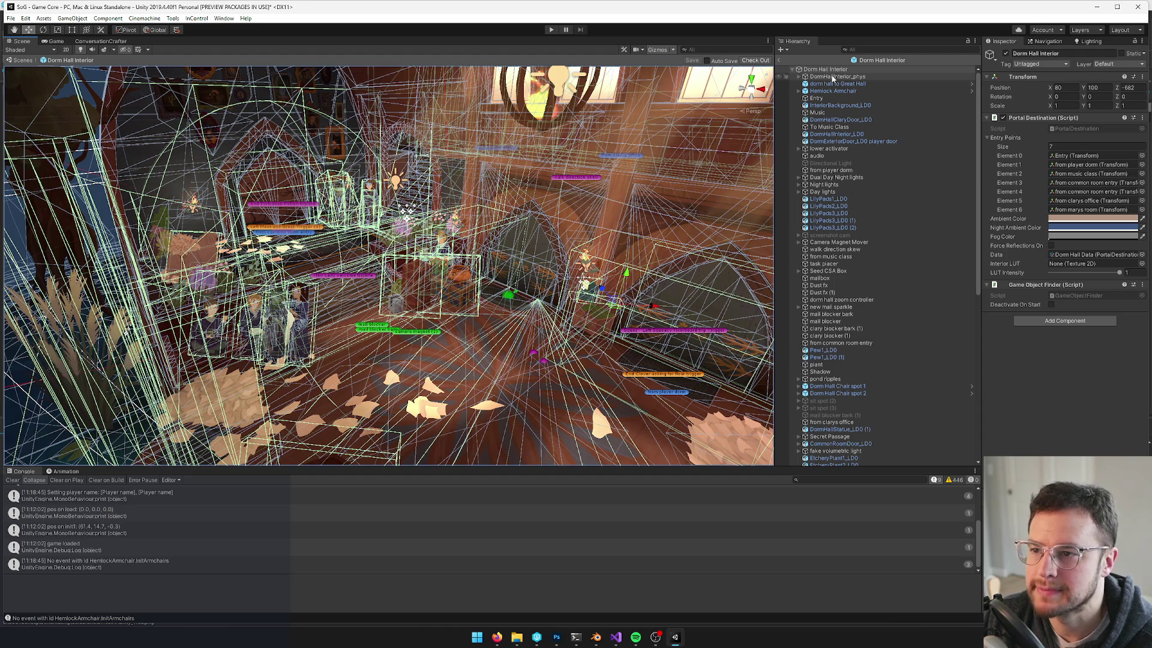
Find the fake volumetric light object by searching 'vo' and copy it
{"action": "left_click", "coordinate": [874, 48]}
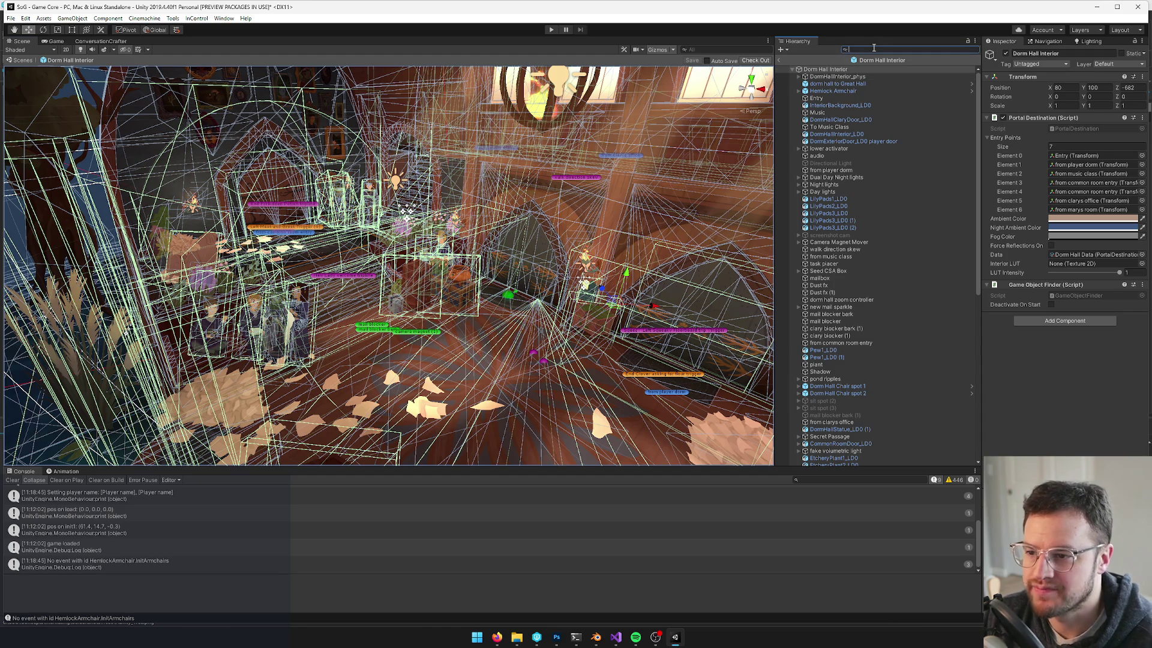
{"action": "type", "text": "volu"}
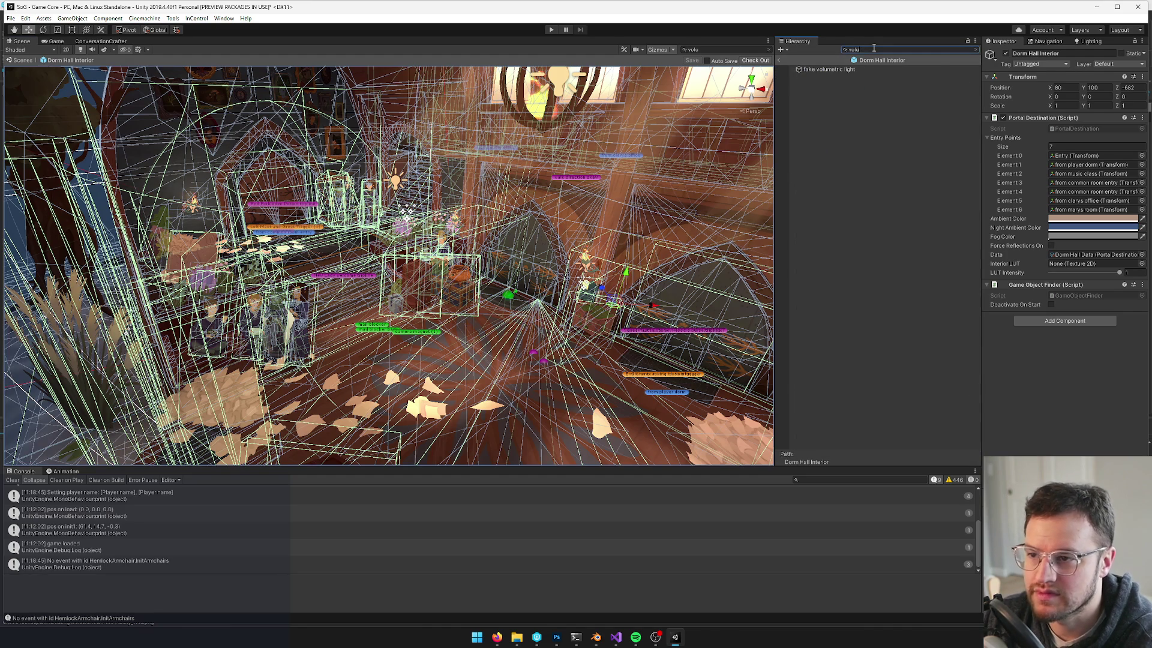
{"action": "left_click", "coordinate": [844, 69]}
{"action": "left_click", "coordinate": [976, 50]}
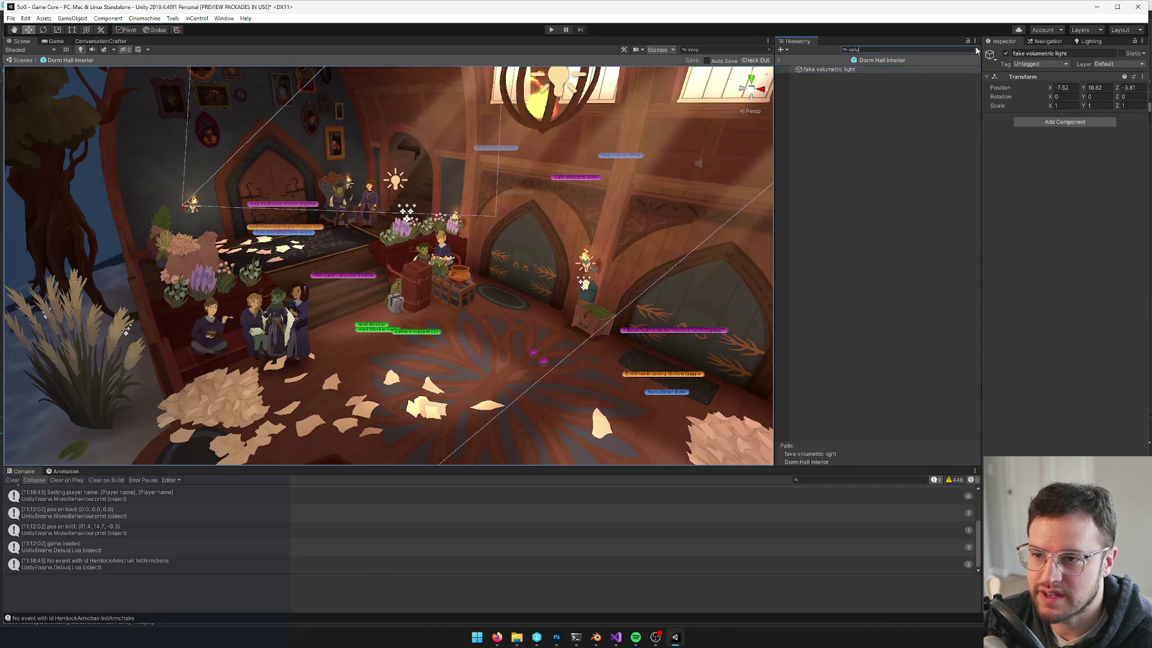
{"action": "scroll", "coordinate": [881, 306], "scroll_direction": "down", "scroll_amount": 5}
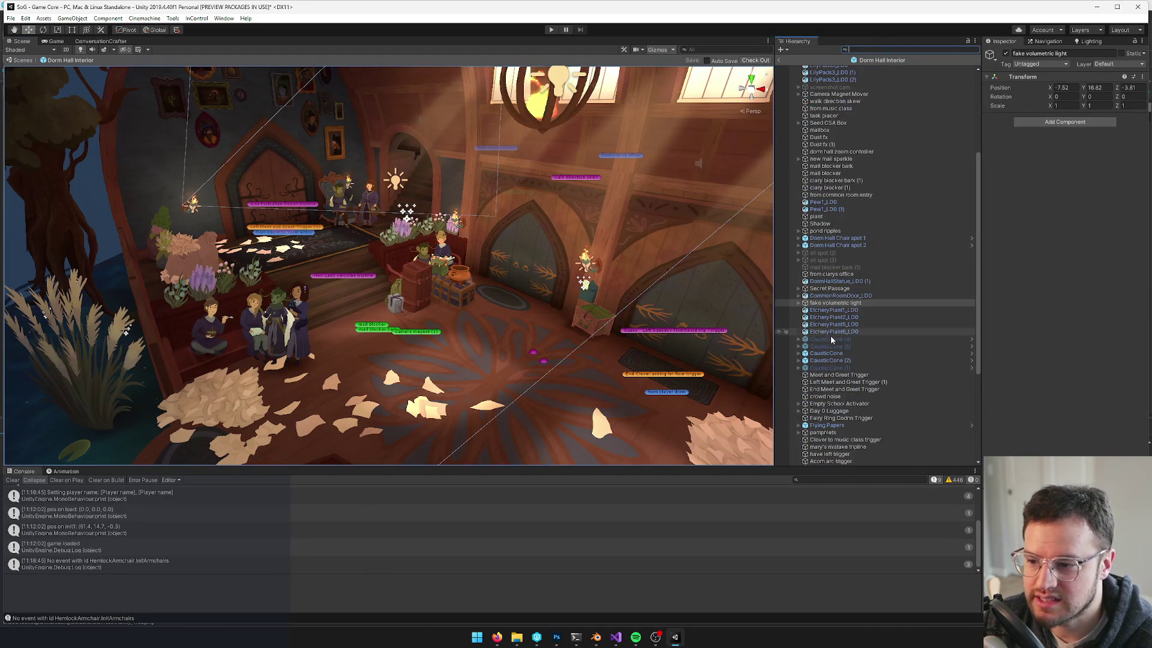
{"action": "right_click", "coordinate": [825, 303]}
{"action": "left_click", "coordinate": [1078, 439]}
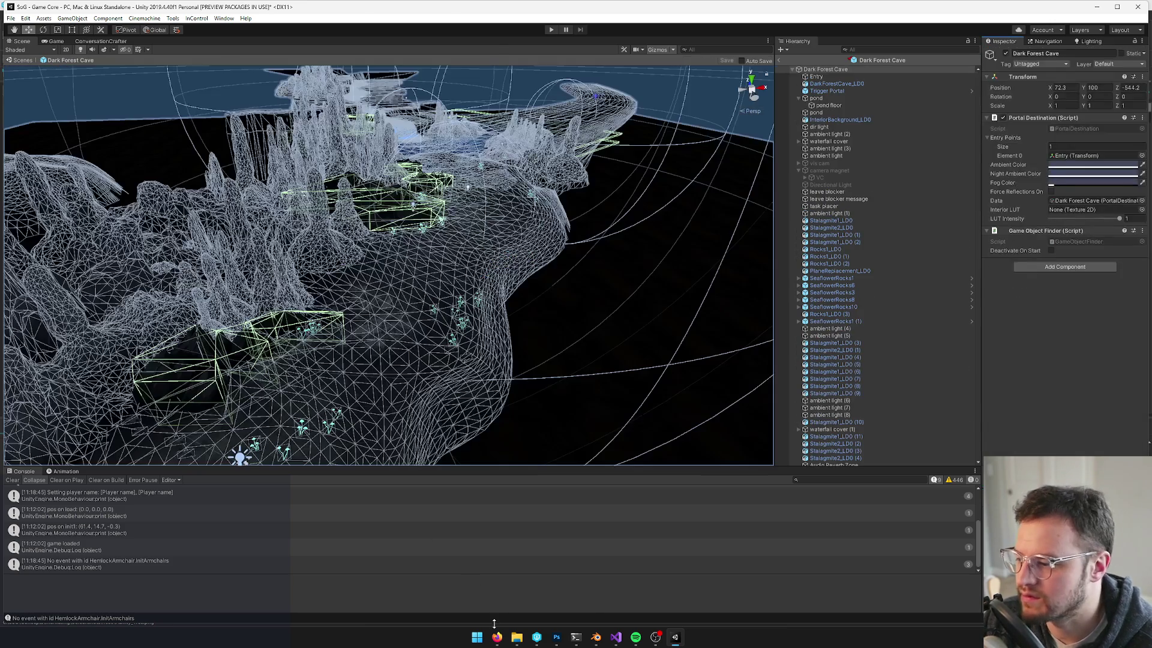
Orbit the Dark Forest Cave prefab to see the whole cave and bring up the root's context menu
{"action": "mouse_move", "coordinate": [496, 637]}
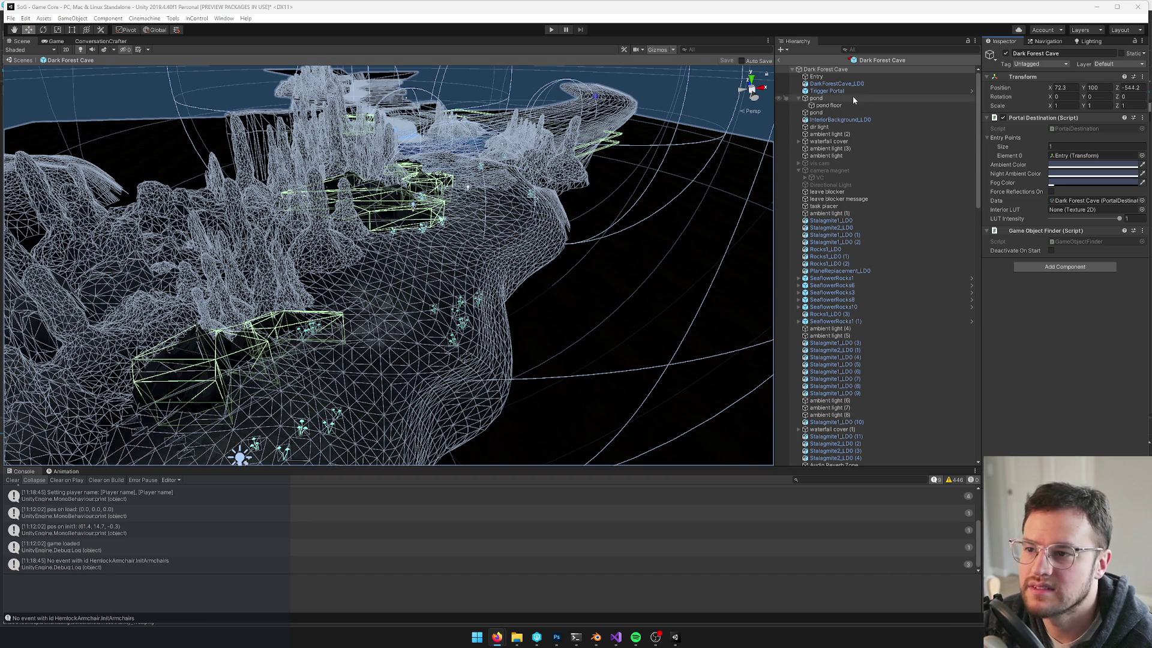
{"action": "left_click_drag", "start_coordinate": [399, 223], "coordinate": [255, 275]}
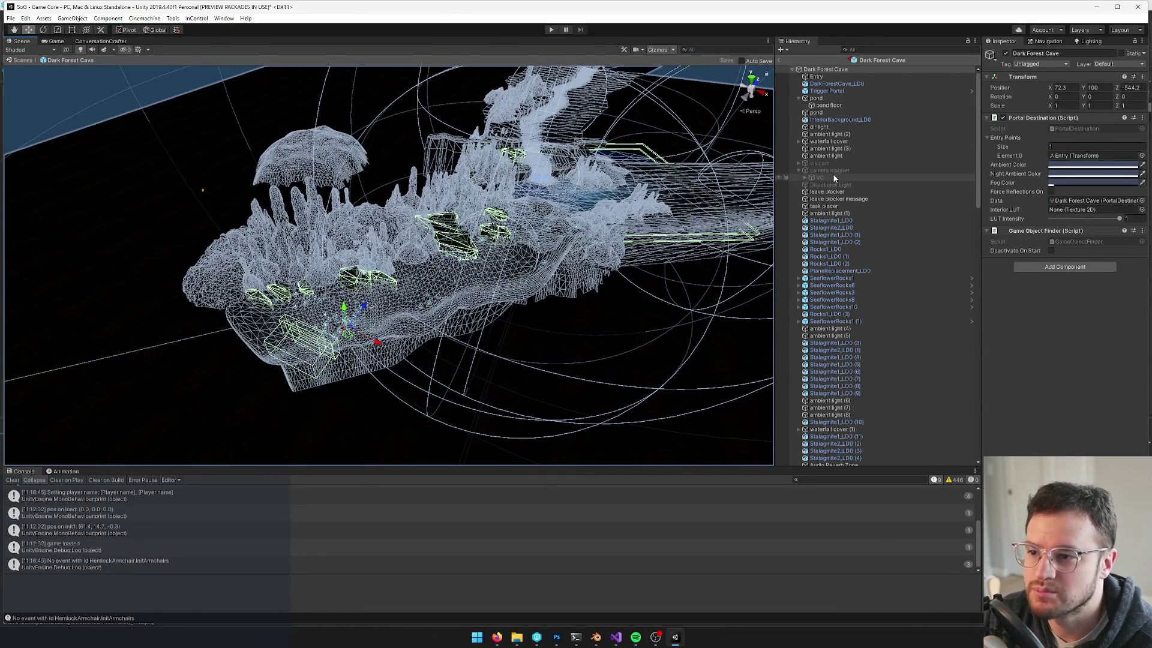
{"action": "right_click", "coordinate": [824, 70]}
Paste the fake volumetric light into the cave and move it into place over the cave
{"action": "left_click", "coordinate": [846, 84]}
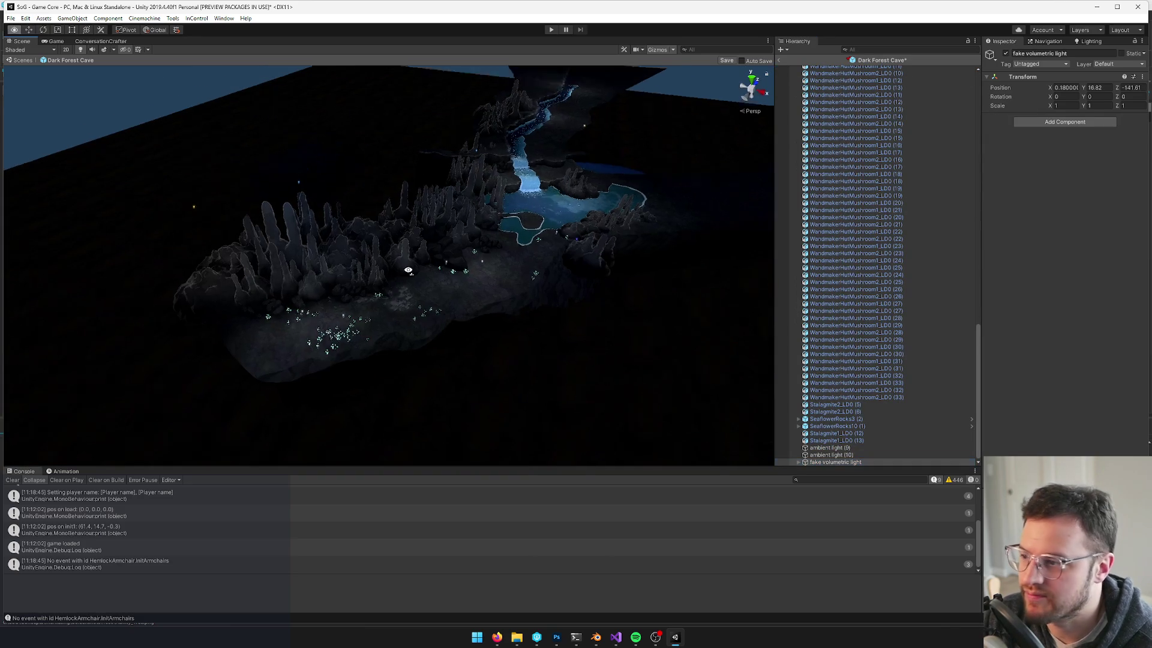
{"action": "left_click_drag", "start_coordinate": [416, 253], "coordinate": [270, 219]}
{"action": "key", "text": "f"}
{"action": "left_click_drag", "start_coordinate": [62, 210], "coordinate": [264, 277]}
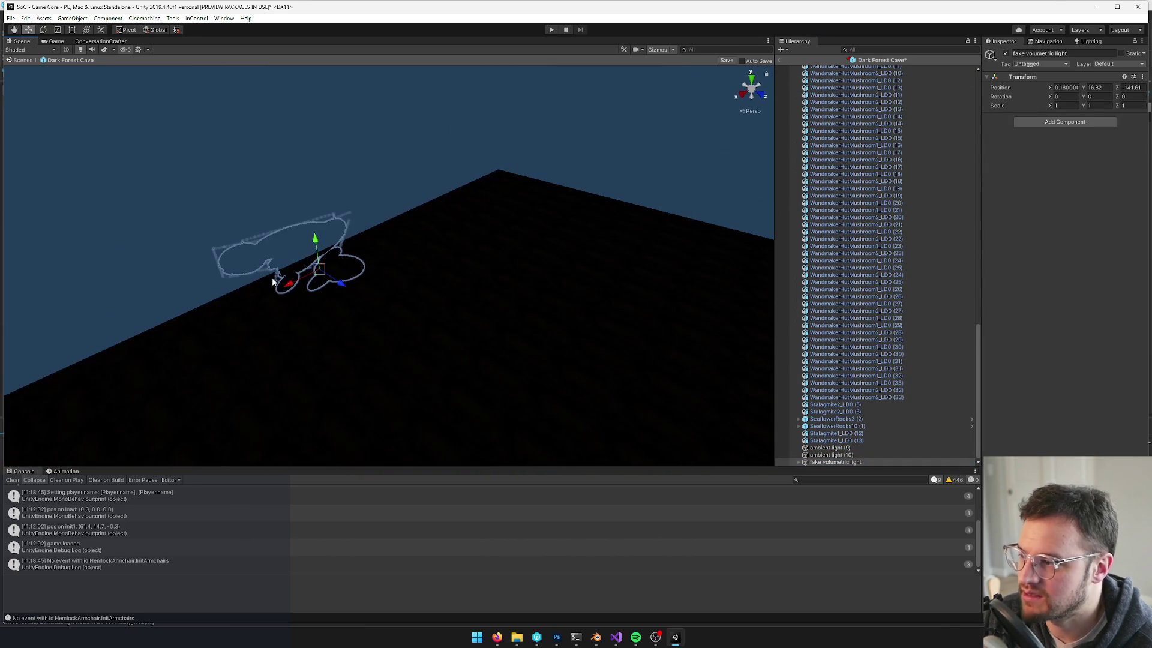
{"action": "left_click_drag", "start_coordinate": [344, 277], "coordinate": [510, 324]}
{"action": "mouse_move", "coordinate": [328, 210]}
{"action": "left_mouse_down"}
{"action": "mouse_move", "coordinate": [660, 306]}
{"action": "mouse_move", "coordinate": [528, 252]}
{"action": "mouse_move", "coordinate": [547, 160]}
{"action": "mouse_move", "coordinate": [574, 141]}
{"action": "mouse_move", "coordinate": [576, 123]}
{"action": "left_mouse_up"}
{"action": "scroll", "coordinate": [600, 270], "scroll_direction": "down", "scroll_amount": 6}
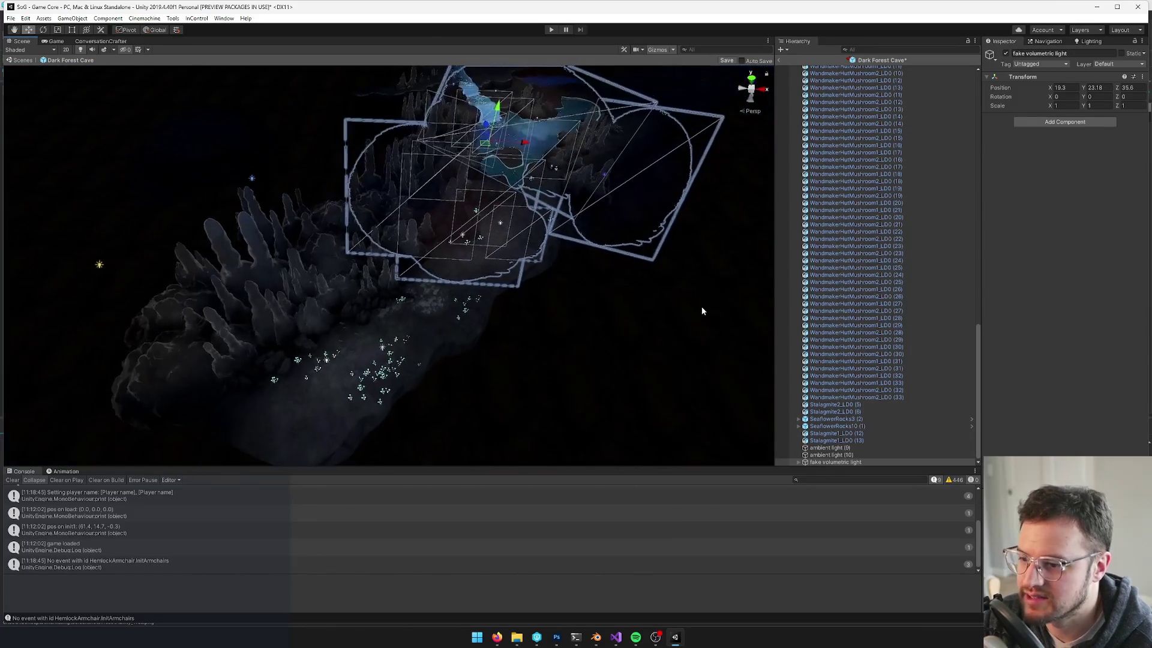
Move the dark child quad over the cave and stretch it taller along Y
{"action": "left_click", "coordinate": [798, 462]}
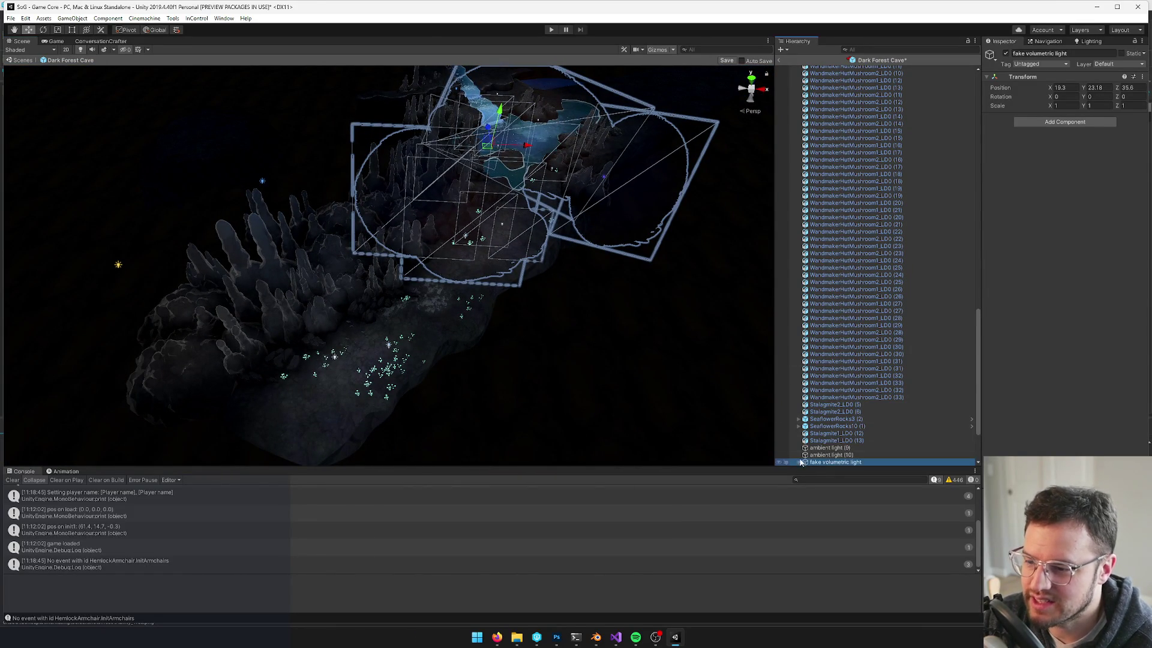
{"action": "scroll", "coordinate": [848, 406], "scroll_direction": "down", "scroll_amount": 4}
{"action": "left_click", "coordinate": [821, 390]}
{"action": "key", "text": "f"}
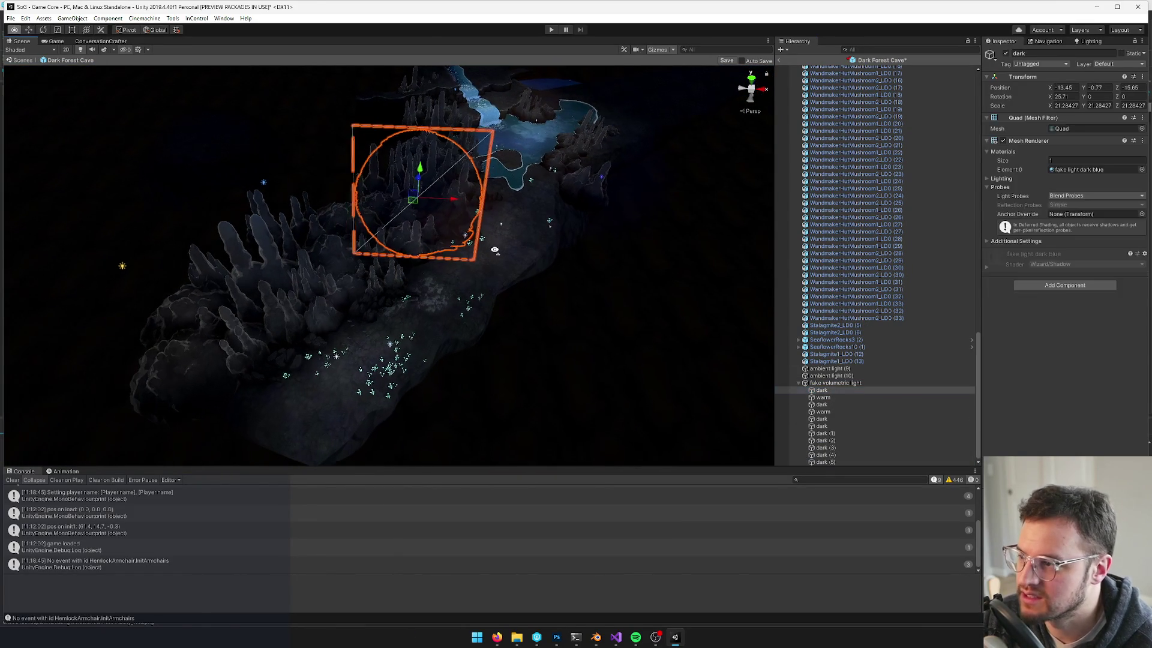
{"action": "mouse_move", "coordinate": [451, 220]}
{"action": "left_mouse_down"}
{"action": "mouse_move", "coordinate": [187, 303]}
{"action": "mouse_move", "coordinate": [244, 289]}
{"action": "mouse_move", "coordinate": [392, 164]}
{"action": "mouse_move", "coordinate": [468, 138]}
{"action": "mouse_move", "coordinate": [438, 161]}
{"action": "left_mouse_up"}
{"action": "mouse_move", "coordinate": [336, 191]}
{"action": "left_mouse_down"}
{"action": "mouse_move", "coordinate": [430, 181]}
{"action": "mouse_move", "coordinate": [437, 131]}
{"action": "mouse_move", "coordinate": [455, 127]}
{"action": "mouse_move", "coordinate": [378, 99]}
{"action": "left_mouse_up"}
{"action": "key", "text": "r"}
{"action": "left_click_drag", "start_coordinate": [410, 228], "coordinate": [415, 214]}
{"action": "key", "text": "w"}
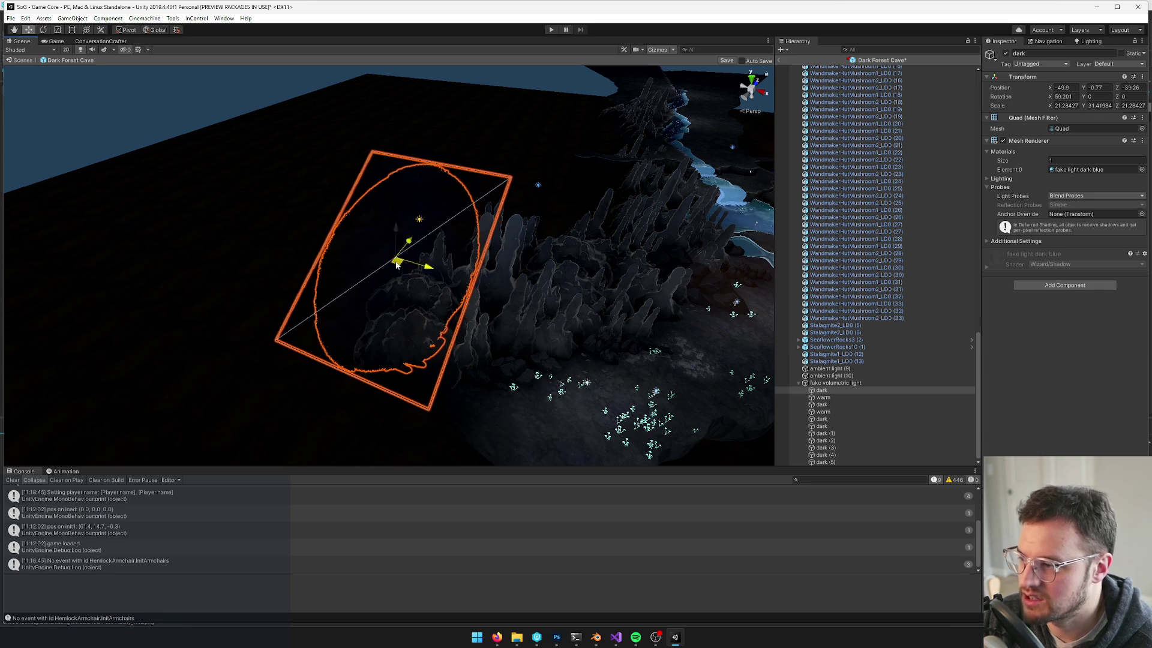
Stretch the warm quad taller and move it down-left over the cave
{"action": "left_click", "coordinate": [822, 397]}
{"action": "left_click_drag", "start_coordinate": [386, 279], "coordinate": [540, 282]}
{"action": "key", "text": "r"}
{"action": "left_click_drag", "start_coordinate": [603, 149], "coordinate": [612, 152]}
{"action": "key", "text": "w"}
{"action": "mouse_move", "coordinate": [577, 205]}
{"action": "left_mouse_down"}
{"action": "mouse_move", "coordinate": [532, 289]}
{"action": "mouse_move", "coordinate": [529, 265]}
{"action": "left_mouse_up"}
{"action": "mouse_move", "coordinate": [558, 341]}
{"action": "left_mouse_down"}
{"action": "mouse_move", "coordinate": [529, 259]}
{"action": "mouse_move", "coordinate": [516, 273]}
{"action": "left_mouse_up"}
{"action": "key", "text": "r"}
Enable the vis cam object from the Inspector's active checkbox
{"action": "left_click", "coordinate": [828, 404]}
{"action": "mouse_move", "coordinate": [473, 306]}
{"action": "left_mouse_down"}
{"action": "mouse_move", "coordinate": [506, 174]}
{"action": "mouse_move", "coordinate": [503, 313]}
{"action": "mouse_move", "coordinate": [528, 324]}
{"action": "left_mouse_up"}
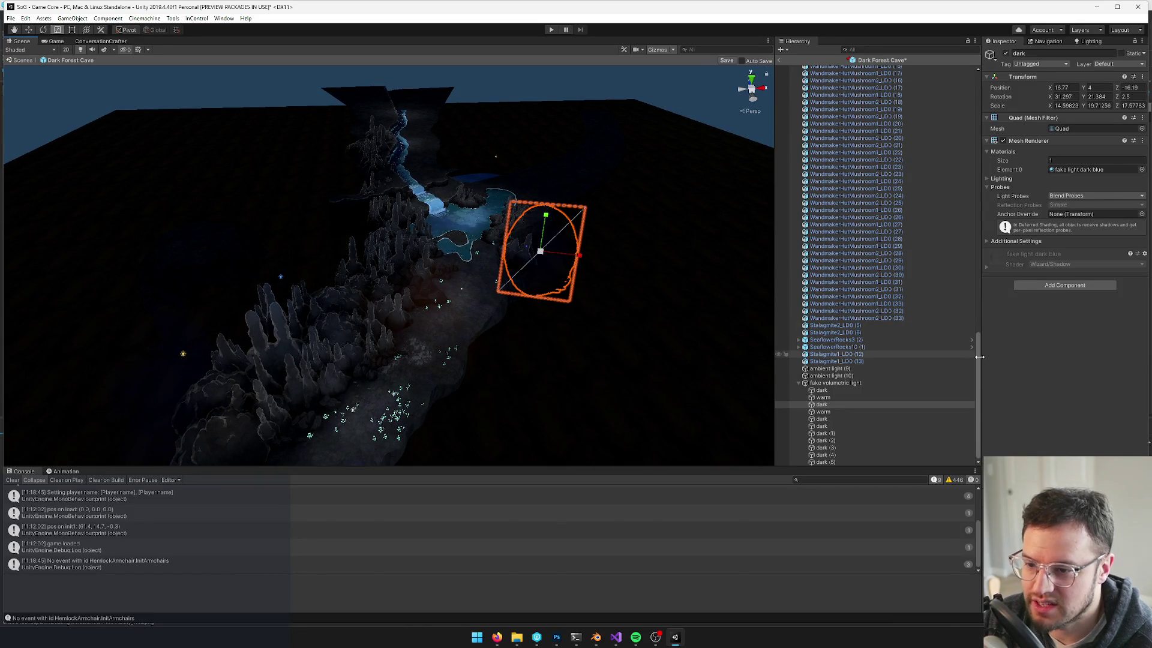
{"action": "mouse_move", "coordinate": [977, 358]}
{"action": "left_mouse_down"}
{"action": "mouse_move", "coordinate": [924, 96]}
{"action": "mouse_move", "coordinate": [886, 123]}
{"action": "left_mouse_up"}
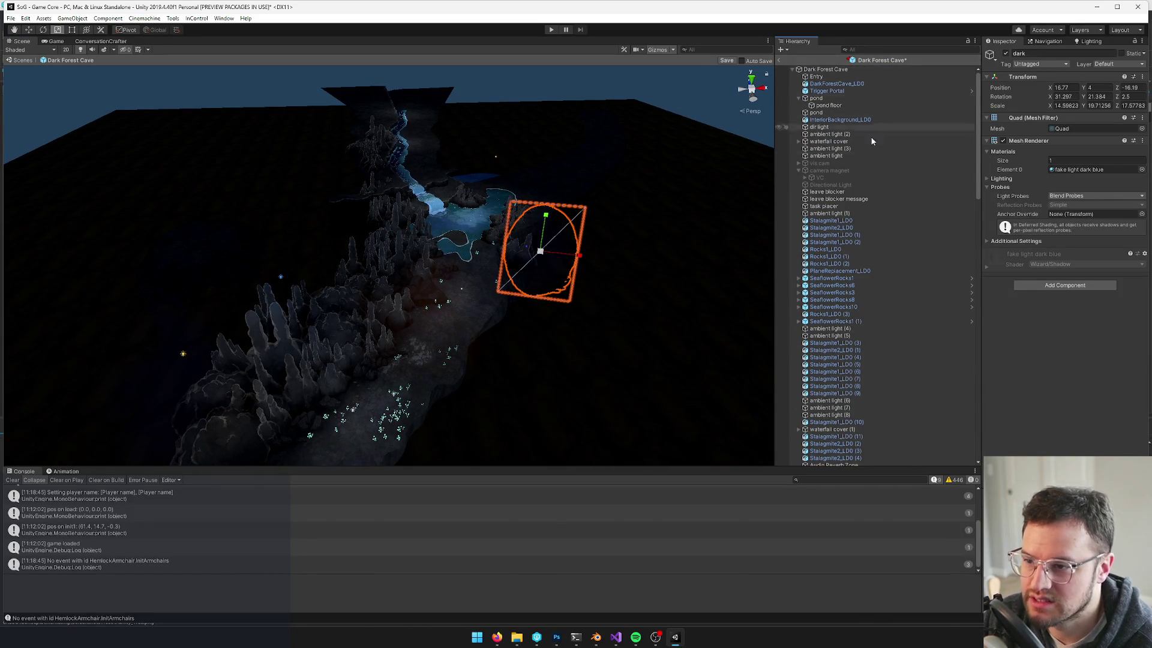
{"action": "left_click", "coordinate": [820, 163]}
{"action": "left_click", "coordinate": [1006, 53]}
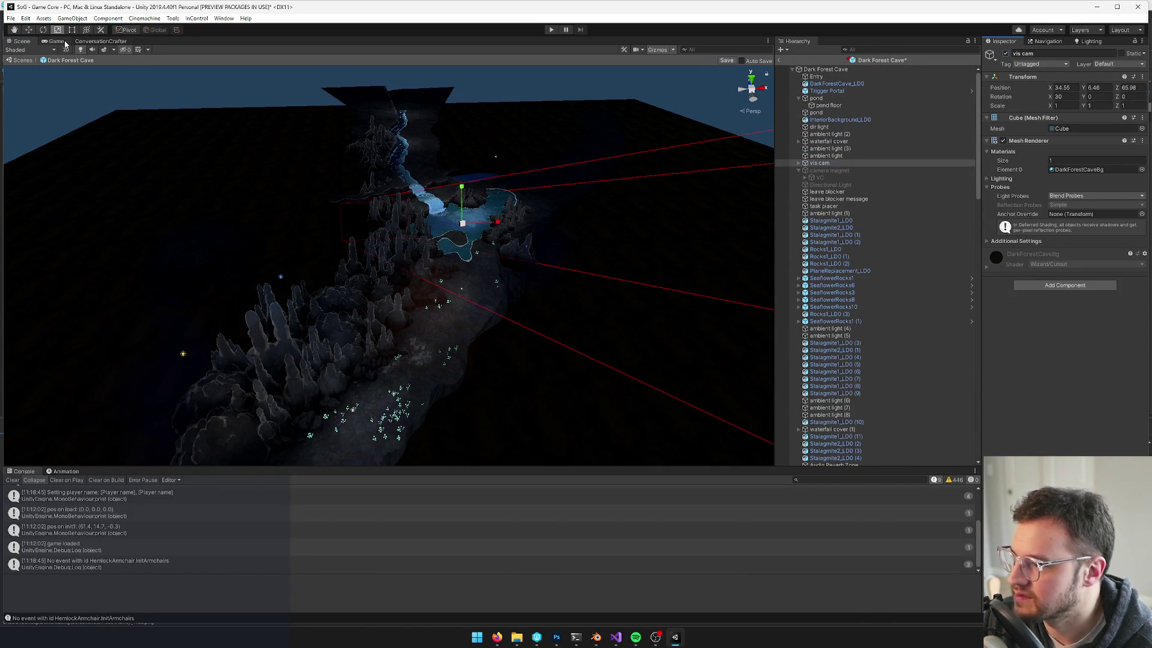
Return to the Scene view and open the Dark Forest Cave prefab for editing
{"action": "left_click_drag", "start_coordinate": [420, 288], "coordinate": [438, 304]}
{"action": "key", "text": "w"}
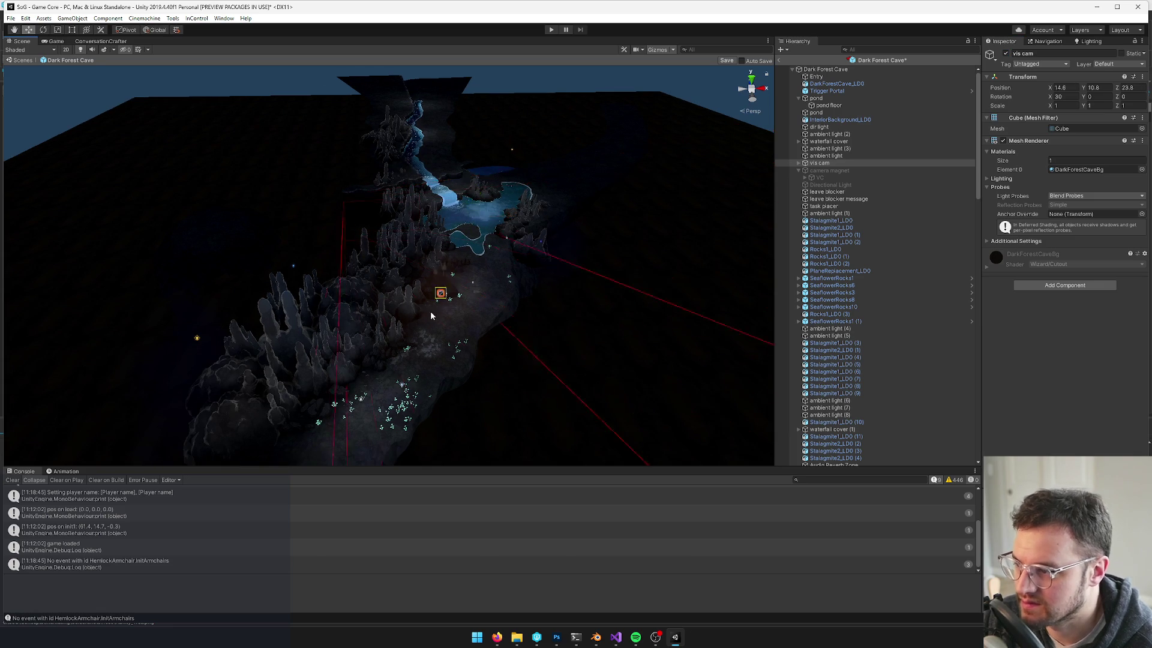
{"action": "left_click", "coordinate": [22, 41]}
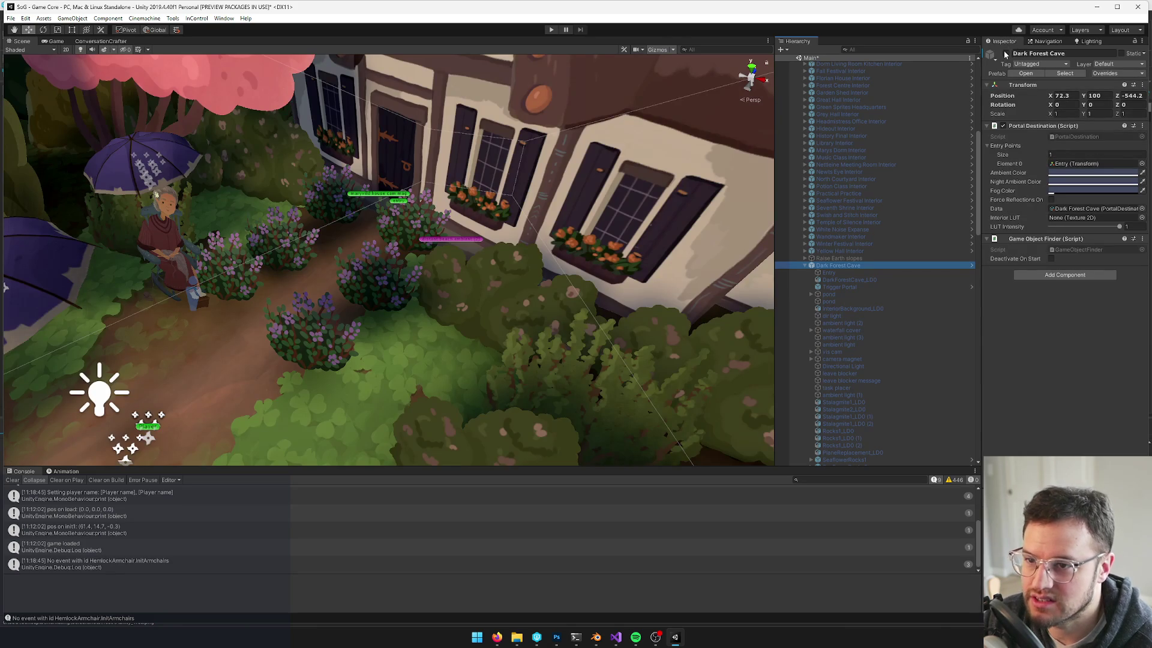
{"action": "left_click", "coordinate": [1024, 73]}
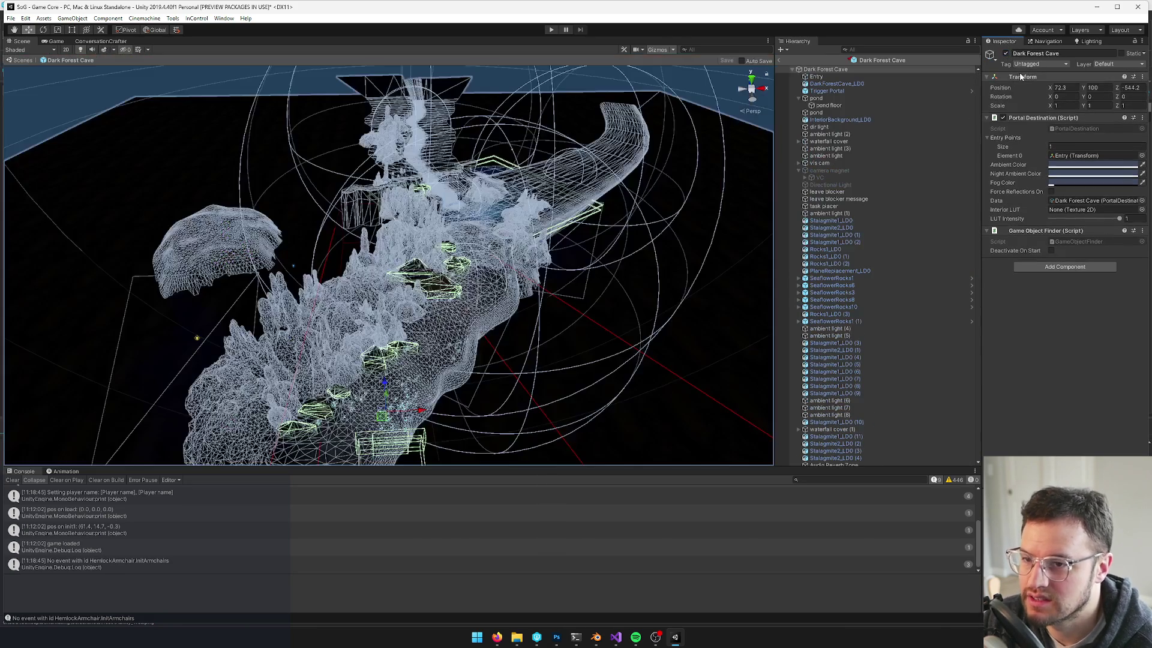
Preview the cave in the Game view, then select the dark (1) glow quad
{"action": "mouse_move", "coordinate": [475, 218]}
{"action": "left_mouse_down"}
{"action": "mouse_move", "coordinate": [437, 230]}
{"action": "mouse_move", "coordinate": [463, 215]}
{"action": "mouse_move", "coordinate": [428, 191]}
{"action": "left_mouse_up"}
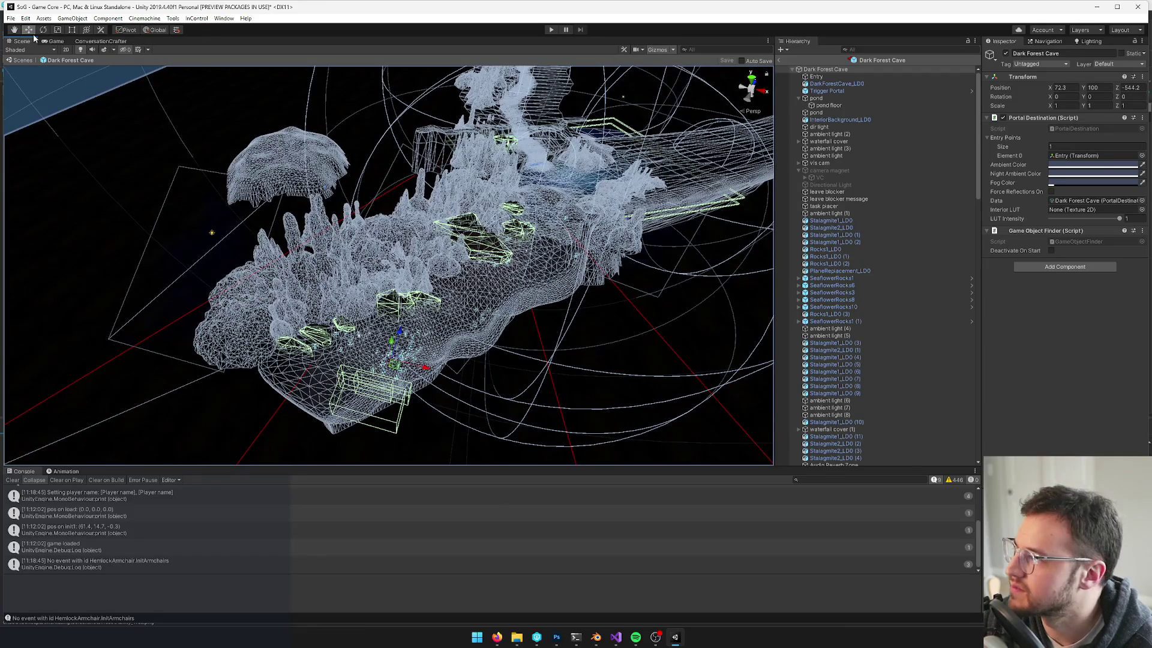
{"action": "left_click", "coordinate": [51, 41]}
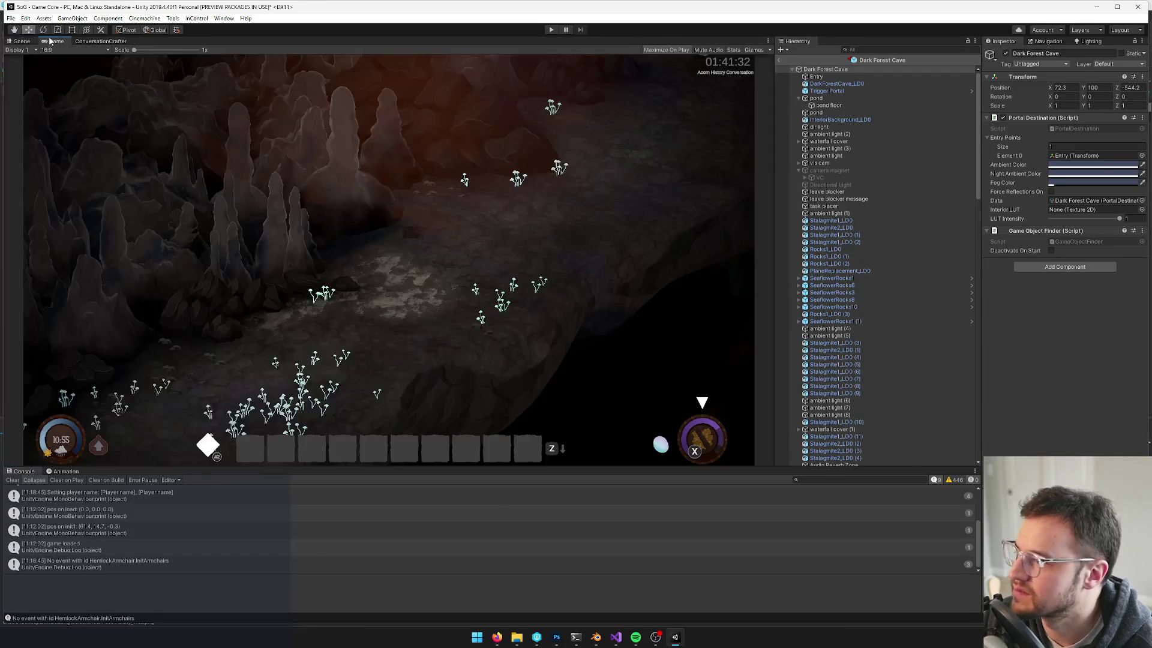
{"action": "left_click", "coordinate": [18, 40]}
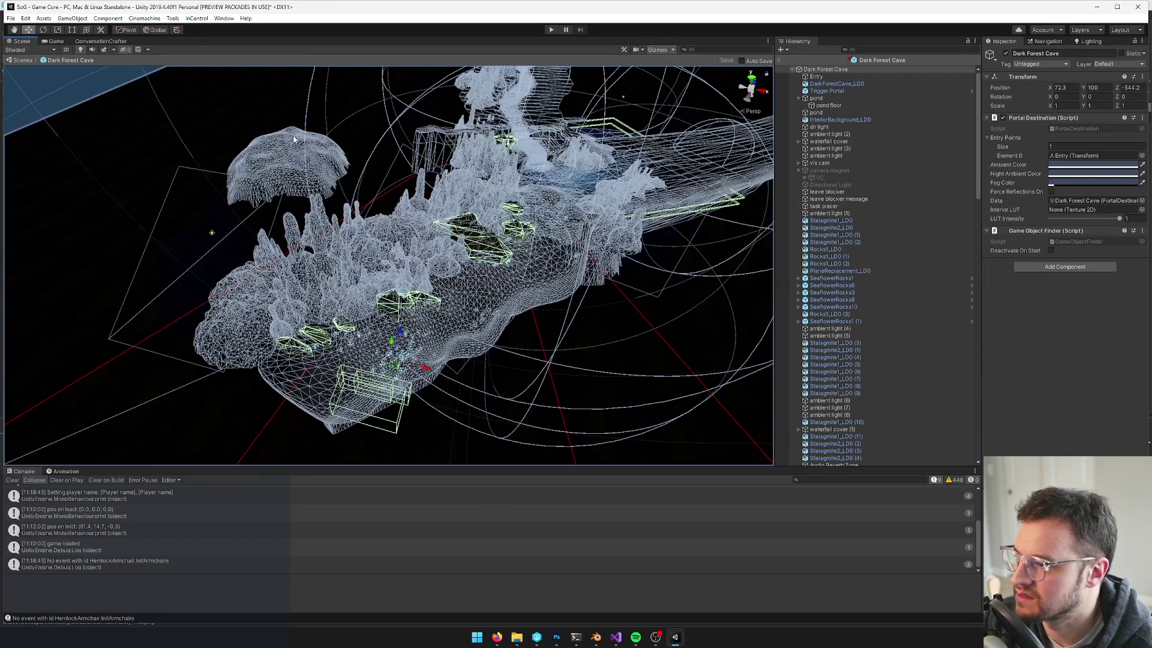
{"action": "left_click", "coordinate": [454, 254]}
{"action": "left_click_drag", "start_coordinate": [455, 250], "coordinate": [426, 240]}
{"action": "scroll", "coordinate": [840, 376], "scroll_direction": "down", "scroll_amount": 2}
{"action": "left_click", "coordinate": [441, 180]}
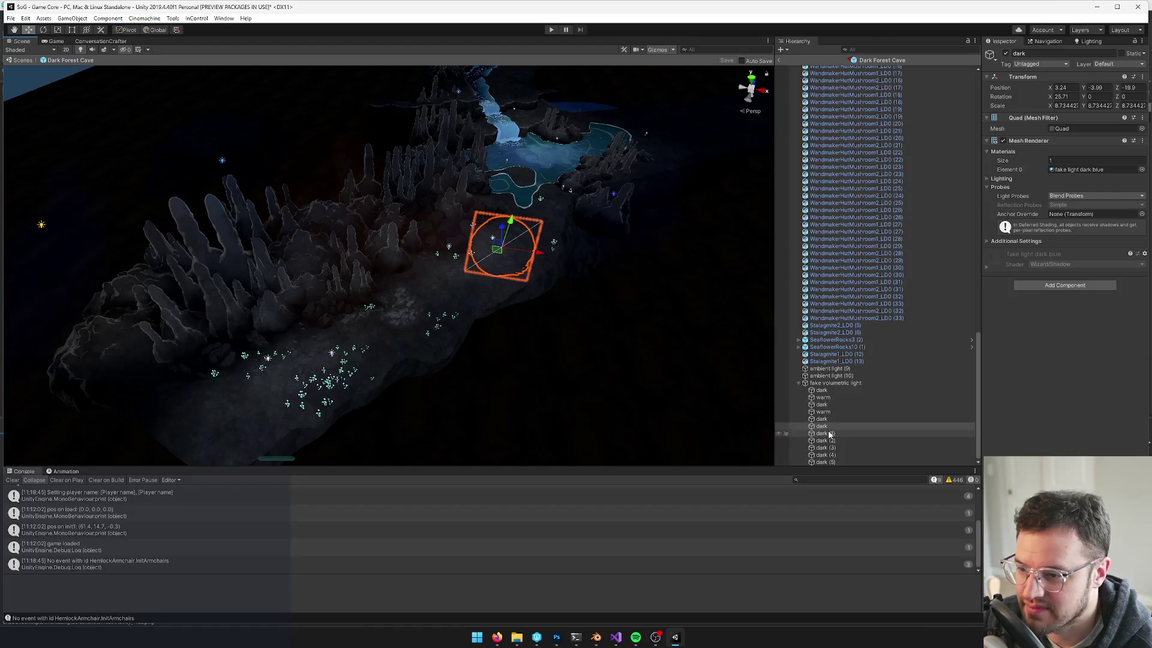
Enlarge the dark (1) quad and move it right and up over the cave
{"action": "mouse_move", "coordinate": [488, 210]}
{"action": "left_mouse_down"}
{"action": "mouse_move", "coordinate": [453, 191]}
{"action": "mouse_move", "coordinate": [323, 347]}
{"action": "left_mouse_up"}
{"action": "key", "text": "f"}
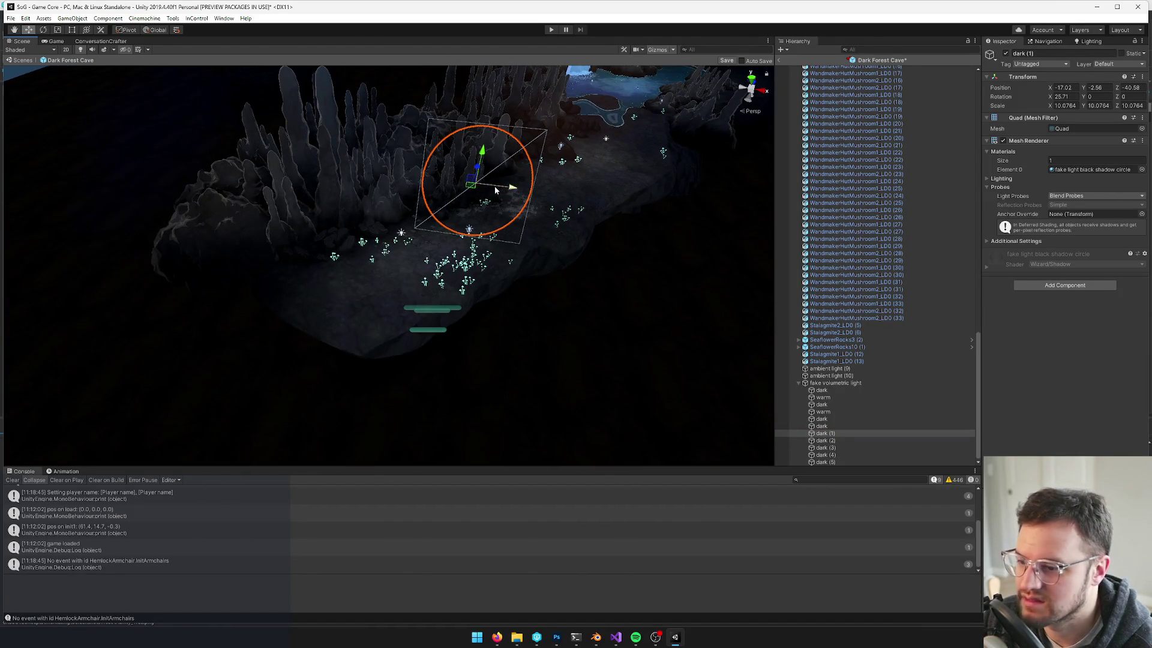
{"action": "scroll", "coordinate": [496, 190], "scroll_direction": "down", "scroll_amount": 5}
{"action": "mouse_move", "coordinate": [473, 297]}
{"action": "left_mouse_down"}
{"action": "mouse_move", "coordinate": [400, 314]}
{"action": "mouse_move", "coordinate": [435, 111]}
{"action": "left_mouse_up"}
{"action": "key", "text": "r"}
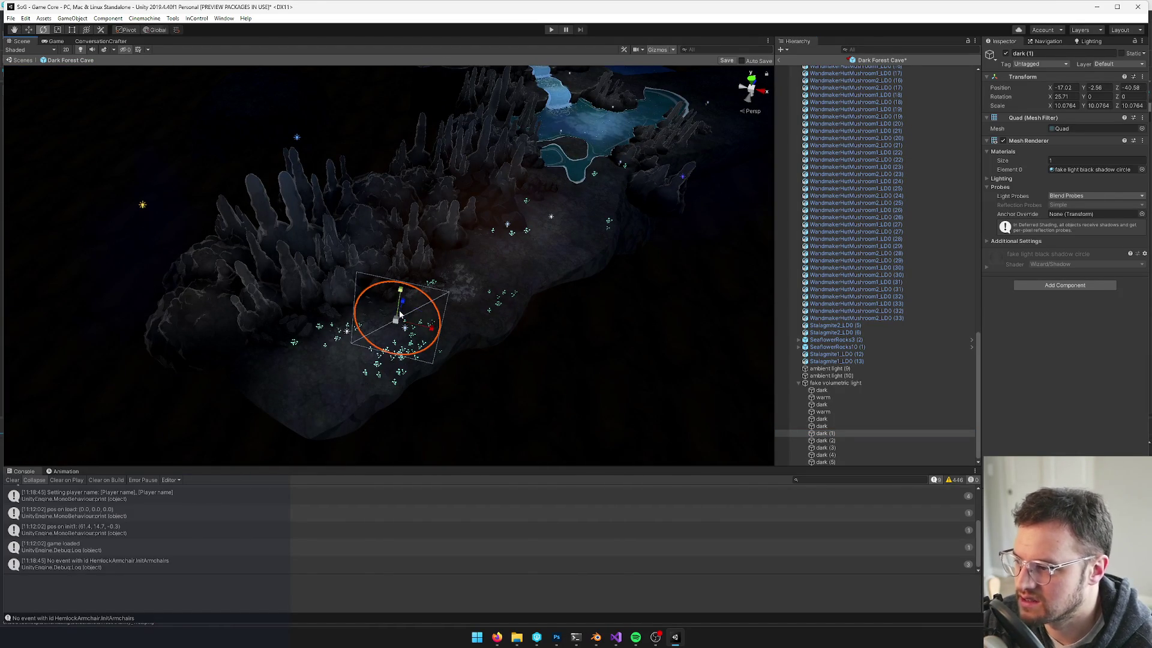
{"action": "key", "text": "w"}
{"action": "key", "text": "f"}
{"action": "key", "text": "r"}
{"action": "mouse_move", "coordinate": [410, 255]}
{"action": "left_mouse_down"}
{"action": "mouse_move", "coordinate": [447, 255]}
{"action": "mouse_move", "coordinate": [449, 144]}
{"action": "left_mouse_up"}
{"action": "key", "text": "w"}
{"action": "left_click_drag", "start_coordinate": [413, 105], "coordinate": [503, 119]}
{"action": "key", "text": "r"}
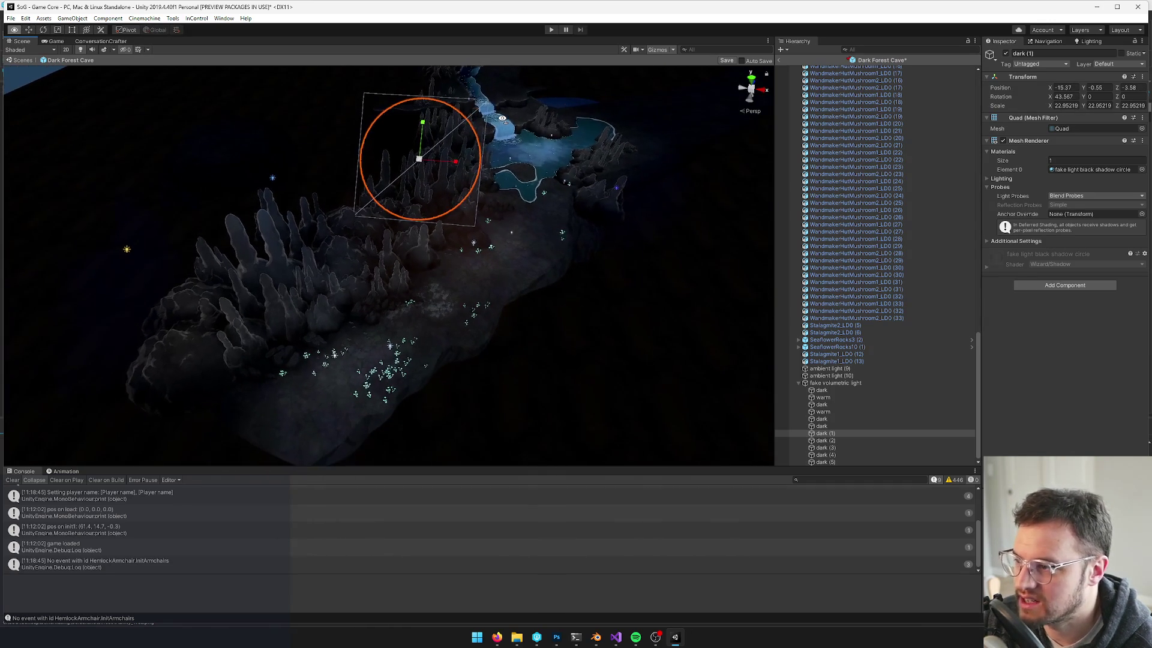
Tilt the upper warm quad steeper, duplicate it as warm (1), and preview the Game view
{"action": "left_click", "coordinate": [829, 413]}
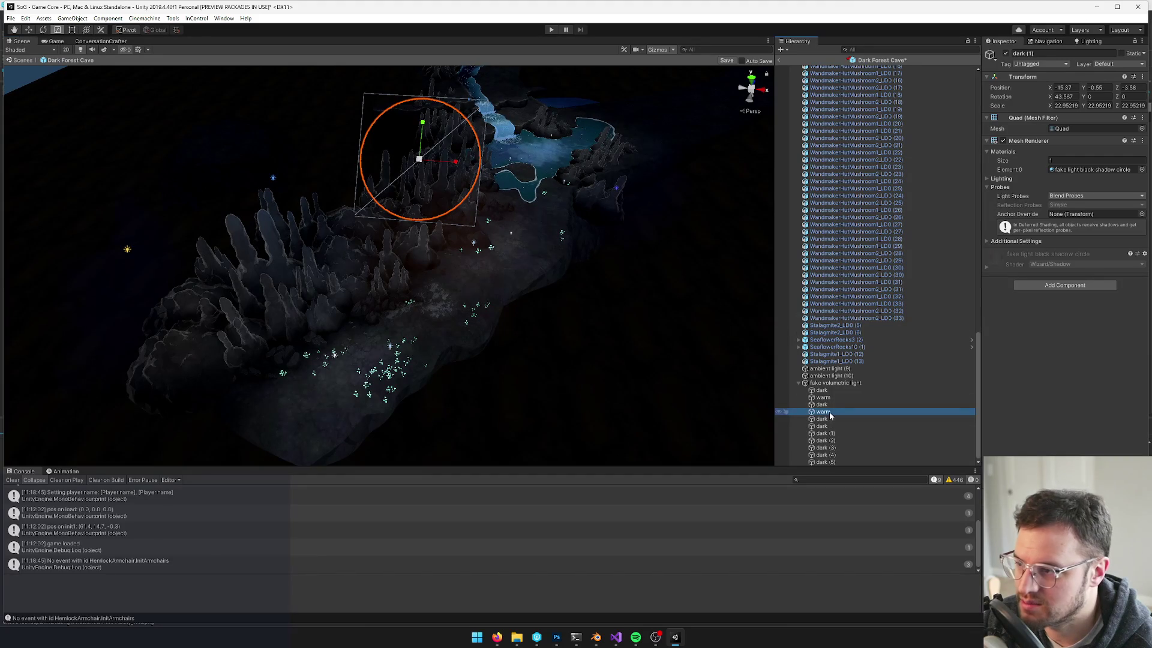
{"action": "left_click_drag", "start_coordinate": [552, 311], "coordinate": [543, 305]}
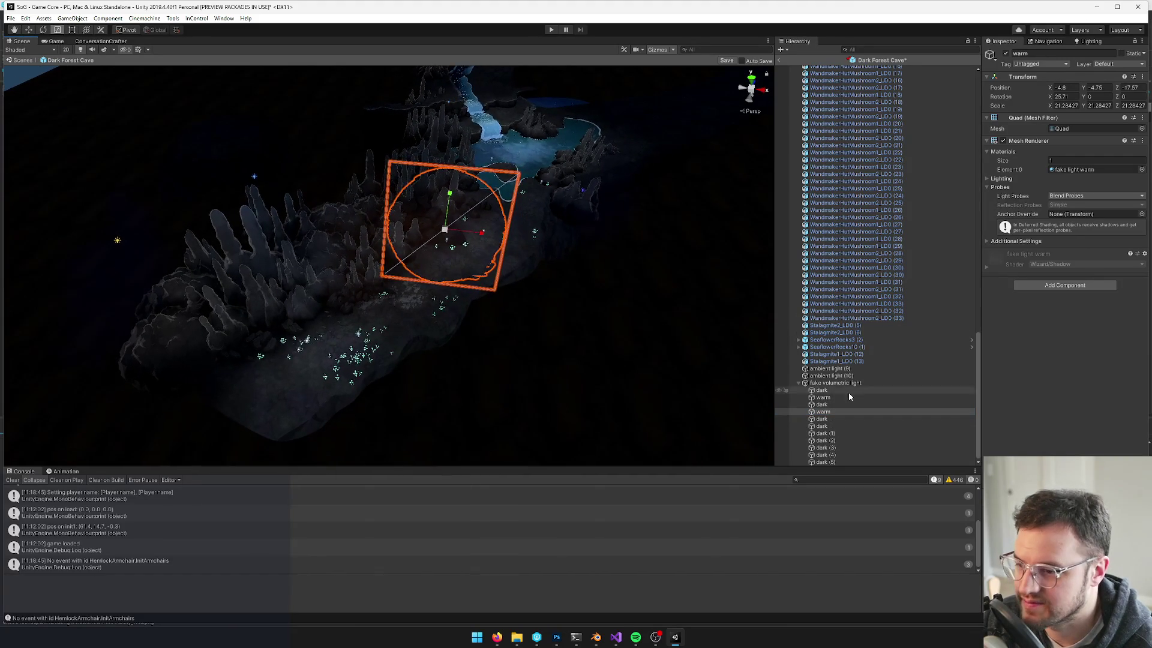
{"action": "left_click", "coordinate": [832, 405]}
{"action": "left_click", "coordinate": [826, 398]}
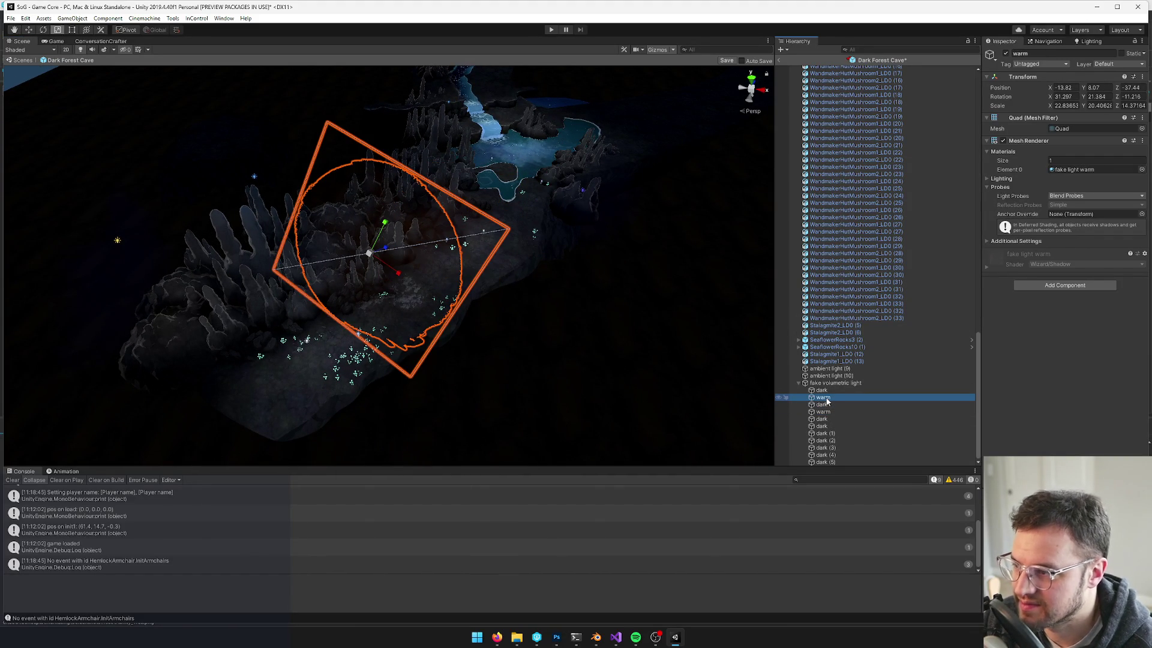
{"action": "left_click_drag", "start_coordinate": [435, 379], "coordinate": [546, 308]}
{"action": "key", "text": "e"}
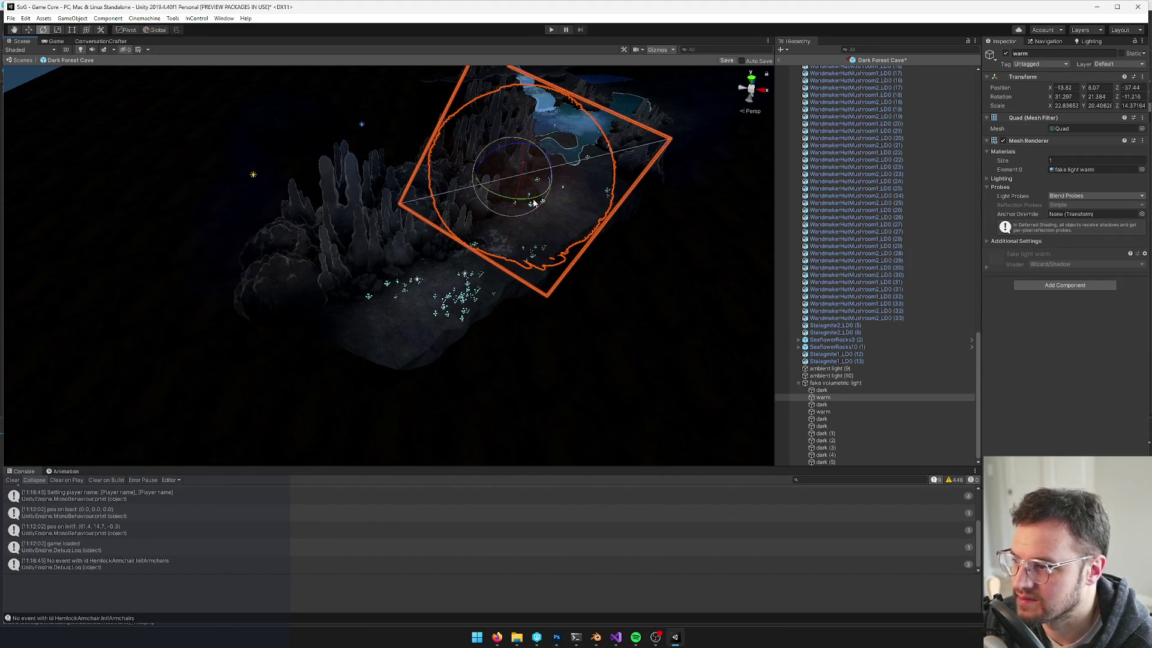
{"action": "mouse_move", "coordinate": [522, 165]}
{"action": "left_mouse_down"}
{"action": "mouse_move", "coordinate": [516, 251]}
{"action": "mouse_move", "coordinate": [449, 158]}
{"action": "mouse_move", "coordinate": [425, 202]}
{"action": "mouse_move", "coordinate": [530, 154]}
{"action": "left_mouse_up"}
{"action": "key", "text": "w"}
{"action": "key", "text": "ctrl+d"}
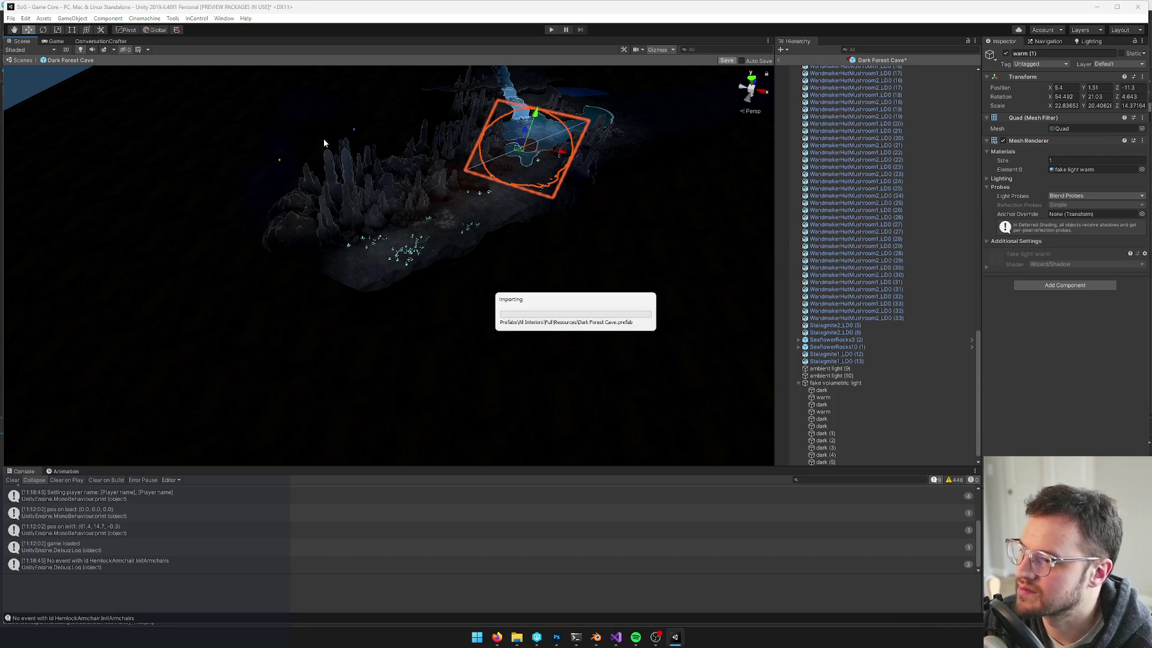
{"action": "left_click", "coordinate": [54, 42]}
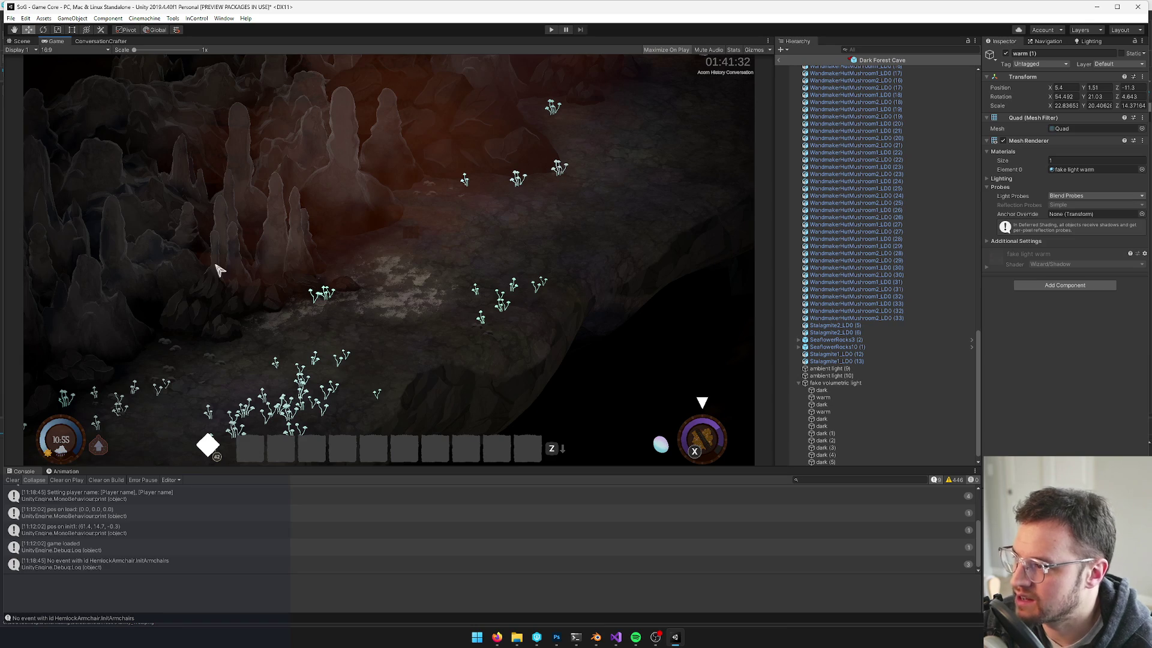
Move a dark light quad lower in the cave and check it in the Game view
{"action": "left_click", "coordinate": [22, 41]}
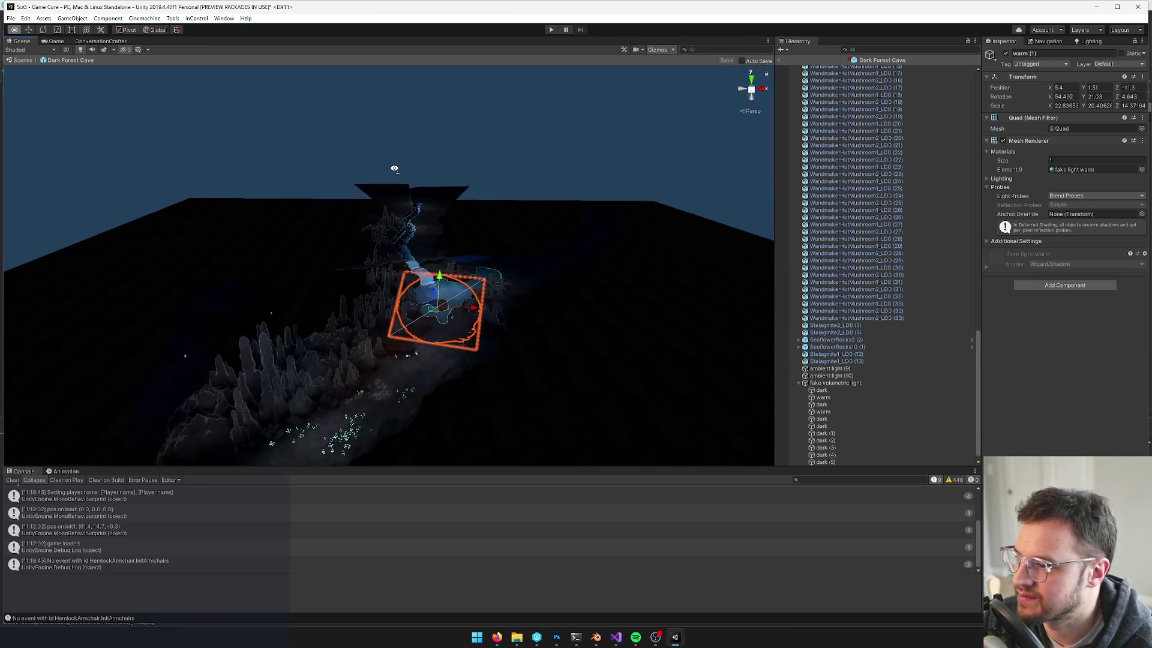
{"action": "left_click", "coordinate": [395, 285]}
{"action": "scroll", "coordinate": [395, 284], "scroll_direction": "up", "scroll_amount": 5}
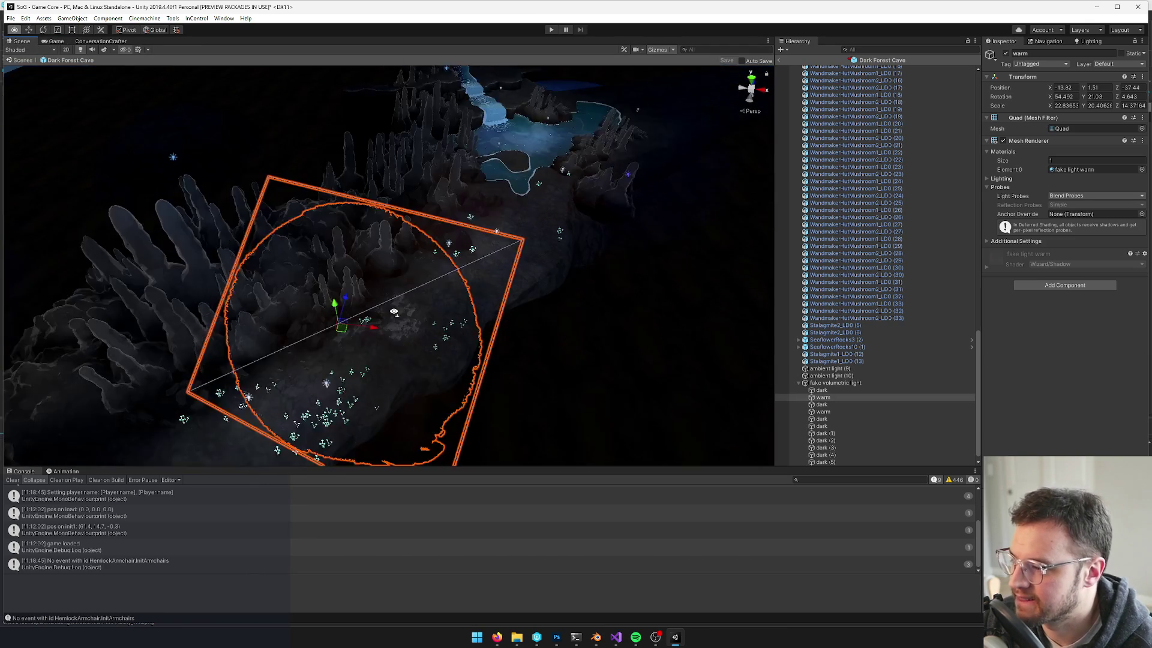
{"action": "left_click", "coordinate": [391, 240]}
{"action": "mouse_move", "coordinate": [387, 231]}
{"action": "left_mouse_down"}
{"action": "mouse_move", "coordinate": [382, 290]}
{"action": "mouse_move", "coordinate": [360, 291]}
{"action": "mouse_move", "coordinate": [390, 291]}
{"action": "left_mouse_up"}
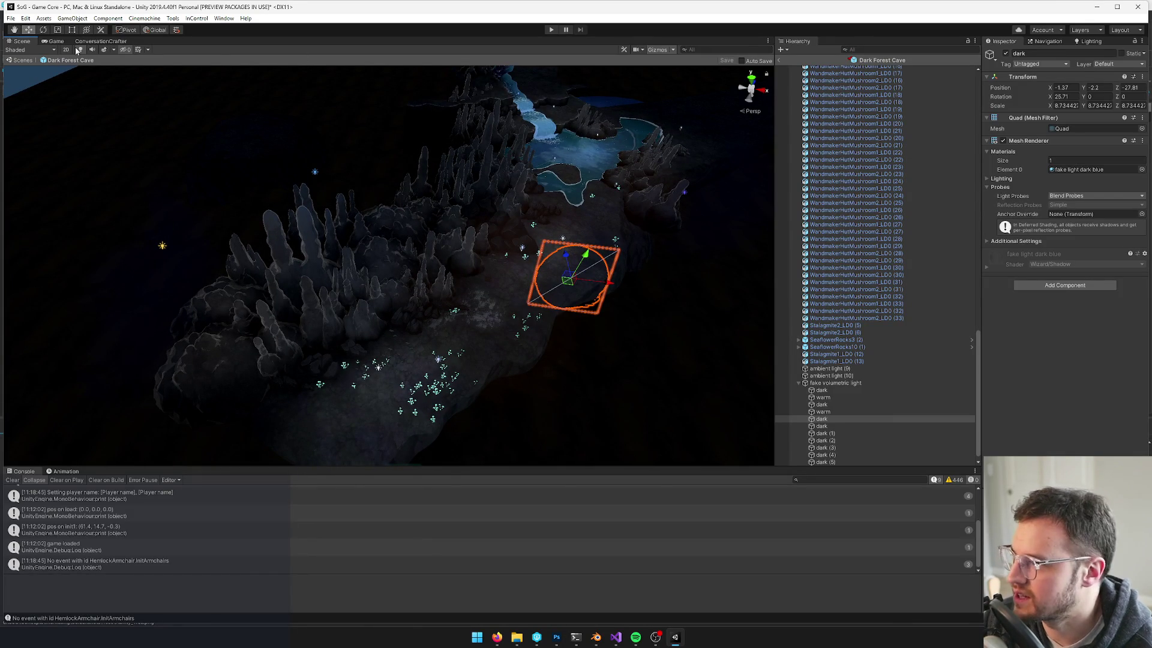
{"action": "left_click", "coordinate": [60, 42]}
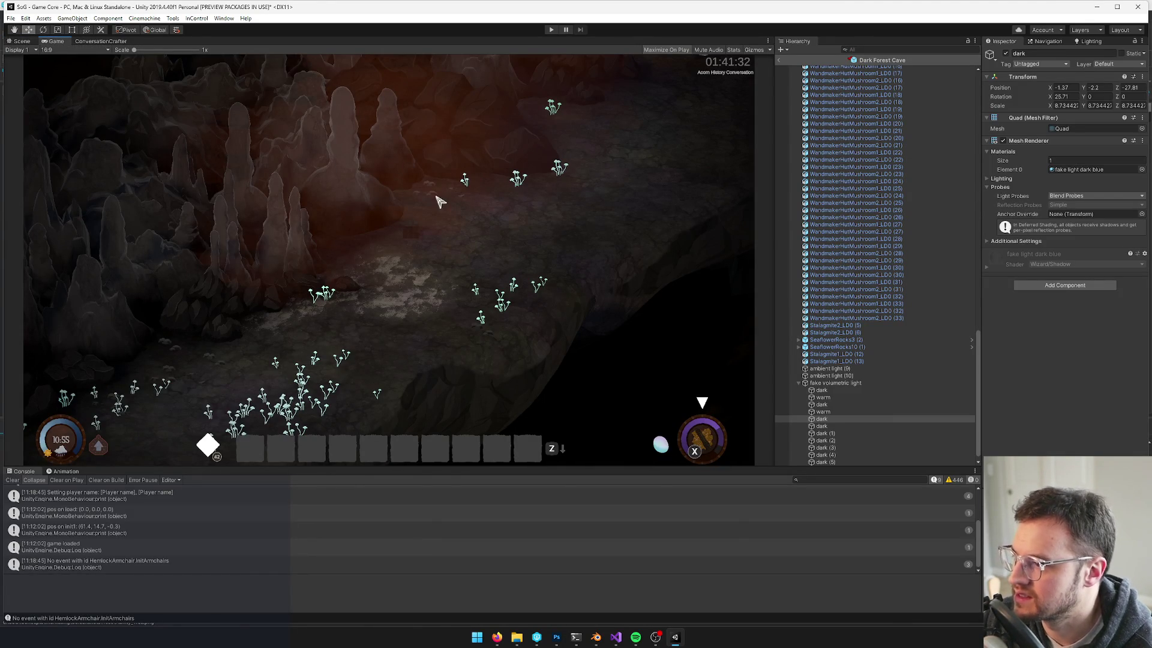
{"action": "left_click", "coordinate": [22, 41]}
Select the warm quad and save the Dark Forest Cave prefab
{"action": "left_click", "coordinate": [490, 246]}
{"action": "mouse_move", "coordinate": [491, 246]}
{"action": "left_mouse_down"}
{"action": "mouse_move", "coordinate": [512, 171]}
{"action": "mouse_move", "coordinate": [500, 179]}
{"action": "left_mouse_up"}
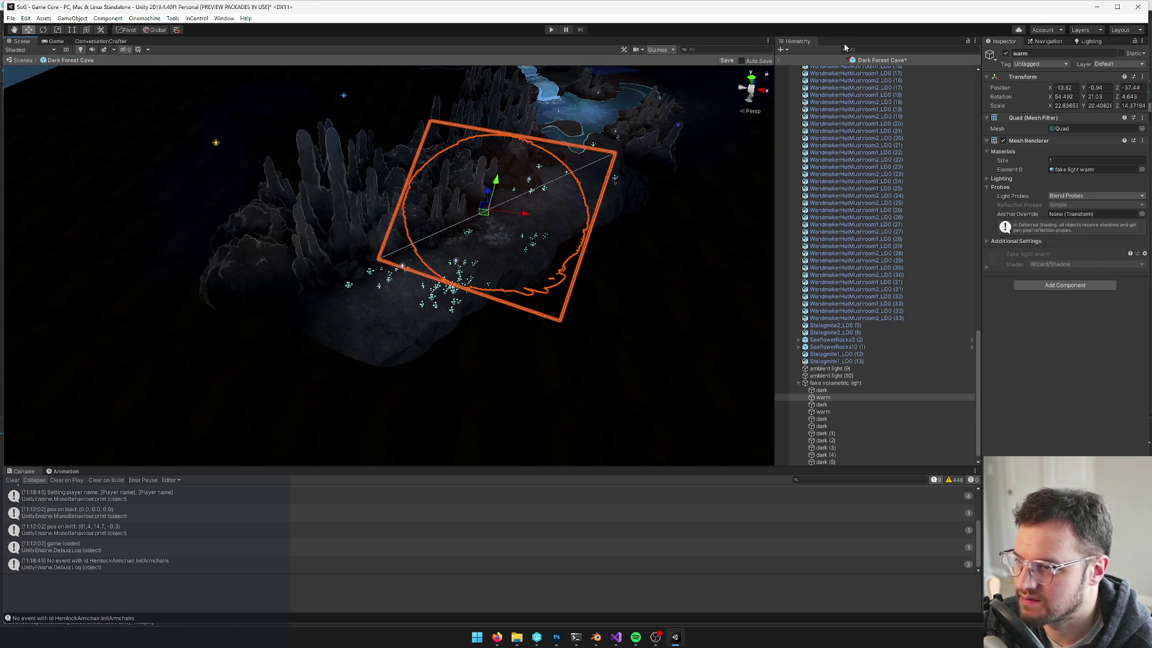
{"action": "left_click", "coordinate": [726, 60]}
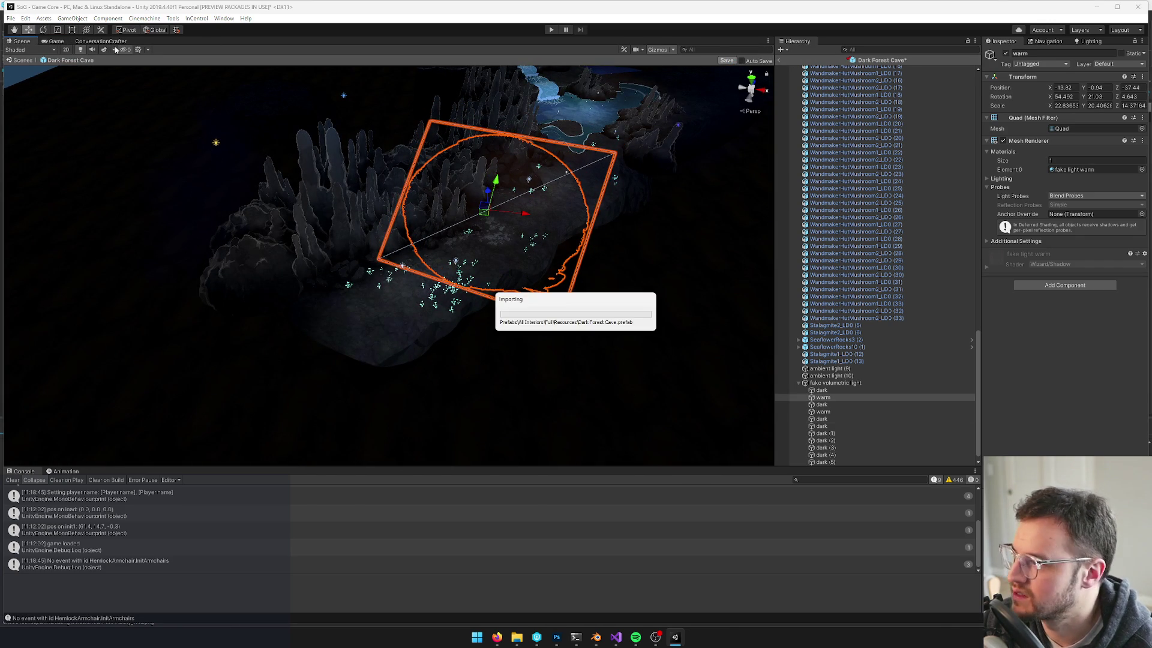
Dock the Scene view to the right of the Game view
{"action": "left_click", "coordinate": [57, 40]}
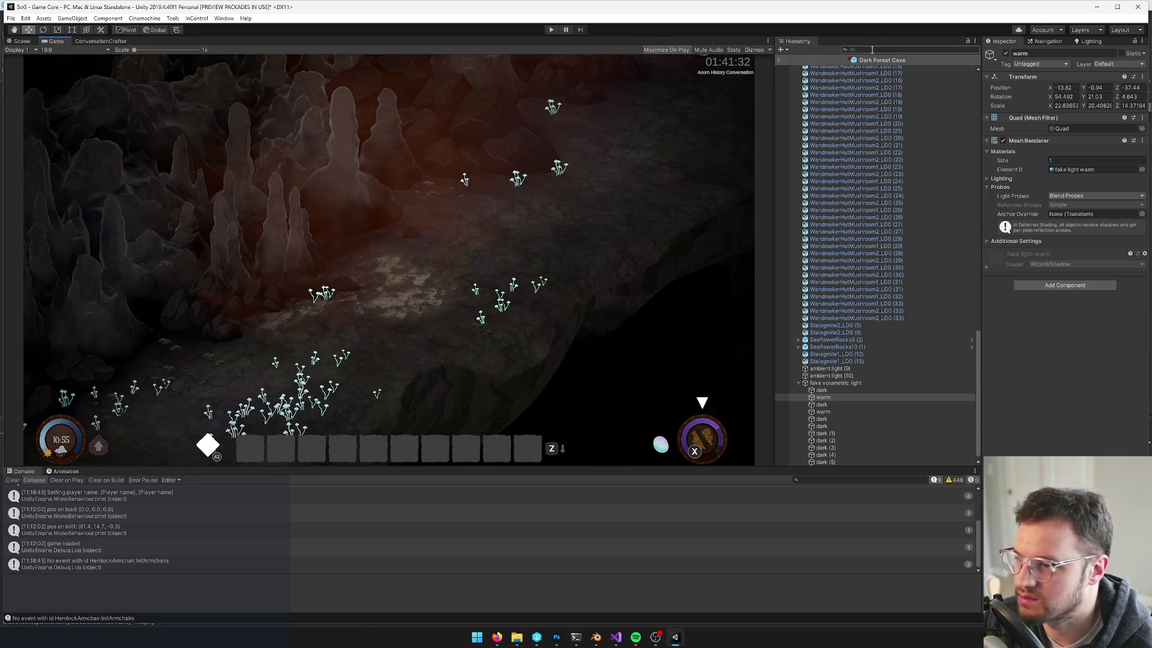
{"action": "scroll", "coordinate": [859, 210], "scroll_direction": "up", "scroll_amount": 15}
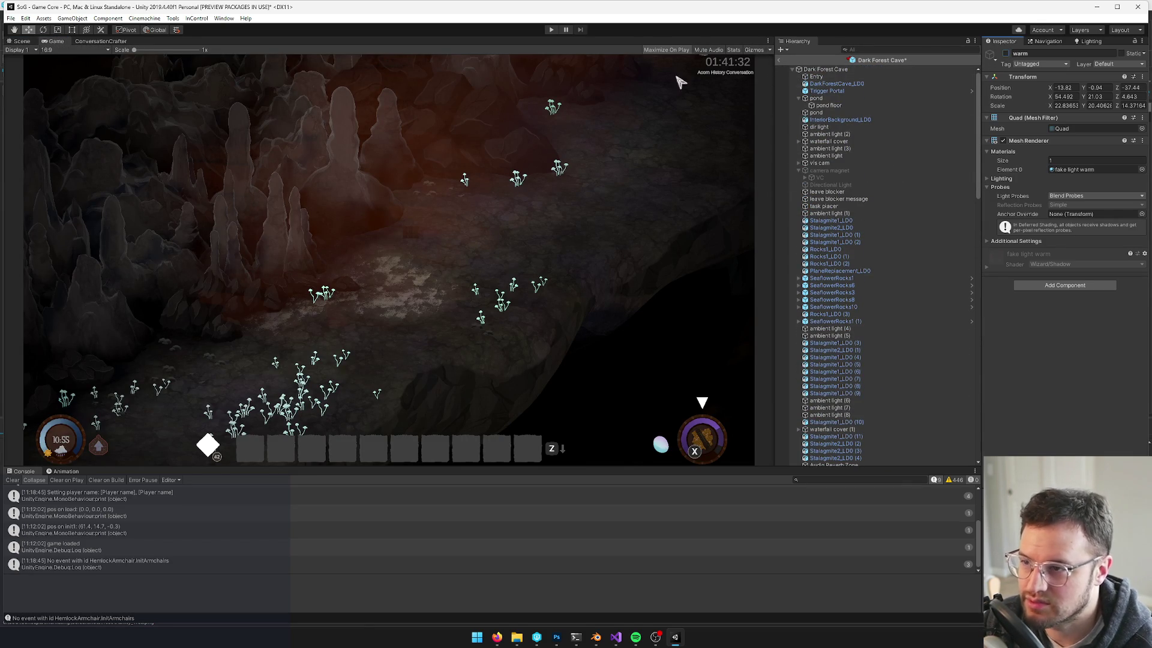
{"action": "mouse_move", "coordinate": [23, 42]}
{"action": "left_mouse_down"}
{"action": "mouse_move", "coordinate": [592, 346]}
{"action": "mouse_move", "coordinate": [713, 319]}
{"action": "left_mouse_up"}
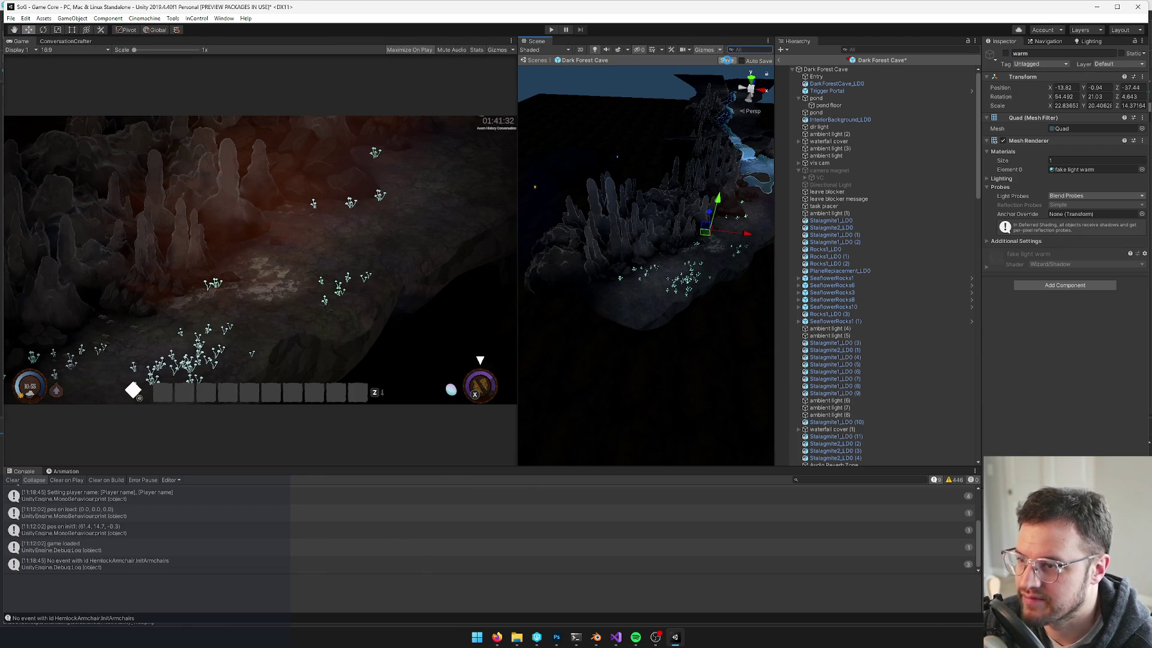
Save the prefab, then switch on the warm quad and shift it slightly along Z
{"action": "left_click", "coordinate": [727, 60]}
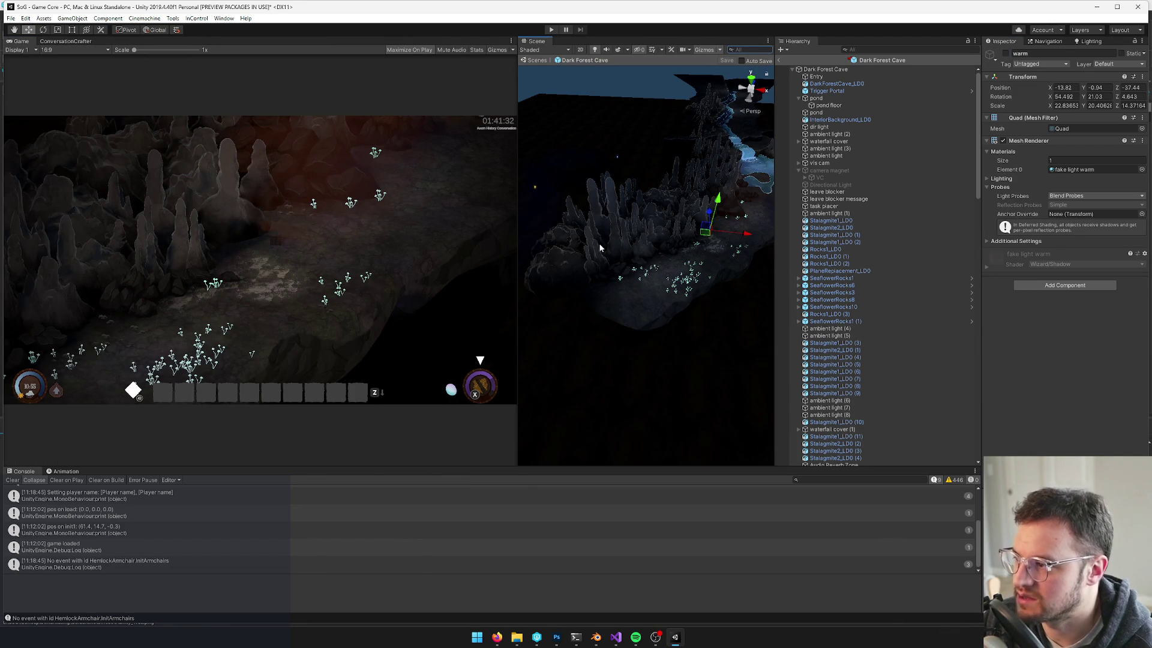
{"action": "left_click", "coordinate": [1006, 53]}
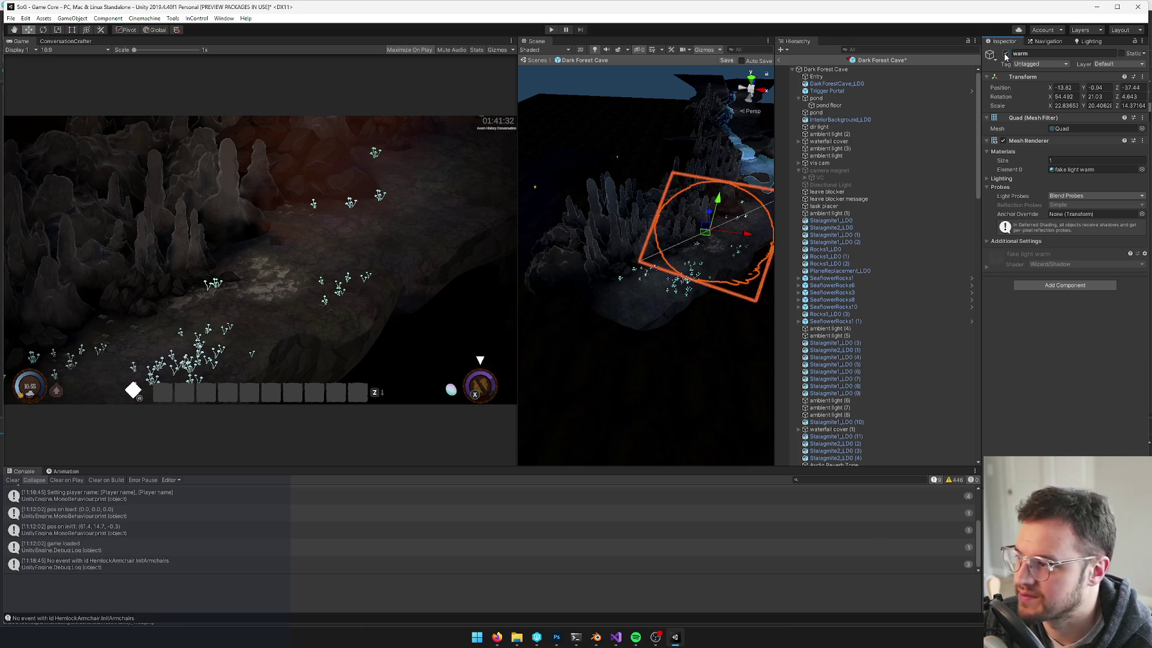
{"action": "left_click_drag", "start_coordinate": [711, 240], "coordinate": [709, 285]}
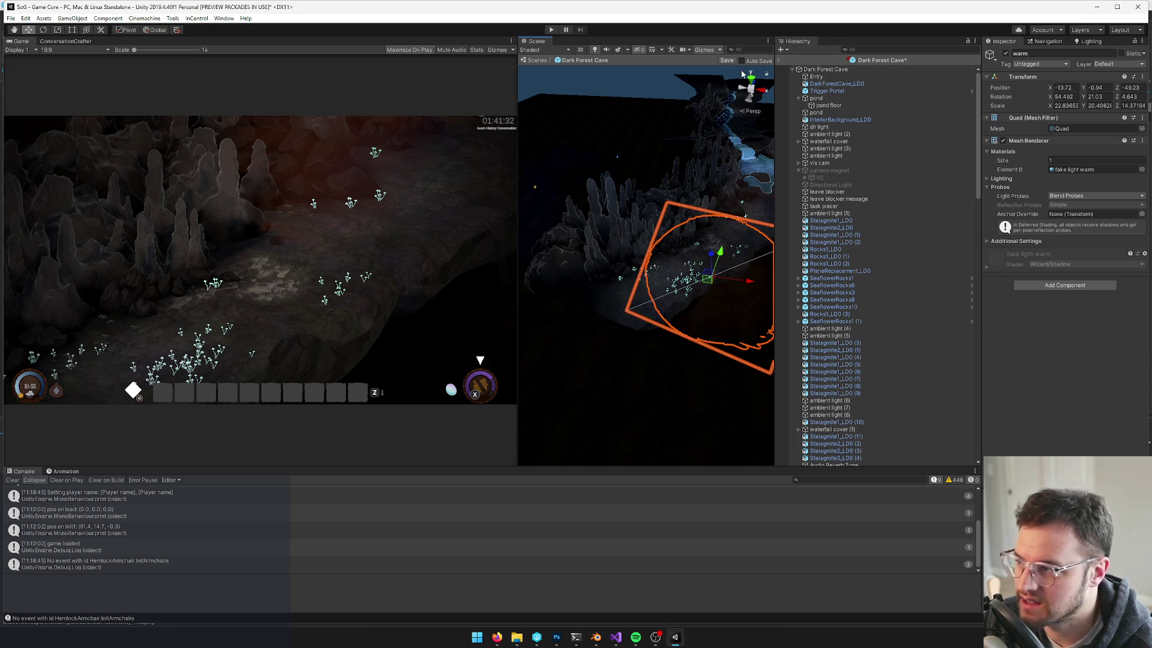
Reposition the dark quad at the cave's left edge and widen it to about 31 units along X
{"action": "mouse_move", "coordinate": [584, 139]}
{"action": "left_mouse_down"}
{"action": "mouse_move", "coordinate": [579, 201]}
{"action": "mouse_move", "coordinate": [650, 205]}
{"action": "mouse_move", "coordinate": [612, 174]}
{"action": "mouse_move", "coordinate": [629, 167]}
{"action": "mouse_move", "coordinate": [631, 183]}
{"action": "mouse_move", "coordinate": [740, 68]}
{"action": "left_mouse_up"}
{"action": "left_click", "coordinate": [579, 201]}
{"action": "key", "text": "e"}
{"action": "key", "text": "w"}
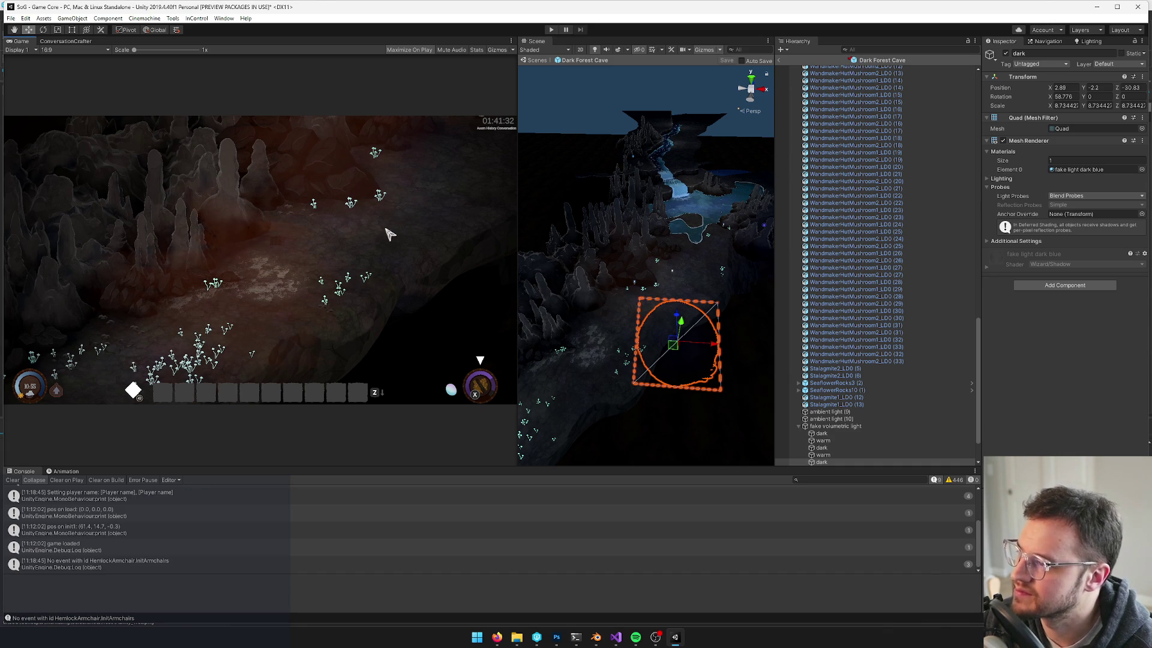
{"action": "left_click_drag", "start_coordinate": [550, 282], "coordinate": [96, 294]}
{"action": "mouse_move", "coordinate": [753, 248]}
{"action": "left_mouse_down"}
{"action": "mouse_move", "coordinate": [621, 211]}
{"action": "mouse_move", "coordinate": [609, 226]}
{"action": "left_mouse_up"}
{"action": "left_click", "coordinate": [621, 211]}
{"action": "left_click", "coordinate": [609, 226]}
{"action": "mouse_move", "coordinate": [647, 277]}
{"action": "left_mouse_down"}
{"action": "mouse_move", "coordinate": [666, 275]}
{"action": "mouse_move", "coordinate": [639, 288]}
{"action": "mouse_move", "coordinate": [609, 269]}
{"action": "left_mouse_up"}
{"action": "key", "text": "w"}
{"action": "left_click", "coordinate": [609, 268]}
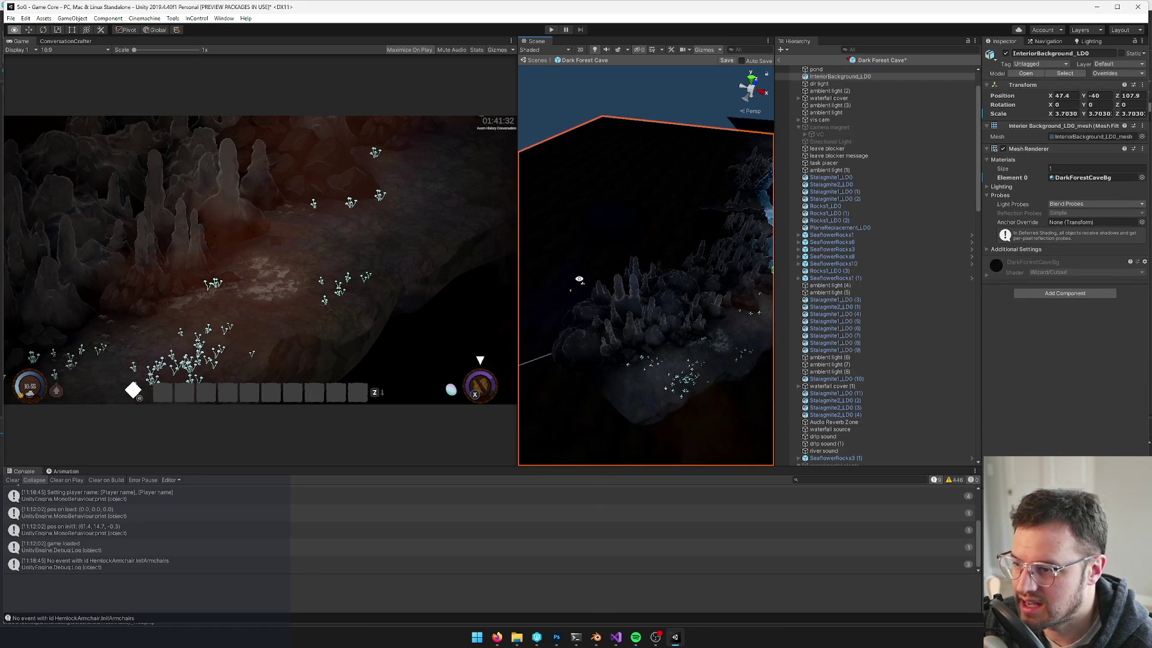
Duplicate a dark quad as dark (6) and move it left across the cave
{"action": "left_click", "coordinate": [609, 218]}
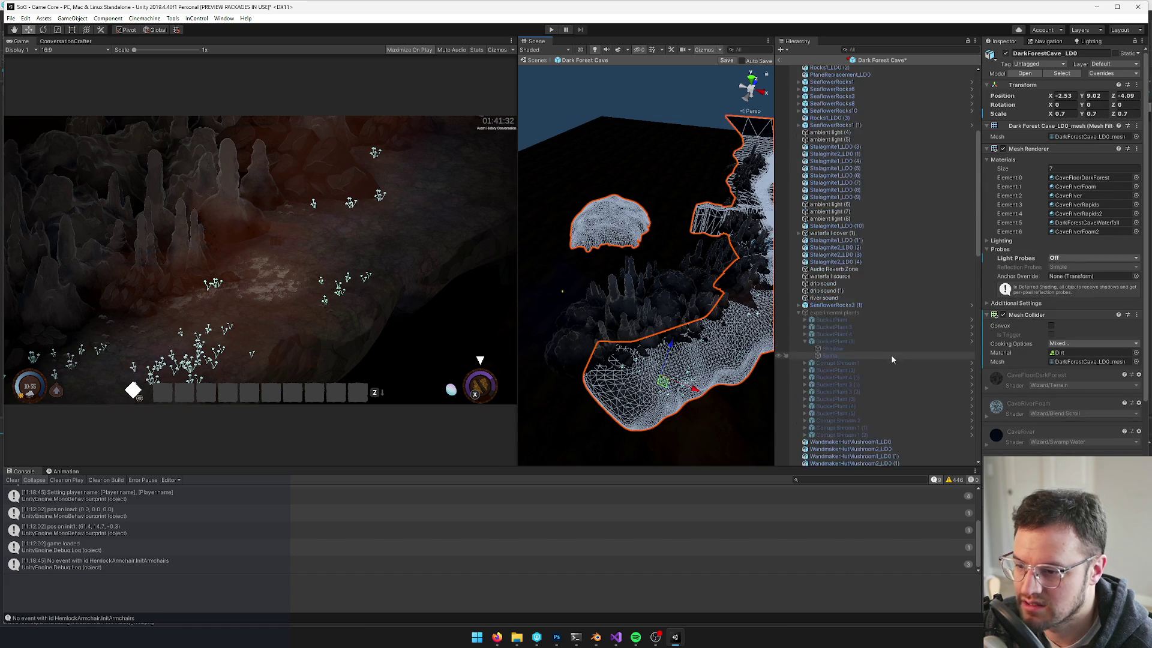
{"action": "left_click", "coordinate": [561, 289]}
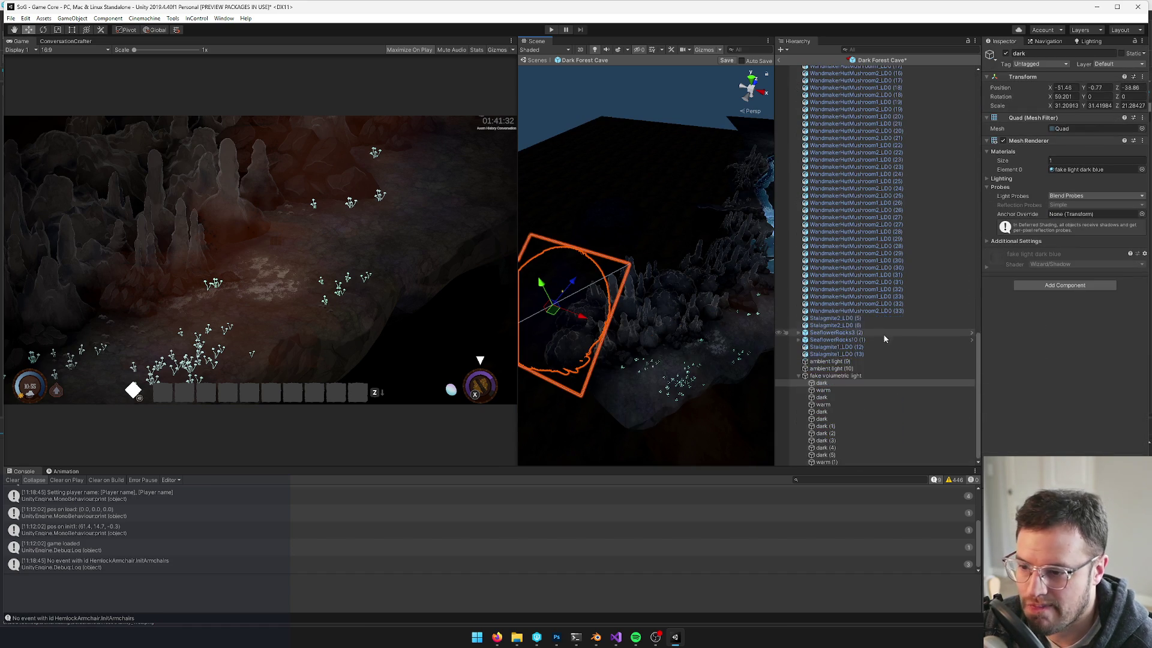
{"action": "double_click", "coordinate": [822, 397]}
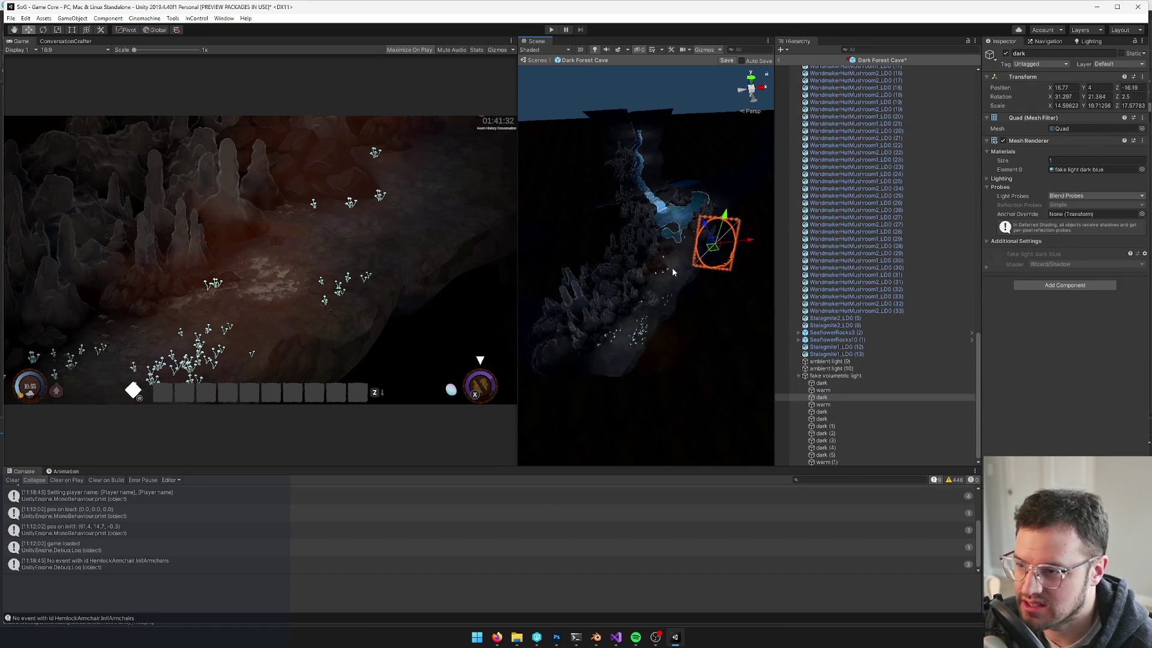
{"action": "scroll", "coordinate": [731, 294], "scroll_direction": "up", "scroll_amount": 2}
{"action": "key", "text": "ctrl+d"}
{"action": "mouse_move", "coordinate": [725, 264]}
{"action": "left_mouse_down"}
{"action": "mouse_move", "coordinate": [565, 273]}
{"action": "mouse_move", "coordinate": [571, 222]}
{"action": "mouse_move", "coordinate": [606, 270]}
{"action": "mouse_move", "coordinate": [592, 259]}
{"action": "mouse_move", "coordinate": [577, 277]}
{"action": "mouse_move", "coordinate": [591, 263]}
{"action": "left_mouse_up"}
Angle dark (6) and lower it closer to the cave floor
{"action": "key", "text": "e"}
{"action": "key", "text": "r"}
{"action": "scroll", "coordinate": [600, 252], "scroll_direction": "up", "scroll_amount": 2}
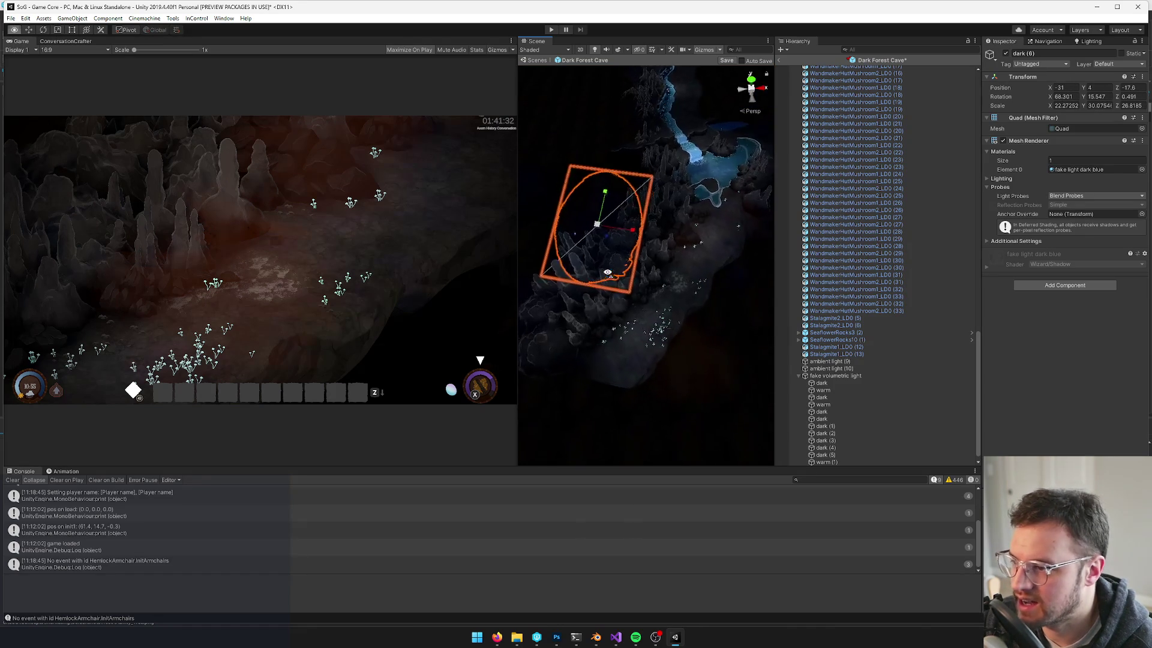
{"action": "key", "text": "w"}
{"action": "left_click_drag", "start_coordinate": [645, 231], "coordinate": [637, 230]}
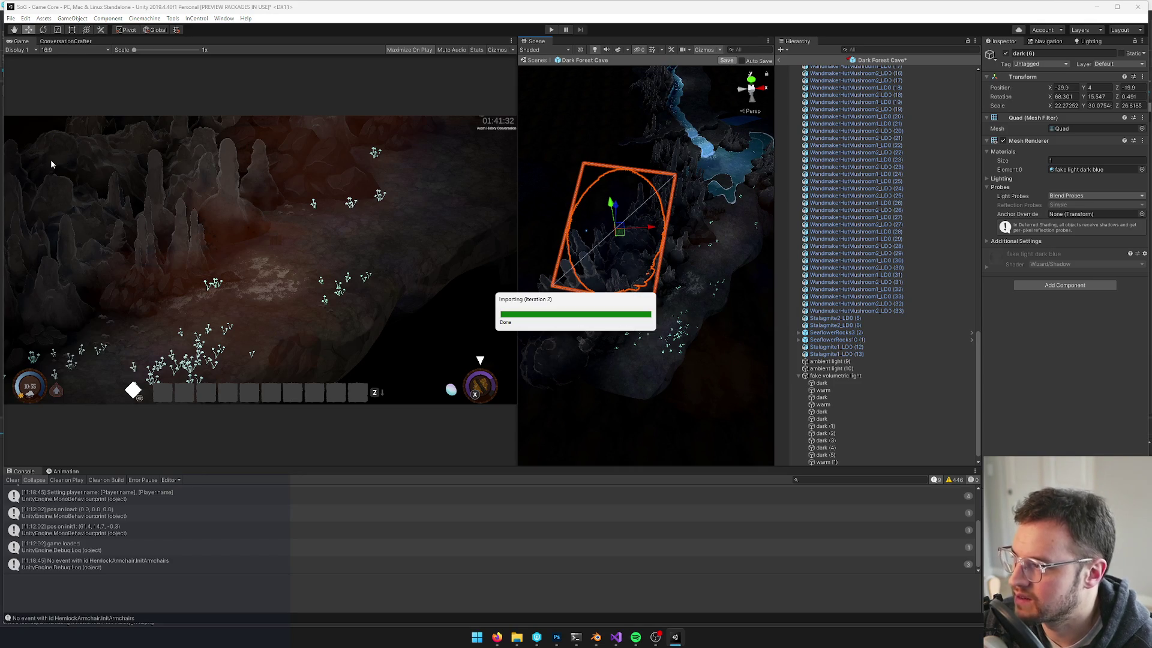
{"action": "mouse_move", "coordinate": [603, 253]}
{"action": "left_mouse_down"}
{"action": "mouse_move", "coordinate": [613, 211]}
{"action": "mouse_move", "coordinate": [583, 200]}
{"action": "mouse_move", "coordinate": [580, 211]}
{"action": "left_mouse_up"}
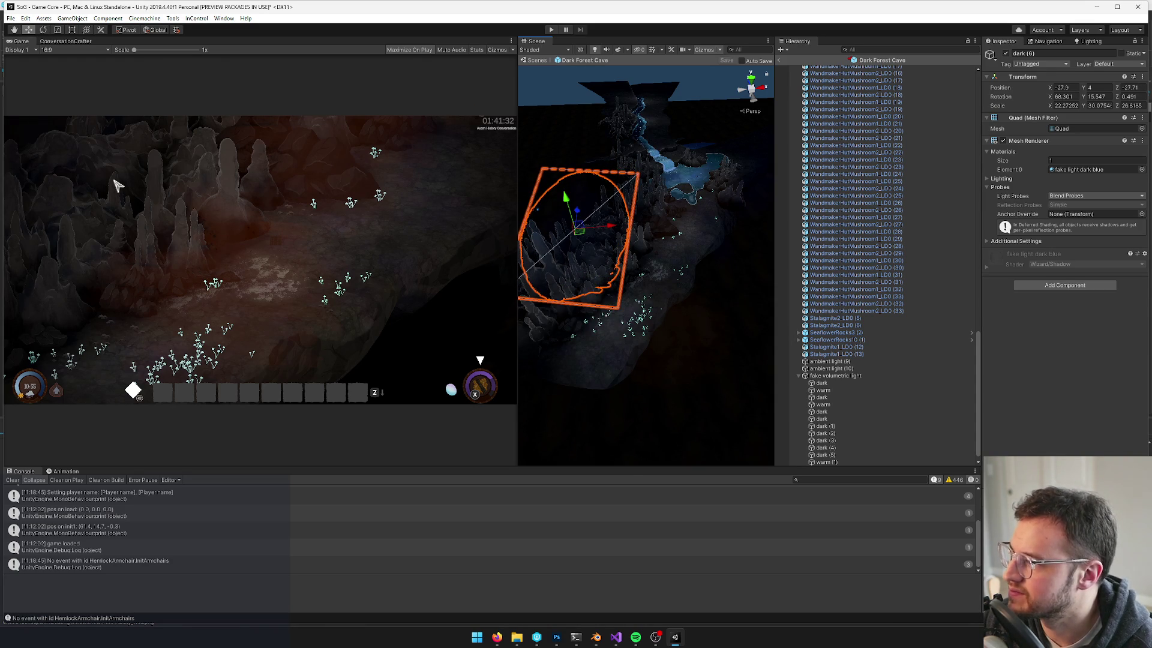
{"action": "key", "text": "f"}
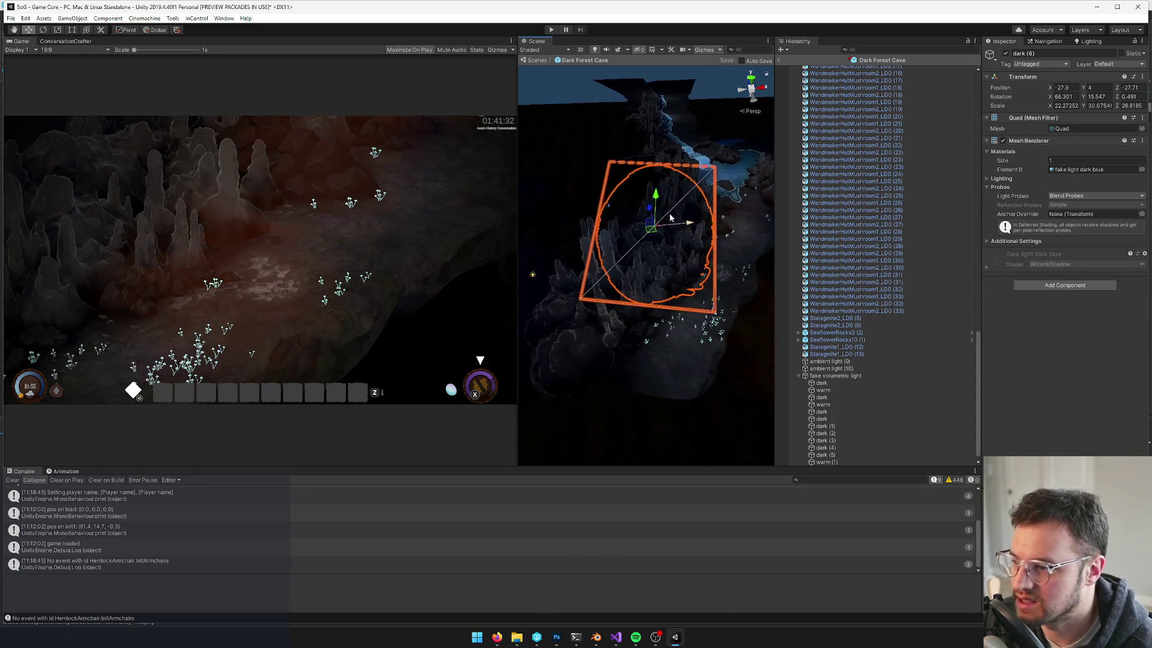
{"action": "left_click_drag", "start_coordinate": [659, 197], "coordinate": [655, 222]}
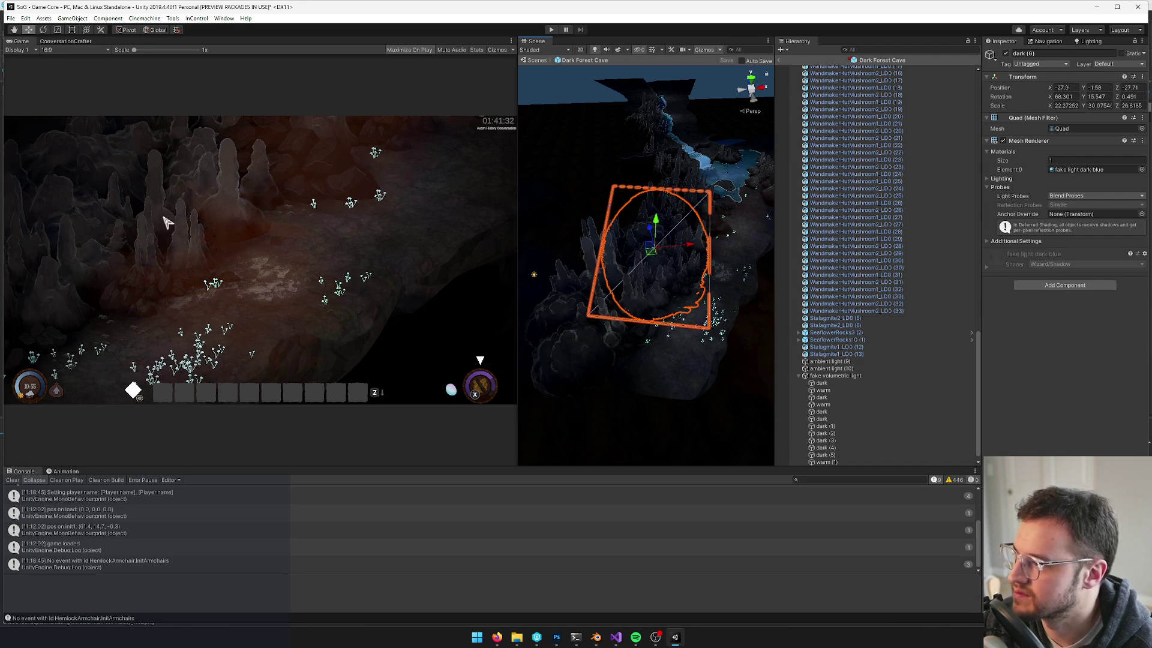
Select the original dark quad for scaling up to roughly 40 by 40 units
{"action": "mouse_move", "coordinate": [579, 295]}
{"action": "left_mouse_down"}
{"action": "mouse_move", "coordinate": [572, 316]}
{"action": "mouse_move", "coordinate": [561, 282]}
{"action": "mouse_move", "coordinate": [607, 291]}
{"action": "mouse_move", "coordinate": [632, 280]}
{"action": "left_mouse_up"}
{"action": "left_click", "coordinate": [567, 290]}
{"action": "key", "text": "r"}
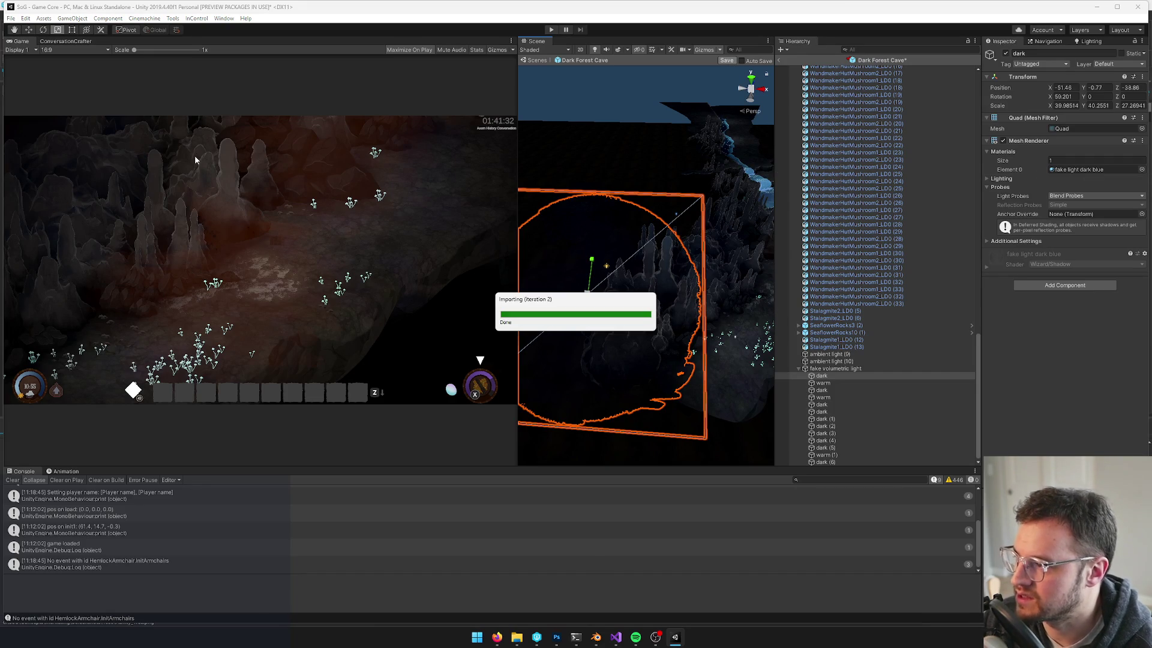
Move the vis cam to a new position above the pond area
{"action": "mouse_move", "coordinate": [637, 280]}
{"action": "left_mouse_down"}
{"action": "mouse_move", "coordinate": [669, 277]}
{"action": "mouse_move", "coordinate": [663, 286]}
{"action": "left_mouse_up"}
{"action": "scroll", "coordinate": [644, 280], "scroll_direction": "down", "scroll_amount": 5}
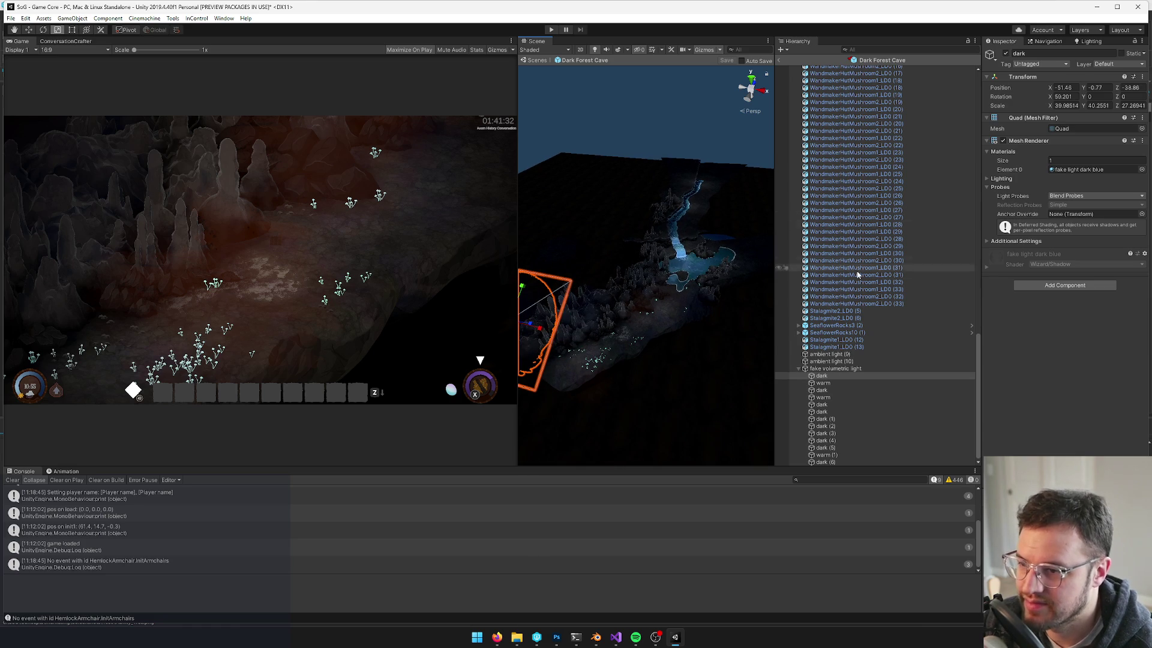
{"action": "scroll", "coordinate": [856, 270], "scroll_direction": "up", "scroll_amount": 15}
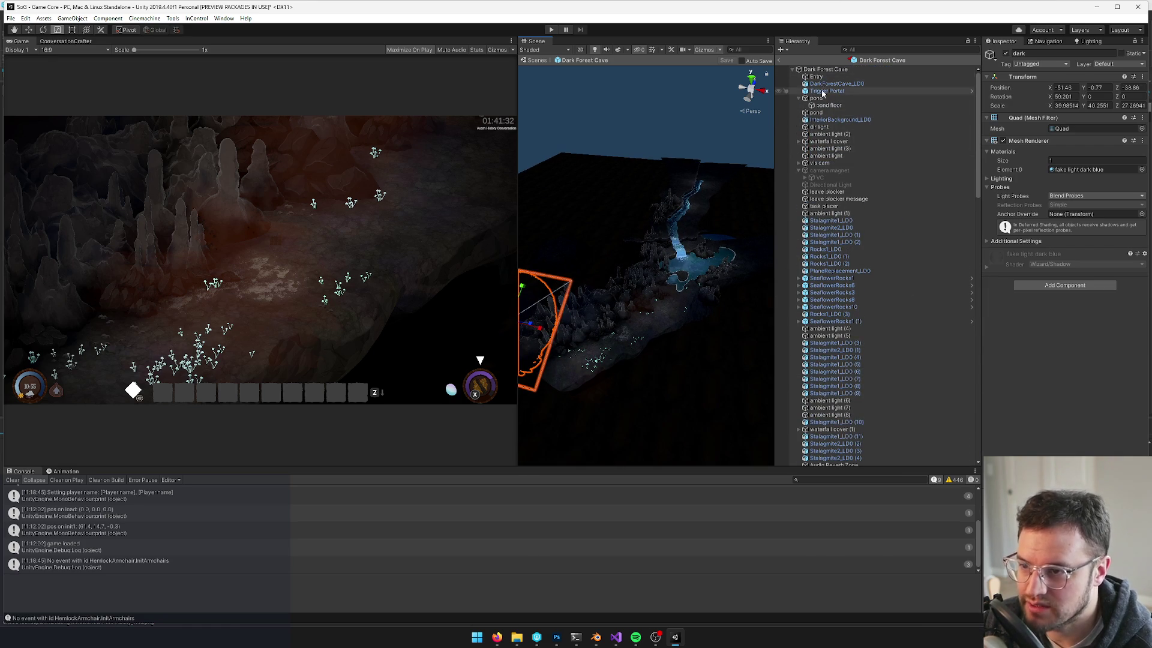
{"action": "left_click", "coordinate": [819, 162]}
{"action": "key", "text": "w"}
{"action": "left_click_drag", "start_coordinate": [630, 322], "coordinate": [683, 307]}
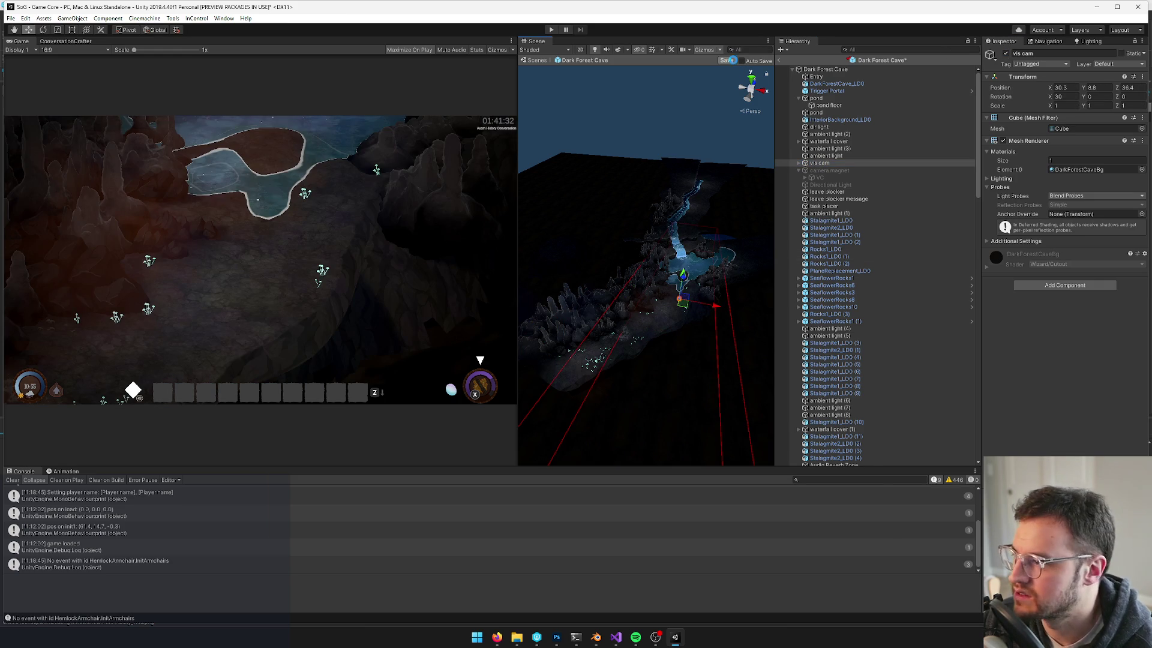
Save the Dark Forest Cave scene and switch over to Blender
{"action": "left_click", "coordinate": [727, 60]}
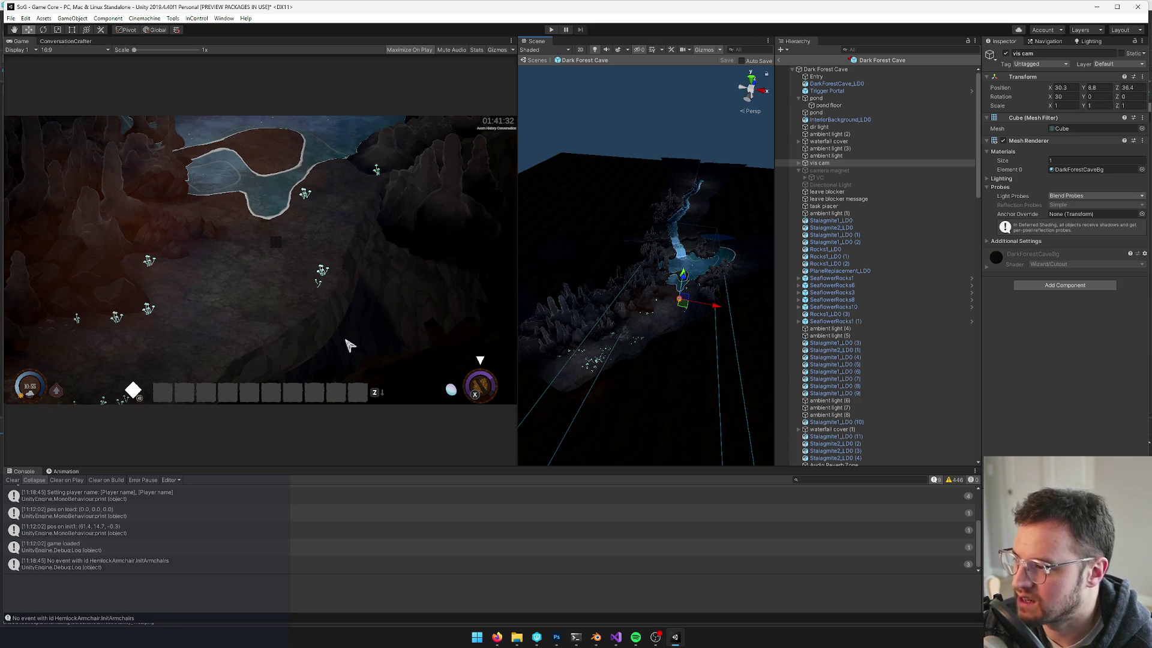
{"action": "mouse_move", "coordinate": [528, 255]}
{"action": "left_mouse_down"}
{"action": "mouse_move", "coordinate": [576, 276]}
{"action": "mouse_move", "coordinate": [596, 267]}
{"action": "left_mouse_up"}
{"action": "mouse_move", "coordinate": [596, 644]}
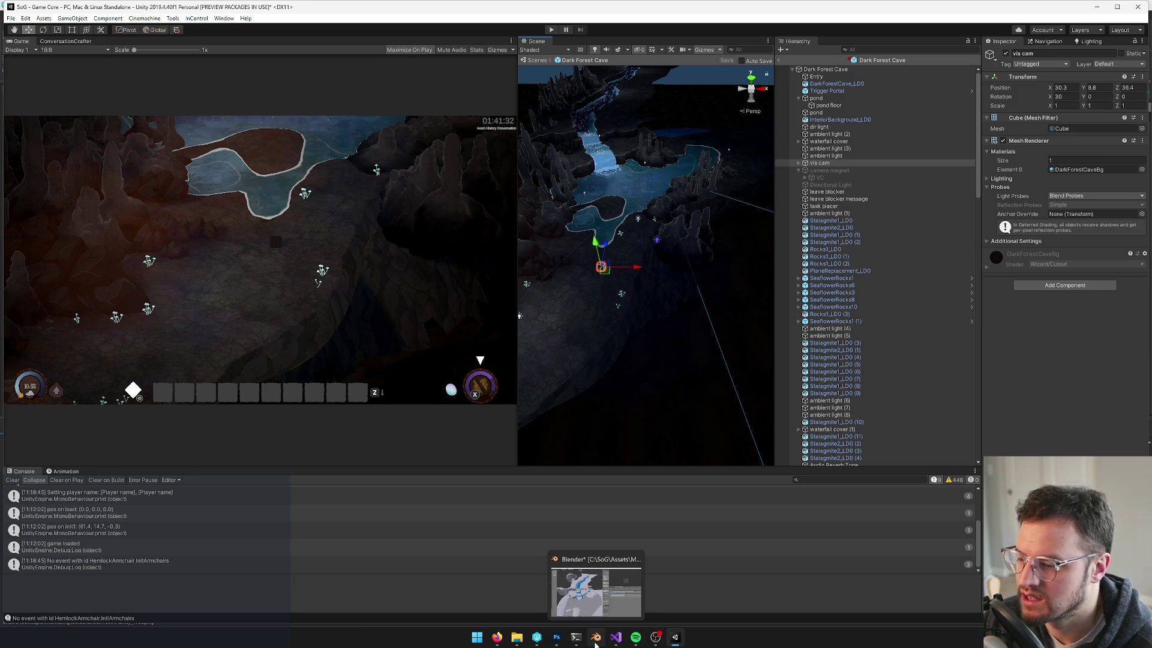
{"action": "left_click", "coordinate": [598, 643]}
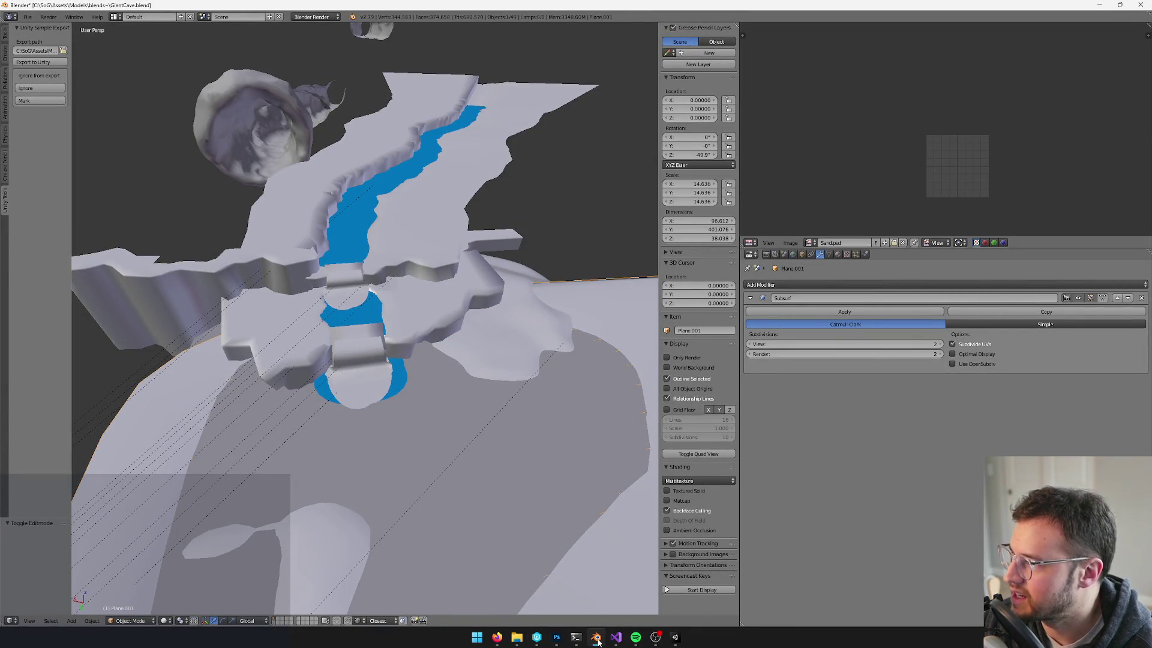
In P4V's Workspace tree, expand Assets > Models > blends~
{"action": "left_click", "coordinate": [598, 642]}
{"action": "left_click", "coordinate": [537, 637]}
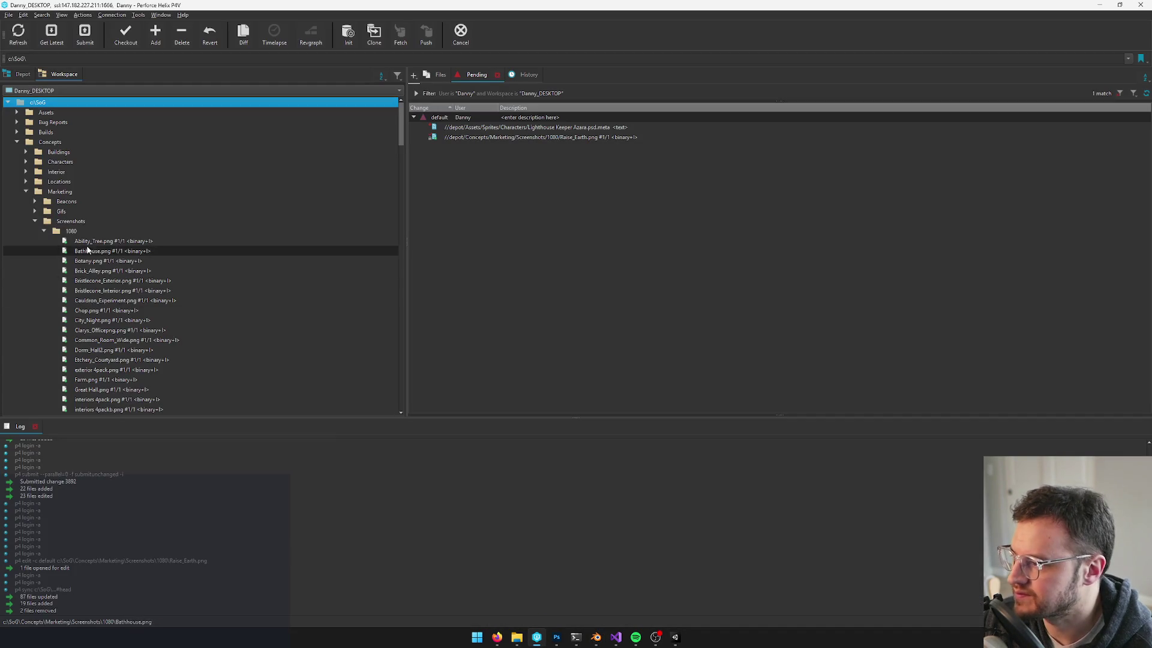
{"action": "left_click", "coordinate": [25, 192]}
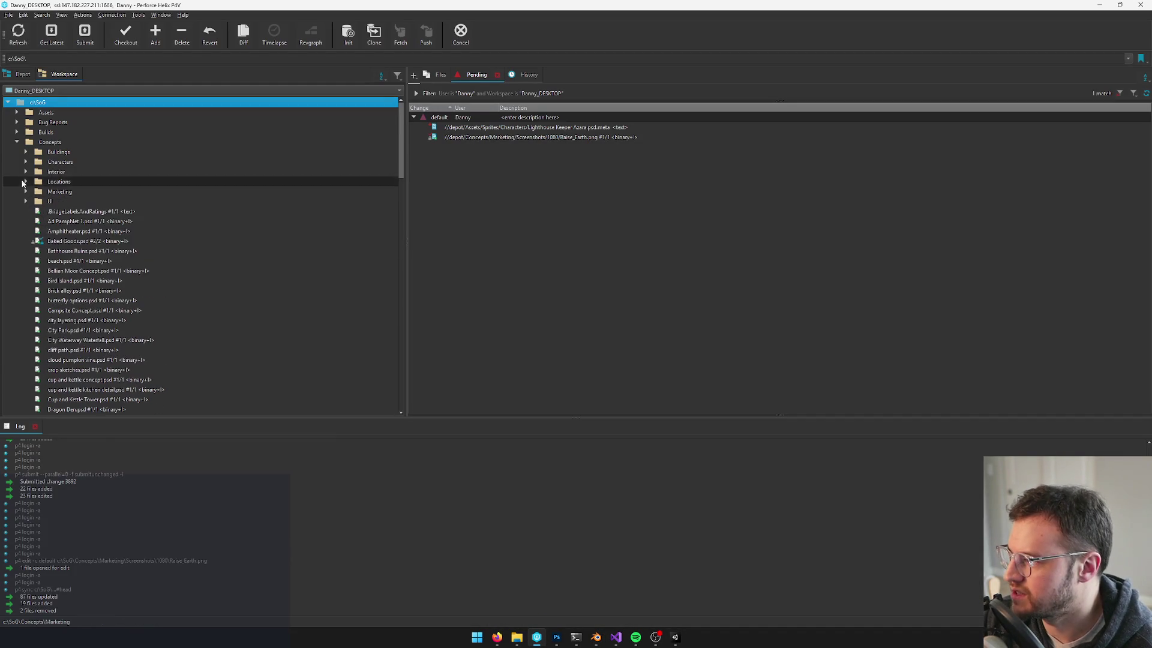
{"action": "left_click", "coordinate": [17, 142]}
{"action": "left_click", "coordinate": [16, 112]}
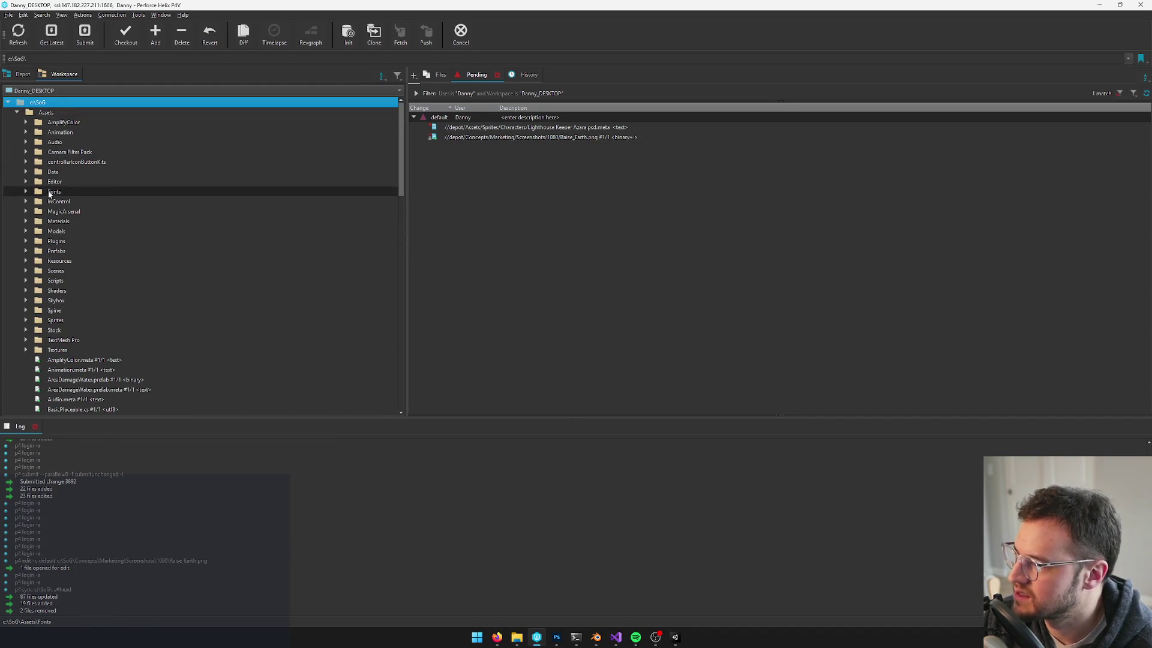
{"action": "left_click", "coordinate": [26, 231]}
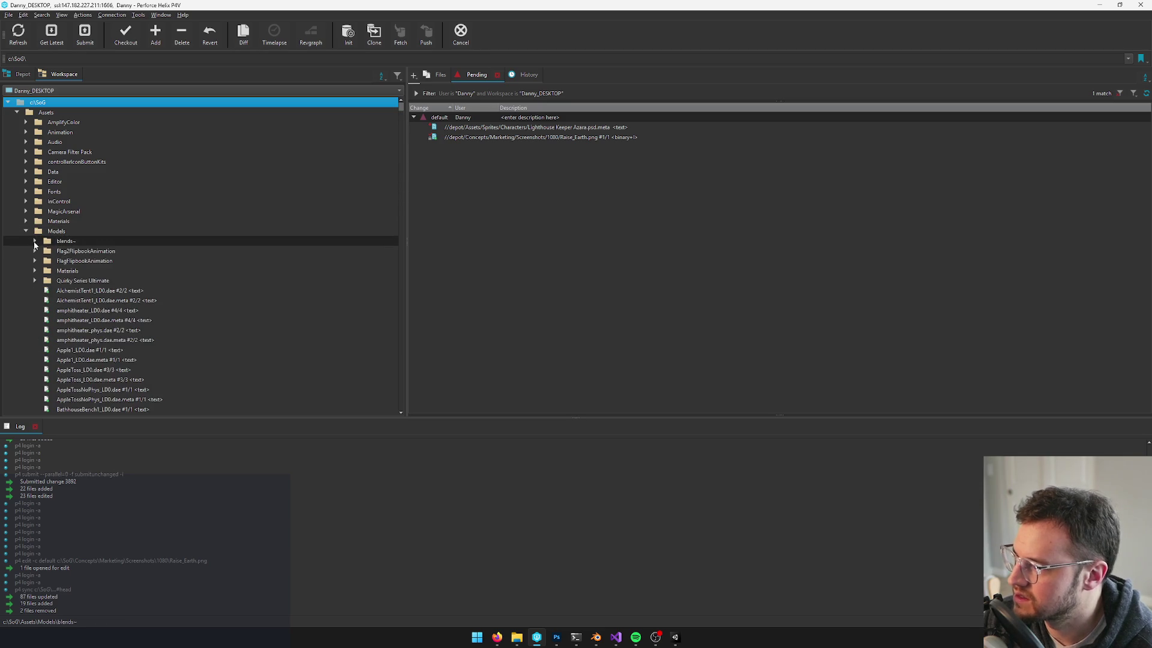
{"action": "left_click", "coordinate": [35, 240]}
Check out GiantCave.blend, GiantCave.blend1 and GiantCave.blend2 into the default pending changelist
{"action": "left_click", "coordinate": [133, 281]}
{"action": "key", "text": "g"}
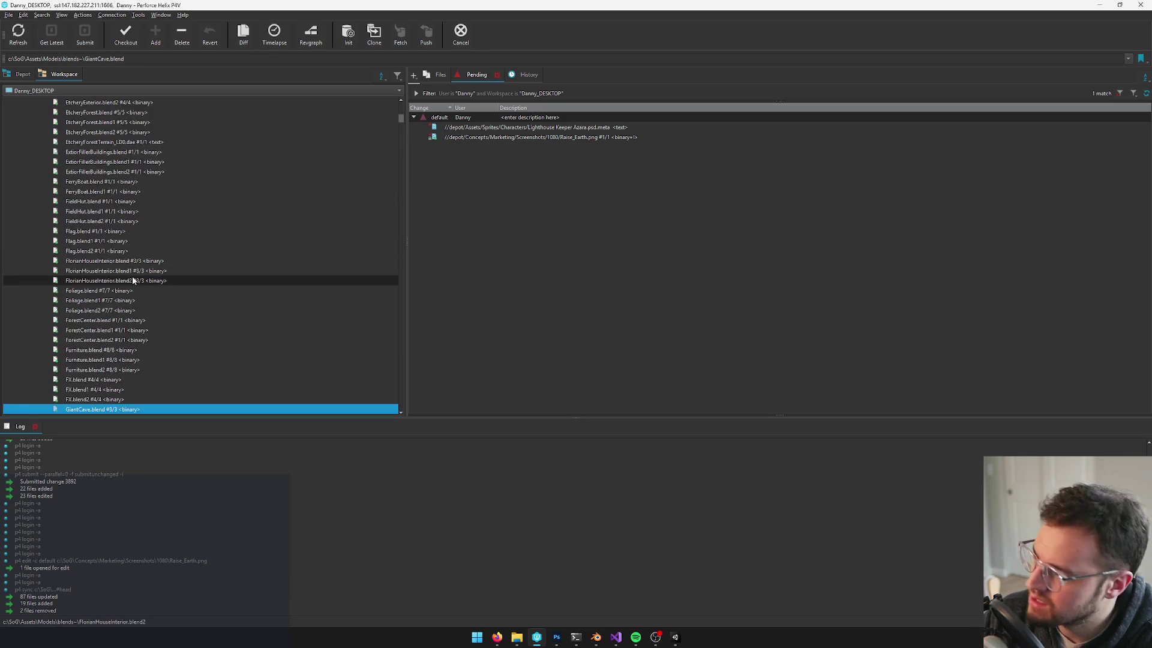
{"action": "scroll", "coordinate": [133, 281], "scroll_direction": "down", "scroll_amount": 4}
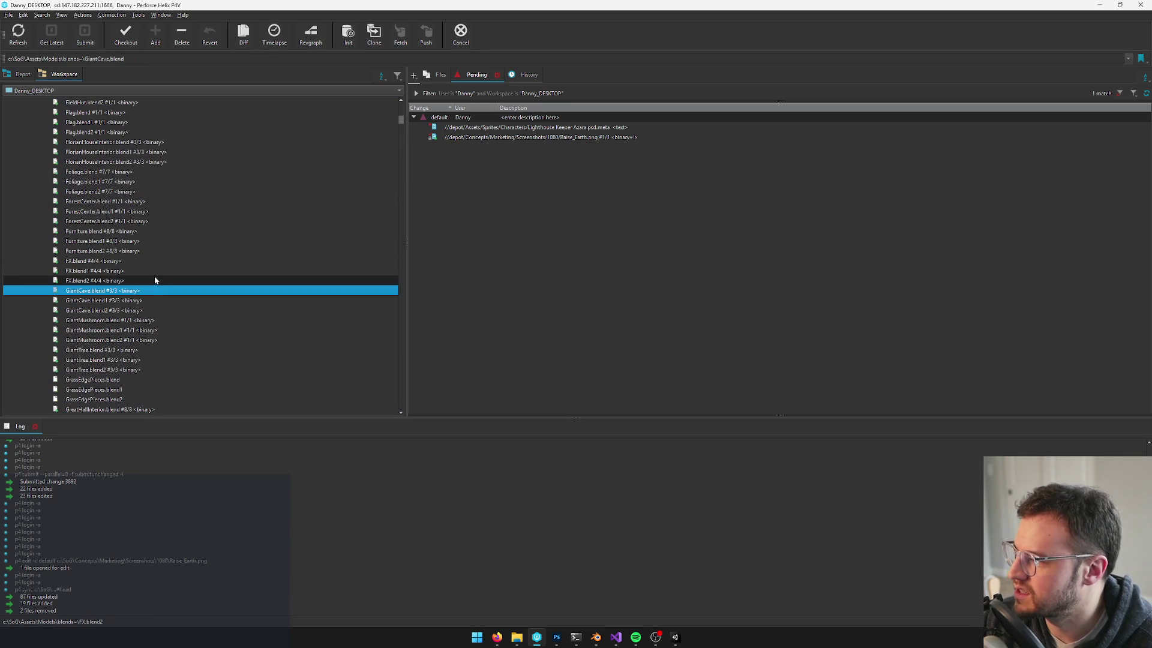
{"action": "left_click", "coordinate": [102, 310], "text": "shift"}
{"action": "left_click_drag", "start_coordinate": [102, 301], "coordinate": [405, 193]}
{"action": "left_click_drag", "start_coordinate": [466, 123], "coordinate": [465, 120]}
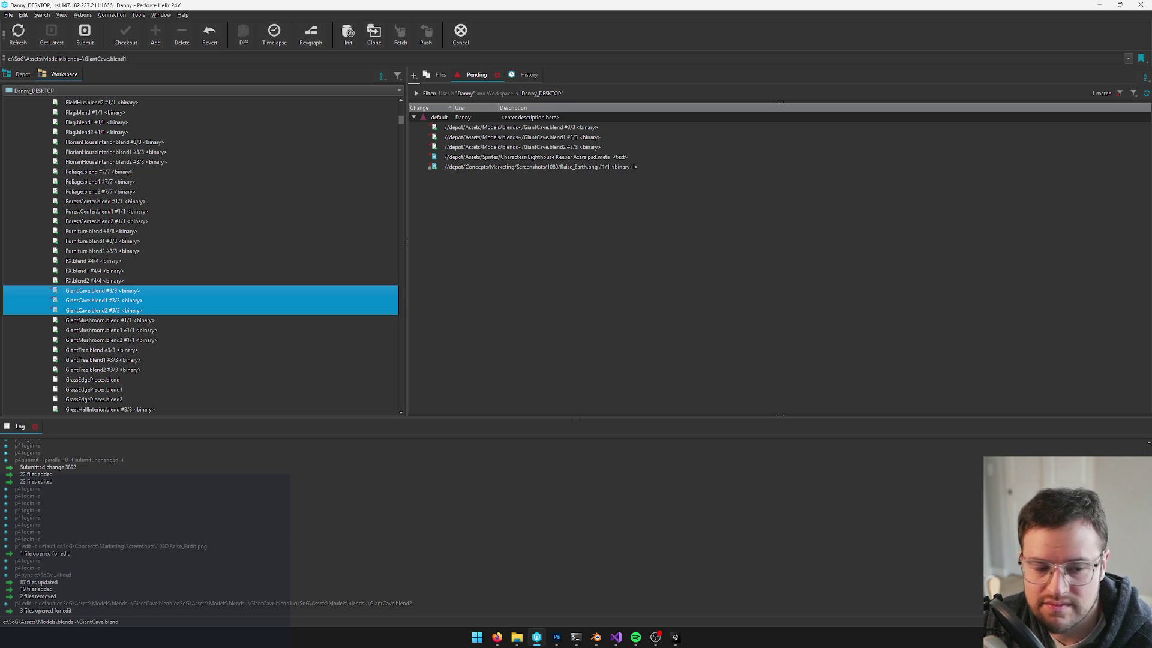
Open GiantCave.blend in Blender and bring the Blender window back up
{"action": "left_click", "coordinate": [201, 292]}
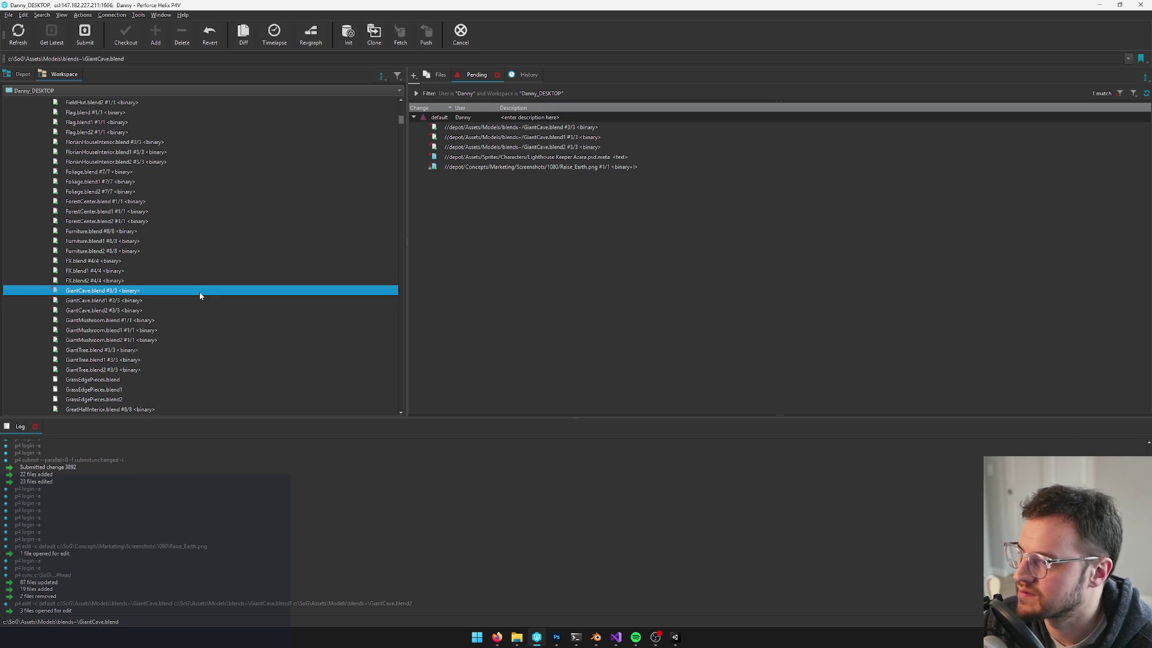
{"action": "double_click", "coordinate": [133, 294]}
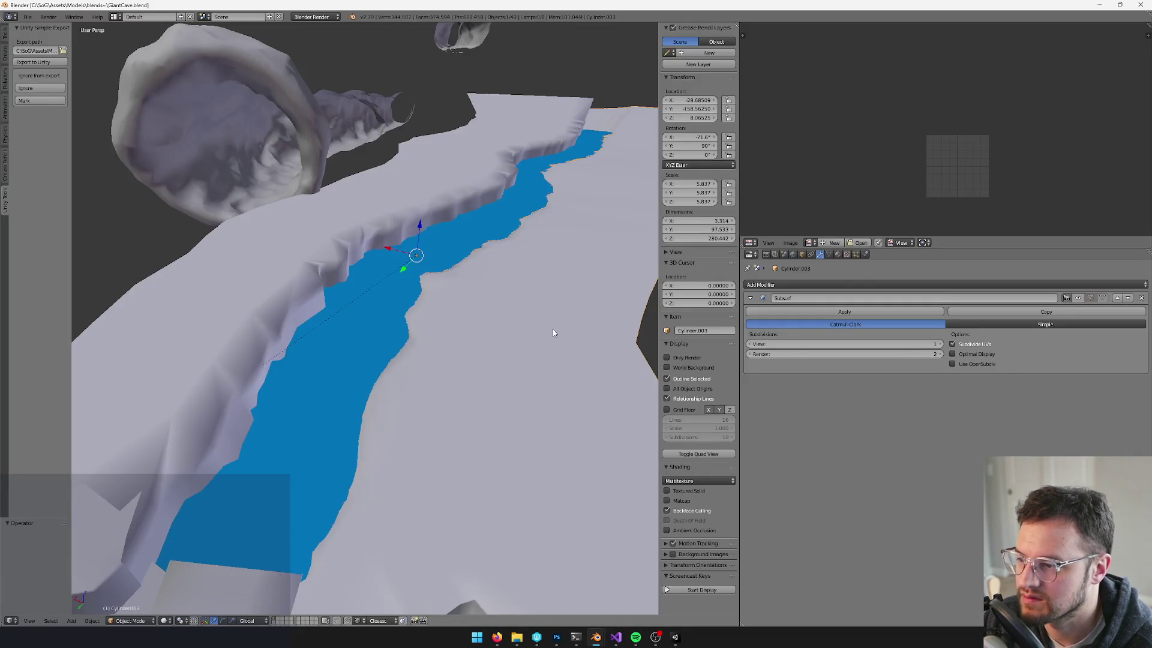
{"action": "scroll", "coordinate": [456, 287], "scroll_direction": "down", "scroll_amount": 10}
{"action": "mouse_move", "coordinate": [709, 5]}
{"action": "left_mouse_down"}
{"action": "mouse_move", "coordinate": [690, 41]}
{"action": "mouse_move", "coordinate": [714, 203]}
{"action": "left_mouse_up"}
{"action": "left_click", "coordinate": [777, 198]}
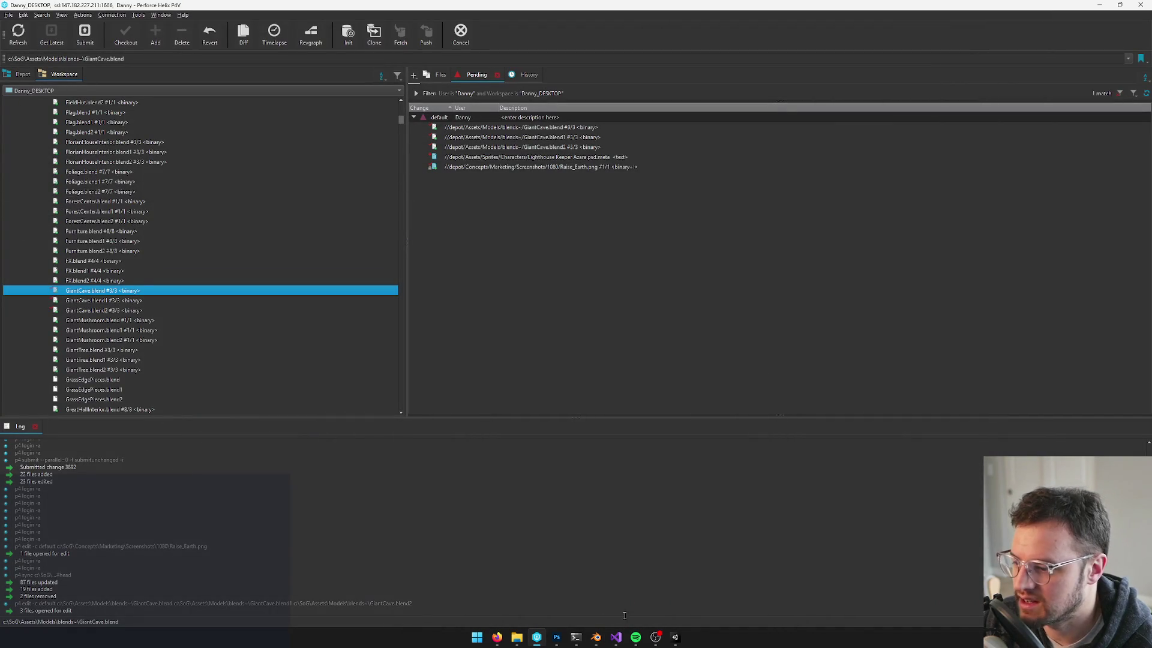
{"action": "left_click", "coordinate": [595, 637]}
{"action": "scroll", "coordinate": [439, 360], "scroll_direction": "down", "scroll_amount": 3}
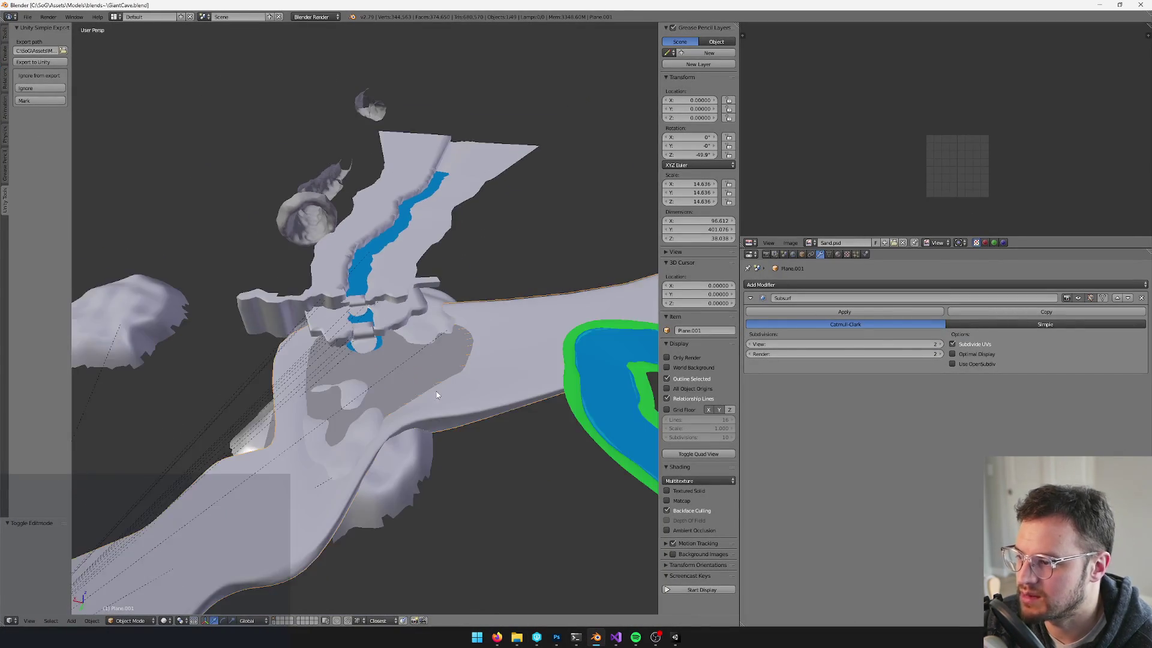
Select the draped mesh Plane.267 and enter Edit Mode with face selection
{"action": "left_click_drag", "start_coordinate": [440, 362], "coordinate": [387, 365]}
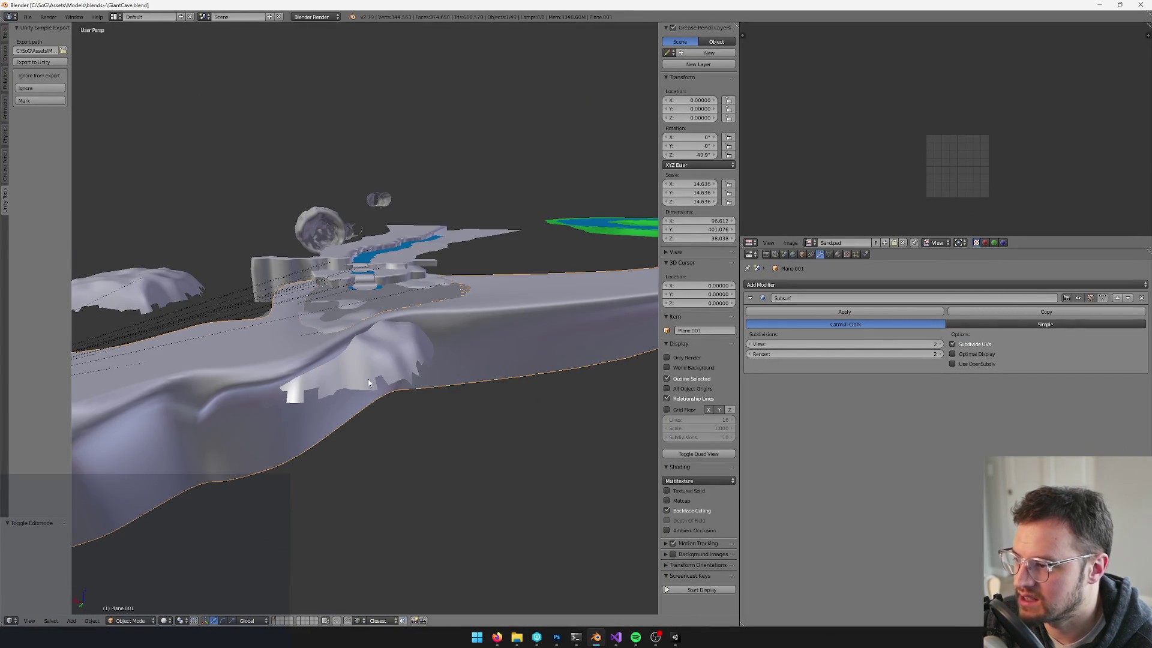
{"action": "right_click", "coordinate": [410, 387]}
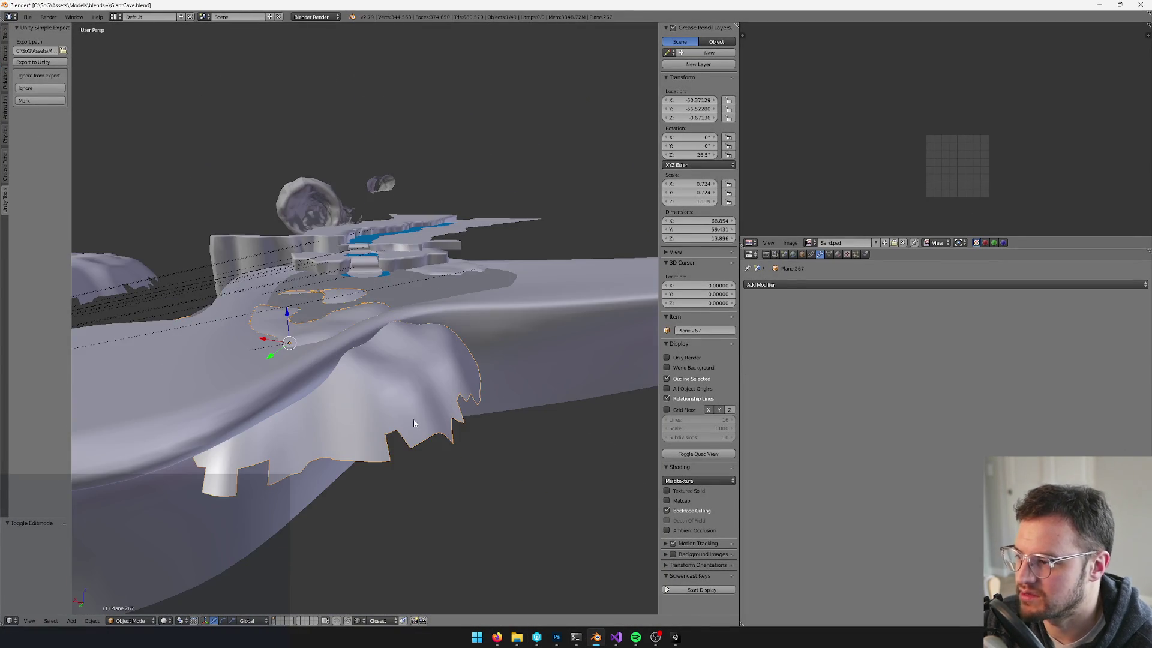
{"action": "key", "text": "Tab"}
{"action": "scroll", "coordinate": [438, 400], "scroll_direction": "up", "scroll_amount": 2}
{"action": "mouse_move", "coordinate": [437, 400]}
{"action": "left_mouse_down"}
{"action": "mouse_move", "coordinate": [426, 360]}
{"action": "mouse_move", "coordinate": [418, 444]}
{"action": "left_mouse_up"}
{"action": "left_click", "coordinate": [276, 621]}
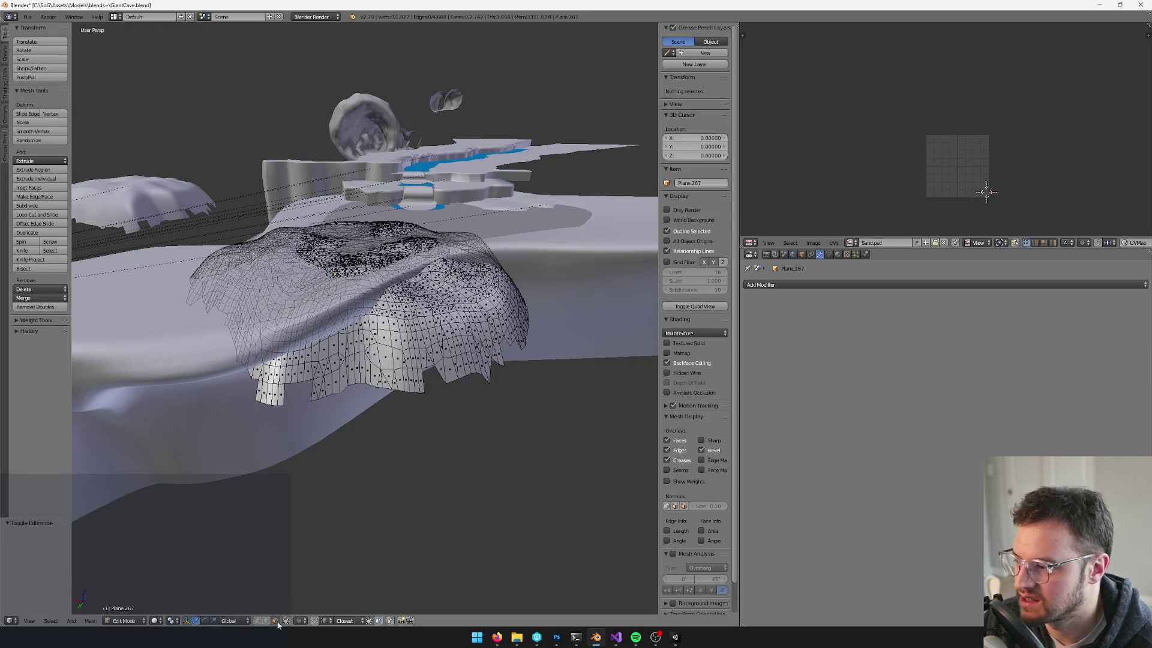
{"action": "mouse_move", "coordinate": [409, 396]}
{"action": "left_mouse_down"}
{"action": "mouse_move", "coordinate": [437, 386]}
{"action": "mouse_move", "coordinate": [447, 348]}
{"action": "mouse_move", "coordinate": [287, 373]}
{"action": "left_mouse_up"}
Pick several linked lower face strips with L
{"action": "key", "text": "l"}
{"action": "key", "text": "l"}
{"action": "key", "text": "l"}
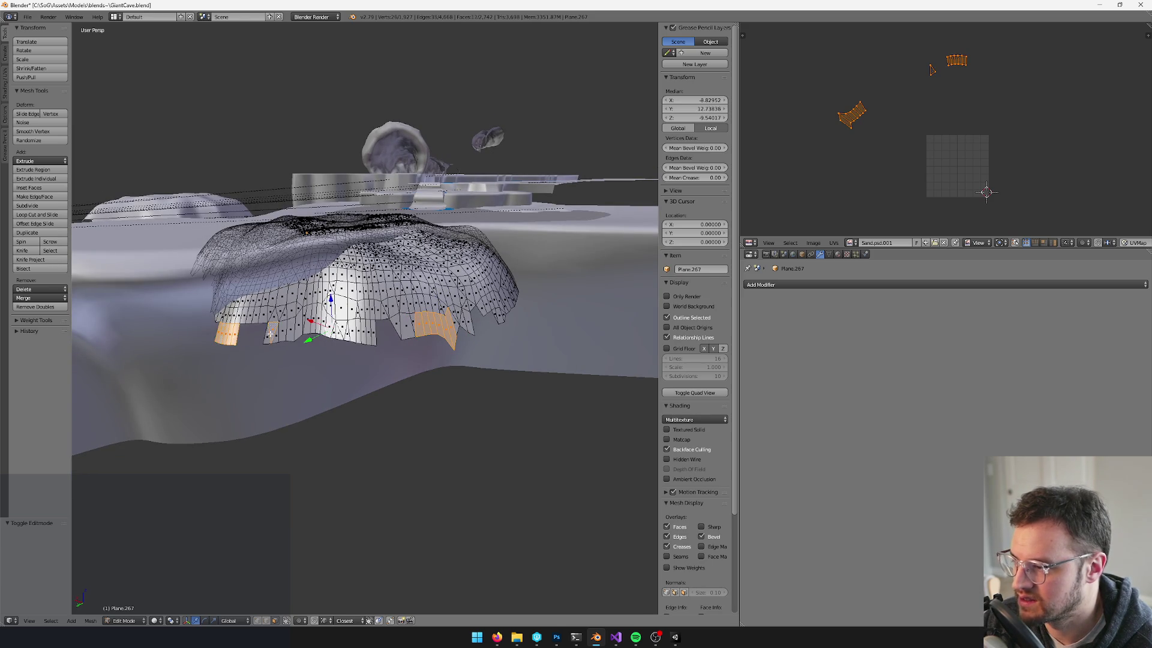
{"action": "scroll", "coordinate": [266, 341], "scroll_direction": "up", "scroll_amount": 2}
{"action": "key", "text": "l"}
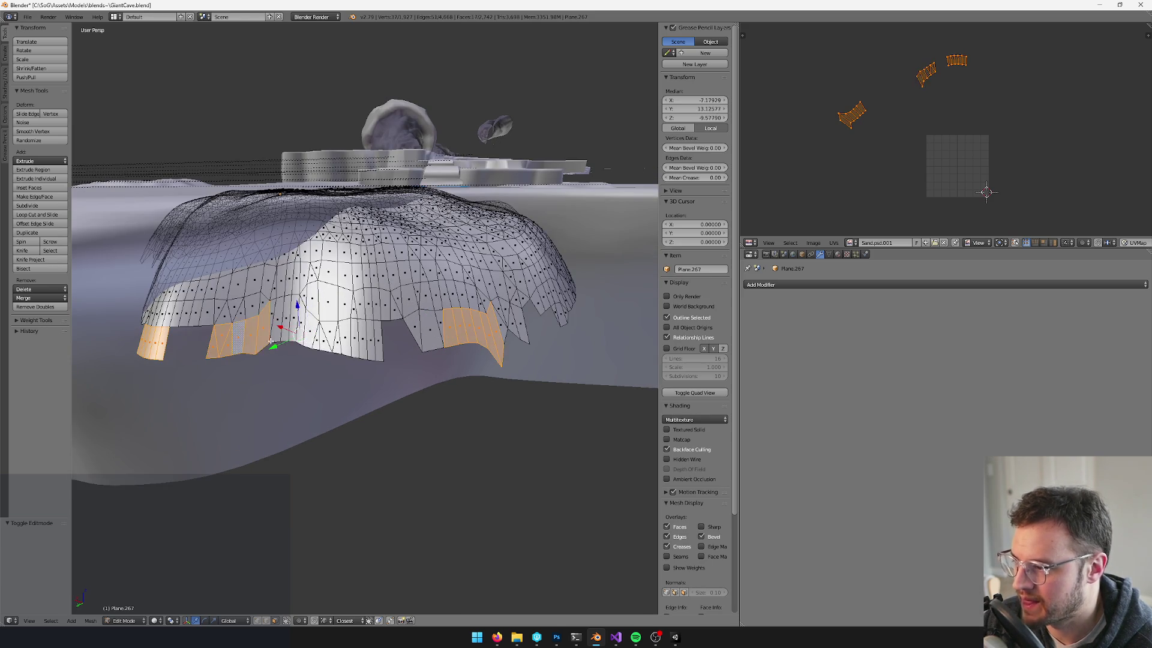
{"action": "key", "text": "l"}
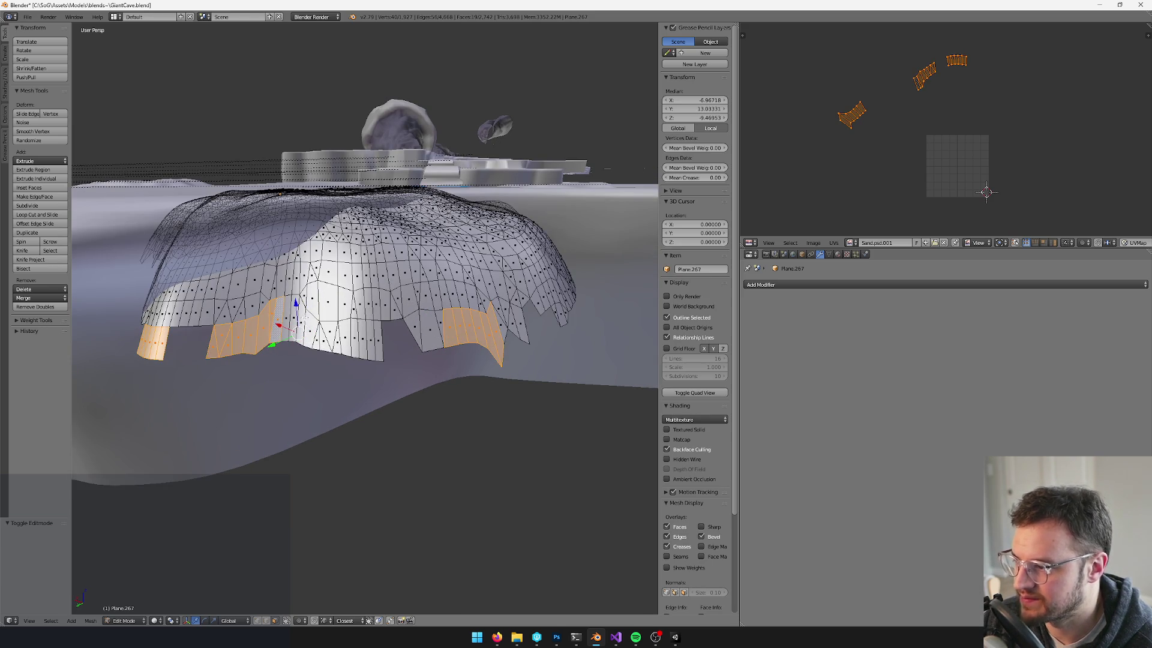
{"action": "key", "text": "l"}
{"action": "key", "text": "l"}
{"action": "key", "text": "l"}
{"action": "key", "text": "l"}
{"action": "key", "text": "l"}
{"action": "key", "text": "l"}
{"action": "key", "text": "l"}
{"action": "key", "text": "l"}
{"action": "key", "text": "l"}
{"action": "key", "text": "l"}
{"action": "left_click_drag", "start_coordinate": [437, 339], "coordinate": [377, 342]}
{"action": "key", "text": "l"}
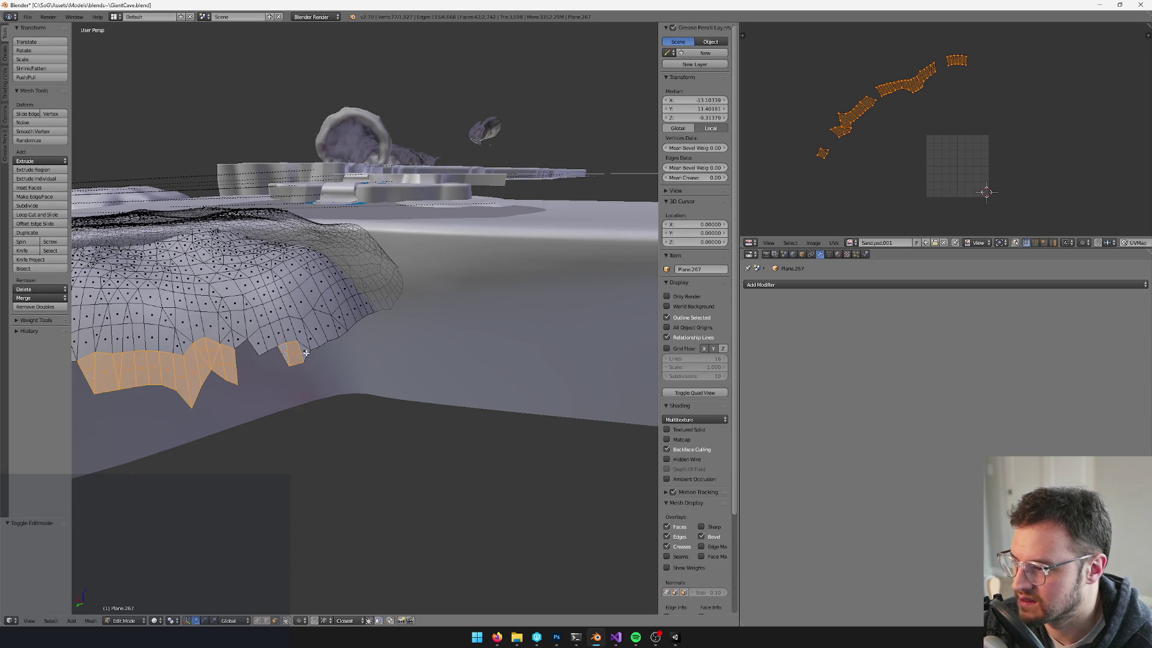
Grow the face selection outward by several rings with Ctrl+Numpad+
{"action": "key", "text": "ctrl+KP_Add"}
{"action": "left_click_drag", "start_coordinate": [295, 347], "coordinate": [431, 334]}
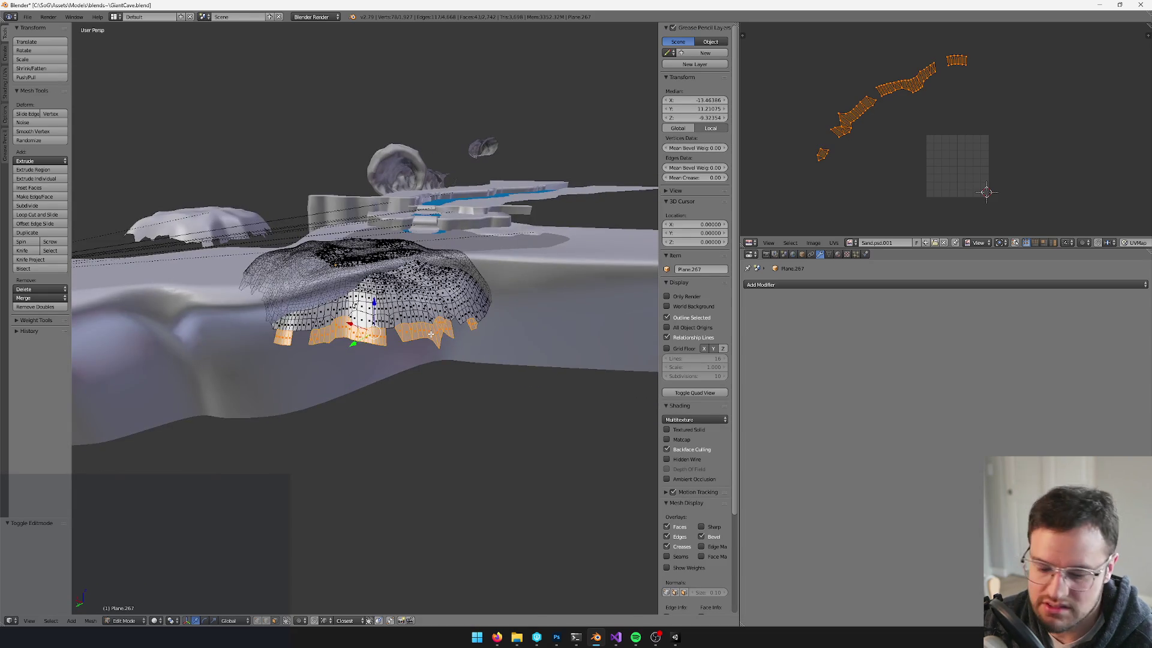
{"action": "key", "text": "ctrl+KP_Add"}
{"action": "key", "text": "ctrl+KP_Add"}
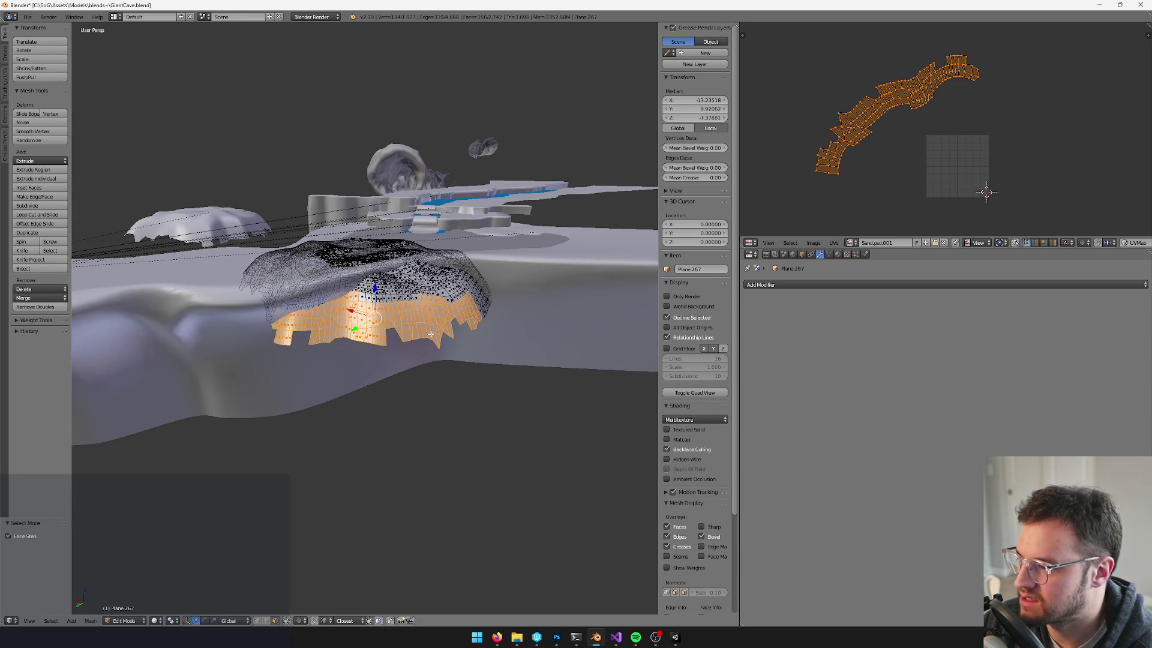
{"action": "key", "text": "ctrl+KP_Add"}
{"action": "key", "text": "ctrl+KP_Add"}
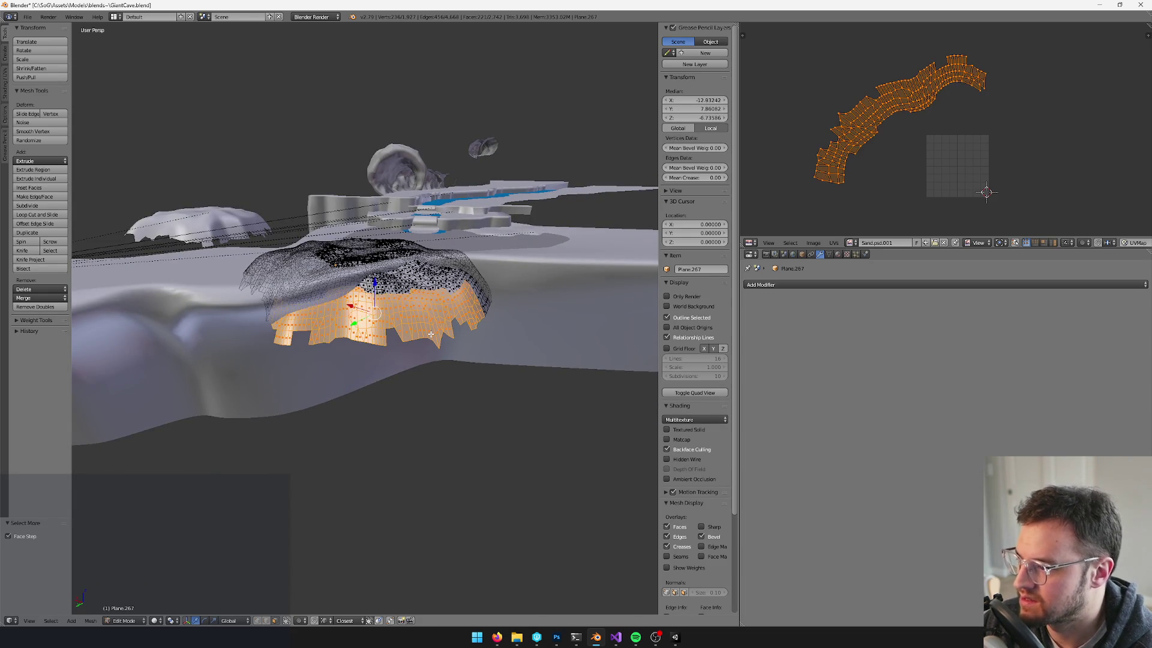
{"action": "key", "text": "ctrl+KP_Add"}
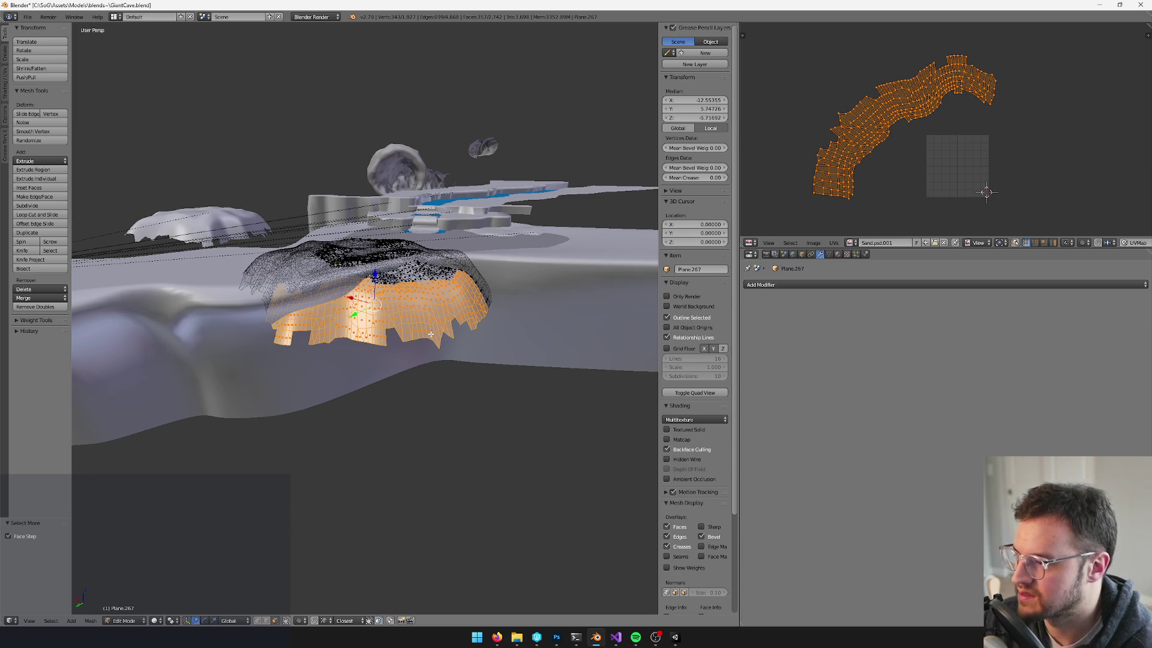
{"action": "scroll", "coordinate": [431, 334], "scroll_direction": "up", "scroll_amount": 5}
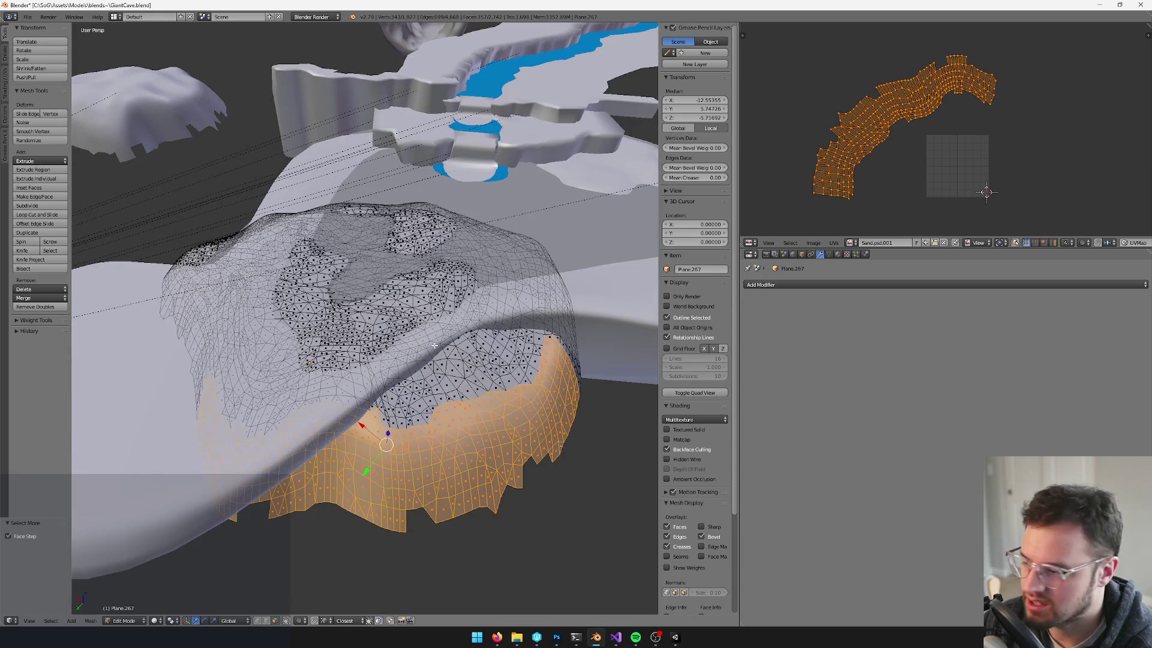
{"action": "key", "text": "ctrl+KP_Add"}
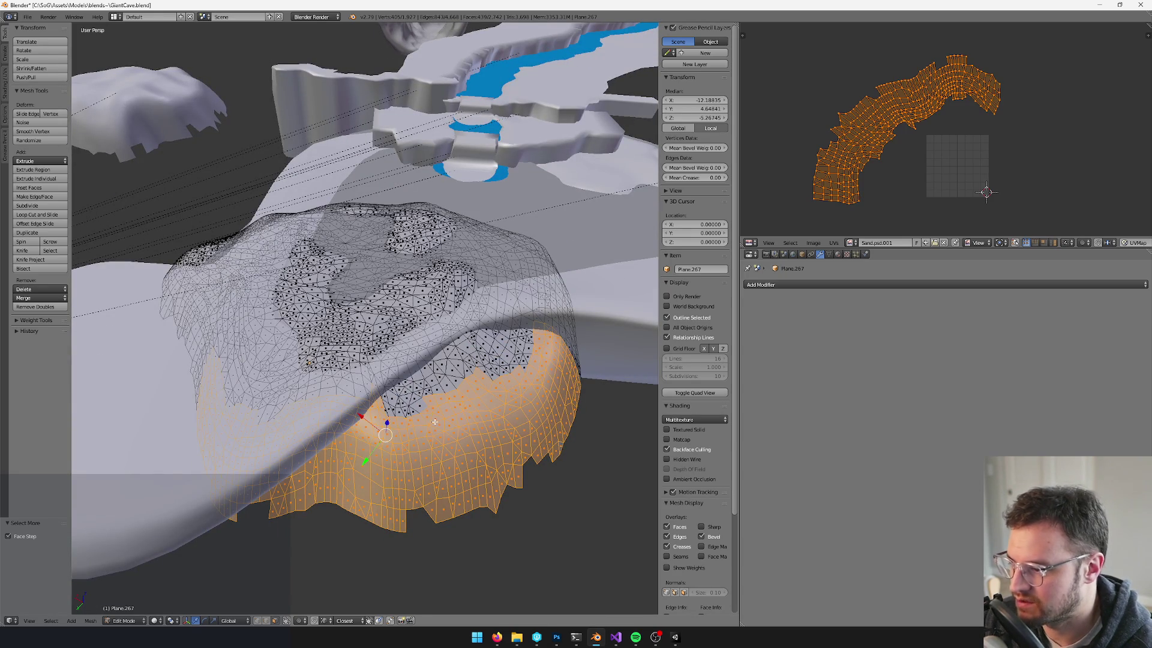
Box-select extra face blocks along the top of the selection
{"action": "right_click", "coordinate": [384, 390], "text": "ctrl"}
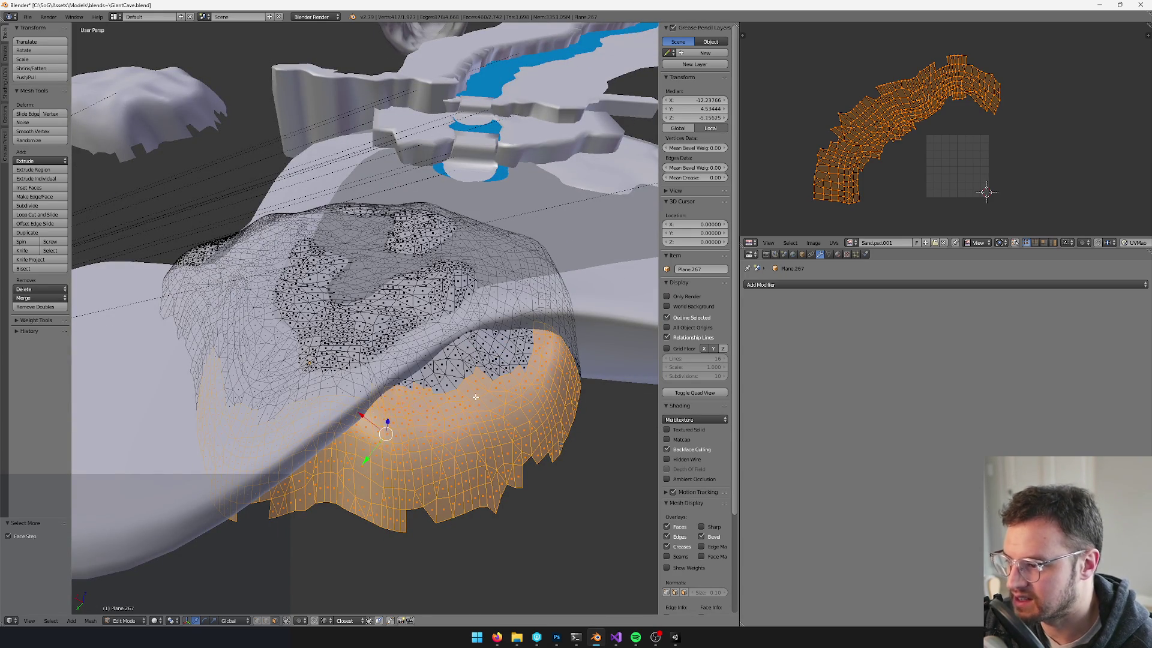
{"action": "left_click_drag", "start_coordinate": [414, 378], "coordinate": [414, 378]}
{"action": "key", "text": "b"}
{"action": "left_click_drag", "start_coordinate": [492, 391], "coordinate": [408, 348]}
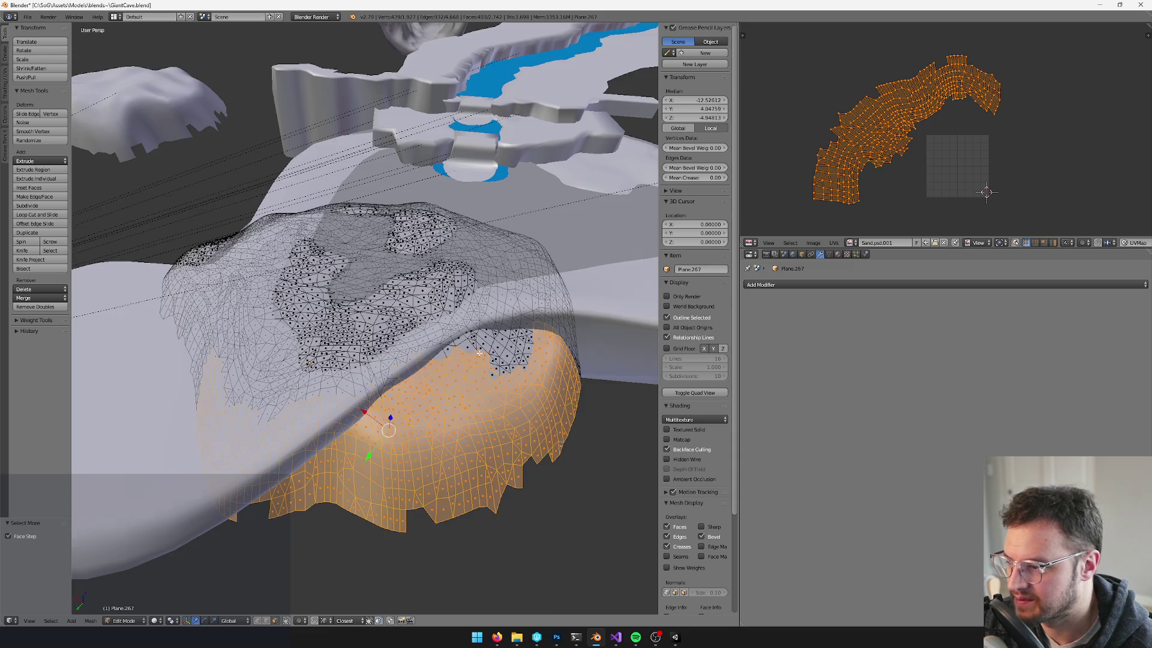
{"action": "scroll", "coordinate": [492, 391], "scroll_direction": "up", "scroll_amount": 1}
{"action": "key", "text": "b"}
{"action": "mouse_move", "coordinate": [511, 430]}
{"action": "left_mouse_down"}
{"action": "mouse_move", "coordinate": [426, 379]}
{"action": "mouse_move", "coordinate": [483, 371]}
{"action": "mouse_move", "coordinate": [444, 367]}
{"action": "left_mouse_up"}
Delete the selected lower faces, then a further box-selected patch
{"action": "key", "text": "b"}
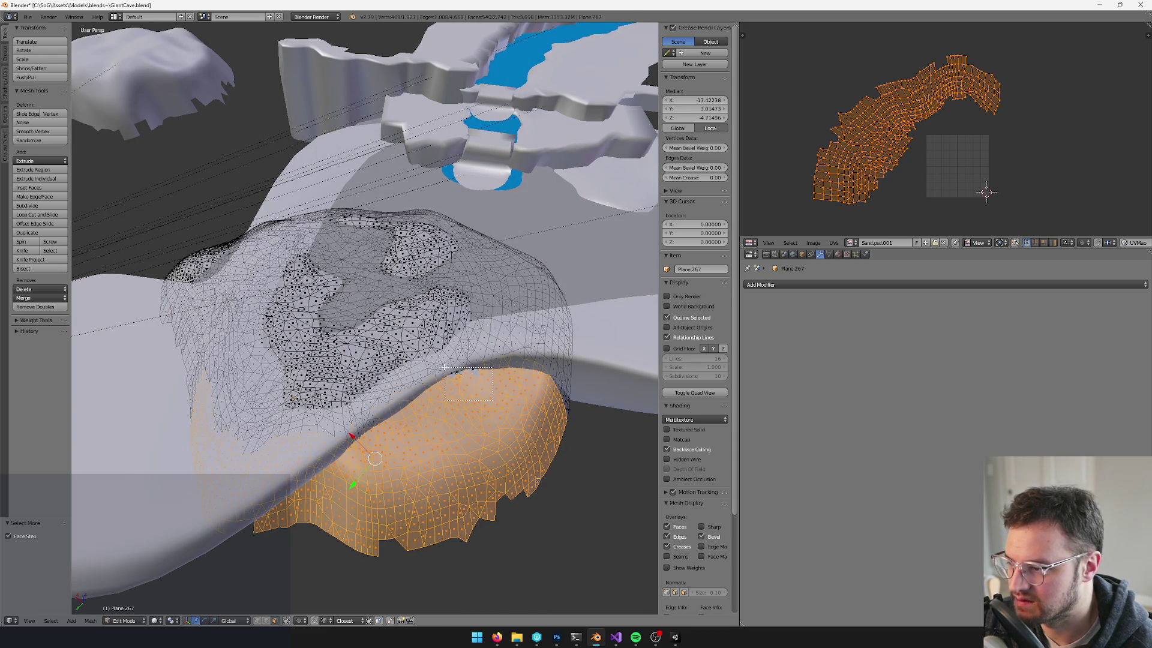
{"action": "key", "text": "x"}
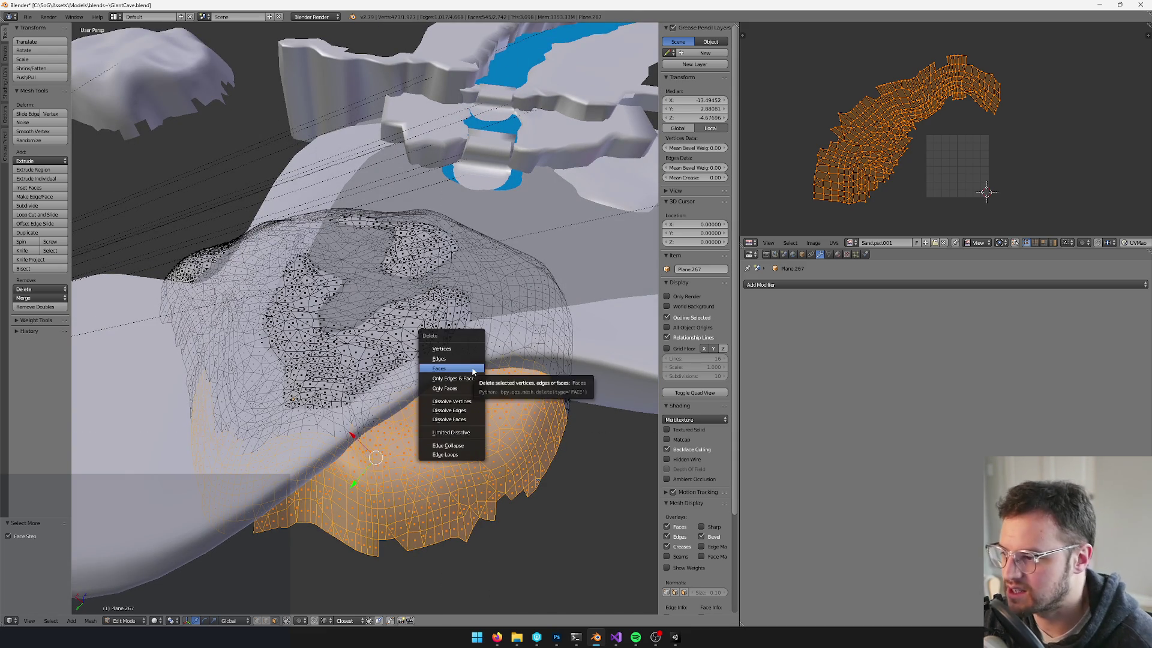
{"action": "left_click", "coordinate": [473, 374]}
{"action": "mouse_move", "coordinate": [425, 369]}
{"action": "left_mouse_down"}
{"action": "mouse_move", "coordinate": [558, 372]}
{"action": "mouse_move", "coordinate": [471, 404]}
{"action": "mouse_move", "coordinate": [466, 426]}
{"action": "mouse_move", "coordinate": [368, 352]}
{"action": "left_mouse_up"}
{"action": "key", "text": "b"}
{"action": "key", "text": "x"}
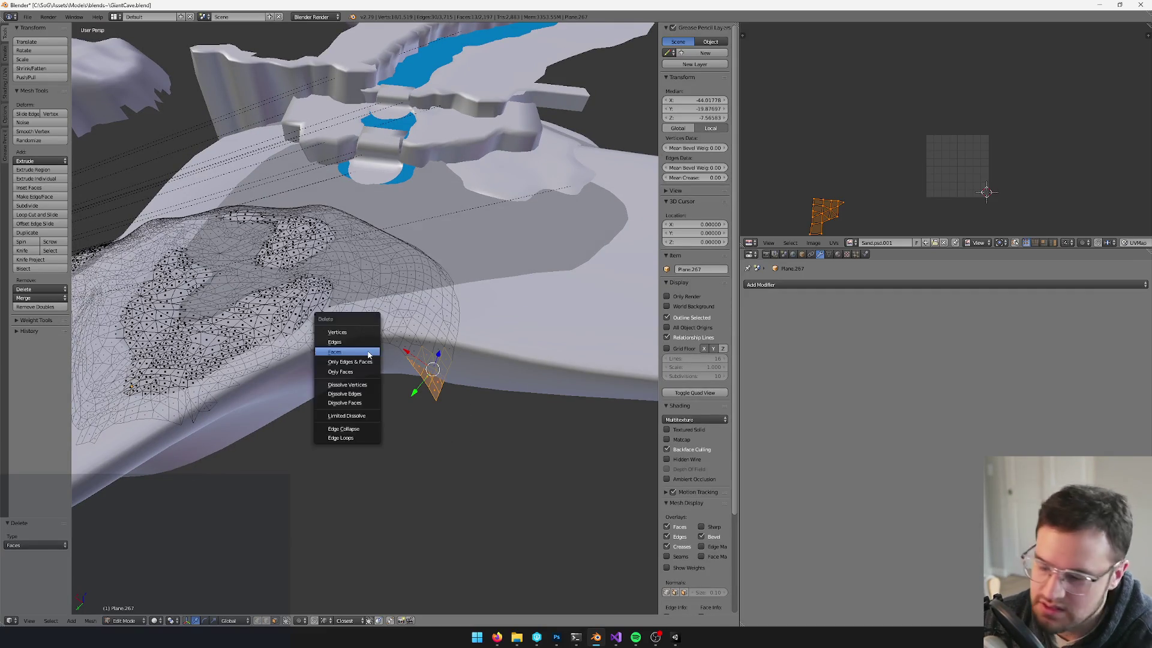
{"action": "left_click", "coordinate": [327, 353]}
Box-select the patch of faces on the mesh's side
{"action": "key", "text": "b"}
{"action": "mouse_move", "coordinate": [494, 394]}
{"action": "left_mouse_down"}
{"action": "mouse_move", "coordinate": [414, 341]}
{"action": "mouse_move", "coordinate": [422, 319]}
{"action": "mouse_move", "coordinate": [476, 290]}
{"action": "left_mouse_up"}
{"action": "key", "text": "Tab"}
{"action": "key", "text": "Tab"}
{"action": "key", "text": "b"}
{"action": "mouse_move", "coordinate": [308, 258]}
{"action": "left_mouse_down"}
{"action": "mouse_move", "coordinate": [381, 391]}
{"action": "mouse_move", "coordinate": [391, 390]}
{"action": "left_mouse_up"}
{"action": "key", "text": "b"}
{"action": "left_click_drag", "start_coordinate": [368, 258], "coordinate": [432, 403]}
{"action": "key", "text": "b"}
{"action": "left_click_drag", "start_coordinate": [402, 343], "coordinate": [380, 258]}
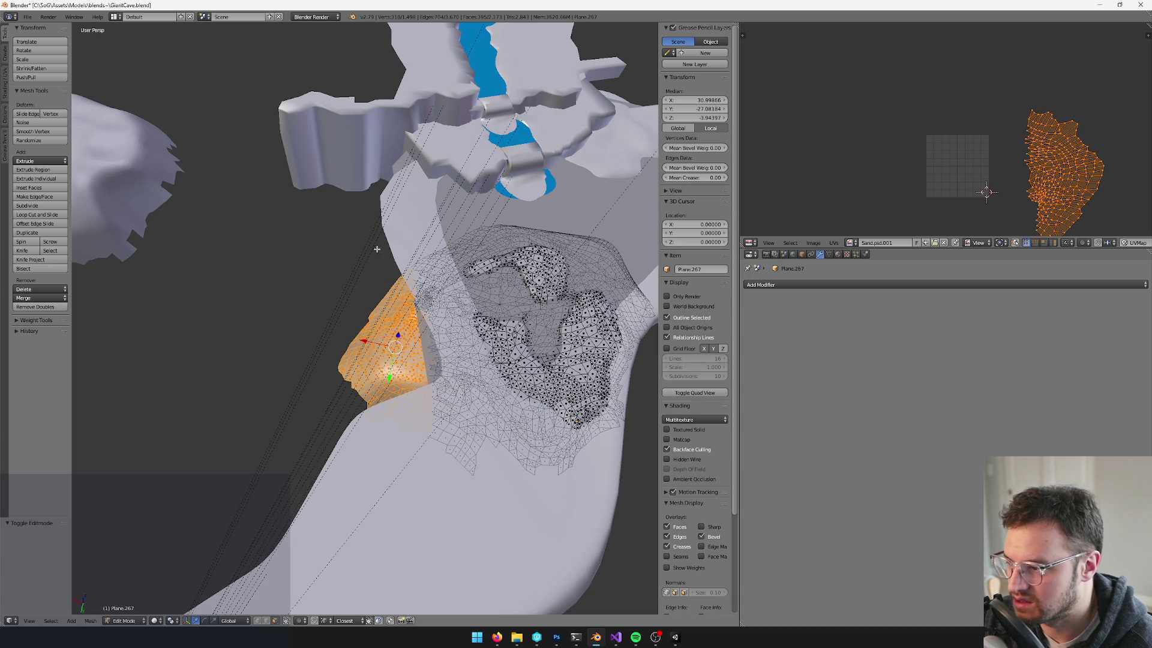
Delete the side patch faces and return to Object Mode
{"action": "key", "text": "x"}
{"action": "left_click", "coordinate": [421, 332]}
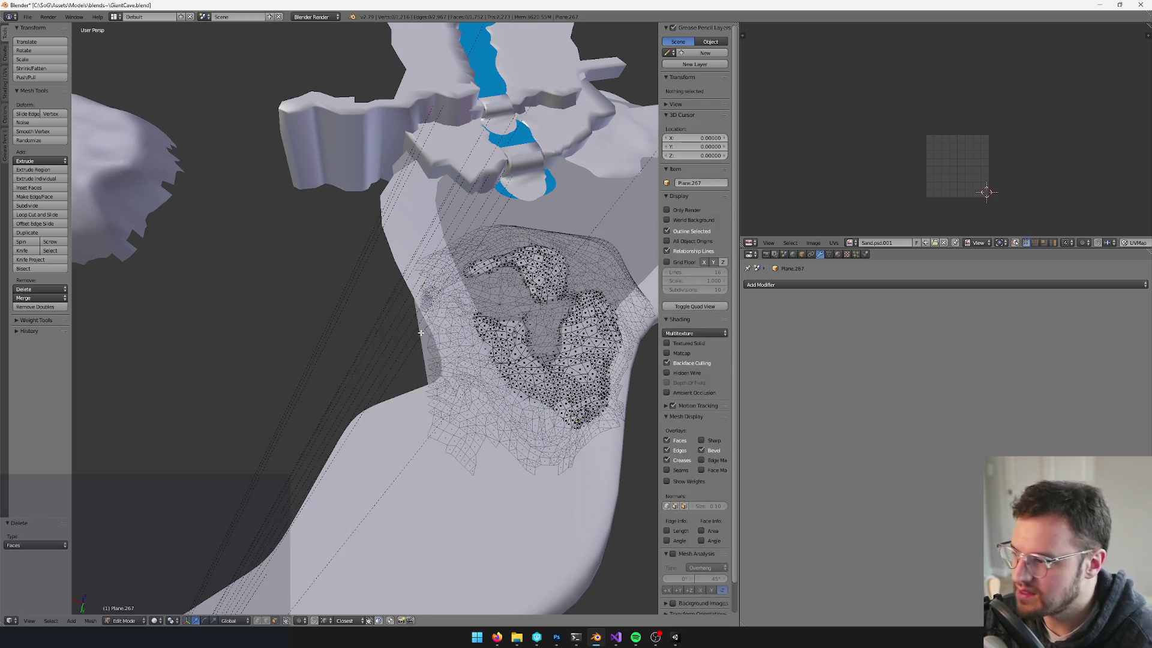
{"action": "scroll", "coordinate": [420, 332], "scroll_direction": "down", "scroll_amount": 5}
{"action": "key", "text": "Tab"}
{"action": "right_click", "coordinate": [246, 215]}
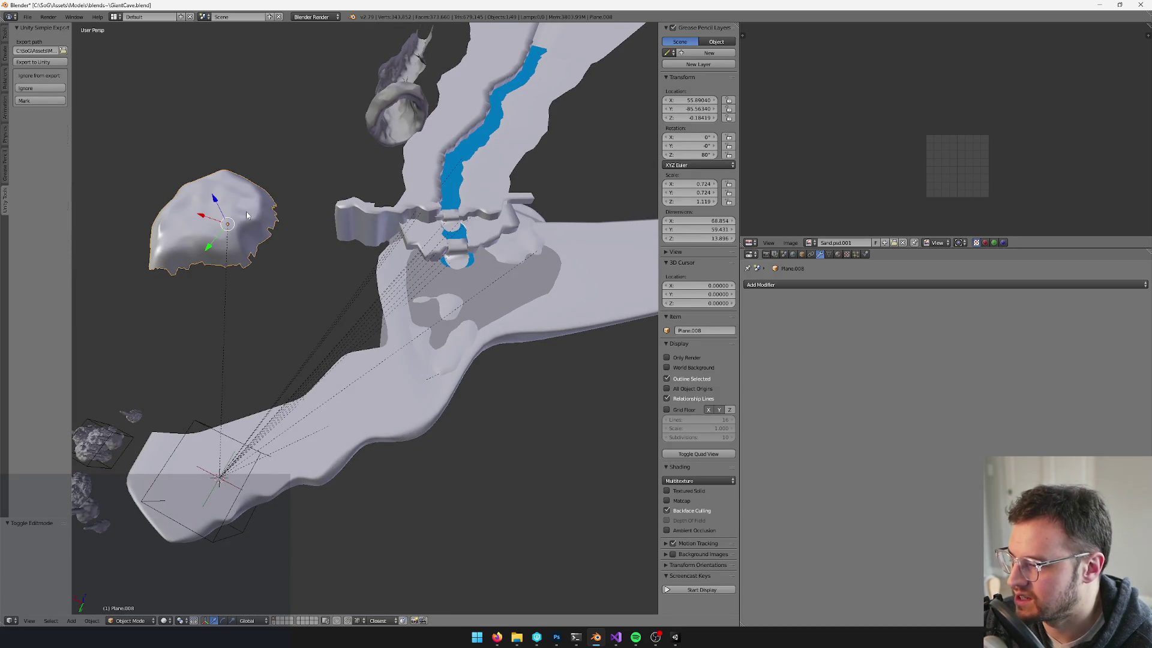
Unparent rock Plane.008 keeping its transform, and save the blend file
{"action": "key", "text": "alt+p"}
{"action": "left_click", "coordinate": [250, 214]}
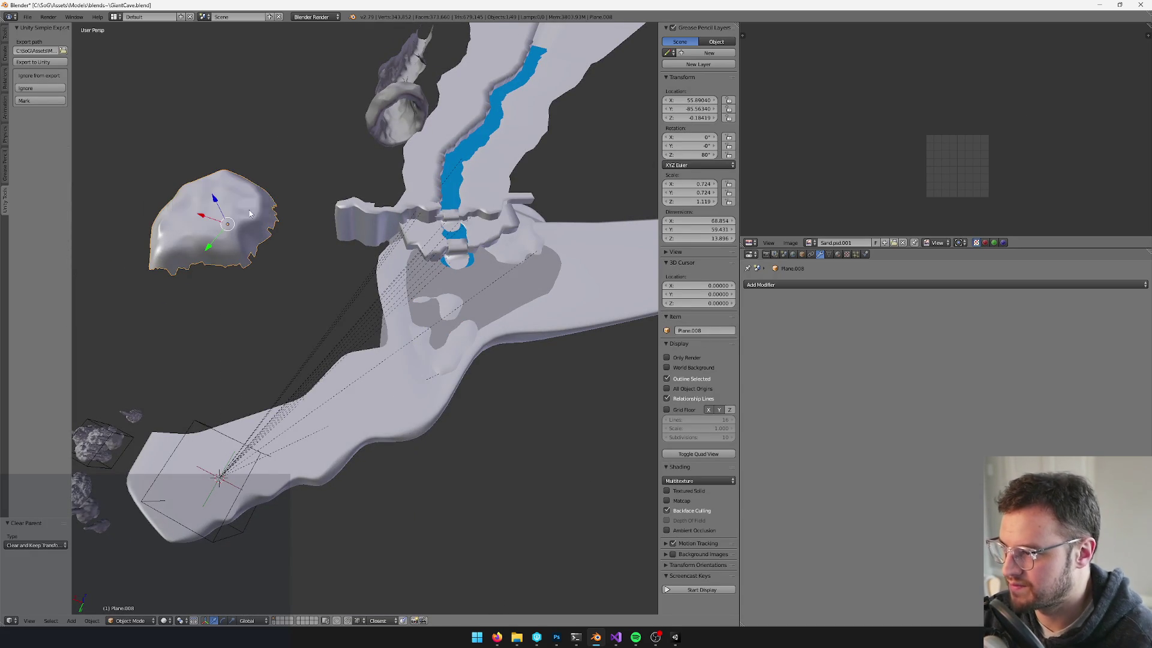
{"action": "key", "text": "ctrl+s"}
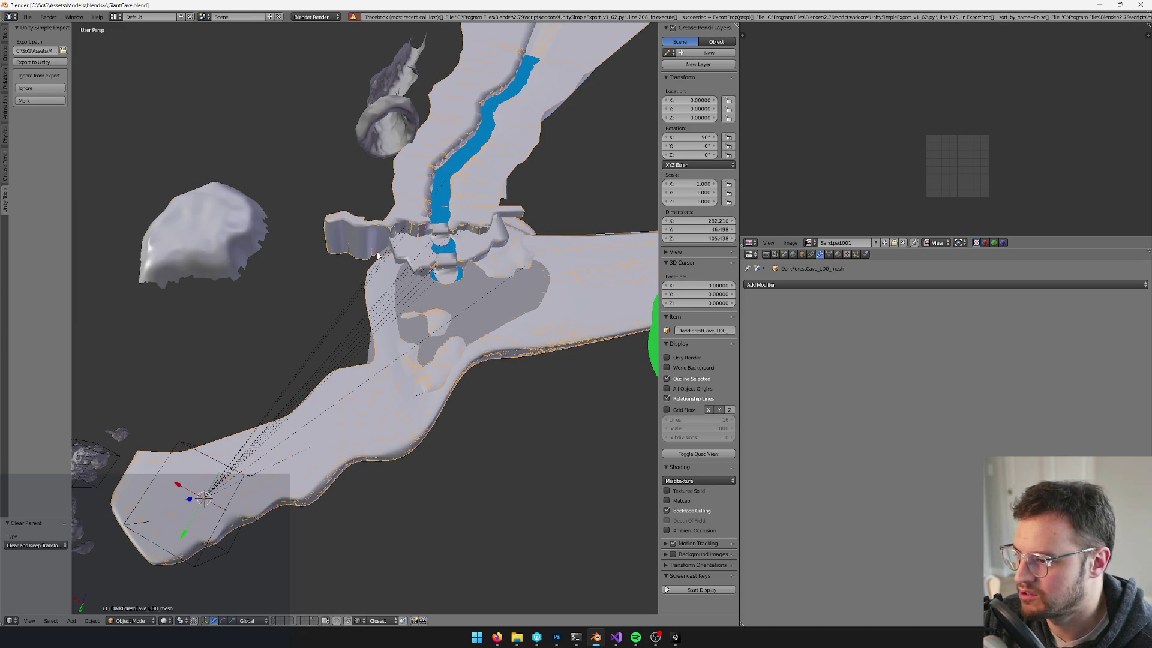
{"action": "right_click", "coordinate": [252, 234]}
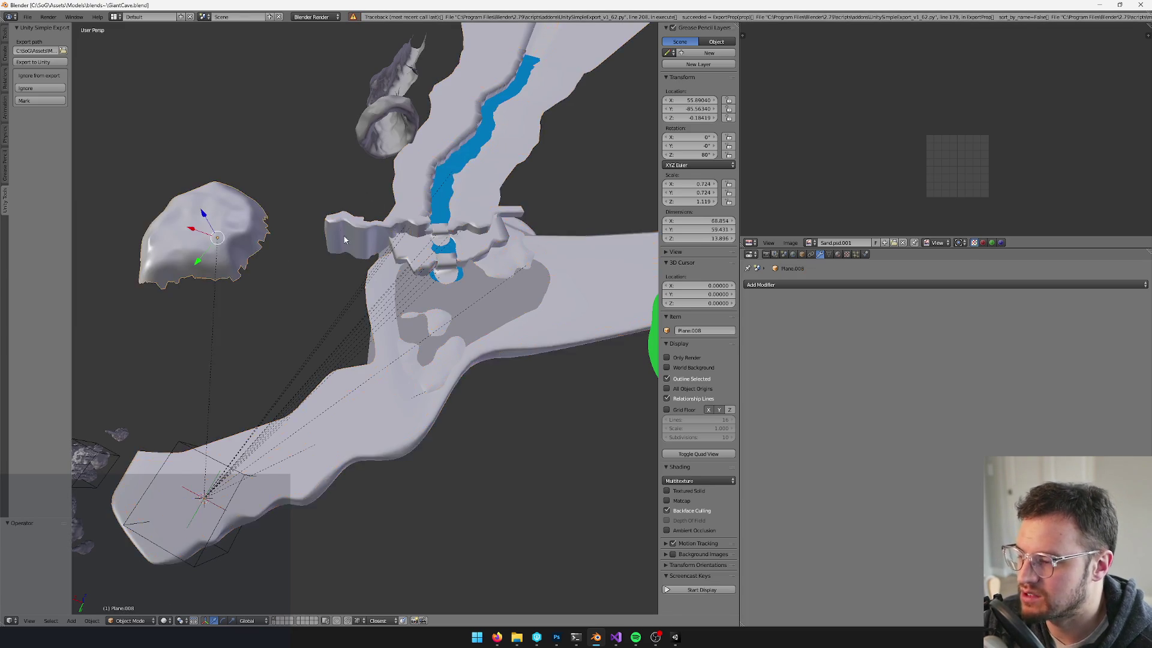
{"action": "key", "text": "alt+p"}
{"action": "left_click", "coordinate": [246, 206]}
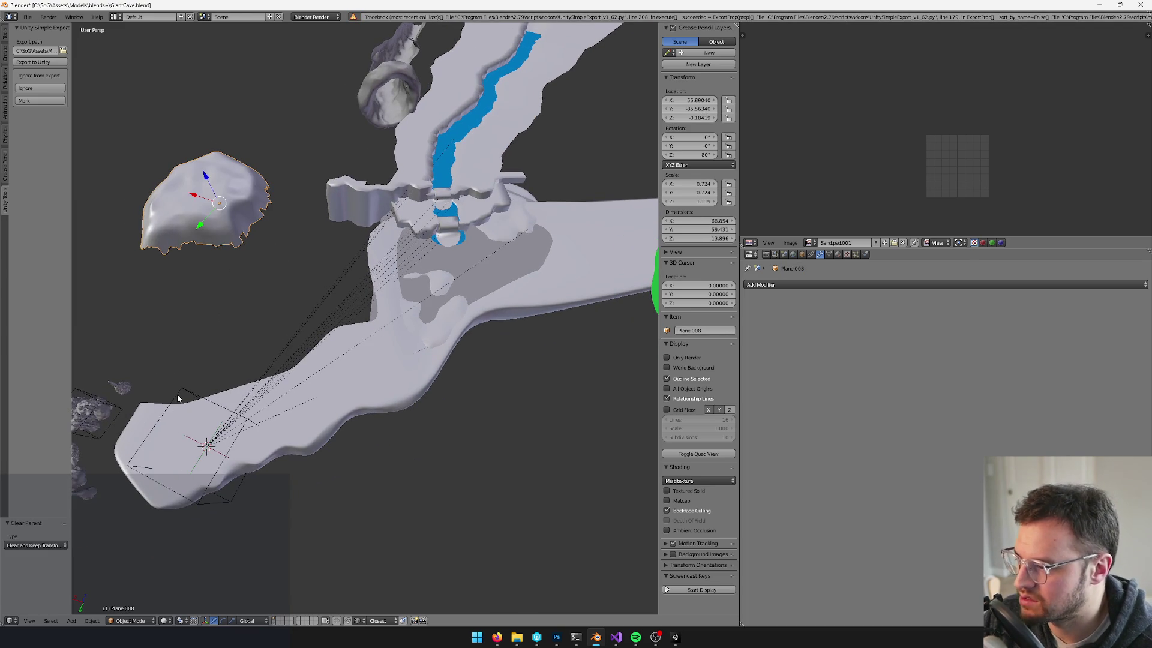
Parent the three small rocks to the active rock, then switch to Unity
{"action": "right_click", "coordinate": [286, 366]}
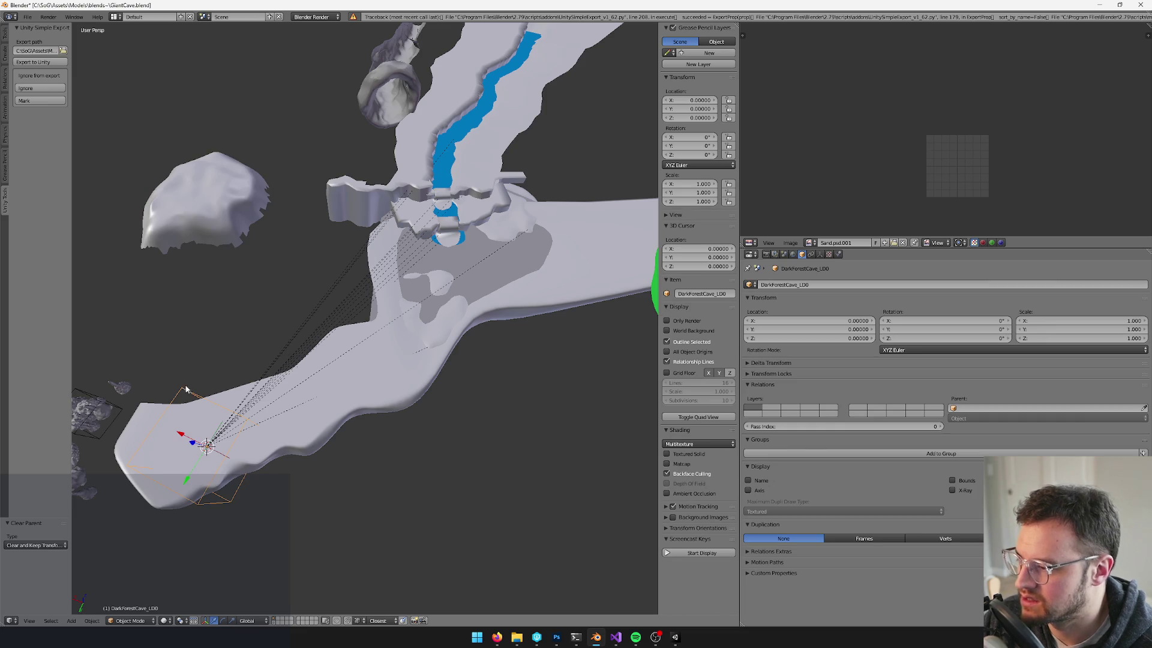
{"action": "left_click_drag", "start_coordinate": [144, 243], "coordinate": [233, 324]}
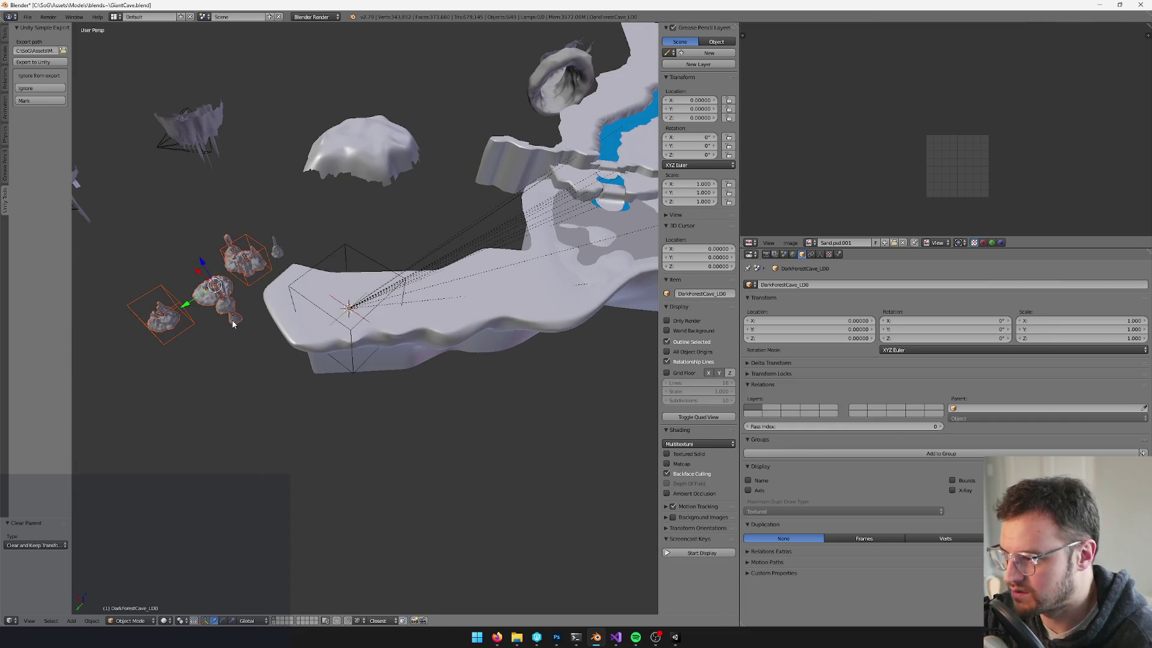
{"action": "key", "text": "ctrl+p"}
{"action": "left_click", "coordinate": [233, 324]}
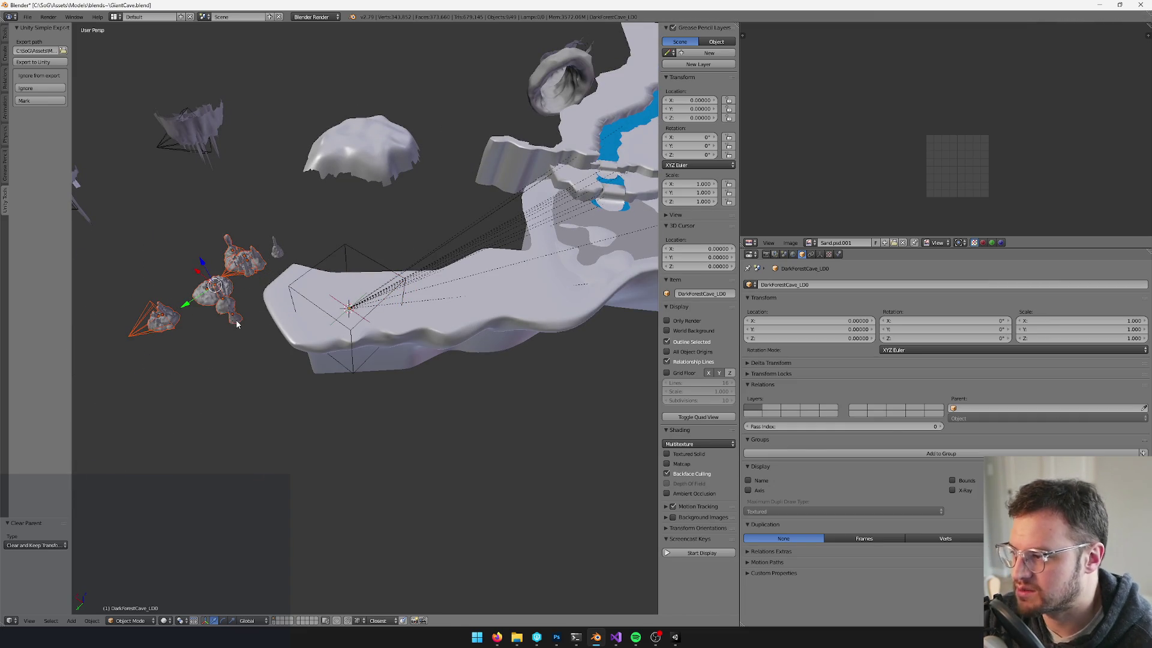
{"action": "right_click", "coordinate": [351, 246]}
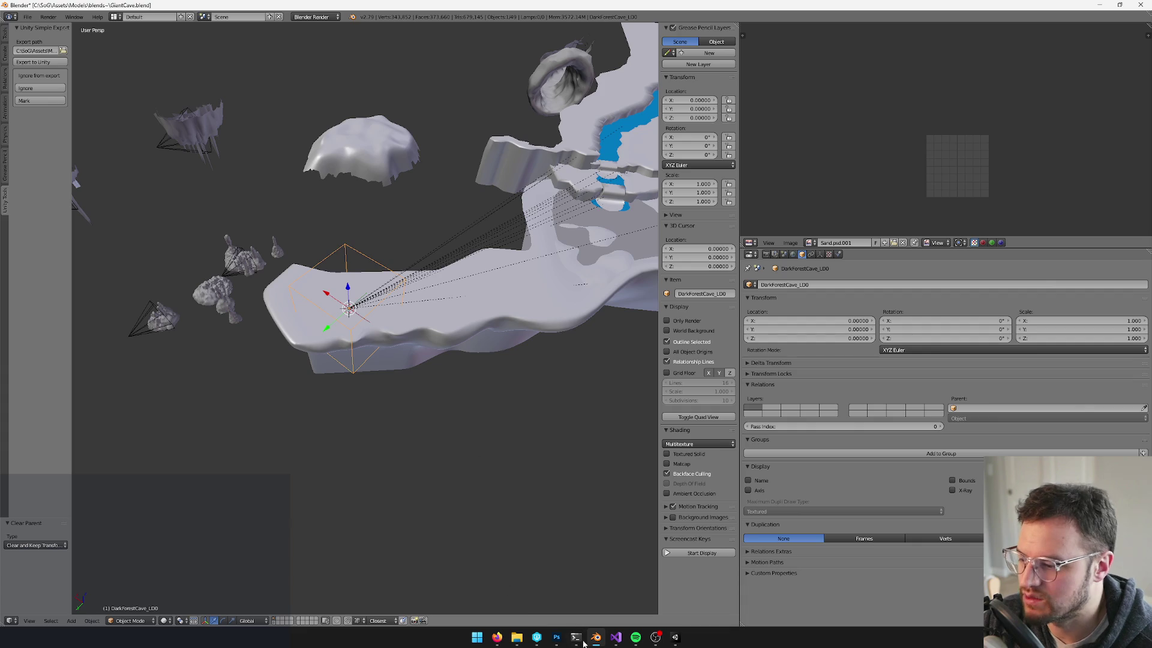
{"action": "left_click", "coordinate": [675, 637]}
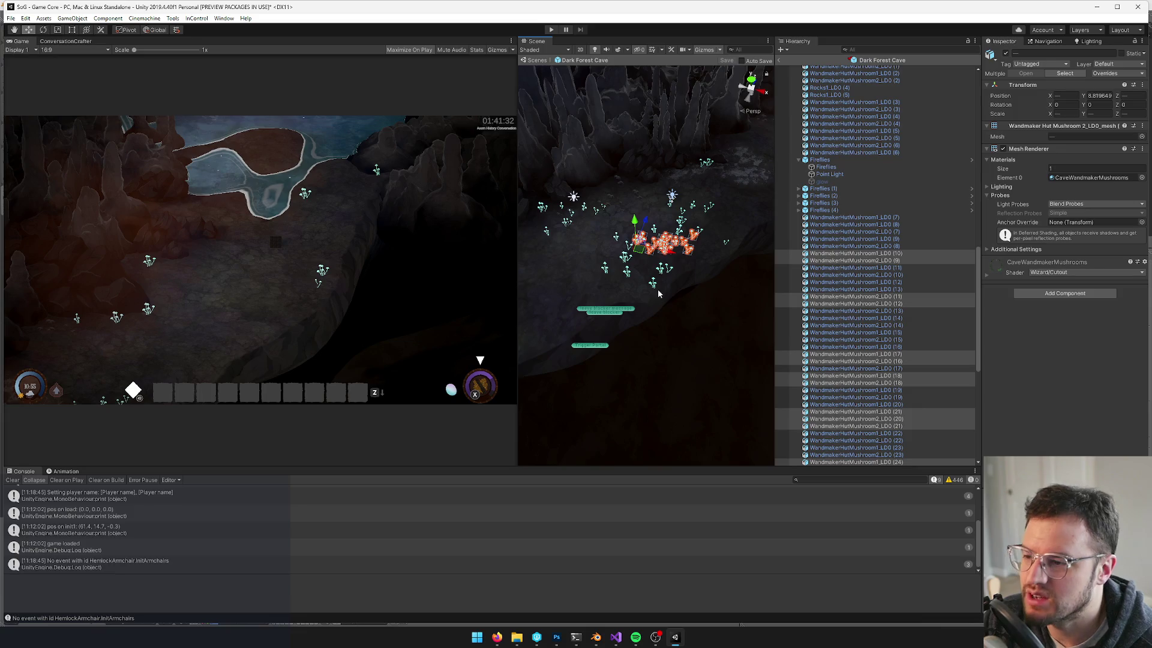
Select the range of cave mushroom objects in the Hierarchy
{"action": "left_click", "coordinate": [887, 219]}
{"action": "left_click_drag", "start_coordinate": [660, 240], "coordinate": [678, 223]}
{"action": "scroll", "coordinate": [876, 345], "scroll_direction": "down", "scroll_amount": 10}
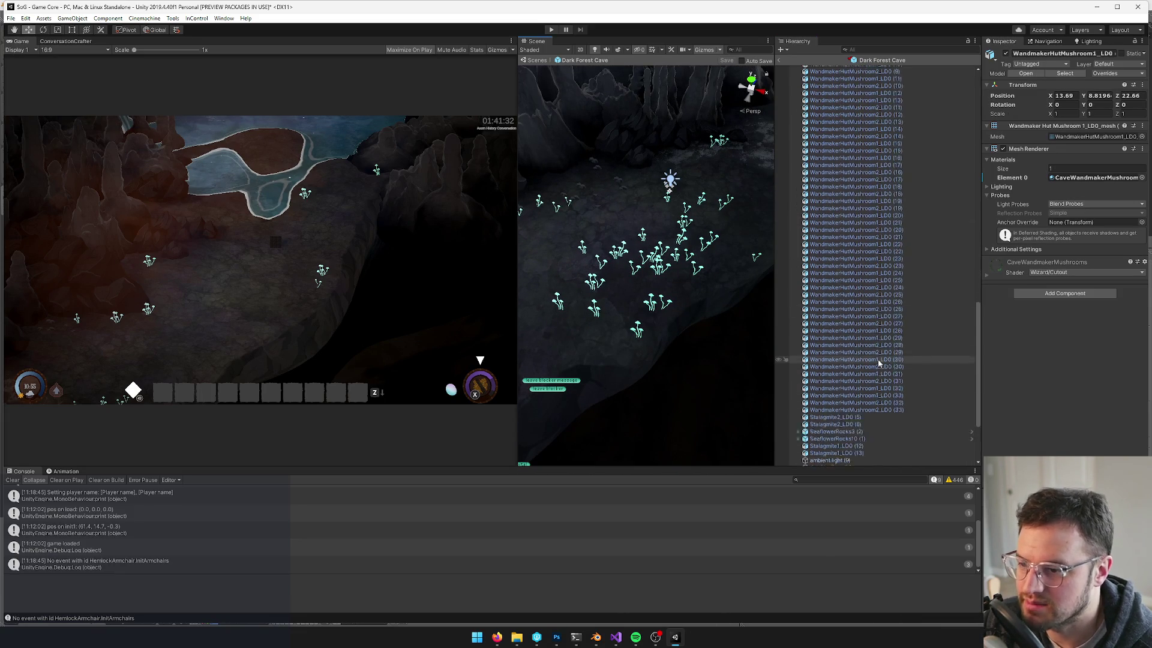
{"action": "left_click", "coordinate": [876, 329], "text": "shift"}
{"action": "mouse_move", "coordinate": [657, 240]}
{"action": "left_mouse_down"}
{"action": "mouse_move", "coordinate": [657, 264]}
{"action": "mouse_move", "coordinate": [708, 276]}
{"action": "left_mouse_up"}
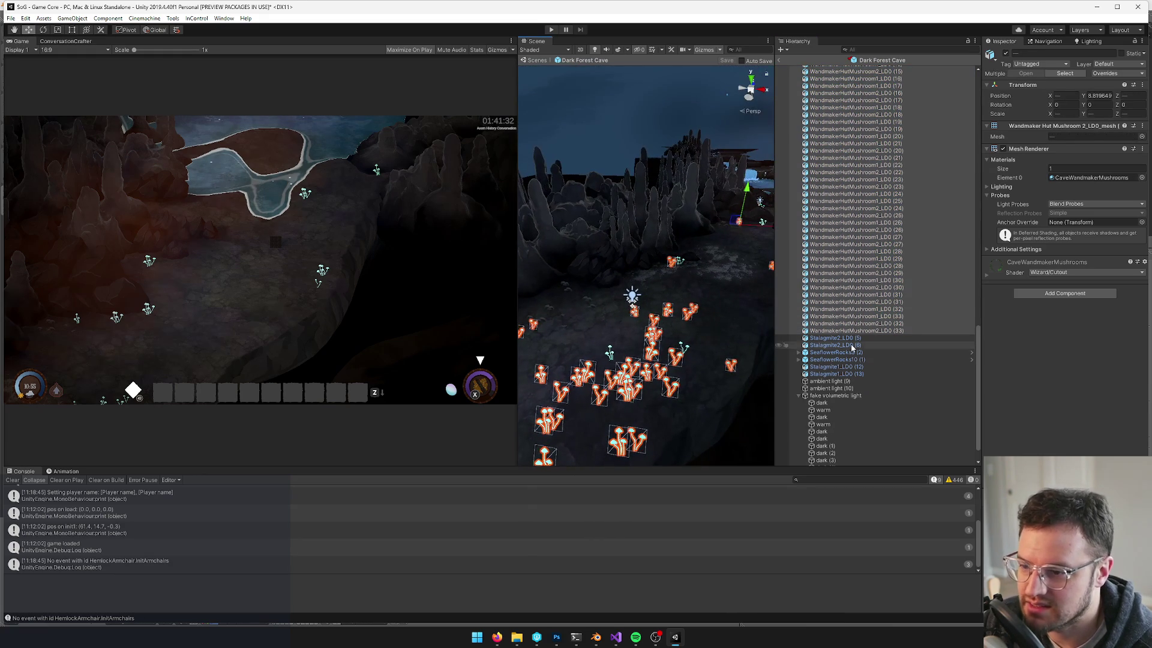
{"action": "scroll", "coordinate": [876, 348], "scroll_direction": "down", "scroll_amount": 2}
{"action": "left_click", "coordinate": [799, 370]}
{"action": "scroll", "coordinate": [876, 336], "scroll_direction": "up", "scroll_amount": 12}
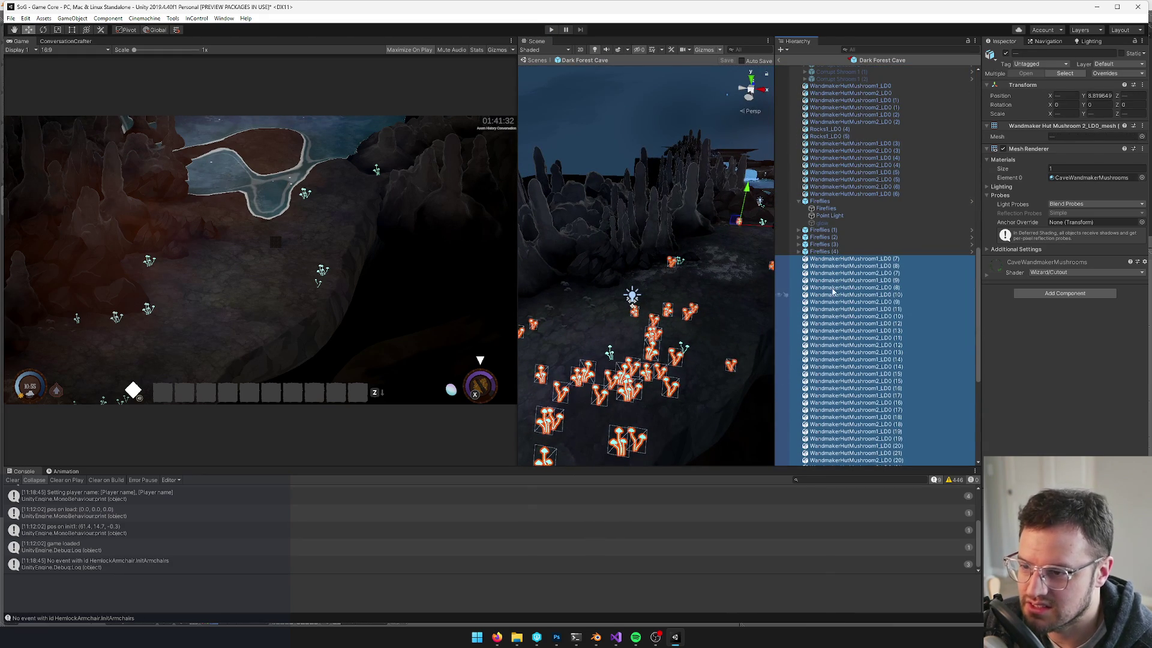
Create an empty at the root level named 'glowy mushrooms'
{"action": "left_click", "coordinate": [912, 287]}
{"action": "right_click", "coordinate": [914, 285]}
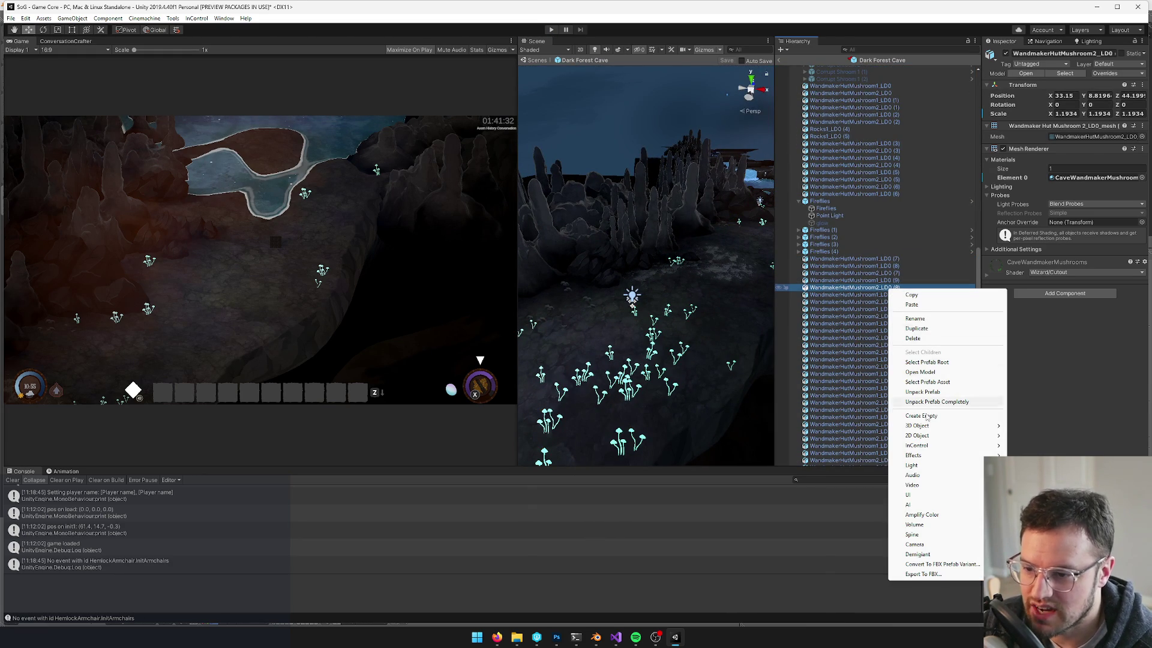
{"action": "left_click", "coordinate": [927, 417]}
{"action": "left_click_drag", "start_coordinate": [847, 296], "coordinate": [845, 284]}
{"action": "left_click", "coordinate": [1037, 54]}
{"action": "type", "text": "glowy mushrooms"}
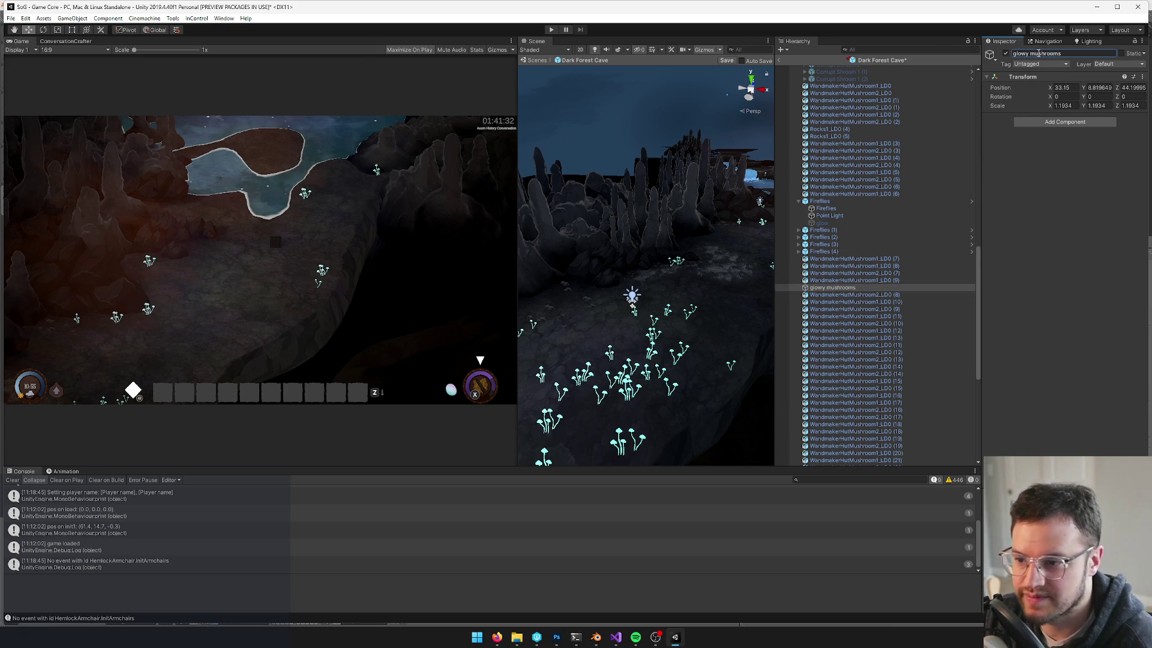
{"action": "left_click", "coordinate": [855, 281]}
Undo a mistaken mushroom nesting and set the glowy mushrooms Scale to 1
{"action": "left_click", "coordinate": [854, 259], "text": "shift"}
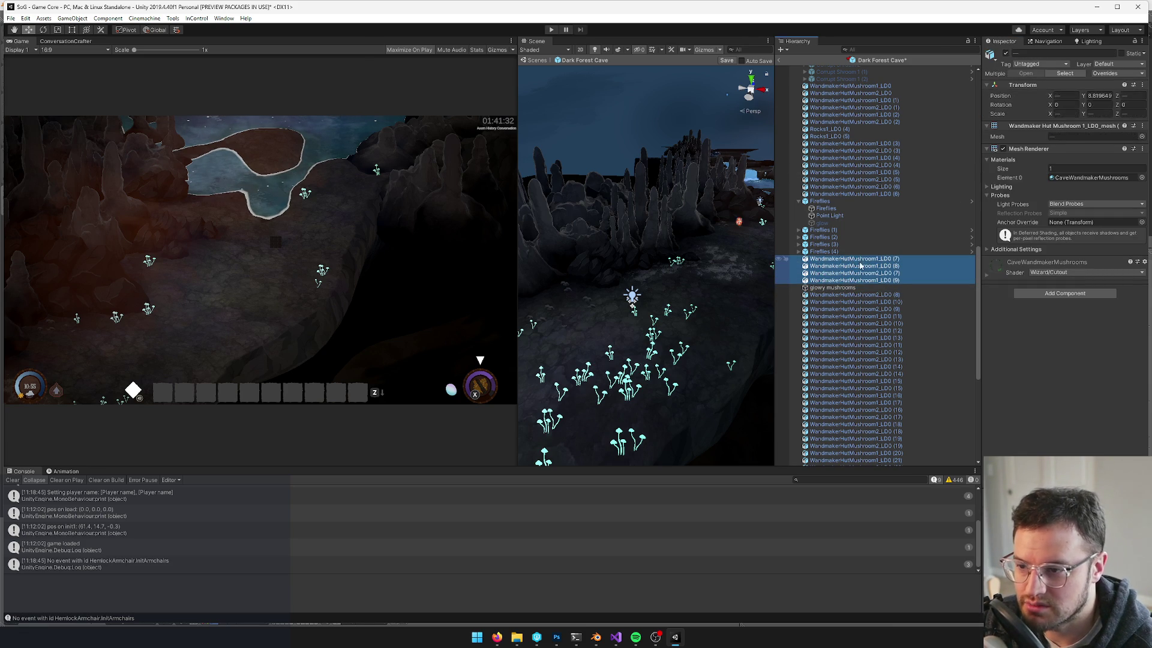
{"action": "left_click_drag", "start_coordinate": [838, 294], "coordinate": [838, 289]}
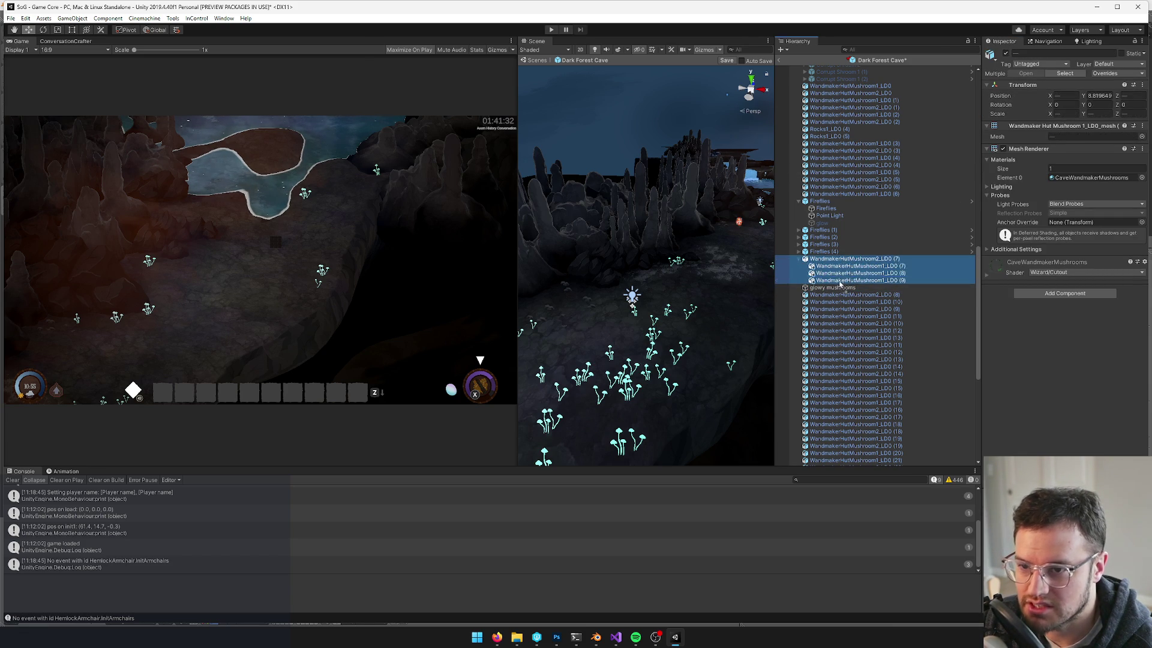
{"action": "left_click", "coordinate": [838, 289]}
{"action": "key", "text": "ctrl+z"}
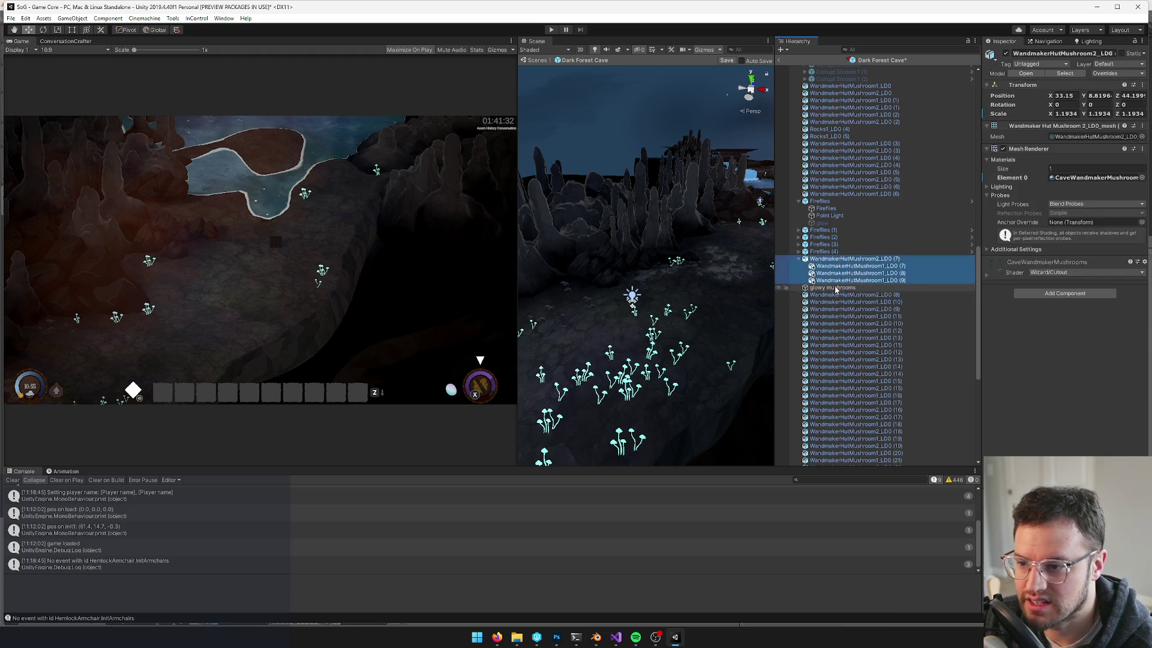
{"action": "left_click", "coordinate": [1064, 106]}
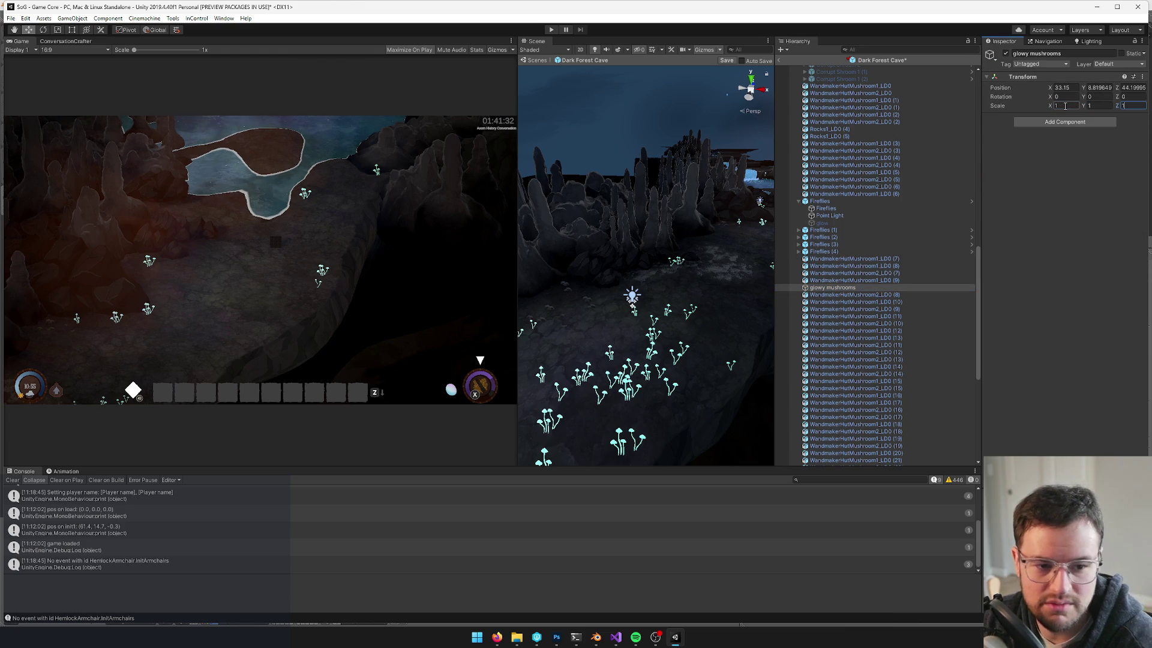
Move the first four mushrooms, then the rest of the range, into glowy mushrooms
{"action": "left_click", "coordinate": [858, 280]}
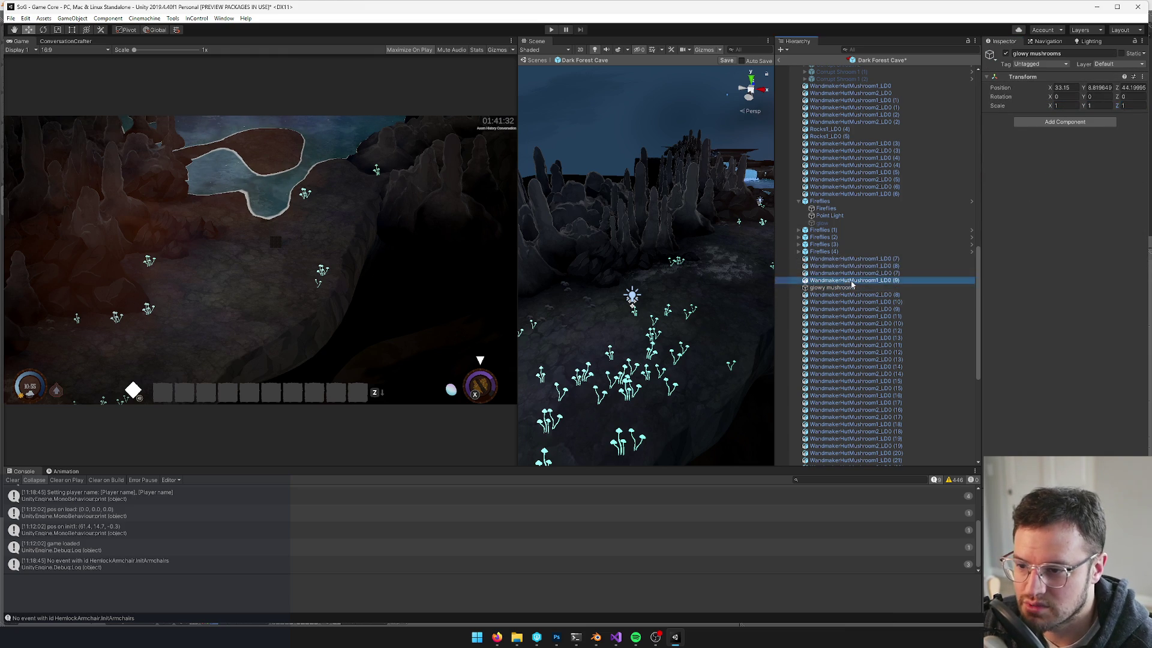
{"action": "left_click", "coordinate": [844, 260], "text": "shift"}
{"action": "left_click_drag", "start_coordinate": [844, 260], "coordinate": [832, 289]}
{"action": "left_click", "coordinate": [839, 294]}
{"action": "scroll", "coordinate": [851, 300], "scroll_direction": "down", "scroll_amount": 10}
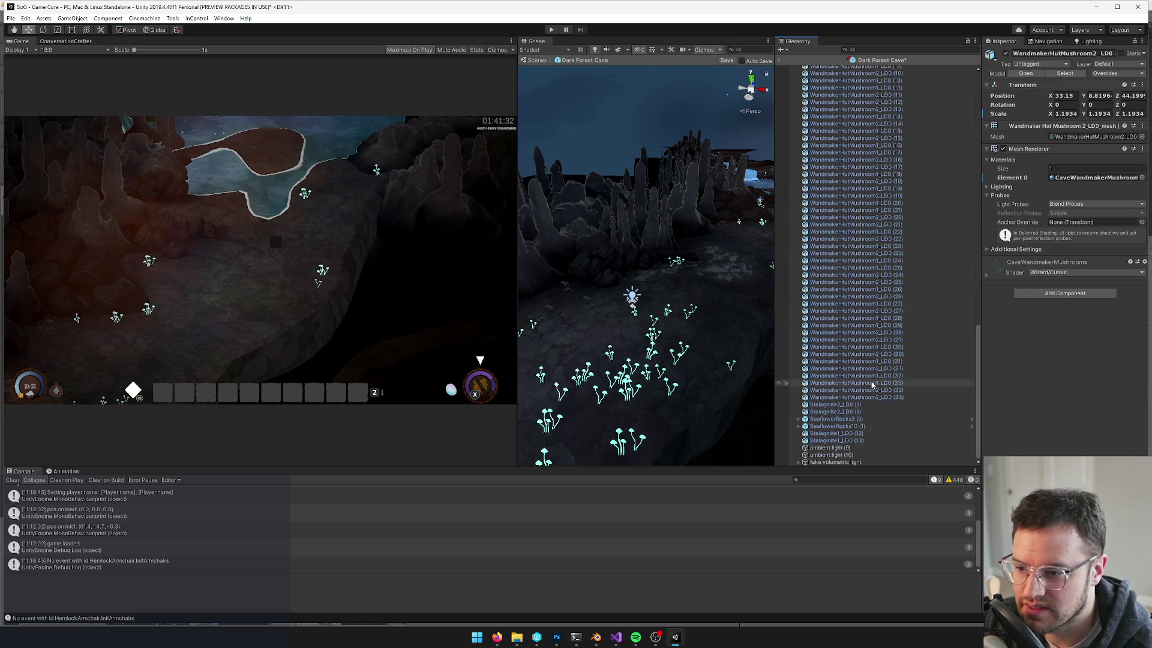
{"action": "left_click", "coordinate": [866, 397], "text": "shift"}
{"action": "scroll", "coordinate": [852, 299], "scroll_direction": "up", "scroll_amount": 10}
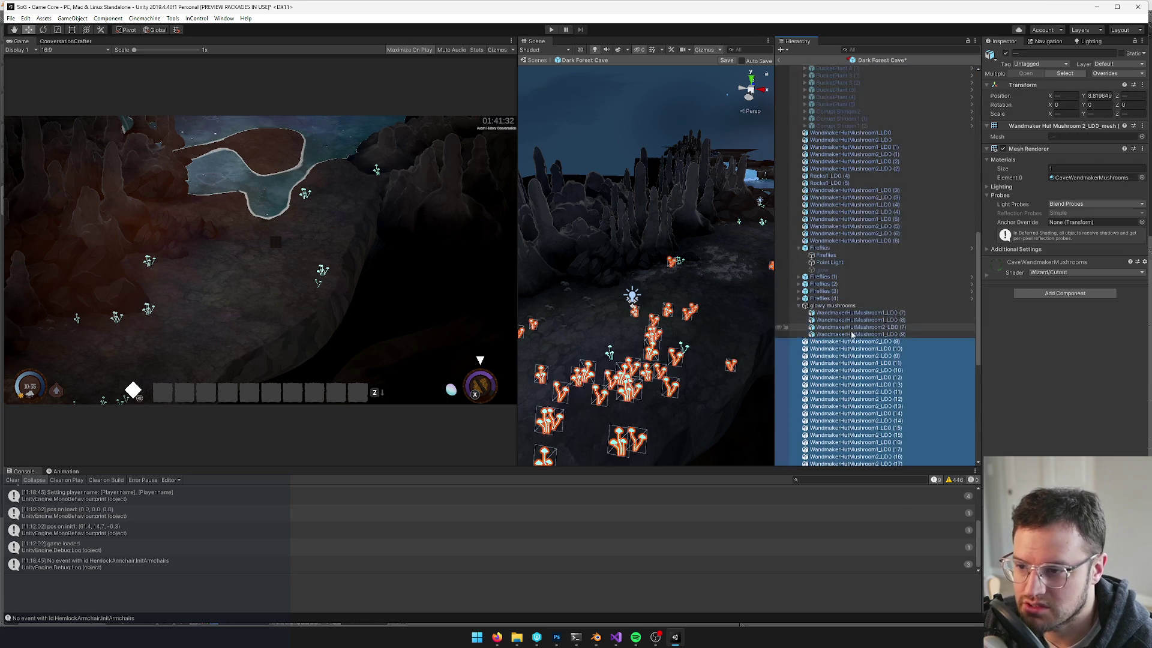
{"action": "left_click_drag", "start_coordinate": [843, 310], "coordinate": [843, 309]}
Hide glowy mushrooms and move six leftover mushrooms into it
{"action": "scroll", "coordinate": [844, 273], "scroll_direction": "up", "scroll_amount": 5}
{"action": "left_click", "coordinate": [799, 234]}
{"action": "scroll", "coordinate": [800, 235], "scroll_direction": "up", "scroll_amount": 5}
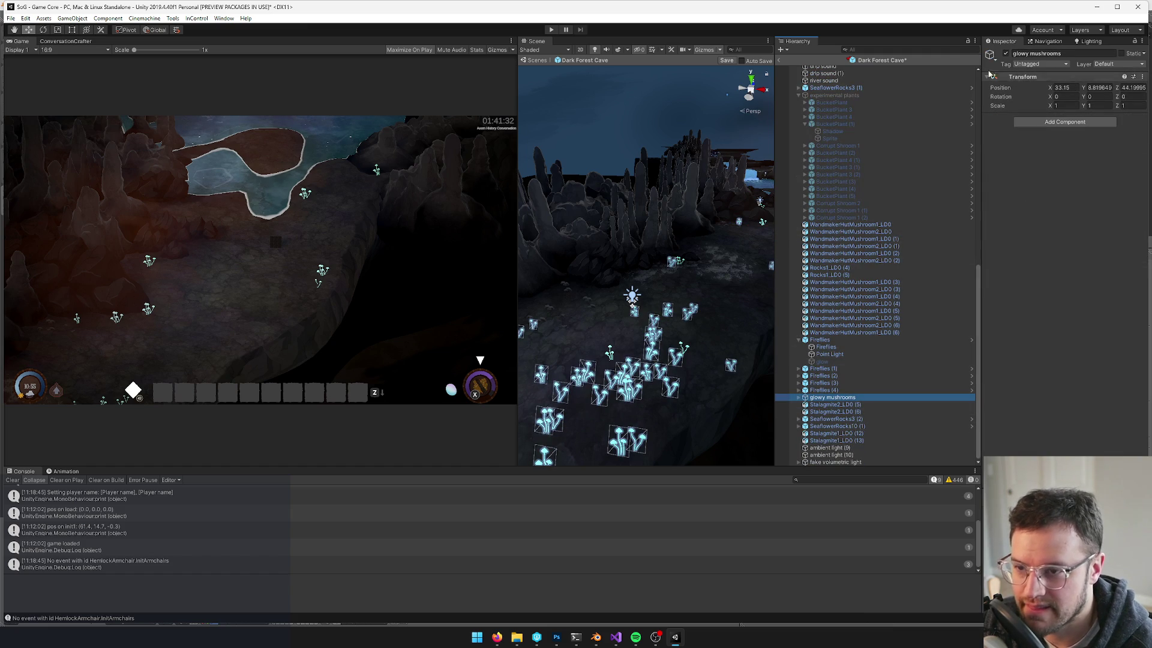
{"action": "left_click", "coordinate": [1006, 54]}
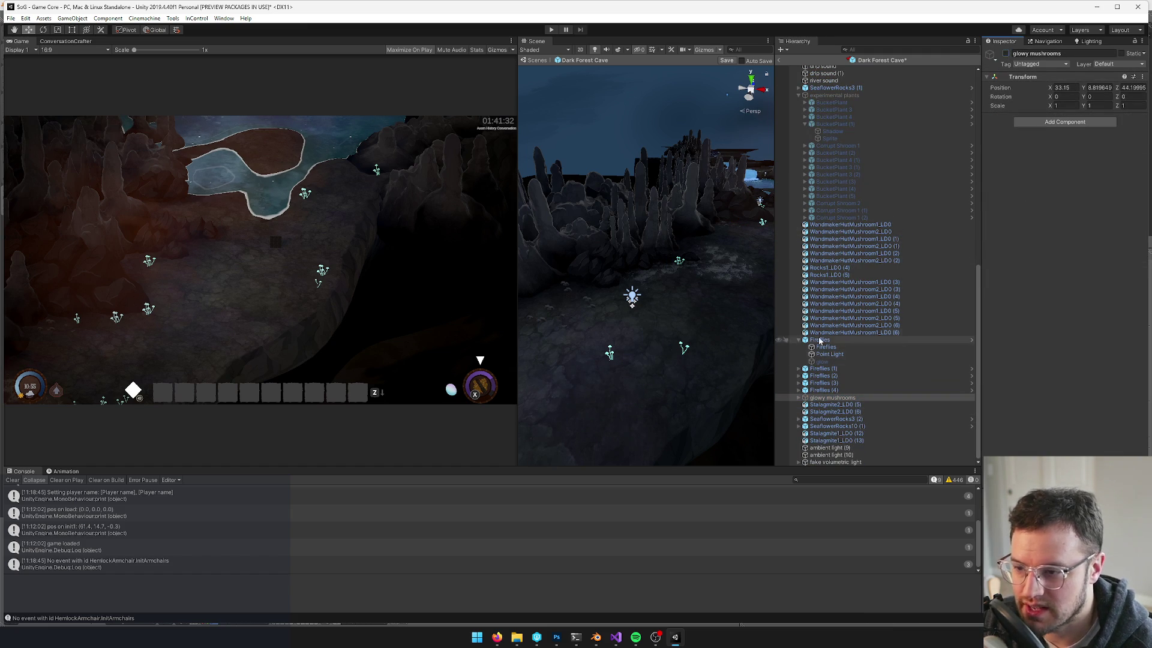
{"action": "left_click", "coordinate": [861, 225]}
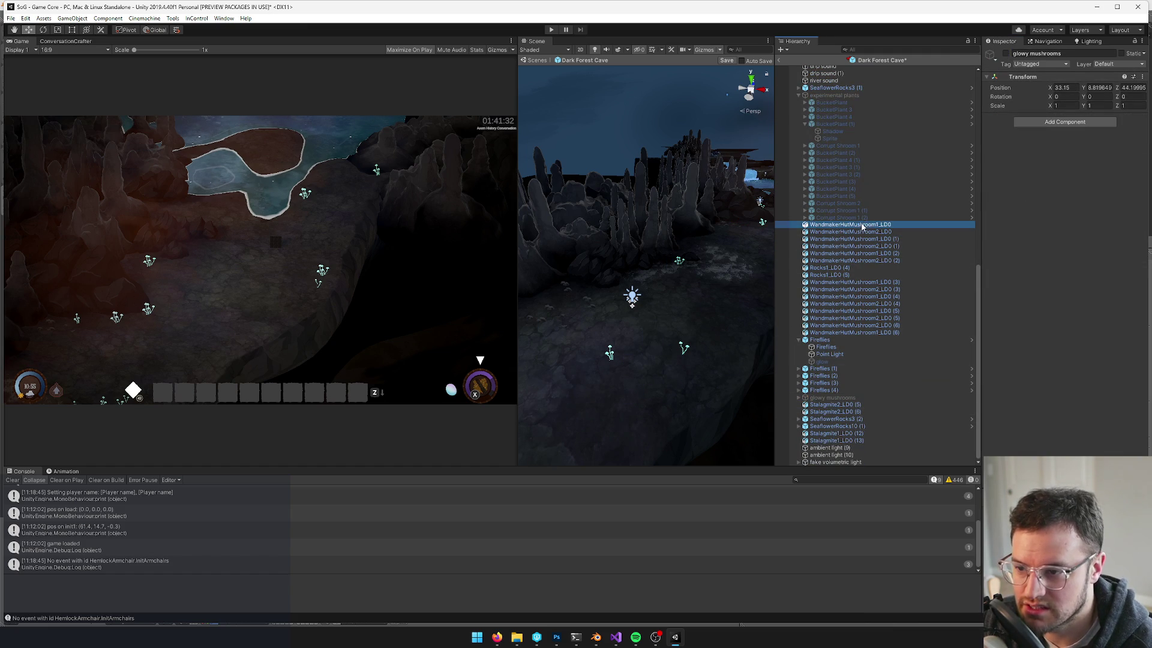
{"action": "left_click", "coordinate": [848, 262], "text": "shift"}
{"action": "left_click_drag", "start_coordinate": [843, 302], "coordinate": [829, 398]}
Move the remaining eight loose mushrooms into glowy mushrooms
{"action": "scroll", "coordinate": [855, 257], "scroll_direction": "up", "scroll_amount": 3}
{"action": "left_click", "coordinate": [854, 320]}
{"action": "left_click", "coordinate": [864, 370], "text": "shift"}
{"action": "scroll", "coordinate": [865, 314], "scroll_direction": "down", "scroll_amount": 3}
{"action": "left_click_drag", "start_coordinate": [844, 300], "coordinate": [831, 384]}
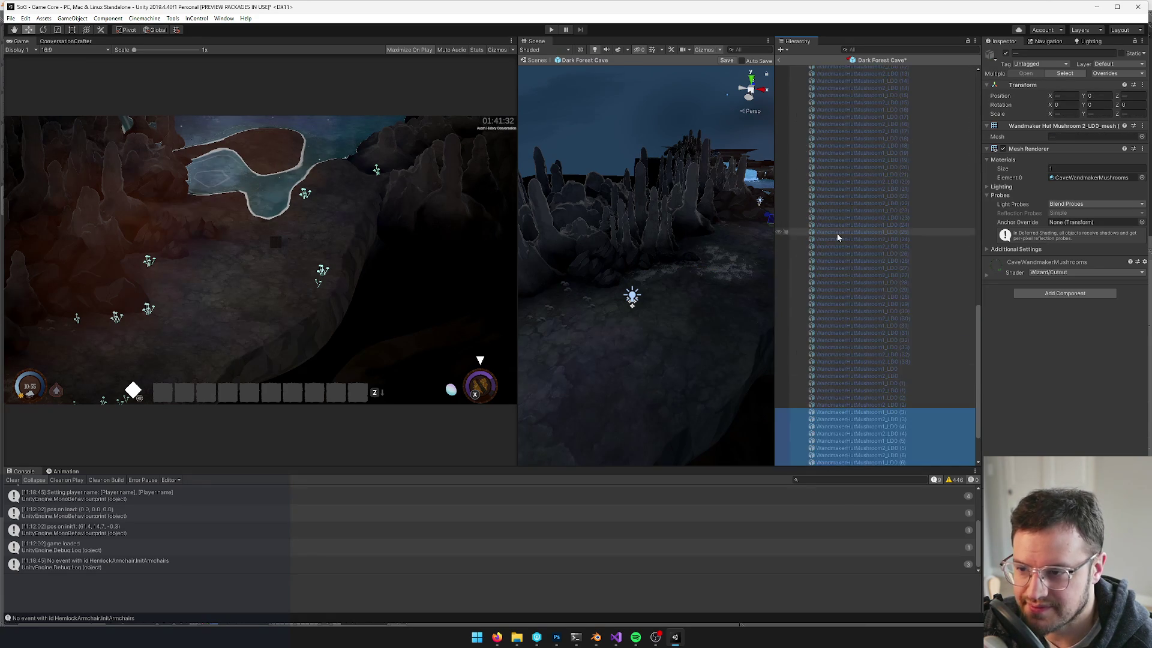
{"action": "scroll", "coordinate": [835, 230], "scroll_direction": "up", "scroll_amount": 5}
Re-enable glowy mushrooms and select every mushroom inside it
{"action": "left_click", "coordinate": [837, 161]}
{"action": "left_click", "coordinate": [1006, 53]}
{"action": "left_click", "coordinate": [873, 172]}
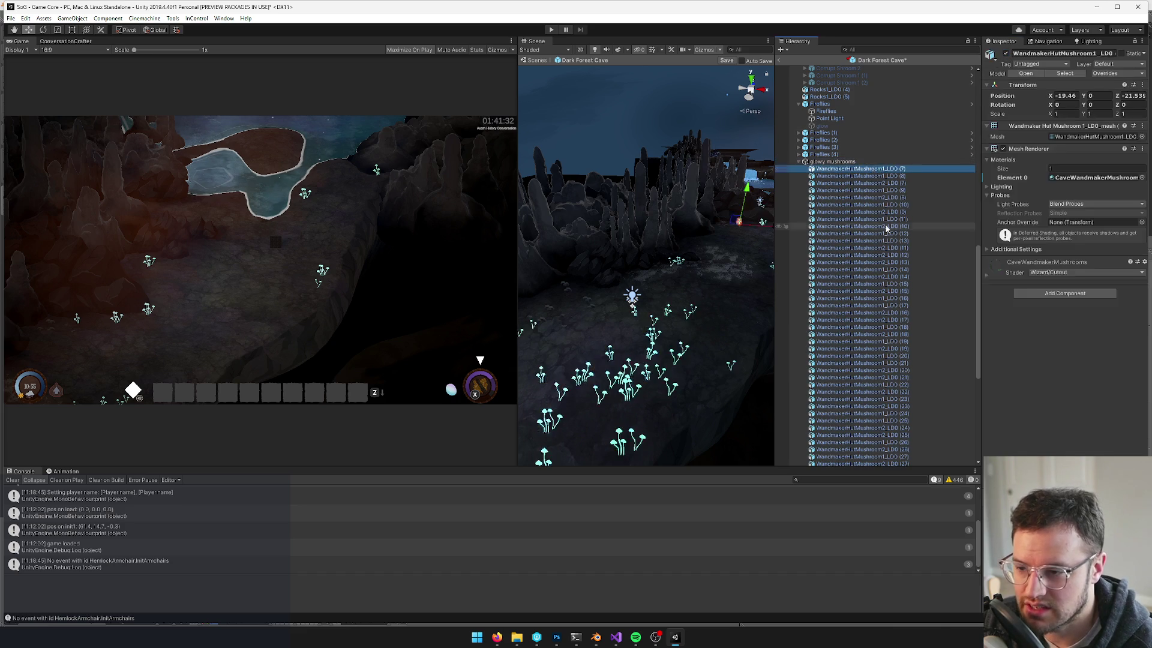
{"action": "scroll", "coordinate": [864, 270], "scroll_direction": "down", "scroll_amount": 10}
{"action": "left_click", "coordinate": [857, 397]}
{"action": "left_click", "coordinate": [857, 398], "text": "shift"}
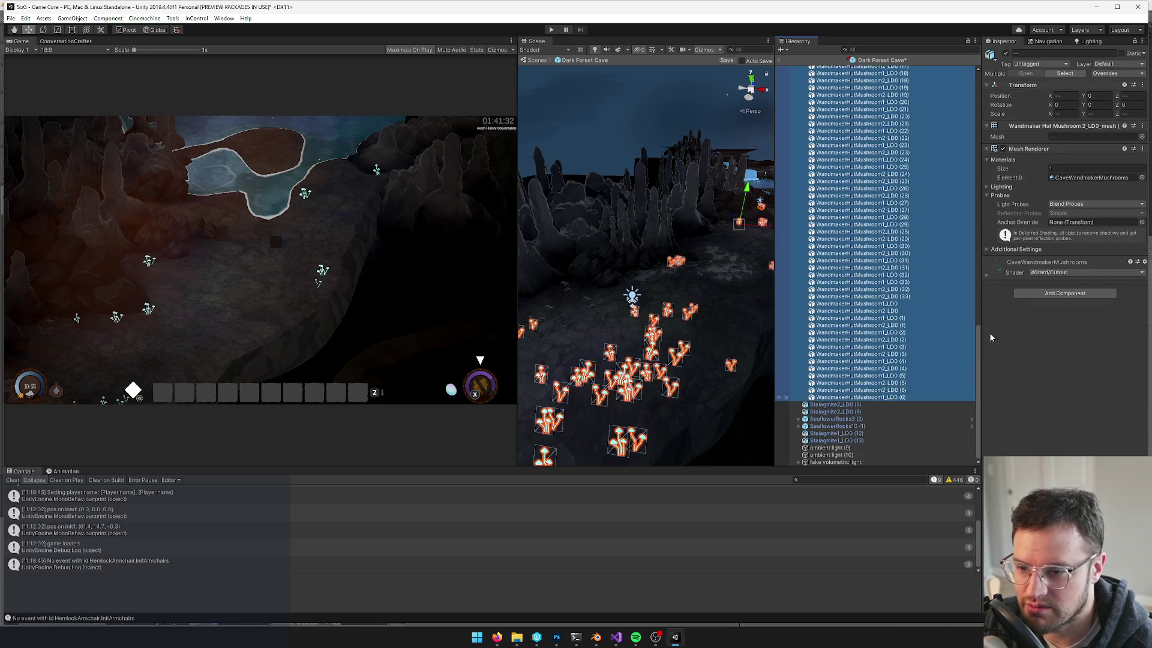
{"action": "left_click", "coordinate": [1076, 294]}
Try adding the Foliage Responder to all mushrooms and dismiss the resulting error
{"action": "type", "text": "folia"}
{"action": "key", "text": "Return"}
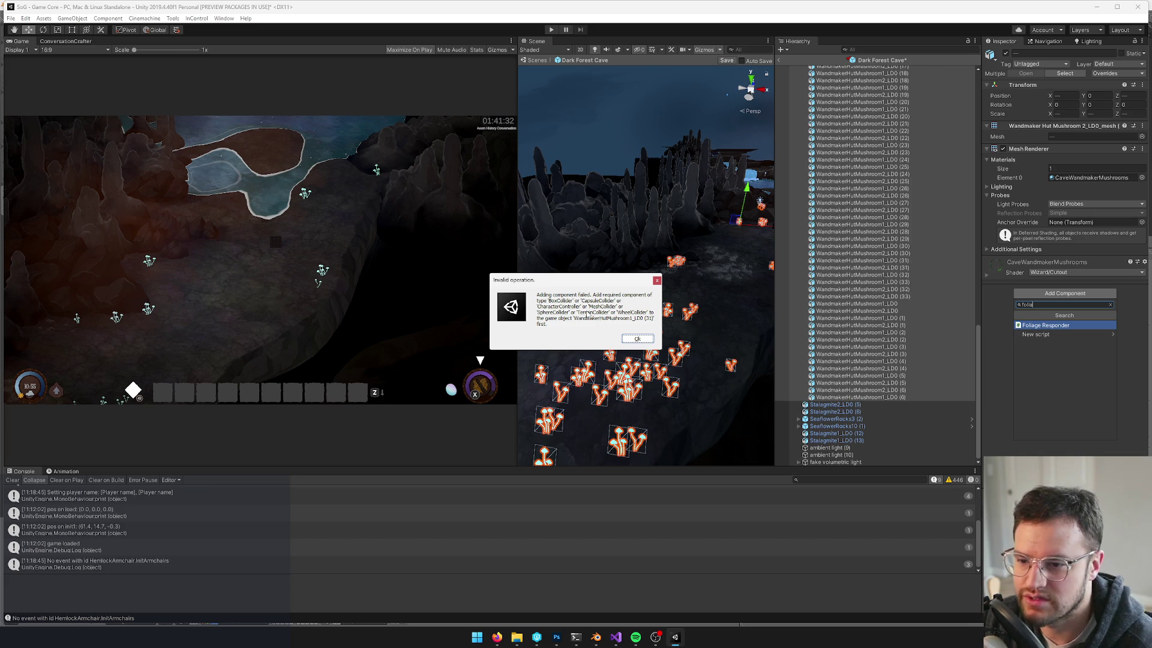
{"action": "left_click", "coordinate": [657, 280]}
Add a Sphere Collider component to every selected mushroom
{"action": "left_click", "coordinate": [1098, 297]}
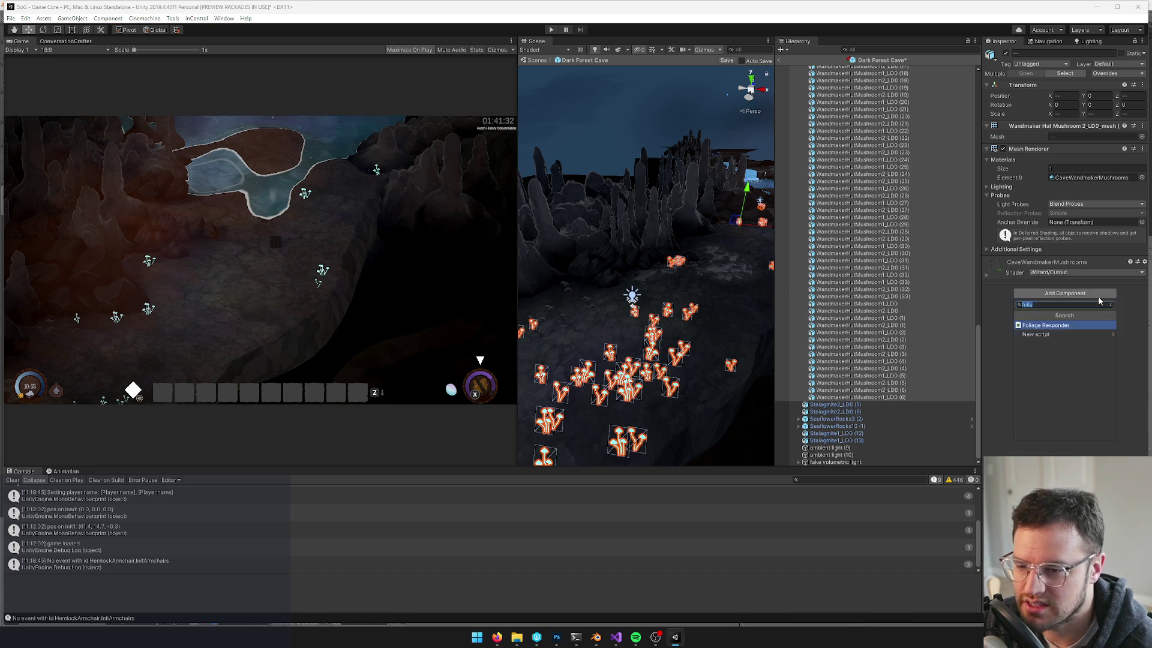
{"action": "type", "text": "sphere"}
{"action": "key", "text": "Return"}
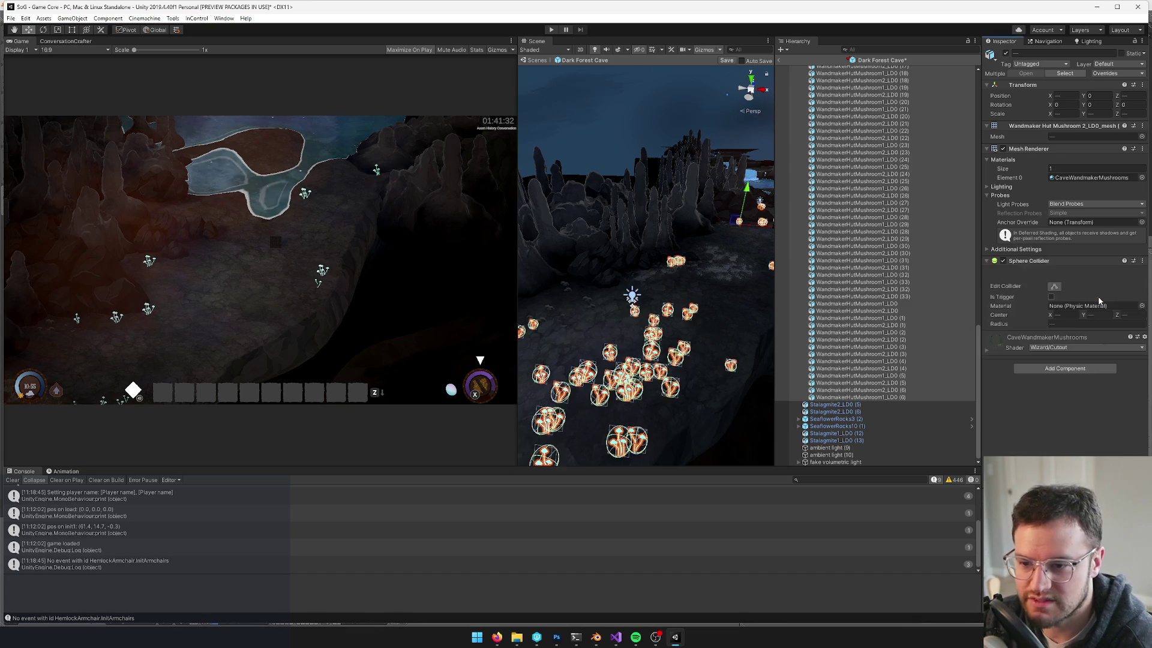
{"action": "mouse_move", "coordinate": [672, 312]}
{"action": "left_mouse_down"}
{"action": "mouse_move", "coordinate": [712, 380]}
{"action": "mouse_move", "coordinate": [587, 245]}
{"action": "left_mouse_up"}
Set the Sphere Collider's Center Y to 0.07
{"action": "left_click", "coordinate": [1095, 300]}
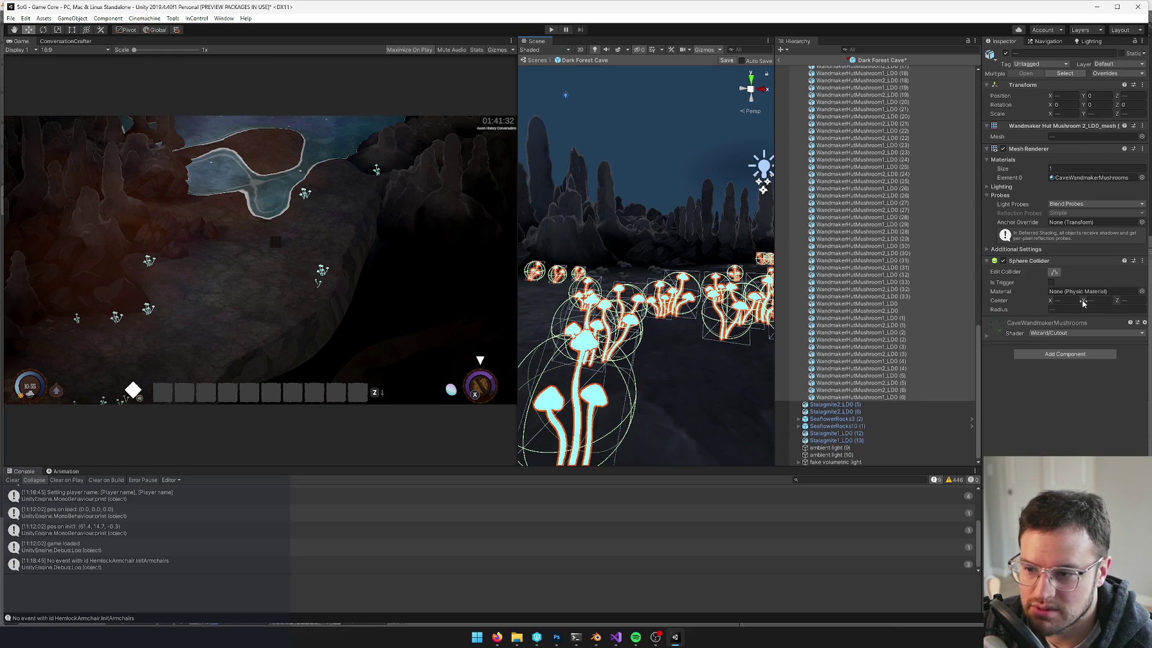
{"action": "type", "text": "0.26"}
{"action": "key", "text": "BackSpace"}
{"action": "key", "text": "BackSpace"}
{"action": "type", "text": "07"}
{"action": "left_click", "coordinate": [1074, 309]}
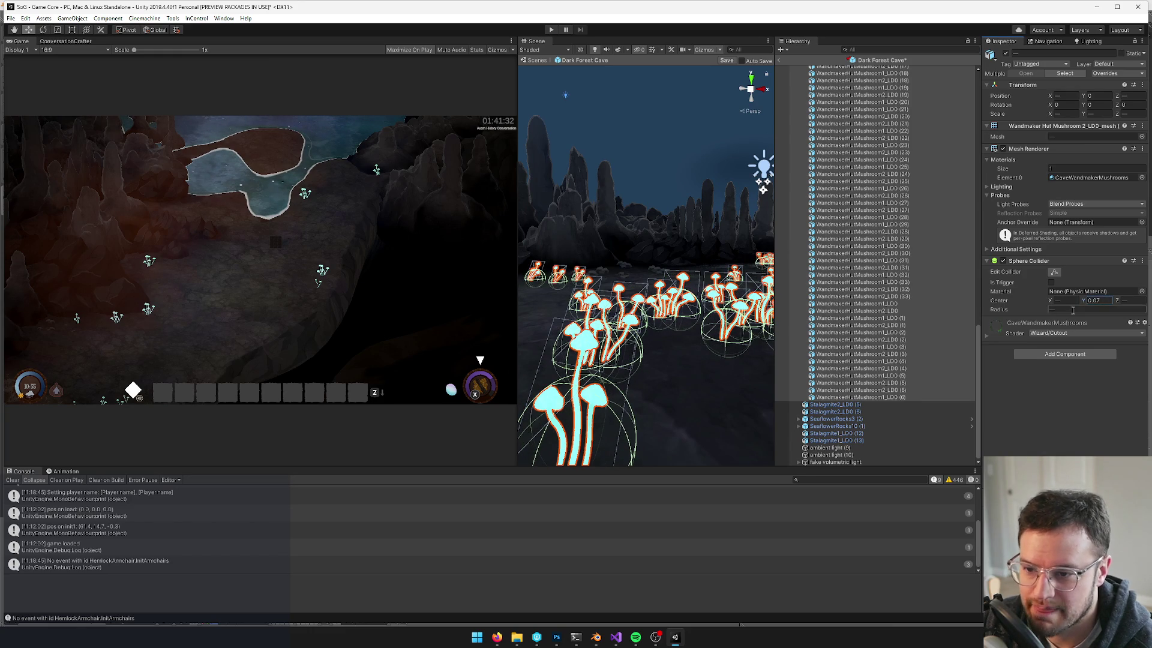
{"action": "left_click_drag", "start_coordinate": [563, 266], "coordinate": [607, 269], "text": "alt"}
{"action": "scroll", "coordinate": [607, 269], "scroll_direction": "up", "scroll_amount": 2}
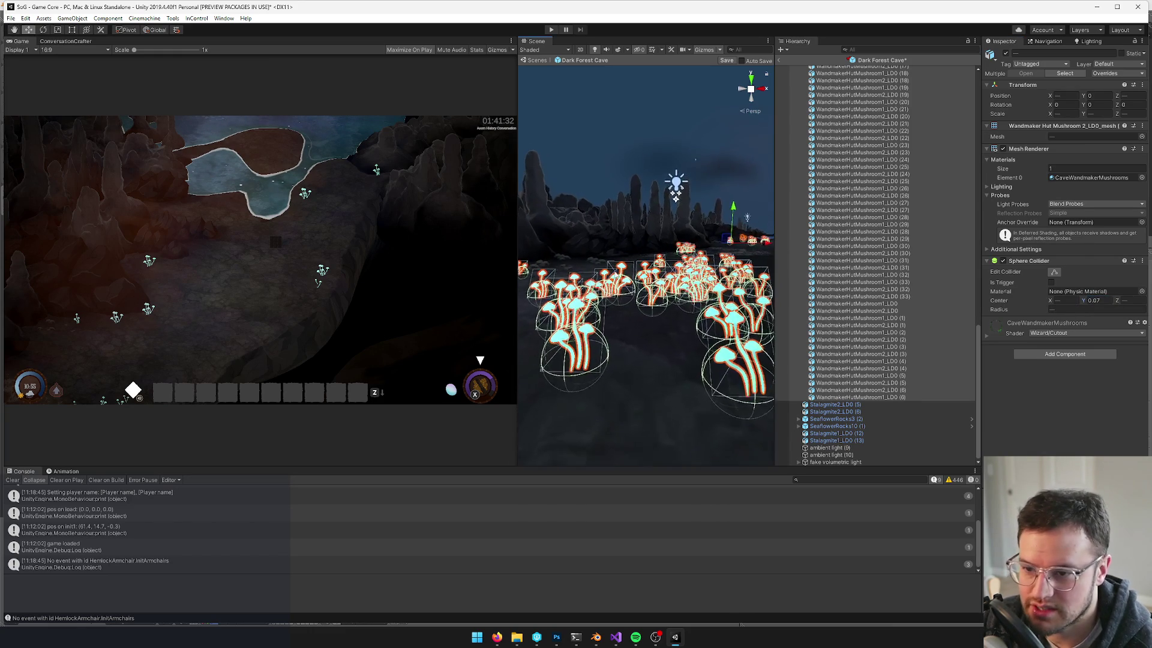
Add the Foliage Responder script to every selected mushroom
{"action": "left_click", "coordinate": [1054, 354]}
{"action": "type", "text": "foliage"}
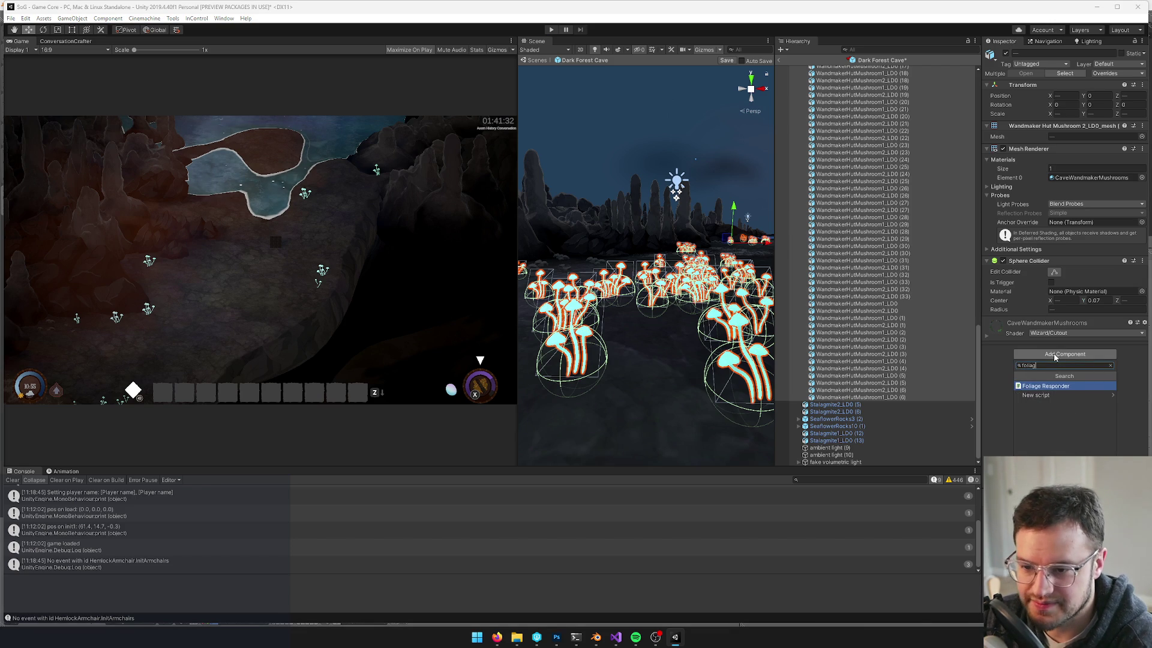
{"action": "key", "text": "Return"}
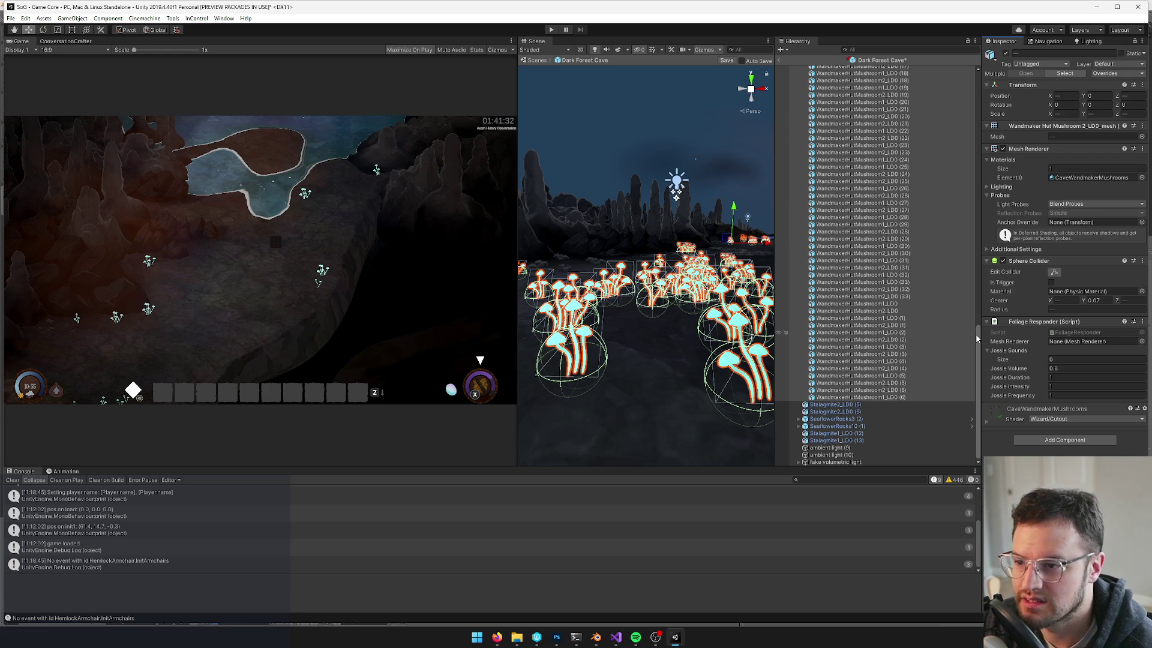
Select one mushroom, open the Project window, and frame and orbit the view around it
{"action": "scroll", "coordinate": [976, 333], "scroll_direction": "up", "scroll_amount": 10}
{"action": "left_click", "coordinate": [831, 240]}
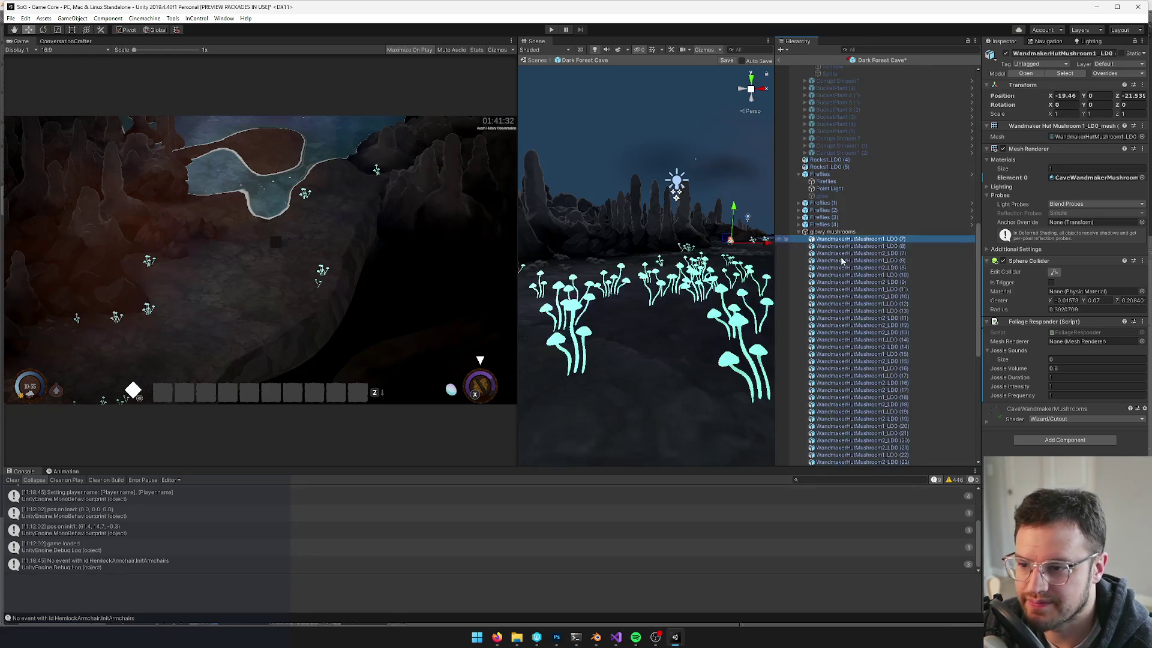
{"action": "key", "text": "ctrl+5"}
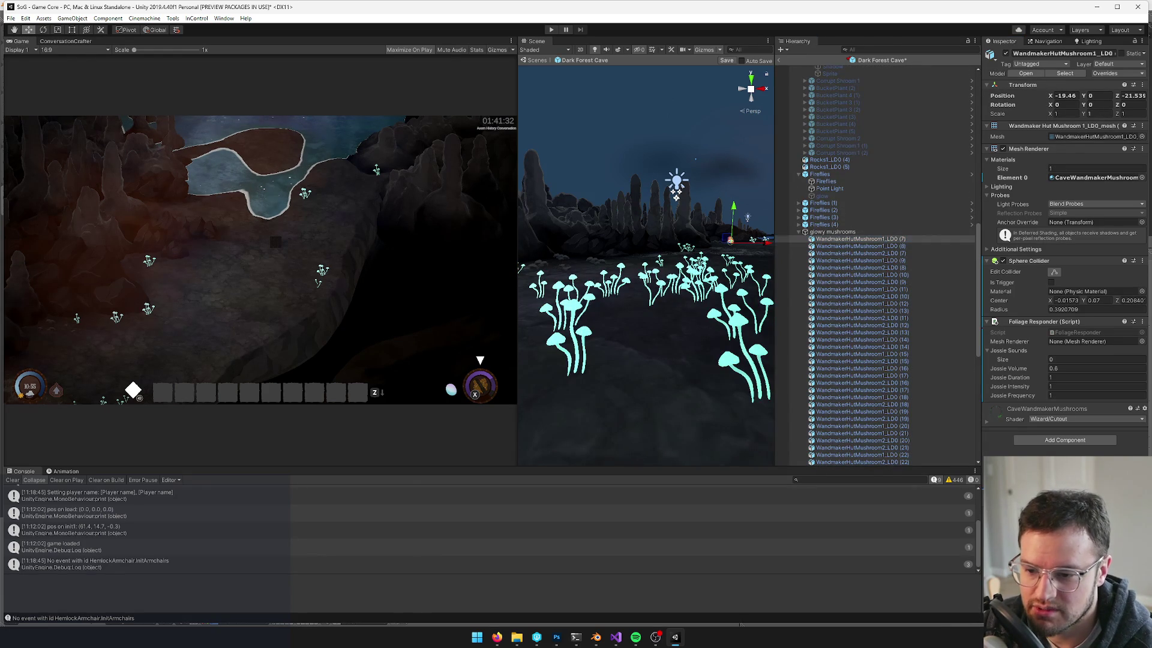
{"action": "key", "text": "f"}
{"action": "left_click_drag", "start_coordinate": [637, 244], "coordinate": [635, 306]}
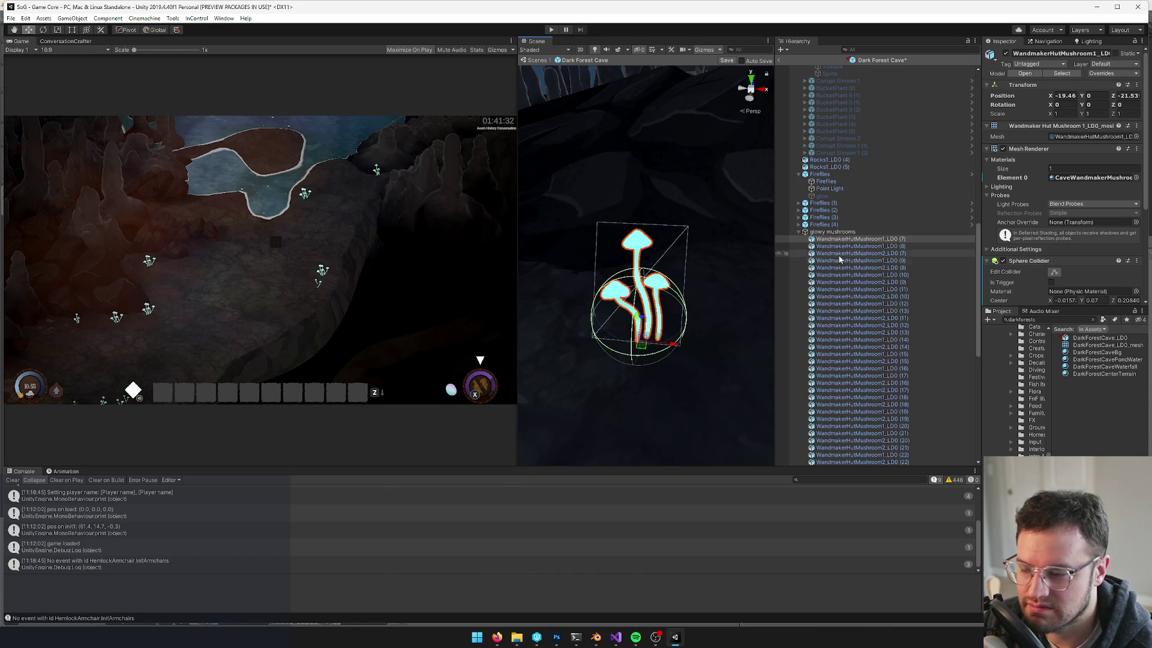
Create an empty object under glowy mushrooms and name it 'Cave Mushroom 1'
{"action": "right_click", "coordinate": [864, 239]}
{"action": "left_click", "coordinate": [898, 367]}
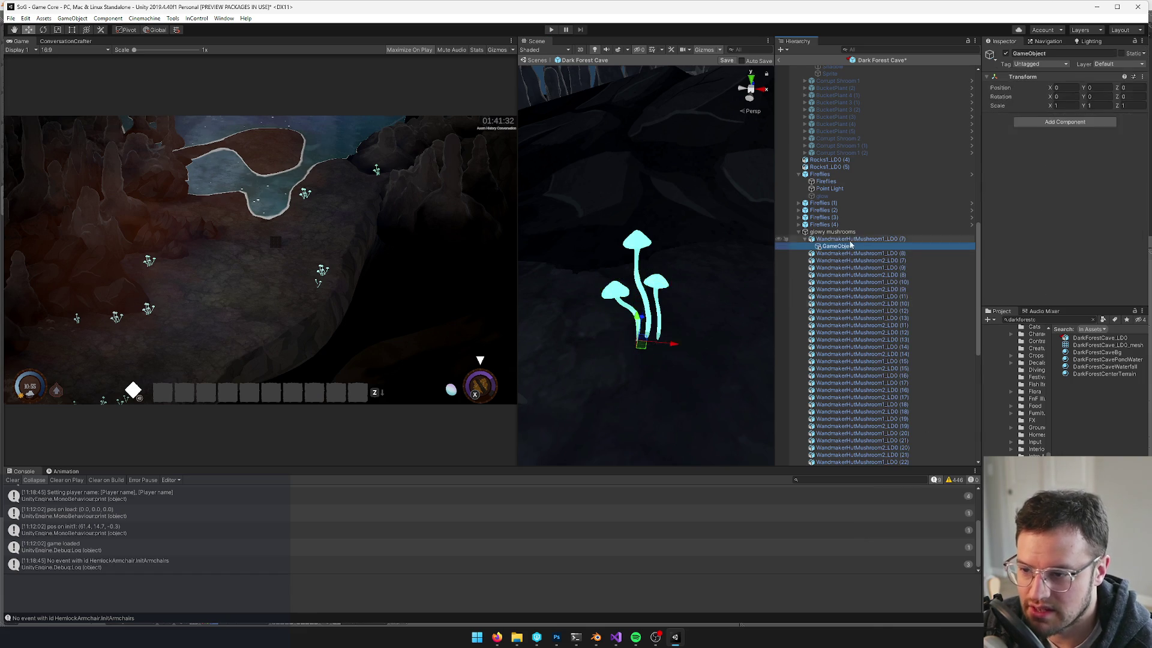
{"action": "double_click", "coordinate": [1038, 53]}
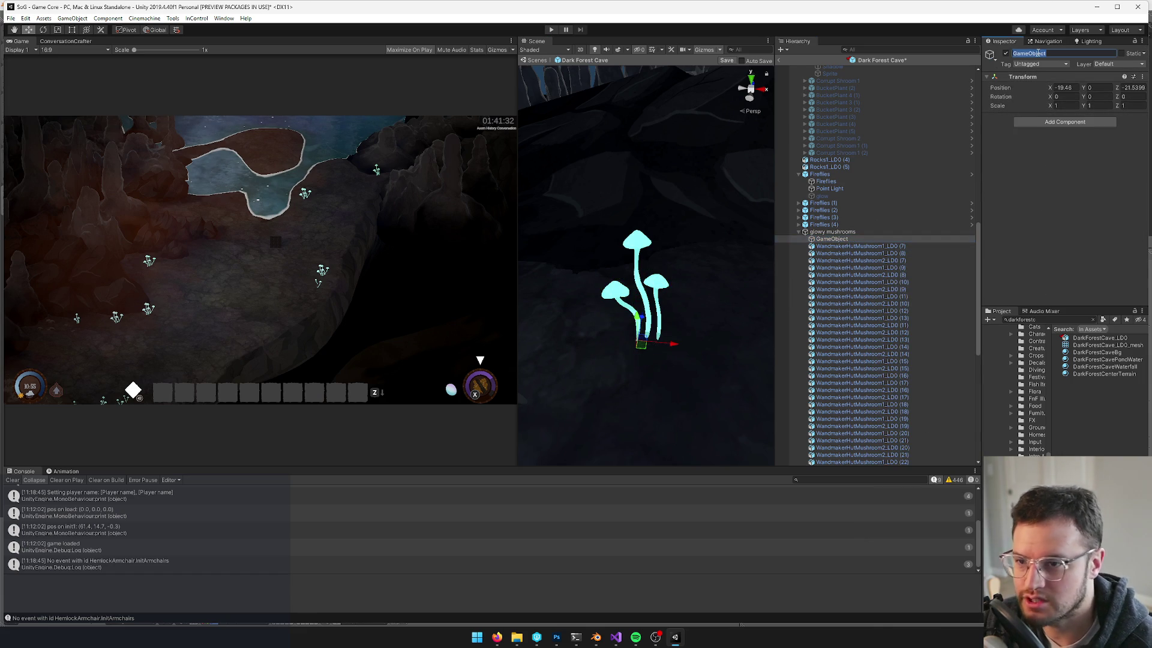
{"action": "type", "text": "Cave Mushroom 1"}
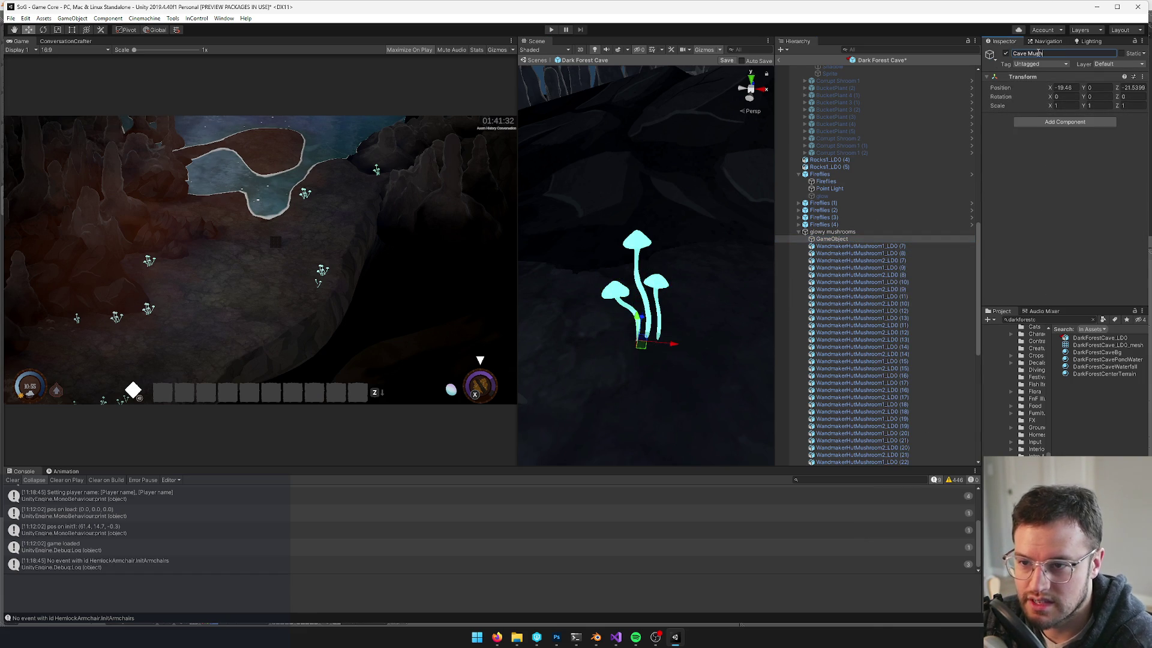
{"action": "key", "text": "Return"}
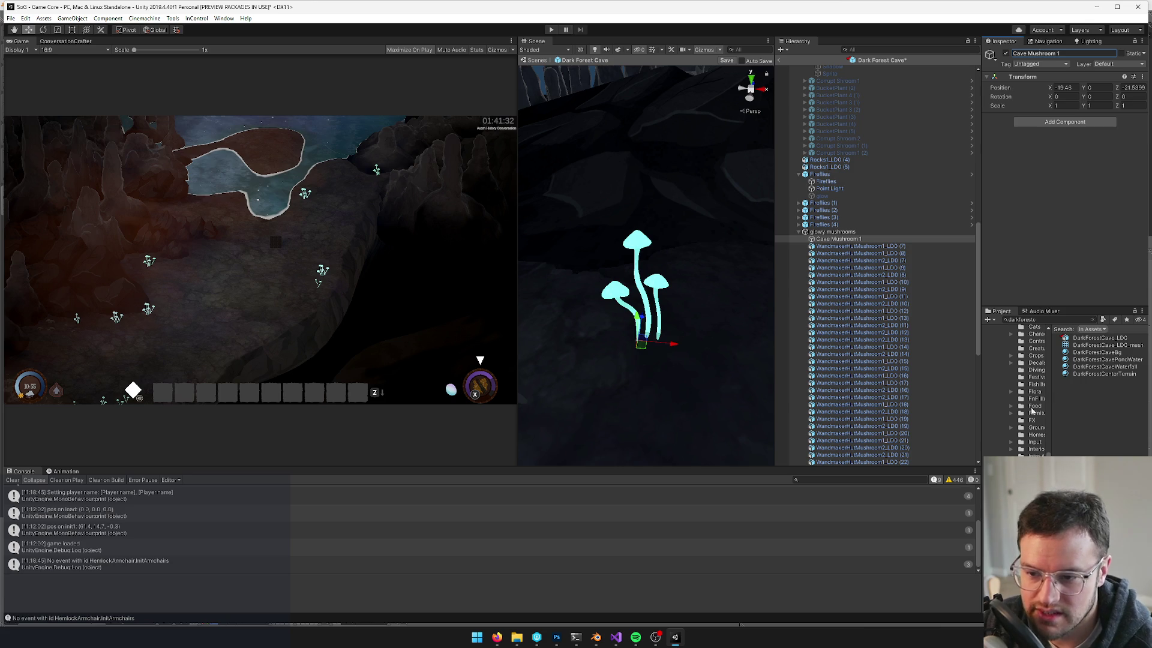
Enlarge the Project panel, expand Prefabs, and drag the mushroom mesh under Cave Mushroom 1
{"action": "left_click_drag", "start_coordinate": [1033, 306], "coordinate": [1033, 245]}
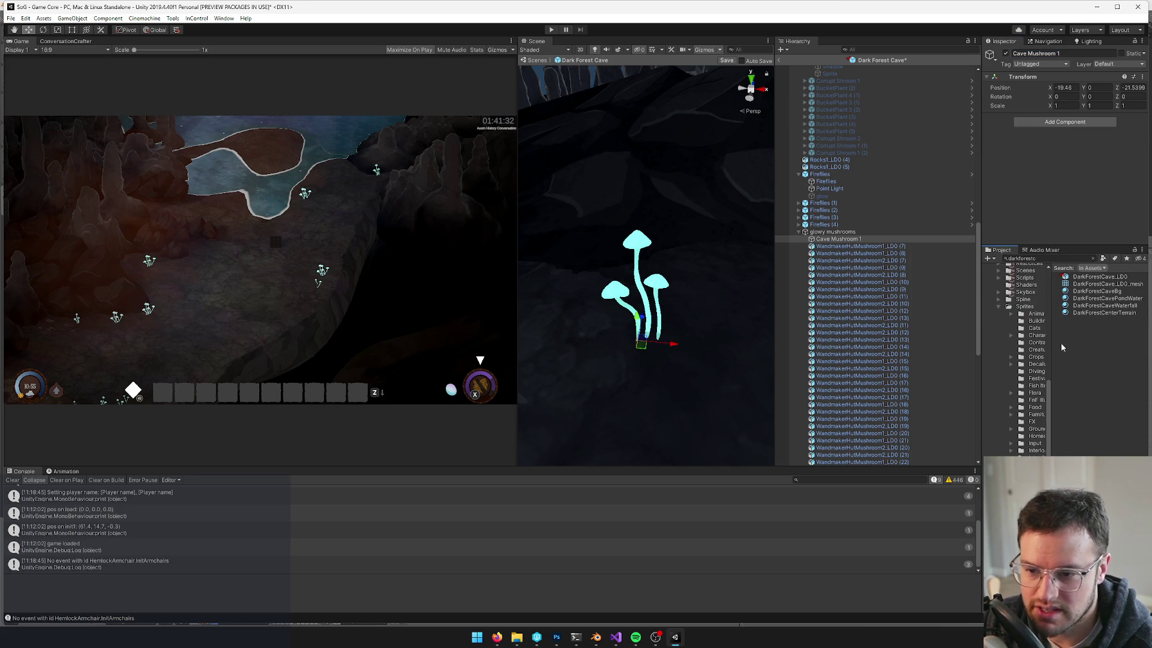
{"action": "left_click_drag", "start_coordinate": [1053, 345], "coordinate": [1084, 346]}
{"action": "scroll", "coordinate": [1000, 307], "scroll_direction": "up", "scroll_amount": 3}
{"action": "scroll", "coordinate": [1000, 308], "scroll_direction": "up", "scroll_amount": 5}
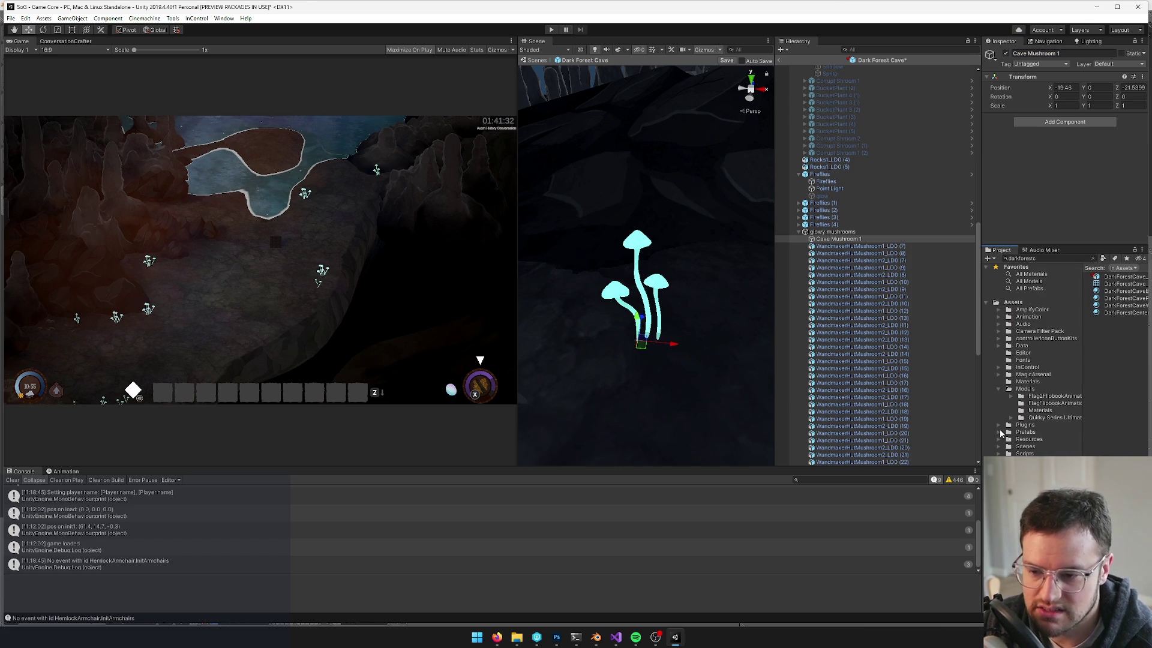
{"action": "left_click", "coordinate": [999, 432]}
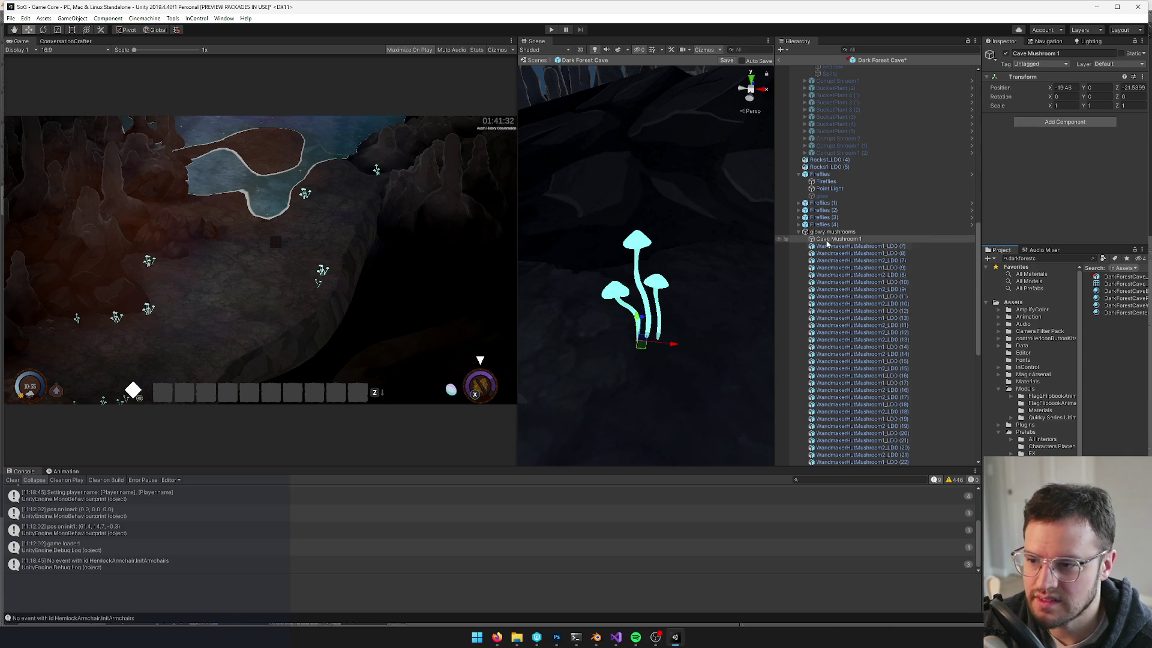
{"action": "left_click_drag", "start_coordinate": [829, 246], "coordinate": [837, 242]}
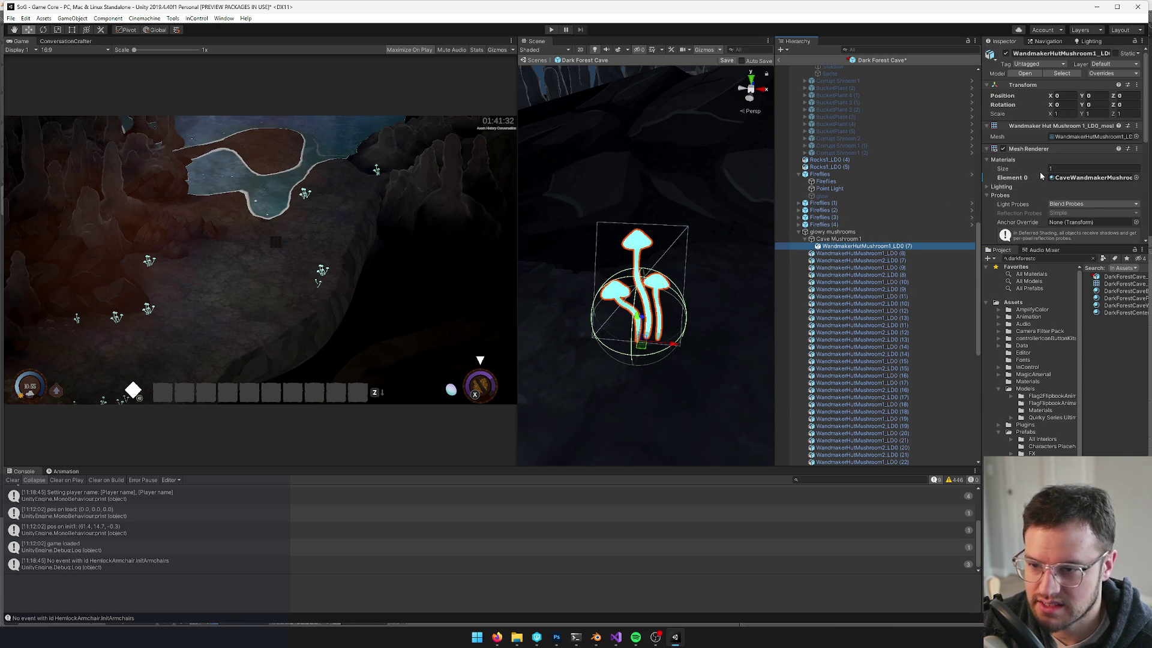
Assign the mushroom's mesh renderer to the Foliage Responder's Mesh Renderer field
{"action": "scroll", "coordinate": [1037, 170], "scroll_direction": "down", "scroll_amount": 3}
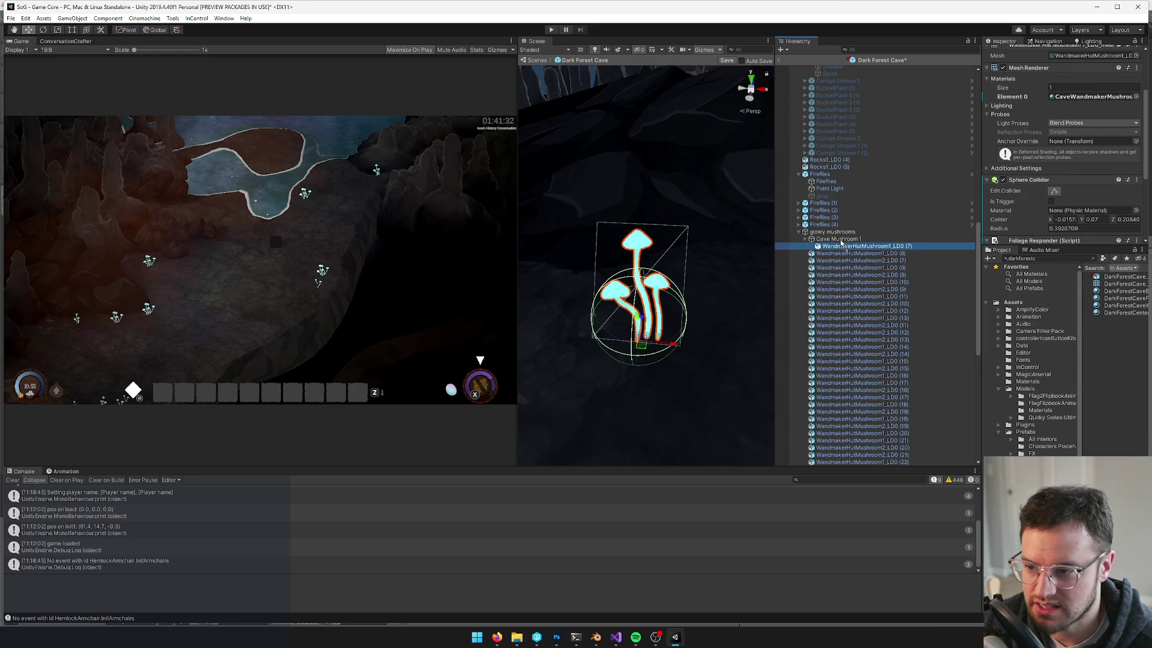
{"action": "scroll", "coordinate": [1051, 174], "scroll_direction": "down", "scroll_amount": 3}
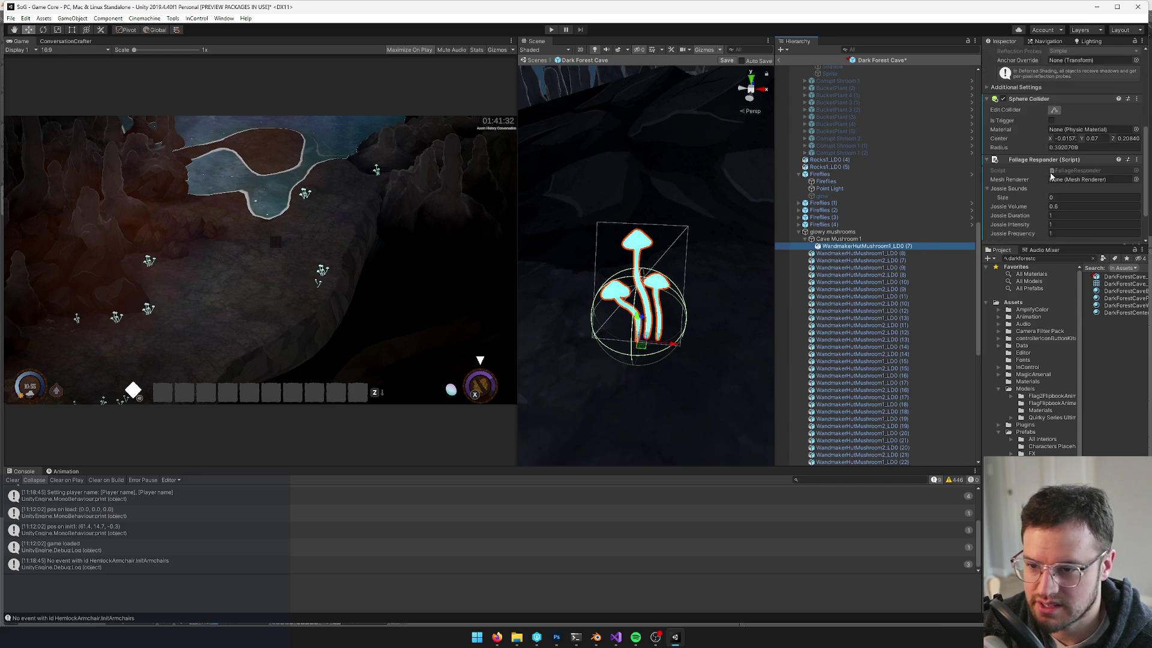
{"action": "left_click_drag", "start_coordinate": [869, 246], "coordinate": [1079, 180]}
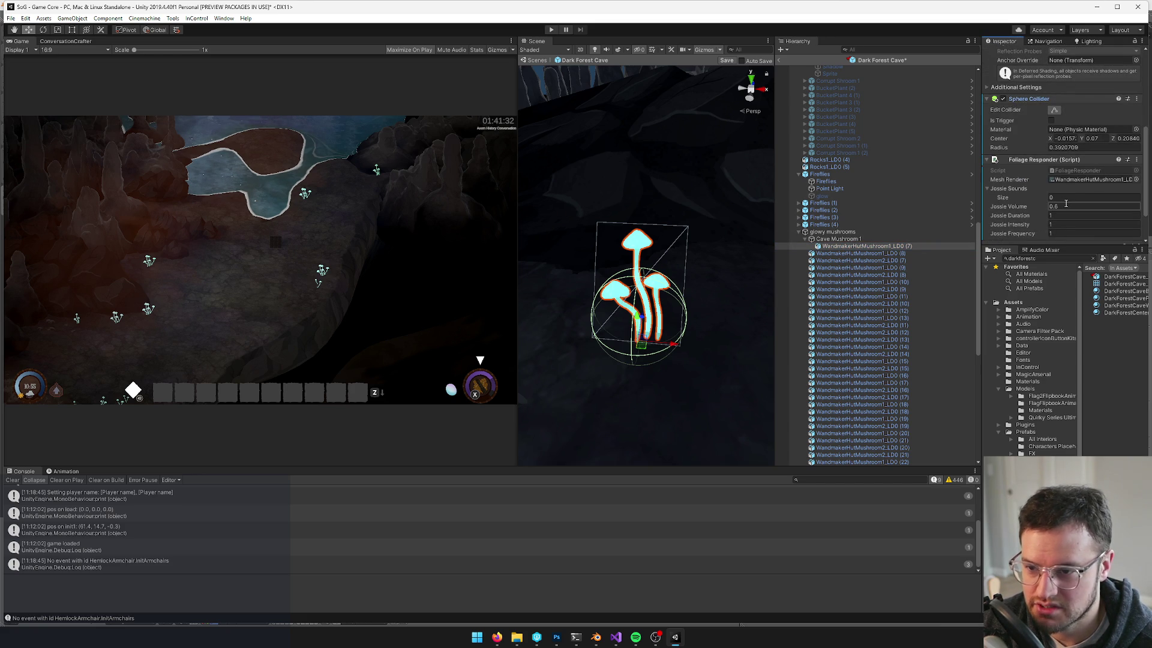
Set the Jostle Sounds size to 1 and open the audio clip picker for its slot
{"action": "double_click", "coordinate": [1067, 202]}
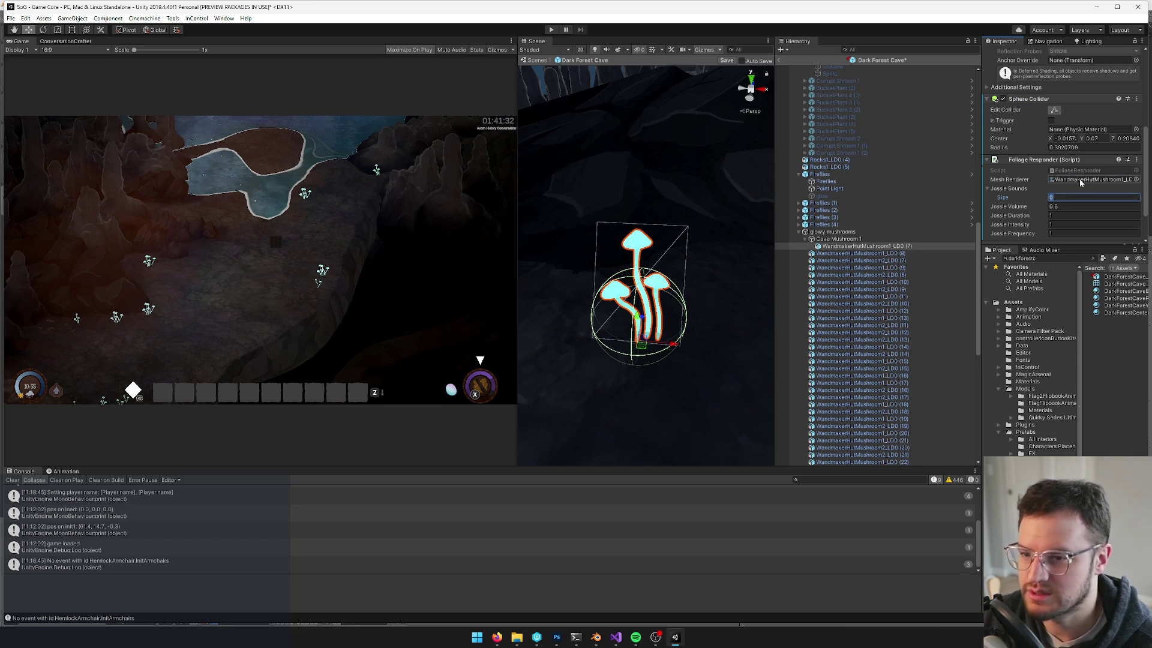
{"action": "type", "text": "1"}
{"action": "key", "text": "Return"}
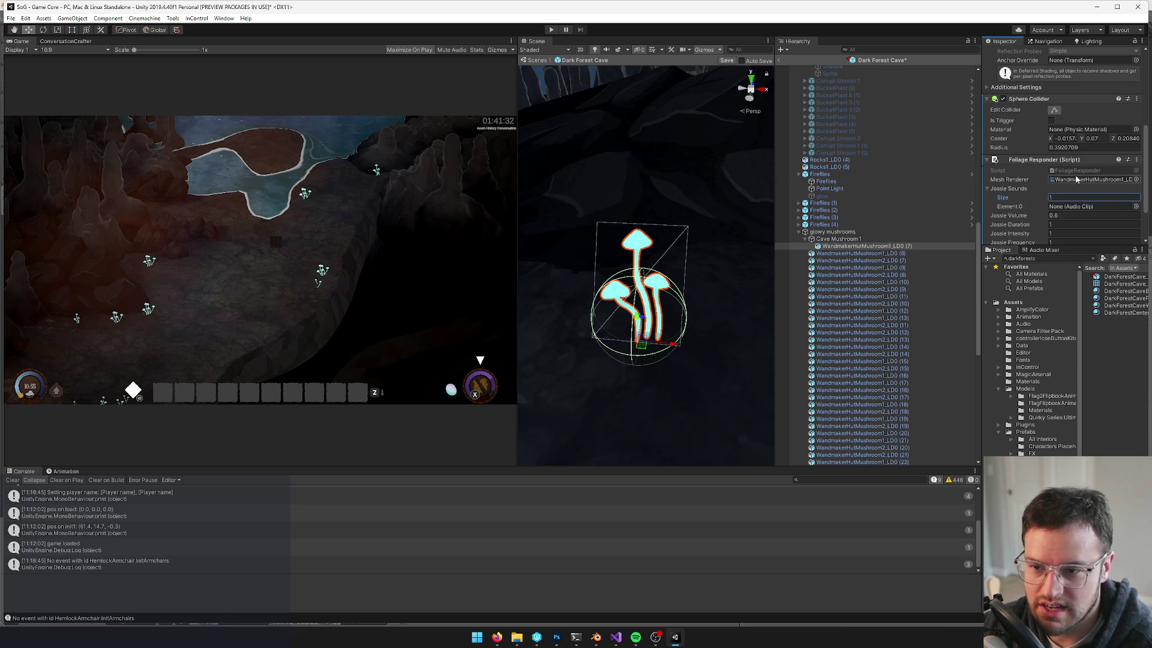
{"action": "left_click", "coordinate": [1135, 207]}
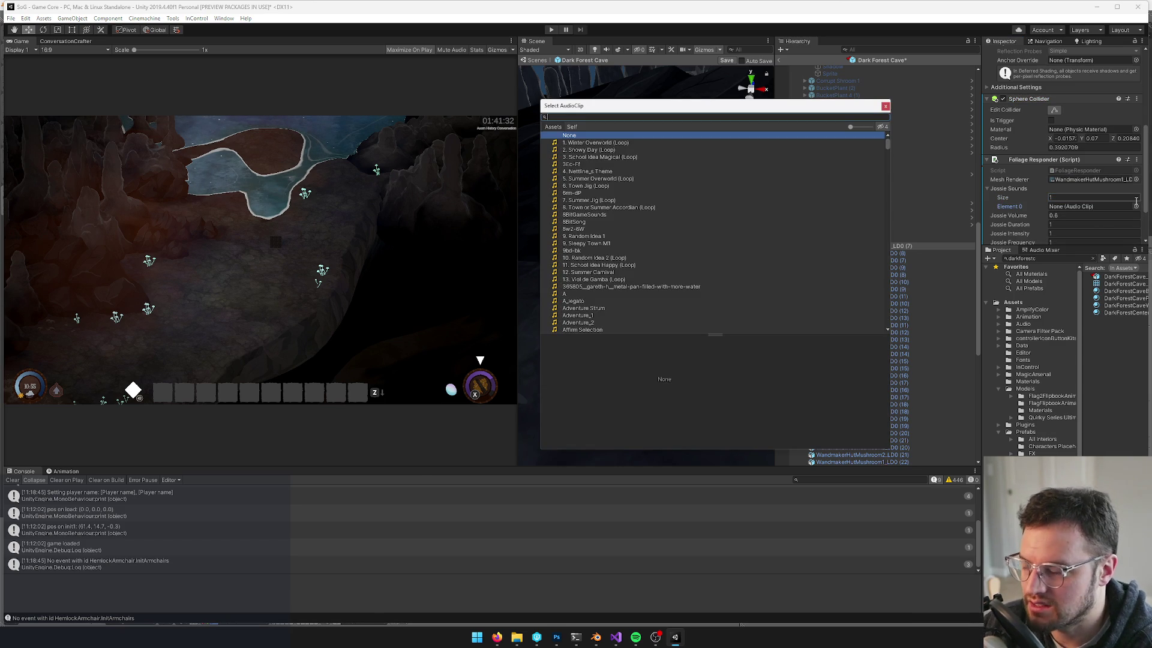
Search the clip picker for 'hit' and assign SmallHit1 as the jostle sound
{"action": "type", "text": "bum"}
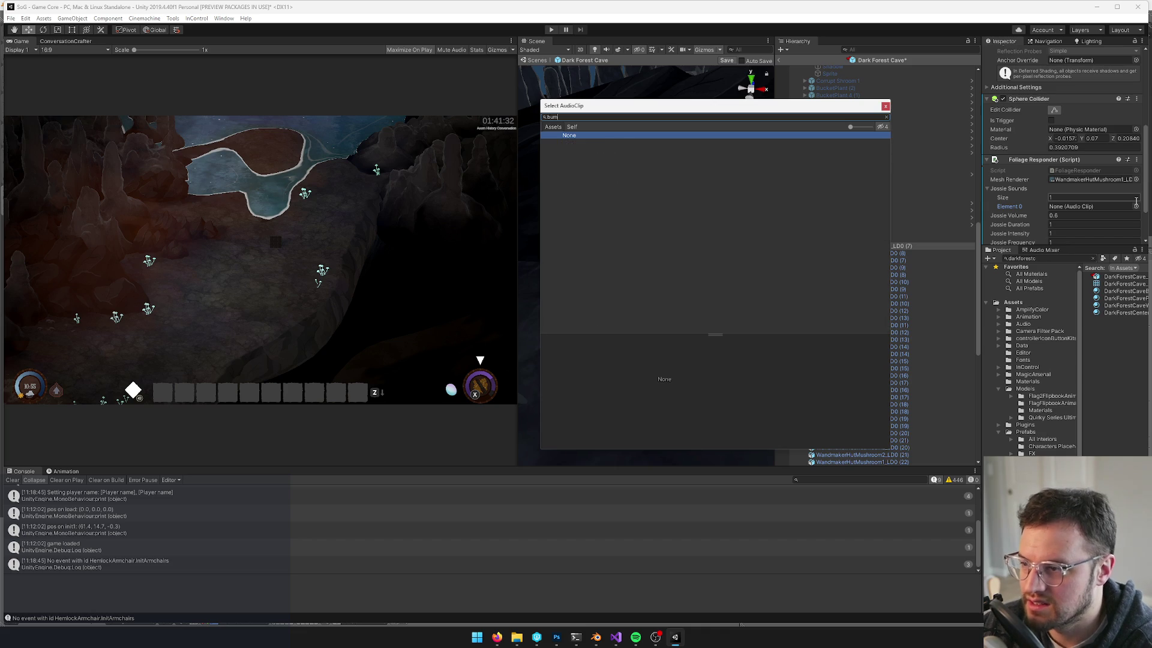
{"action": "key", "text": "BackSpace"}
{"action": "key", "text": "BackSpace"}
{"action": "key", "text": "BackSpace"}
{"action": "type", "text": "th"}
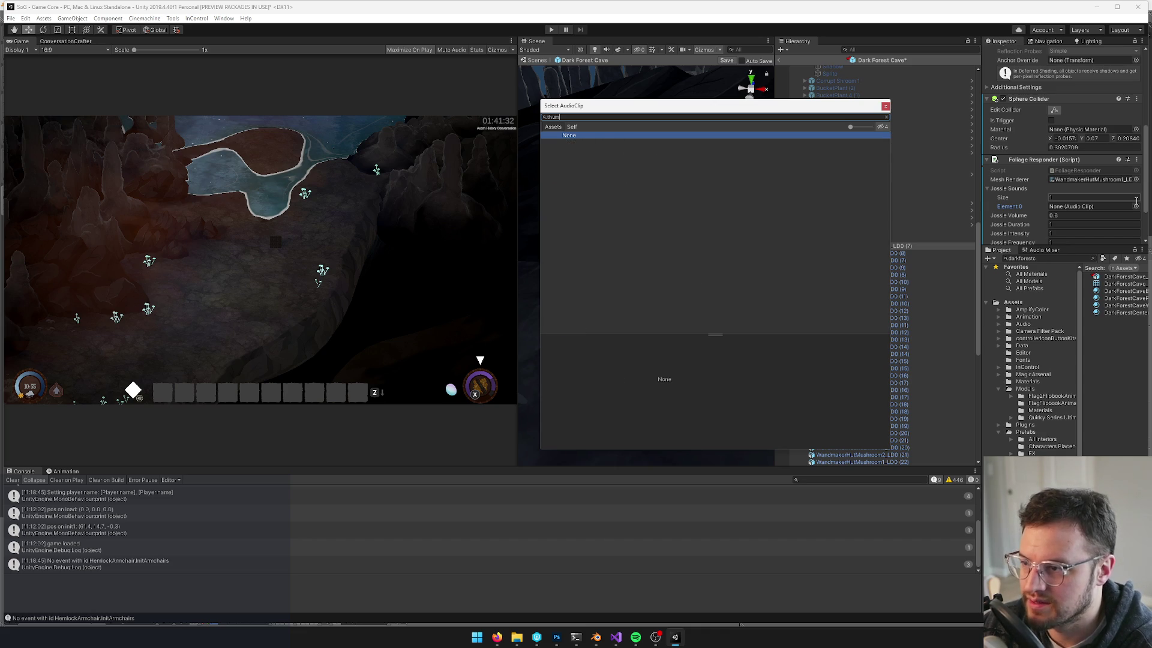
{"action": "key", "text": "BackSpace"}
{"action": "key", "text": "BackSpace"}
{"action": "type", "text": "jo"}
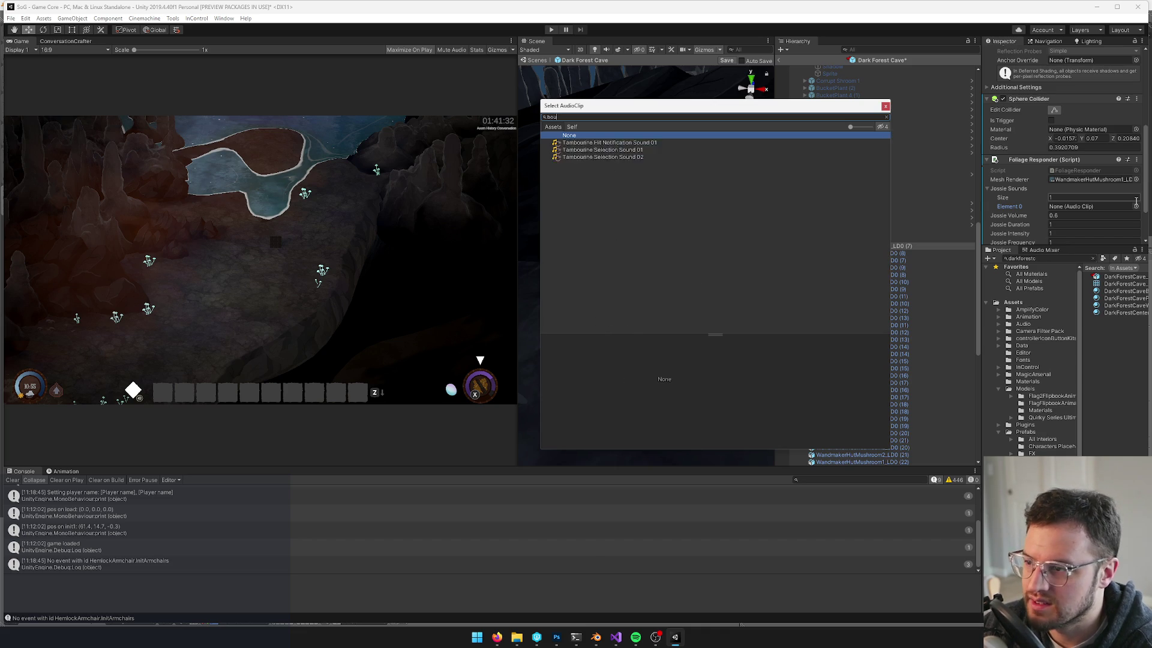
{"action": "key", "text": "BackSpace"}
{"action": "key", "text": "BackSpace"}
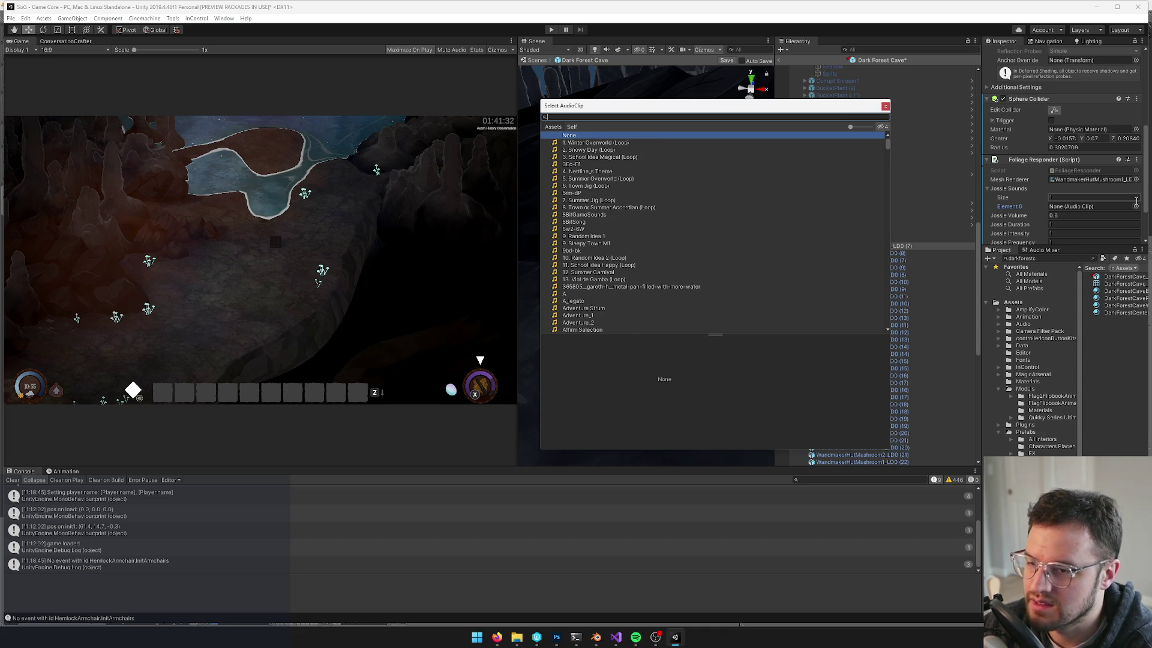
{"action": "type", "text": "hit"}
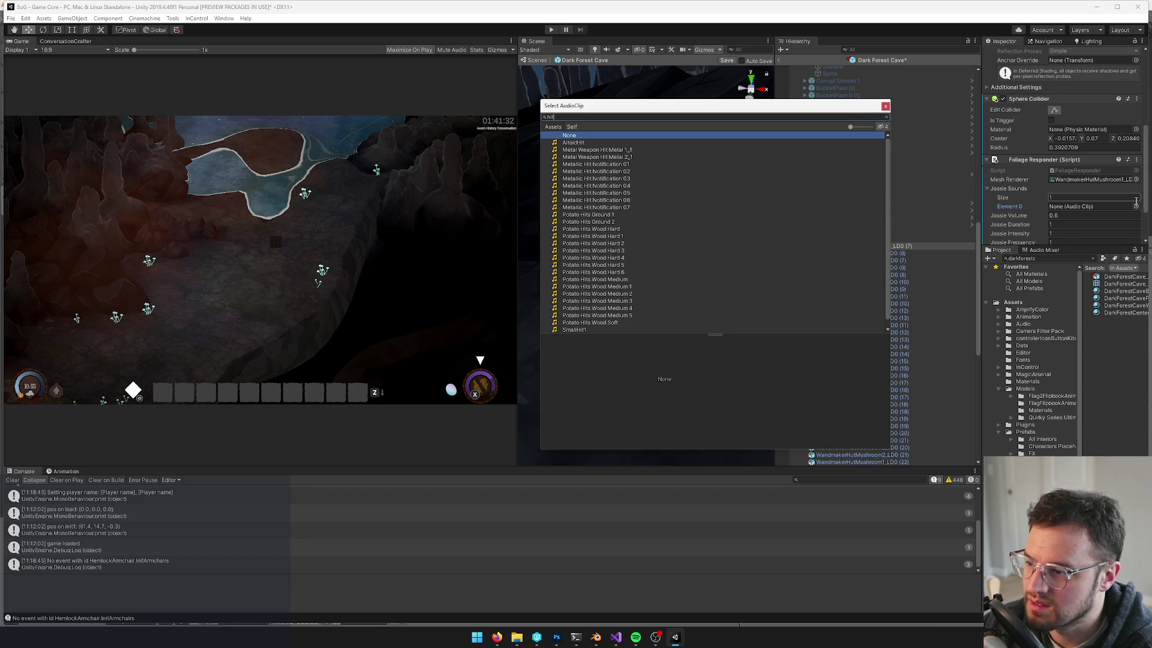
{"action": "left_click", "coordinate": [588, 217]}
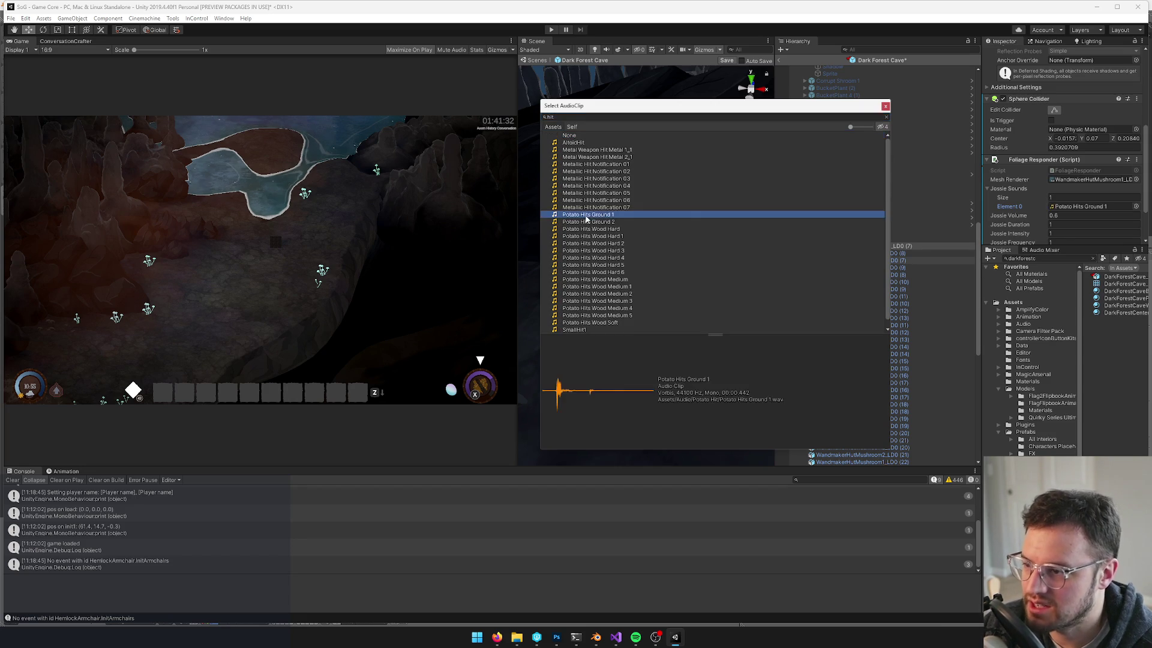
{"action": "left_click", "coordinate": [578, 329]}
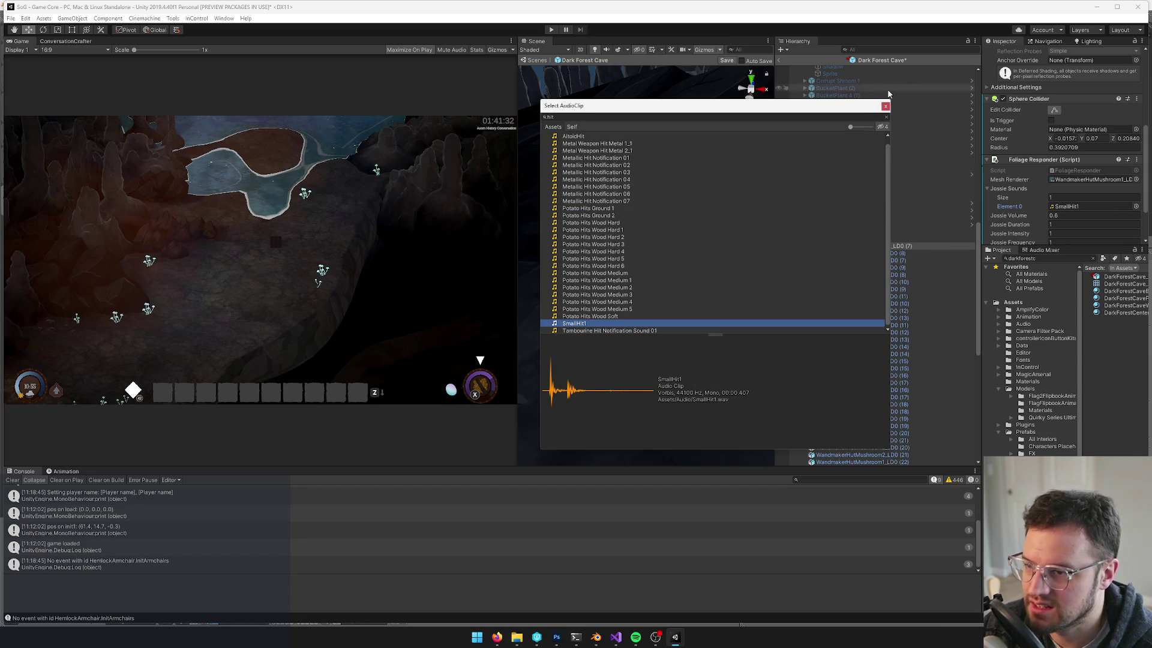
{"action": "left_click", "coordinate": [885, 106]}
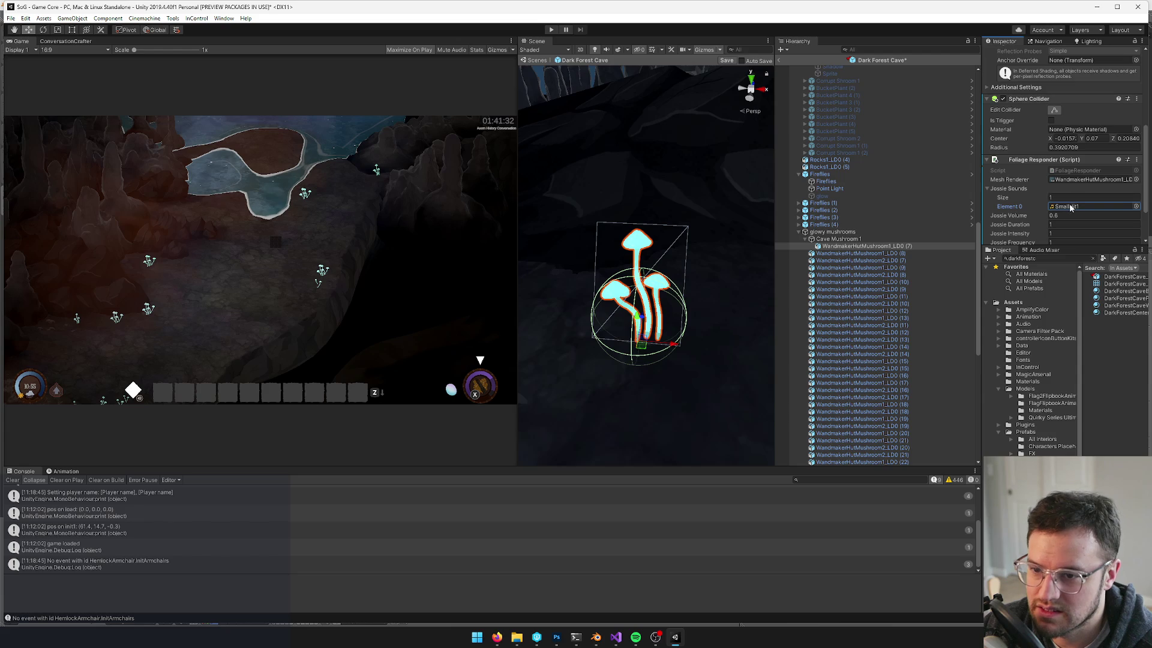
Preview the SmallHit1 and Potato Hits Ground 1 clips in the Inspector
{"action": "left_click", "coordinate": [1069, 205]}
{"action": "left_click", "coordinate": [1116, 438]}
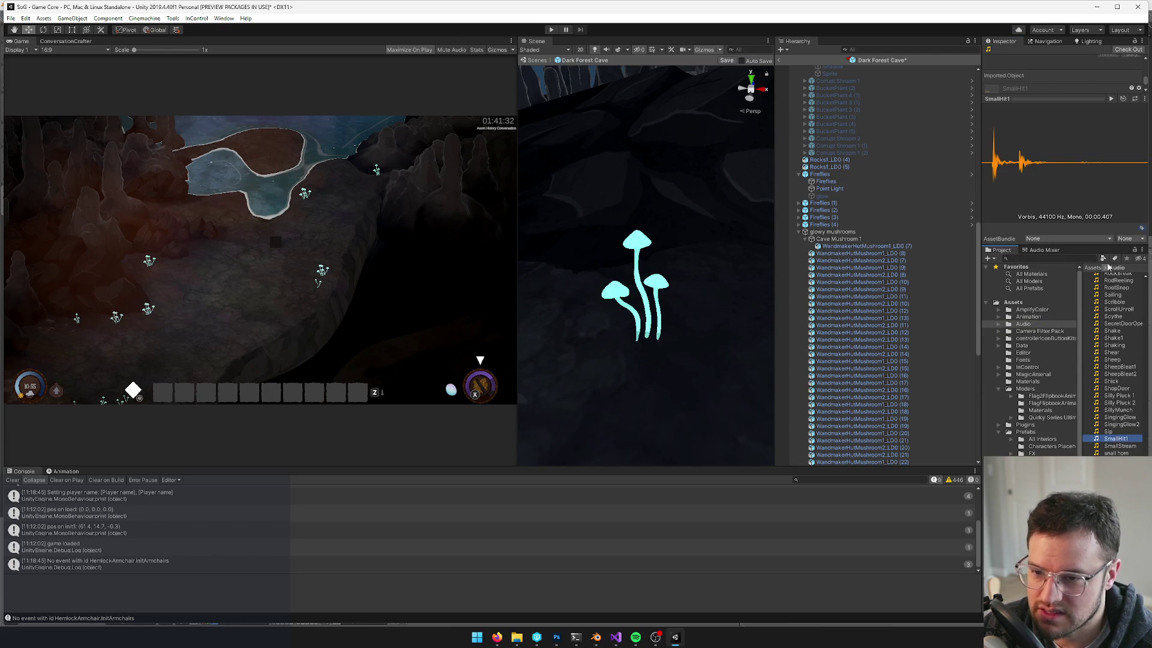
{"action": "left_click", "coordinate": [1111, 98]}
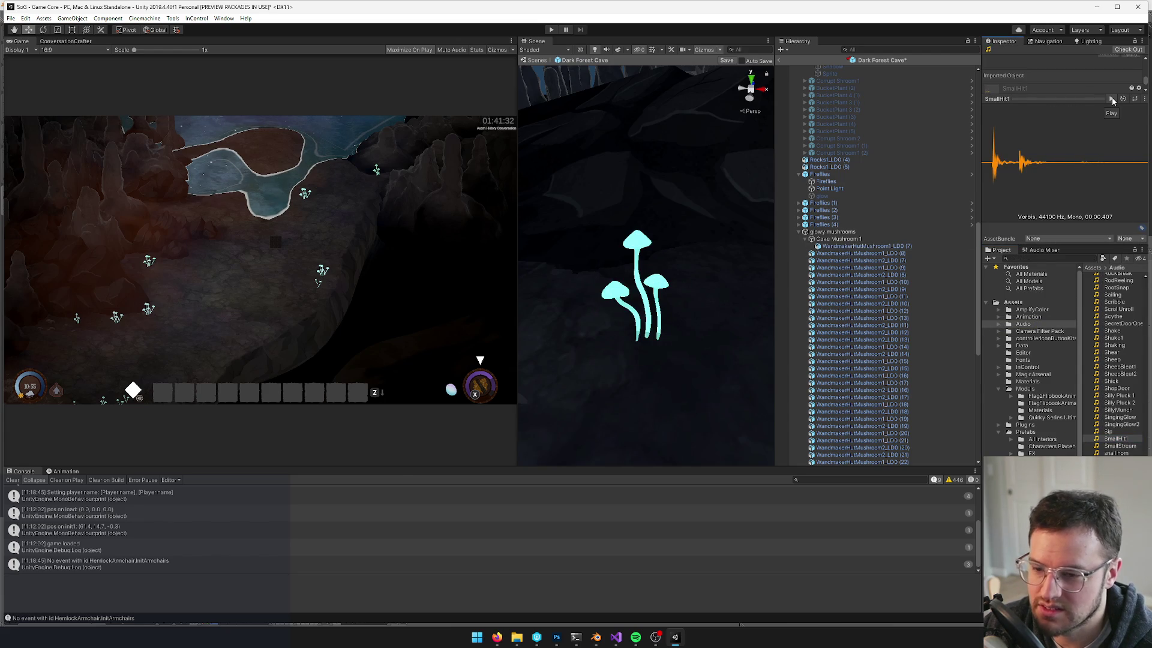
{"action": "left_click", "coordinate": [1039, 260]}
{"action": "type", "text": "potato"}
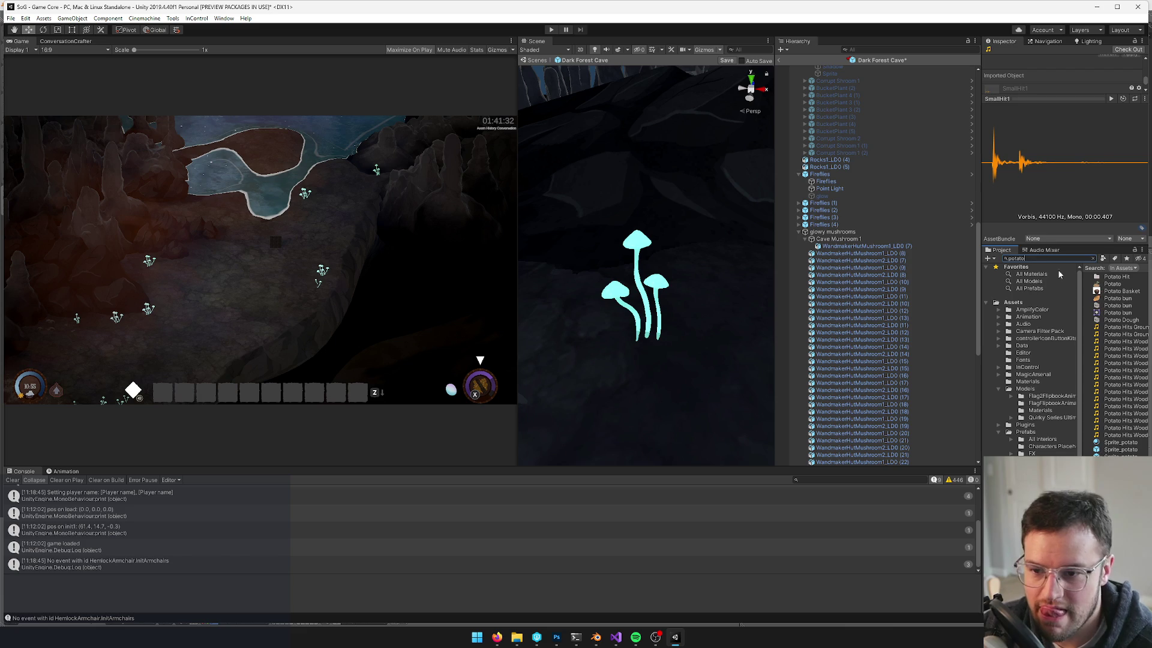
{"action": "left_click", "coordinate": [1111, 328]}
{"action": "left_click", "coordinate": [1110, 98]}
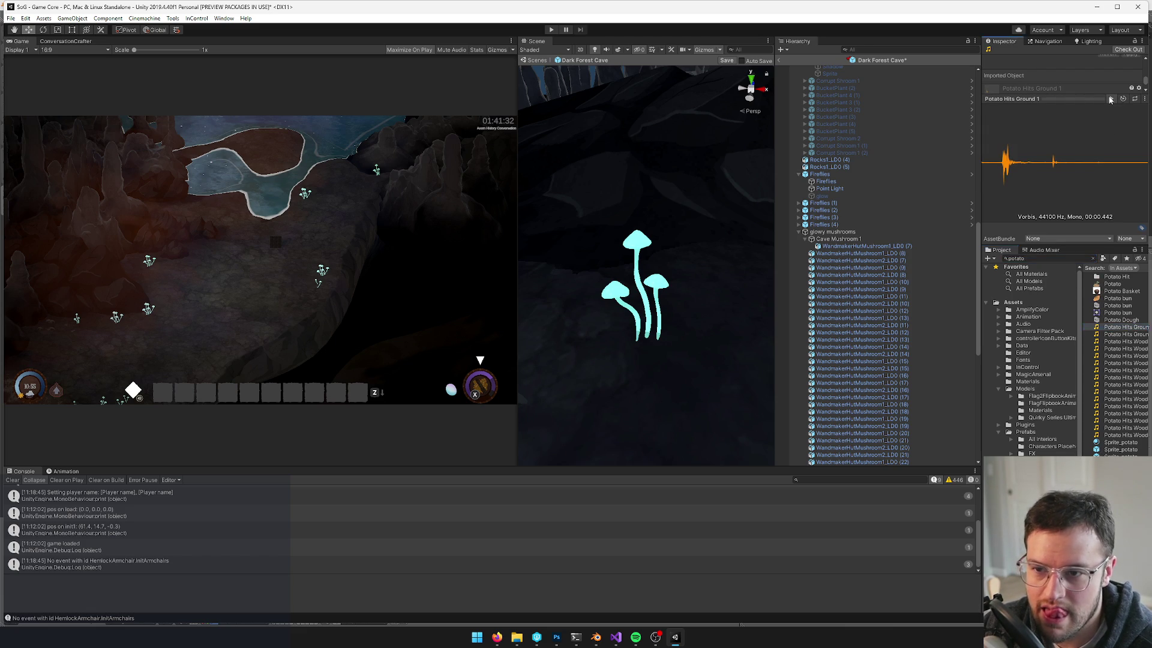
Preview the Potato Hits Wood Hard, Medium 1–3 and Soft clips, then reselect Cave Mushroom 1
{"action": "key", "text": "Down"}
{"action": "key", "text": "Down"}
{"action": "key", "text": "Down"}
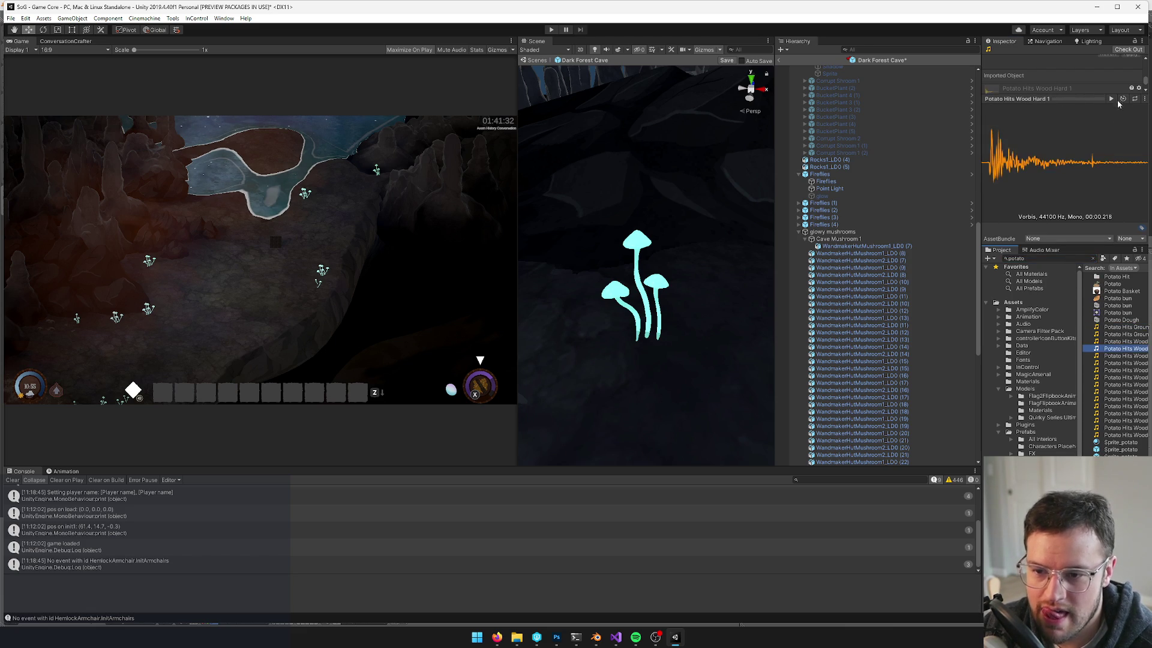
{"action": "key", "text": "Down"}
{"action": "key", "text": "Down"}
{"action": "key", "text": "Down"}
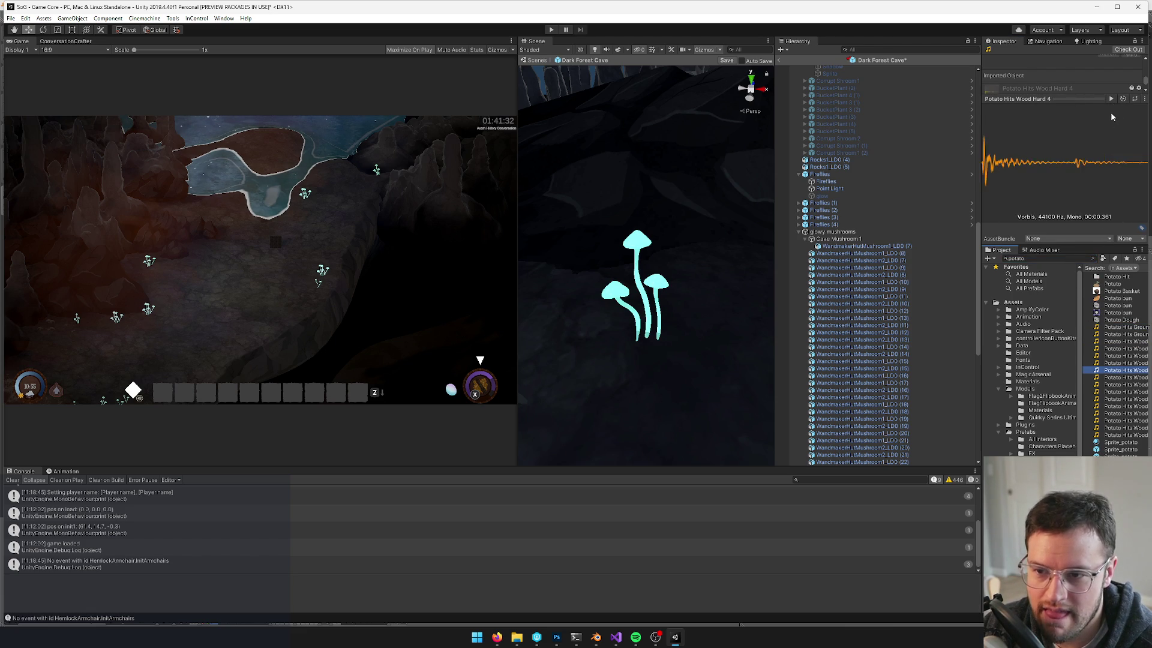
{"action": "left_click", "coordinate": [1110, 99]}
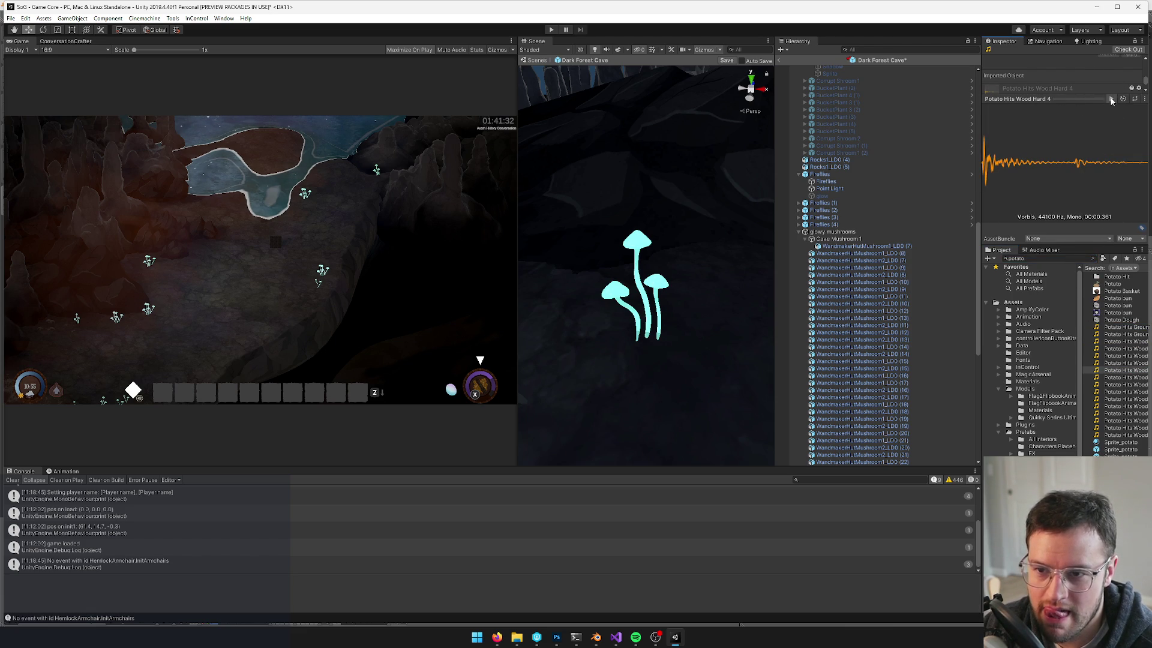
{"action": "key", "text": "Down"}
{"action": "key", "text": "Down"}
{"action": "key", "text": "Down"}
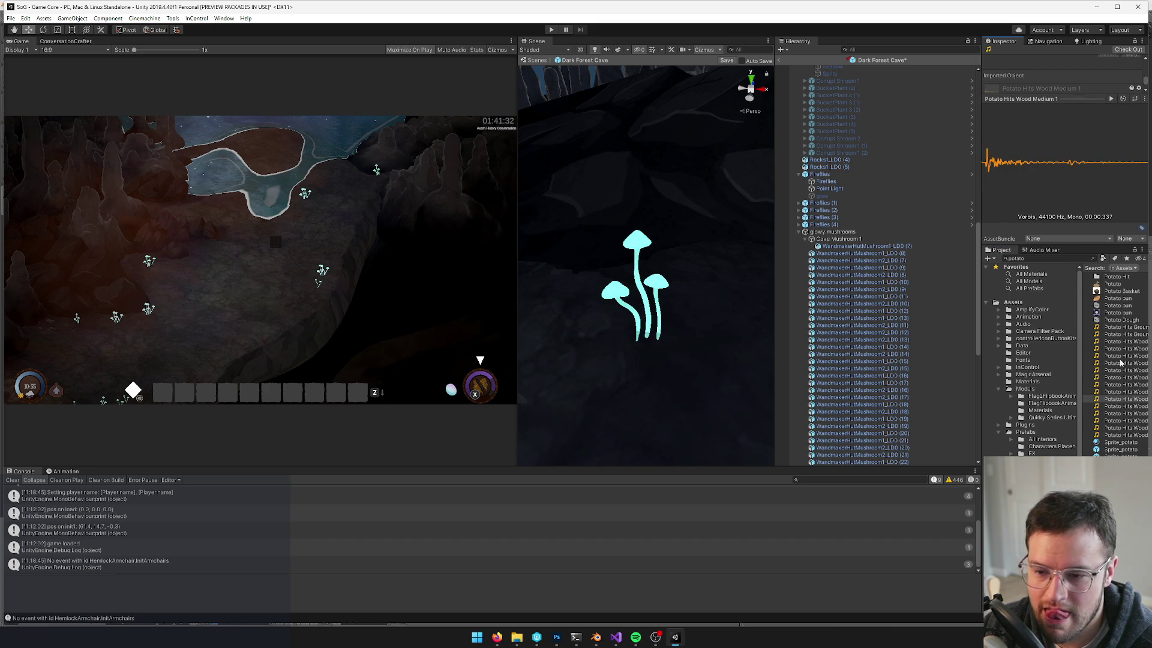
{"action": "left_click", "coordinate": [1110, 99]}
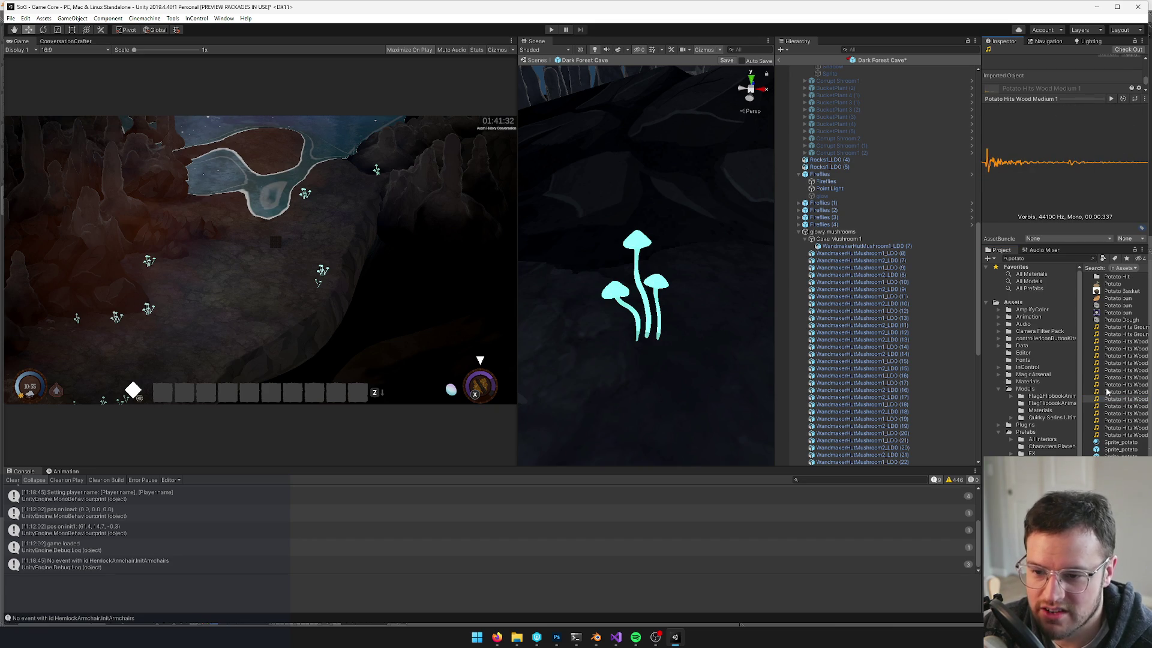
{"action": "left_click", "coordinate": [1112, 406]}
{"action": "left_click", "coordinate": [1111, 98]}
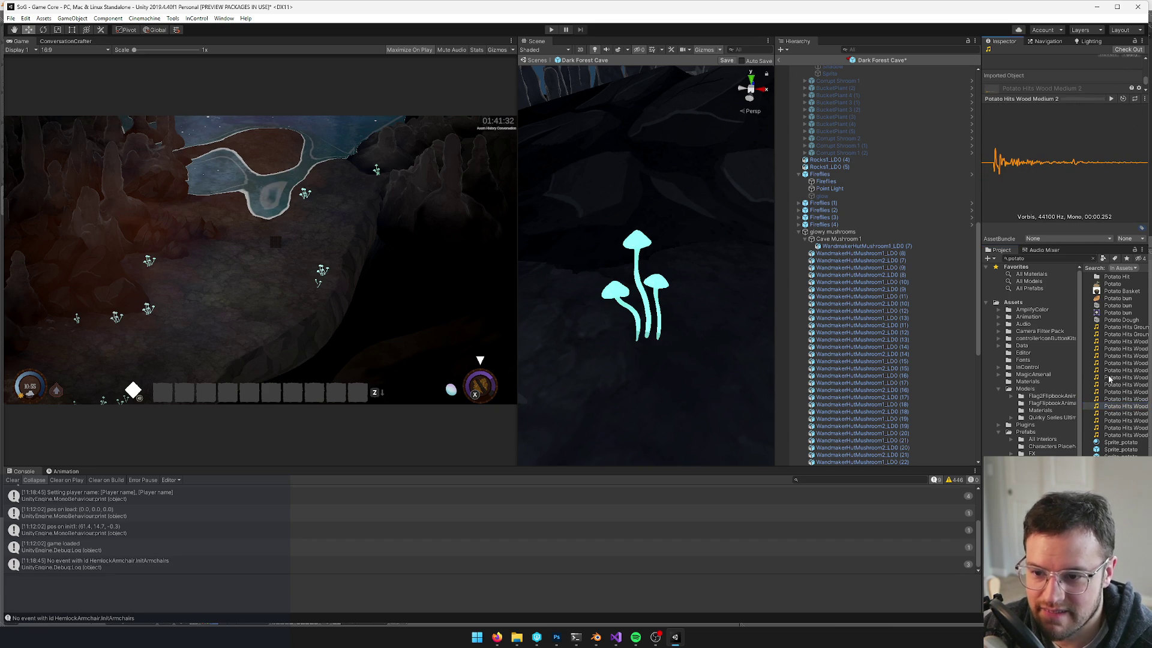
{"action": "left_click", "coordinate": [1109, 414]}
{"action": "left_click", "coordinate": [1110, 436]}
{"action": "left_click", "coordinate": [1111, 99]}
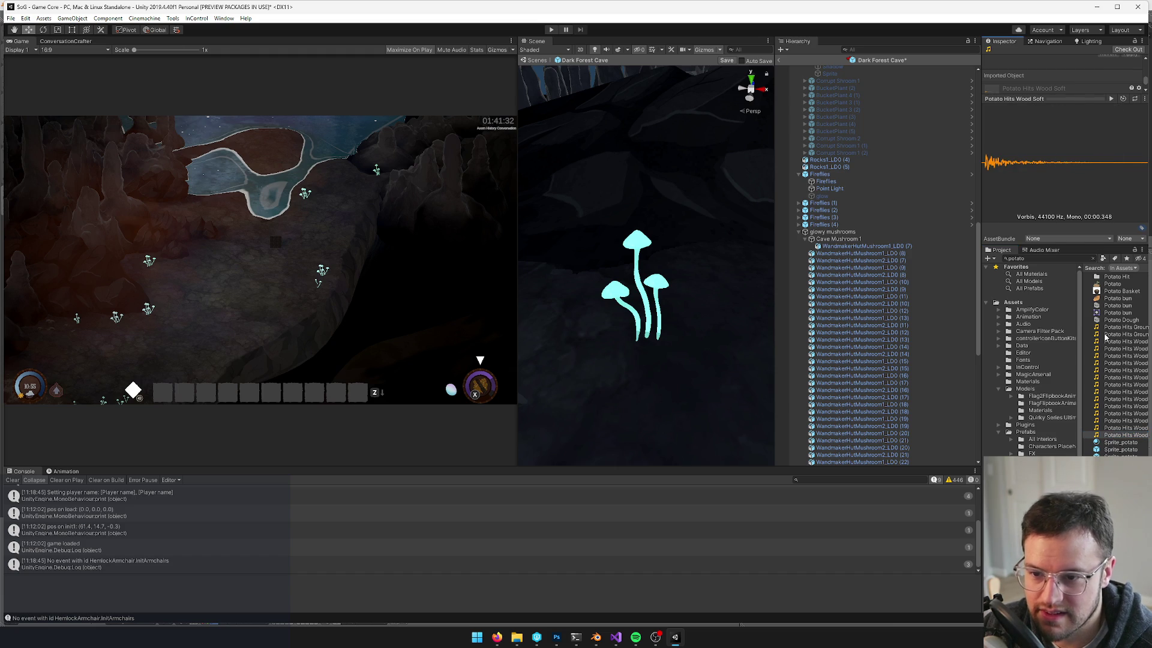
{"action": "left_click", "coordinate": [1034, 260]}
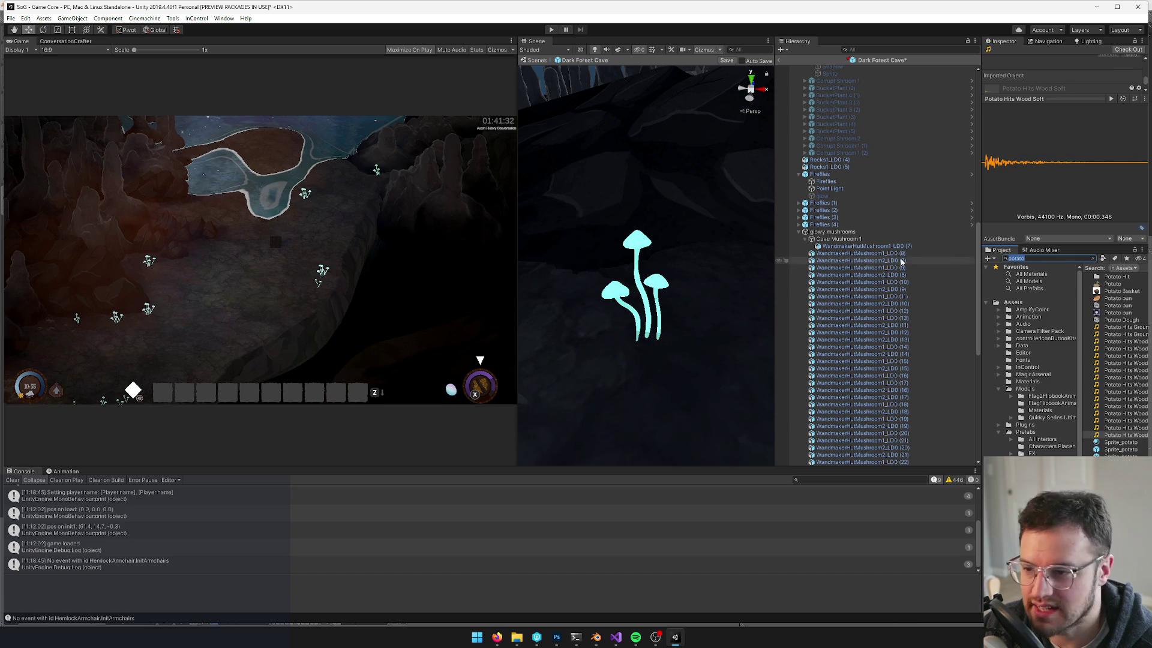
{"action": "left_click", "coordinate": [837, 240]}
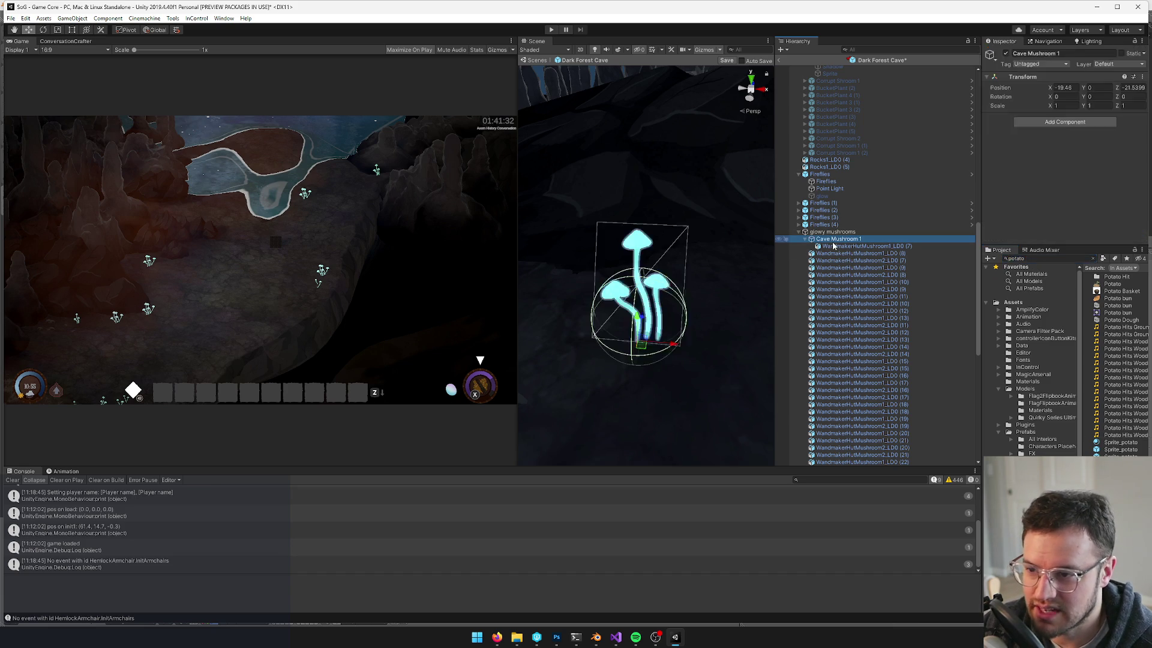
Set the mushroom mesh's Foliage Responder Jostle Sounds size to 0
{"action": "left_click", "coordinate": [833, 246]}
{"action": "scroll", "coordinate": [1075, 182], "scroll_direction": "down", "scroll_amount": 5}
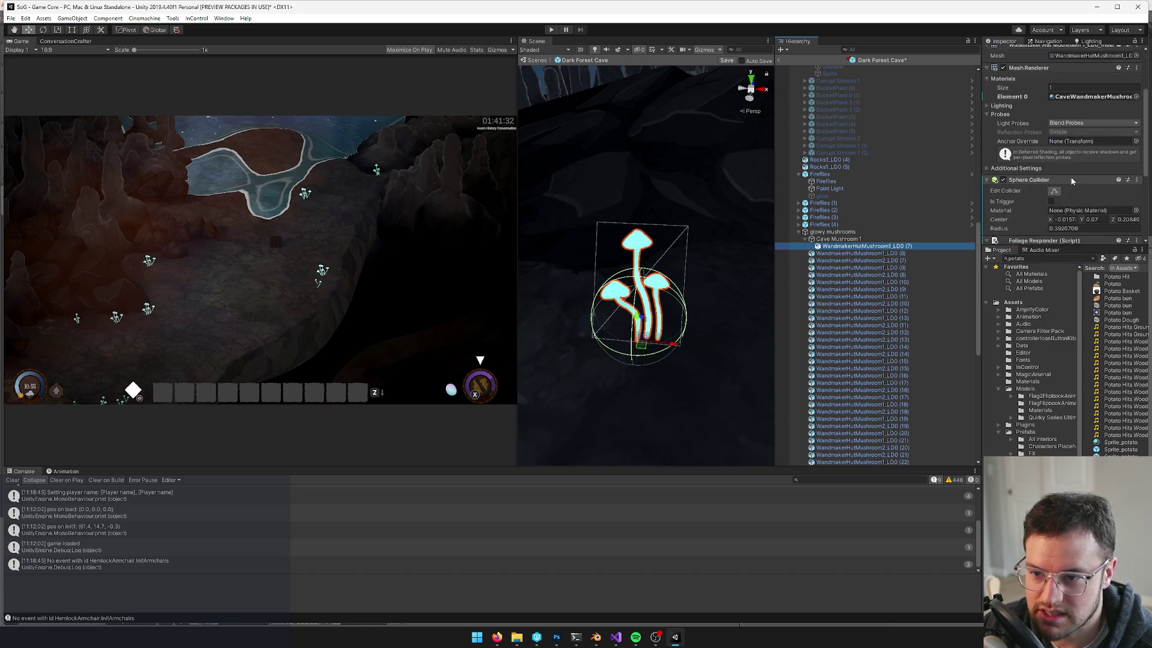
{"action": "left_click", "coordinate": [1066, 197]}
{"action": "type", "text": "0"}
{"action": "key", "text": "Return"}
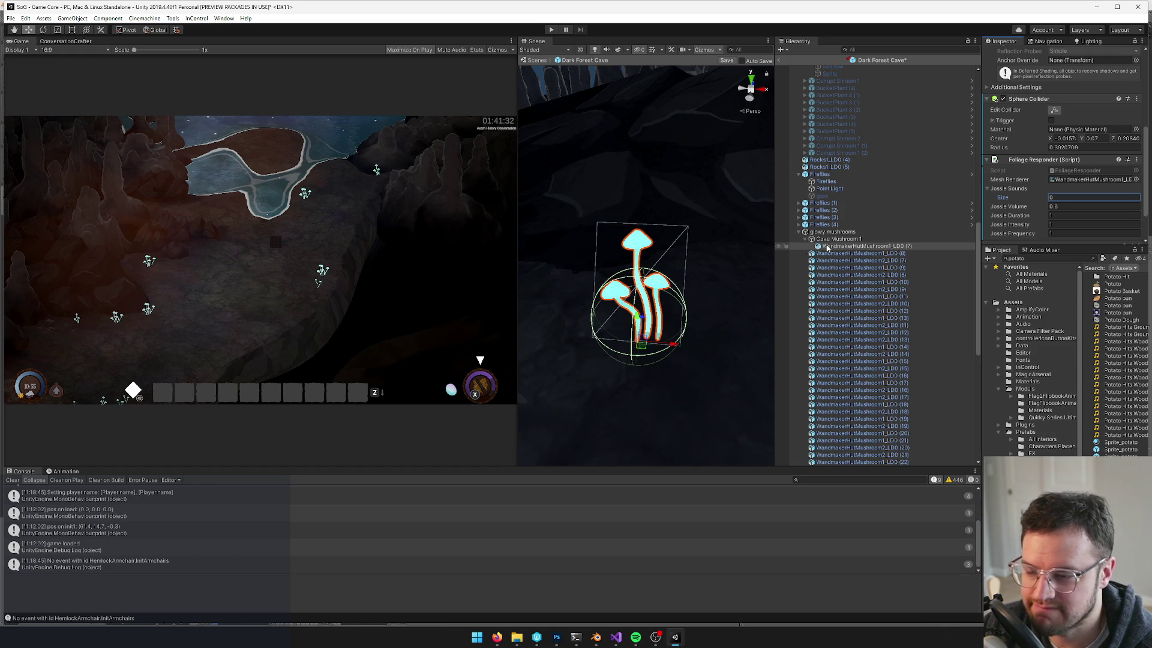
Frame the mushroom, then drag Cave Mushroom 1 into the Prefabs folder as a prefab
{"action": "left_click", "coordinate": [805, 240]}
{"action": "left_click", "coordinate": [804, 239]}
{"action": "scroll", "coordinate": [581, 241], "scroll_direction": "down", "scroll_amount": 3}
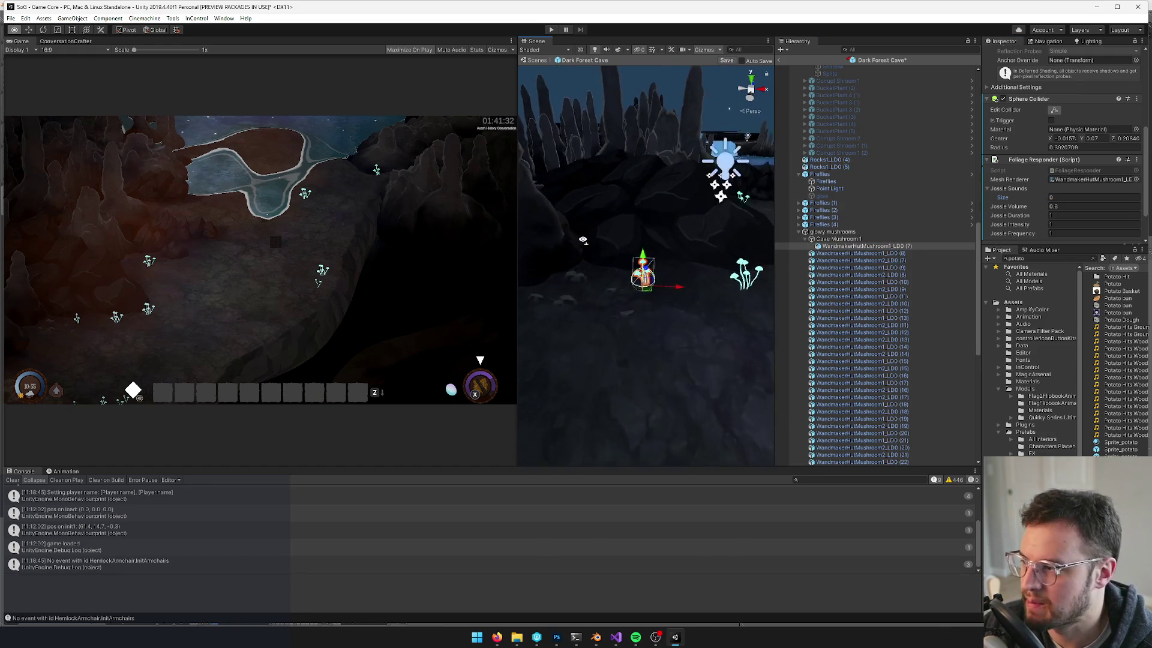
{"action": "key", "text": "f"}
{"action": "left_click_drag", "start_coordinate": [654, 243], "coordinate": [645, 240]}
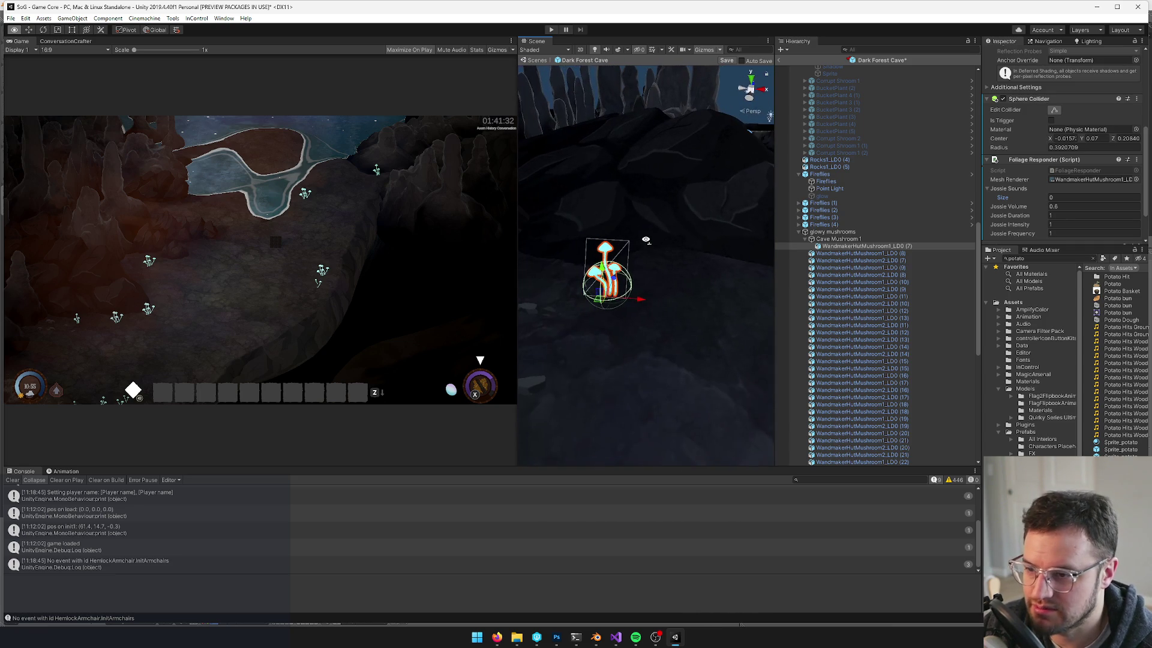
{"action": "left_click", "coordinate": [846, 240]}
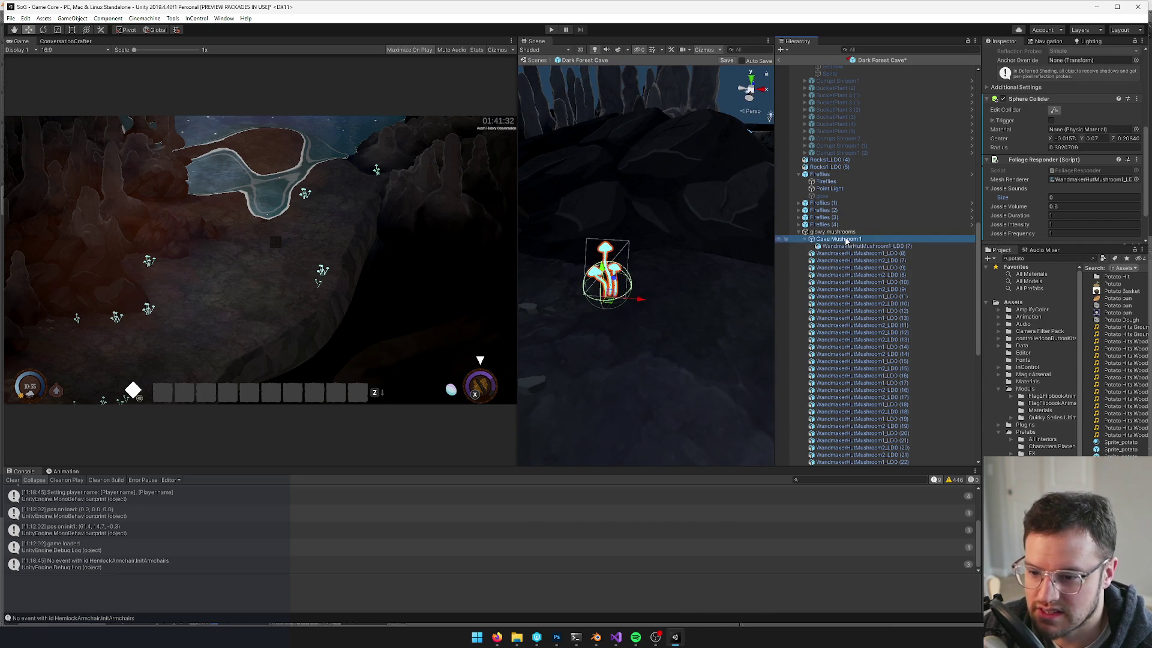
{"action": "mouse_move", "coordinate": [832, 241]}
{"action": "left_mouse_down"}
{"action": "mouse_move", "coordinate": [925, 258]}
{"action": "mouse_move", "coordinate": [1041, 435]}
{"action": "left_mouse_up"}
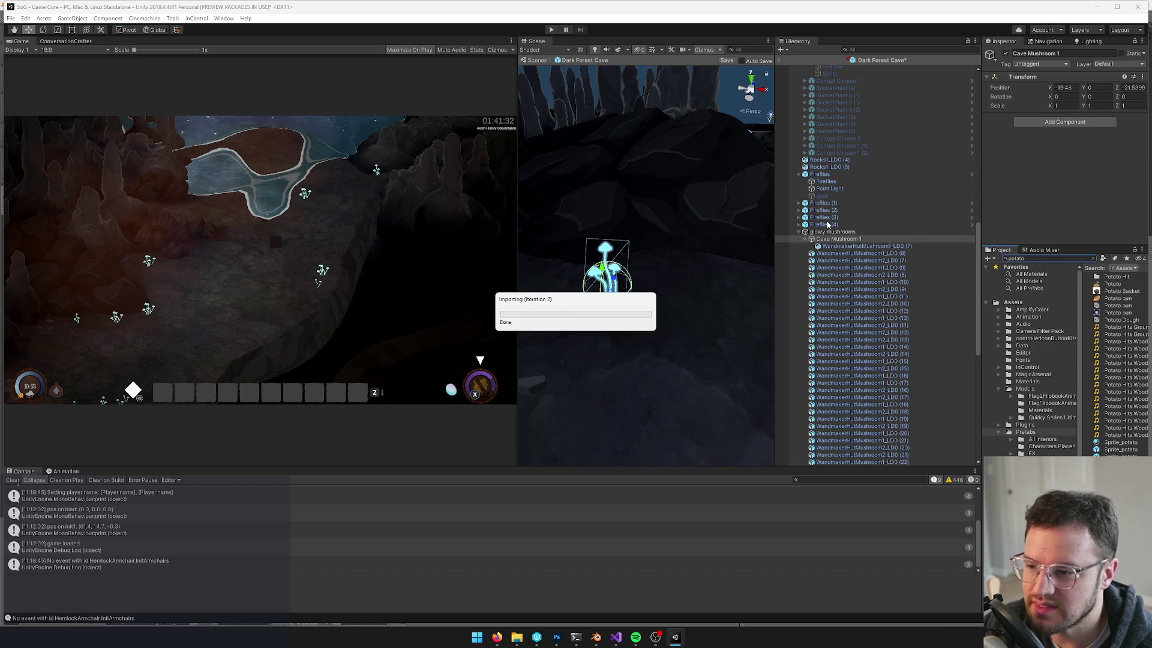
Shift-select every WandmakerHutMushroom copy in the hierarchy, from the first to the last
{"action": "left_click", "coordinate": [825, 255]}
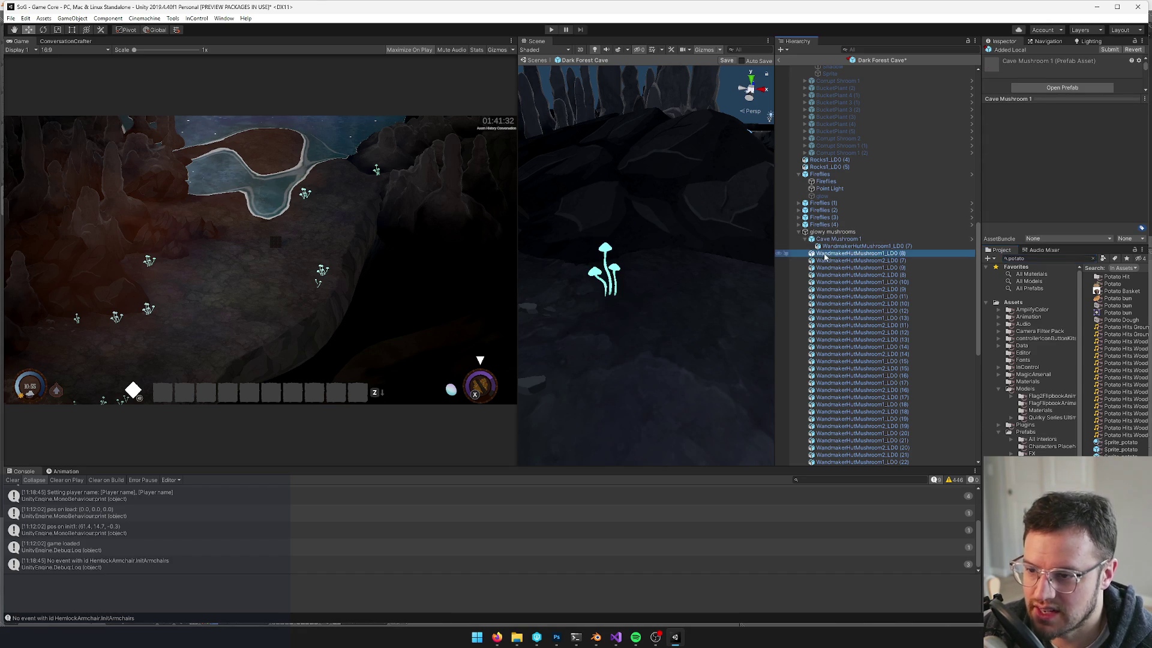
{"action": "scroll", "coordinate": [858, 360], "scroll_direction": "down", "scroll_amount": 10}
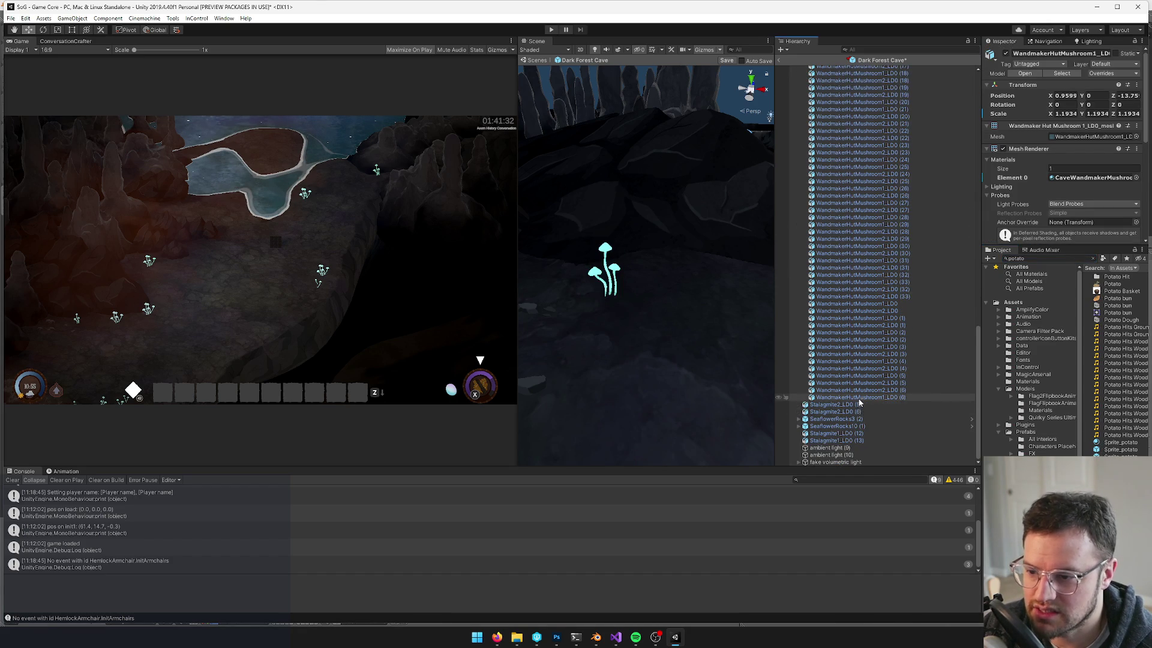
{"action": "left_click", "coordinate": [859, 397], "text": "shift"}
{"action": "left_click", "coordinate": [172, 18]}
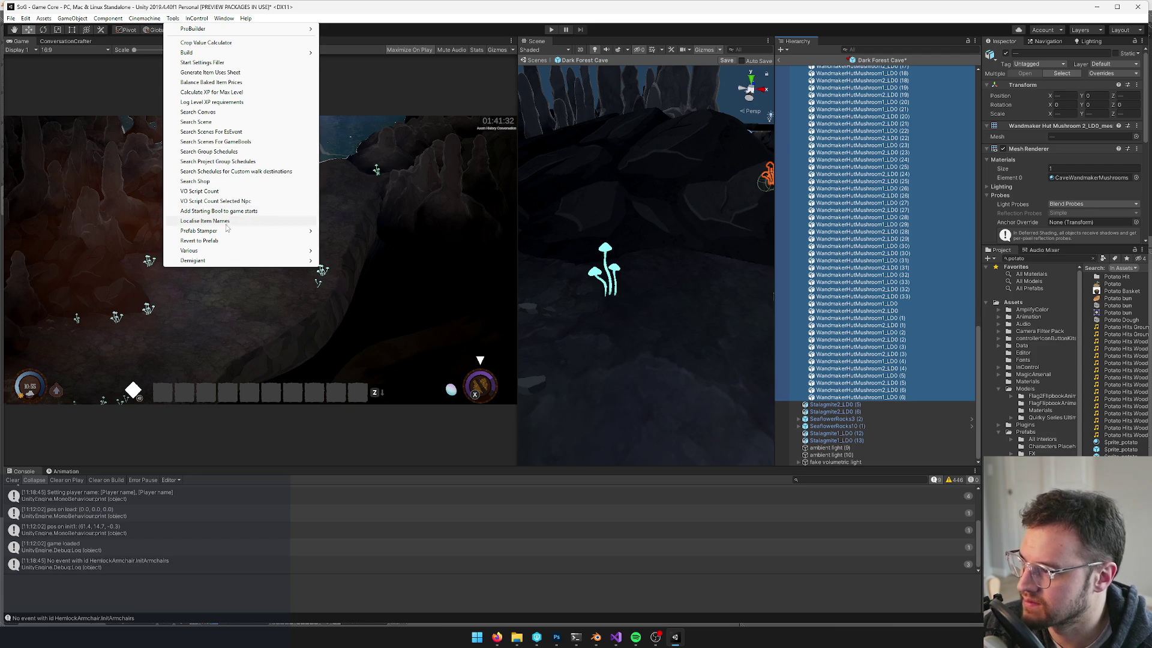
Open GameObject > Replace GameObjects and set Cave Mushroom 1 as the replacement
{"action": "mouse_move", "coordinate": [72, 18]}
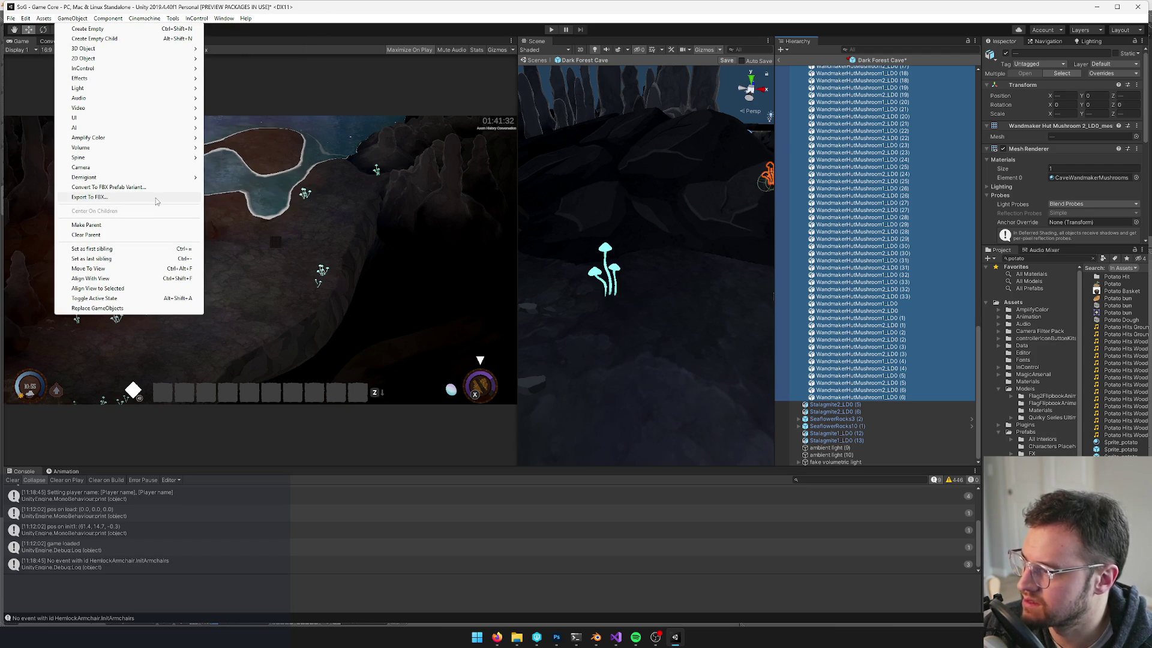
{"action": "left_click", "coordinate": [121, 308]}
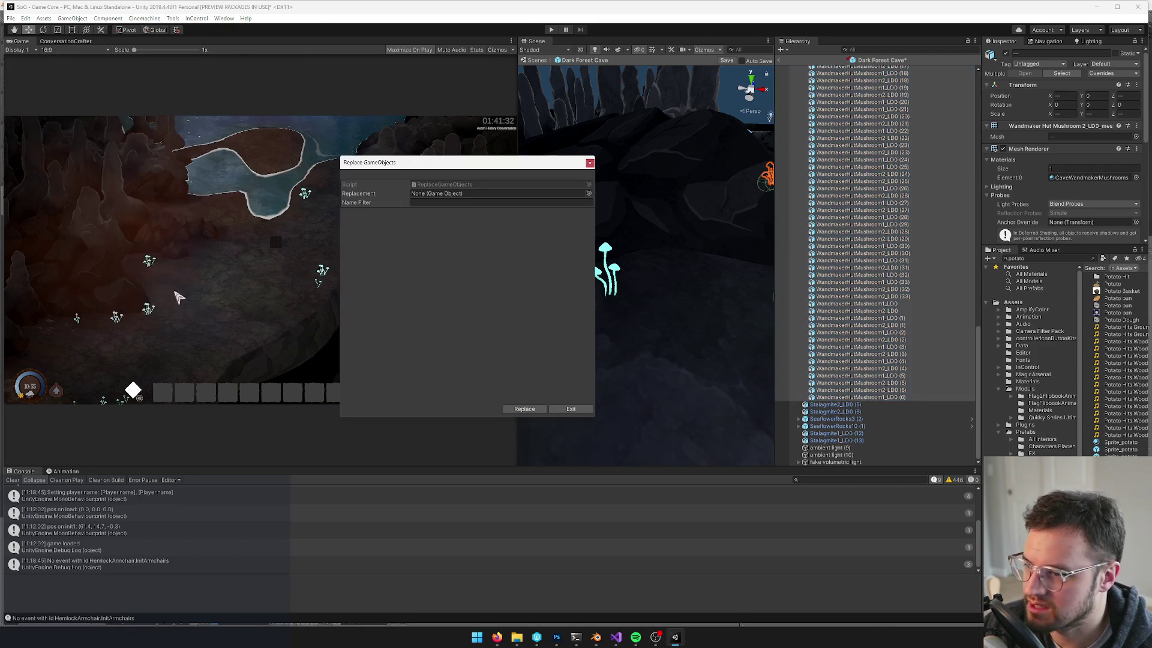
{"action": "left_click", "coordinate": [589, 193]}
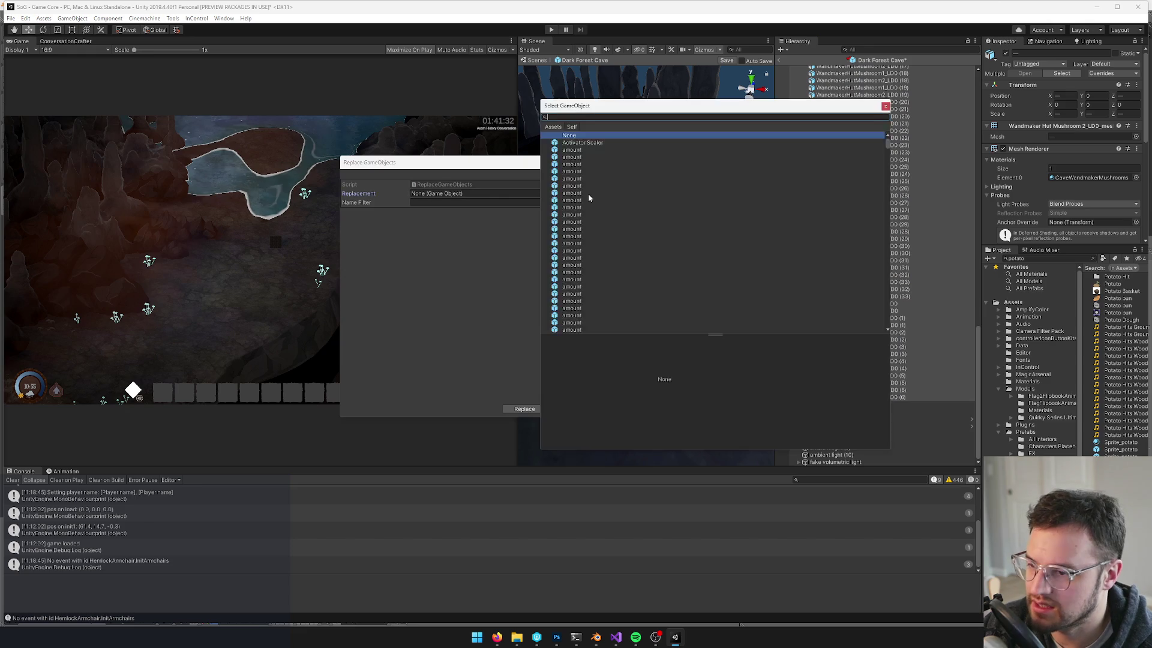
{"action": "type", "text": "cave"}
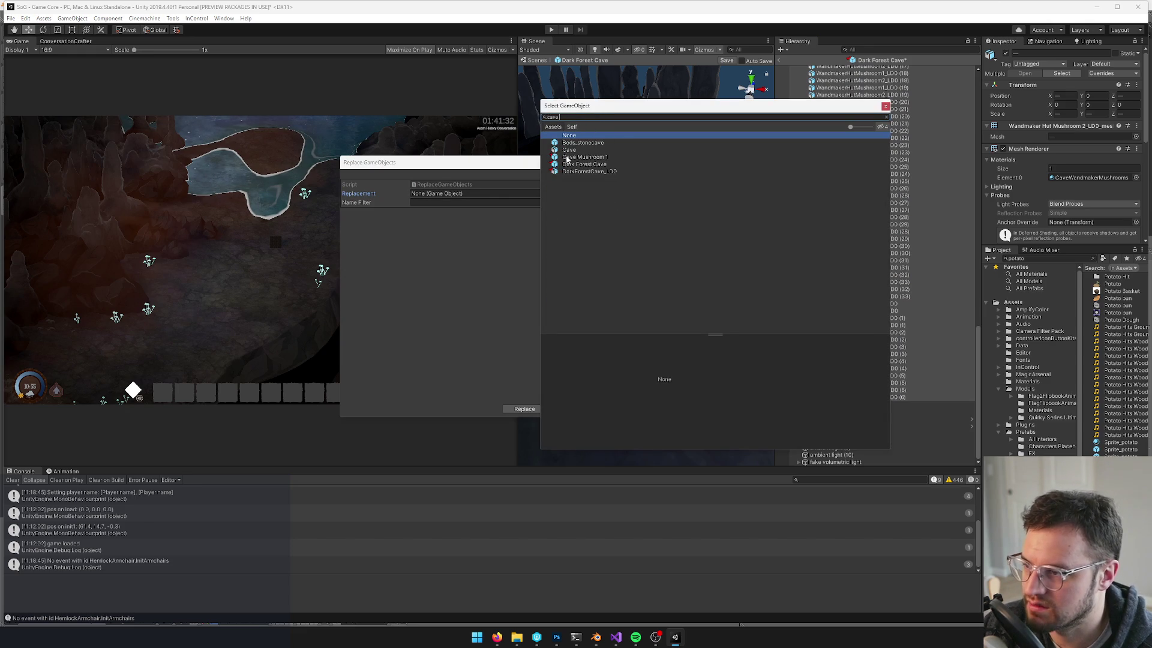
{"action": "left_click", "coordinate": [567, 157]}
{"action": "double_click", "coordinate": [567, 158]}
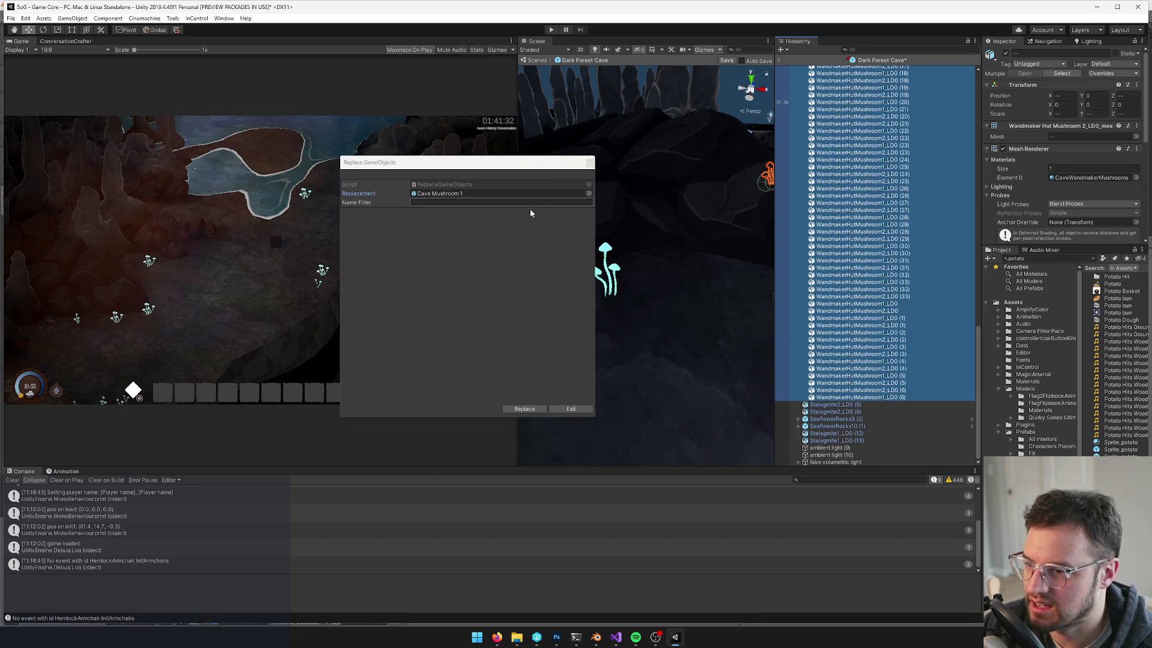
Filter by name 'Mushroom1', run Replace, and close the Replace GameObjects window
{"action": "left_click", "coordinate": [436, 204]}
{"action": "type", "text": "Mushroom1"}
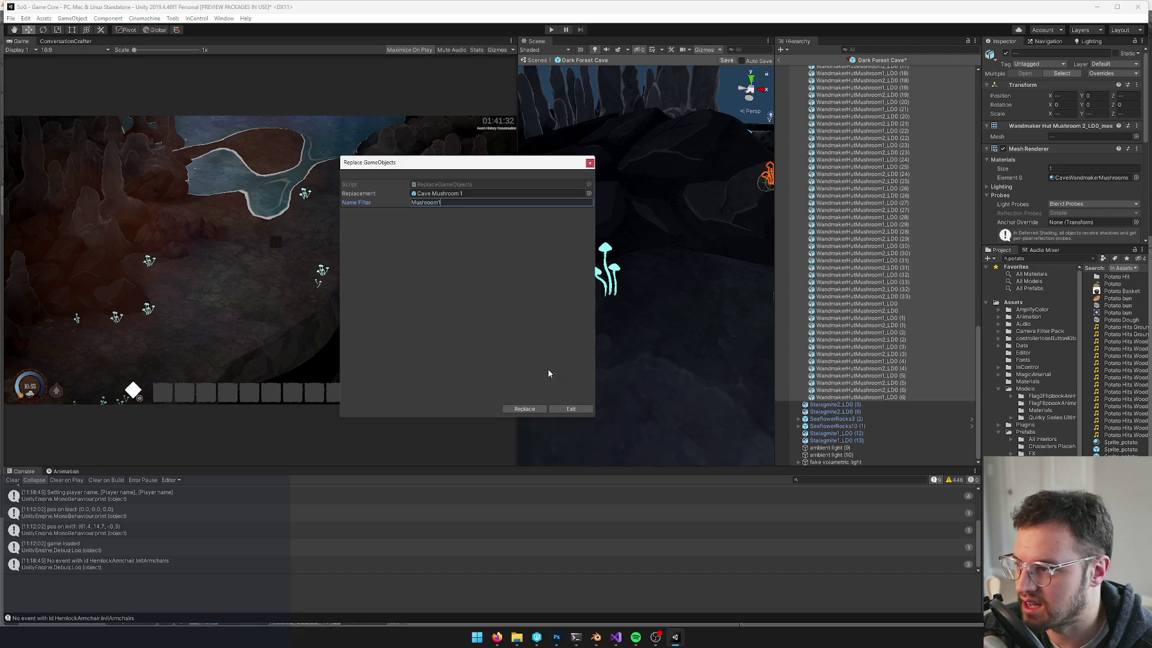
{"action": "left_click", "coordinate": [536, 410]}
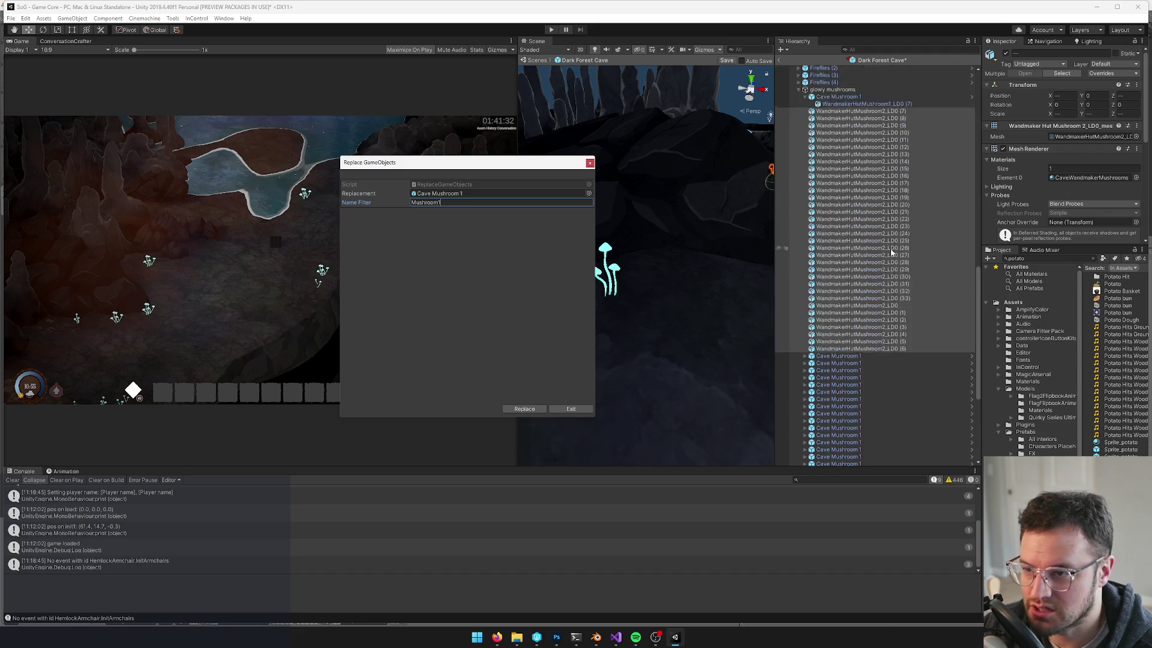
{"action": "scroll", "coordinate": [894, 264], "scroll_direction": "down", "scroll_amount": 5}
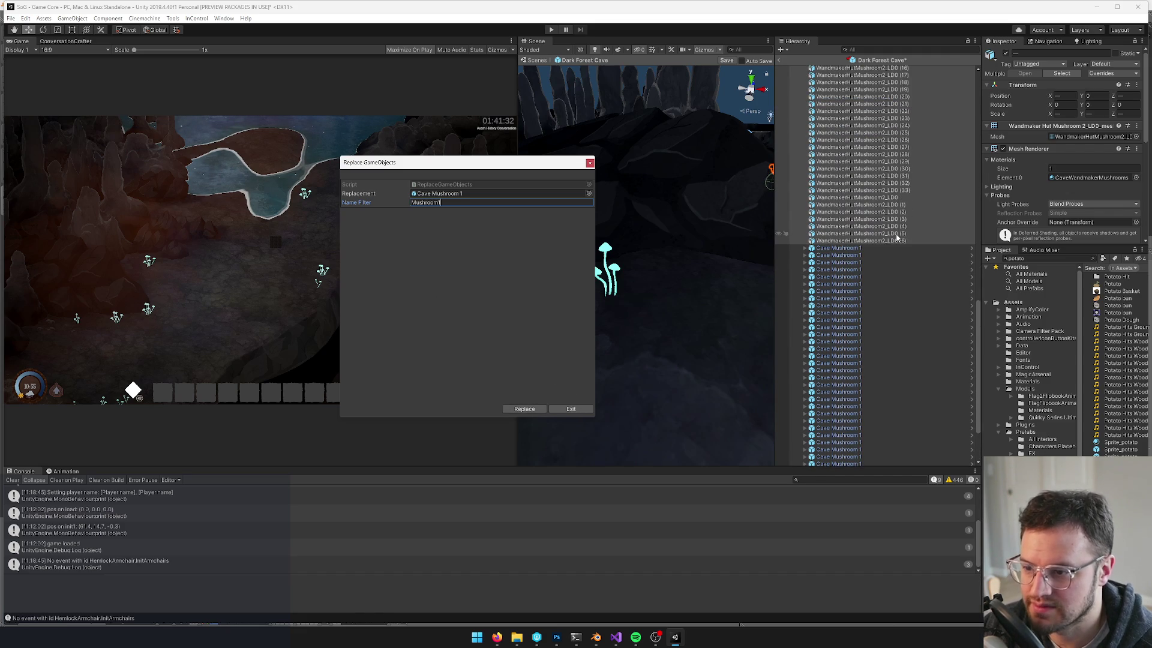
{"action": "scroll", "coordinate": [896, 237], "scroll_direction": "up", "scroll_amount": 3}
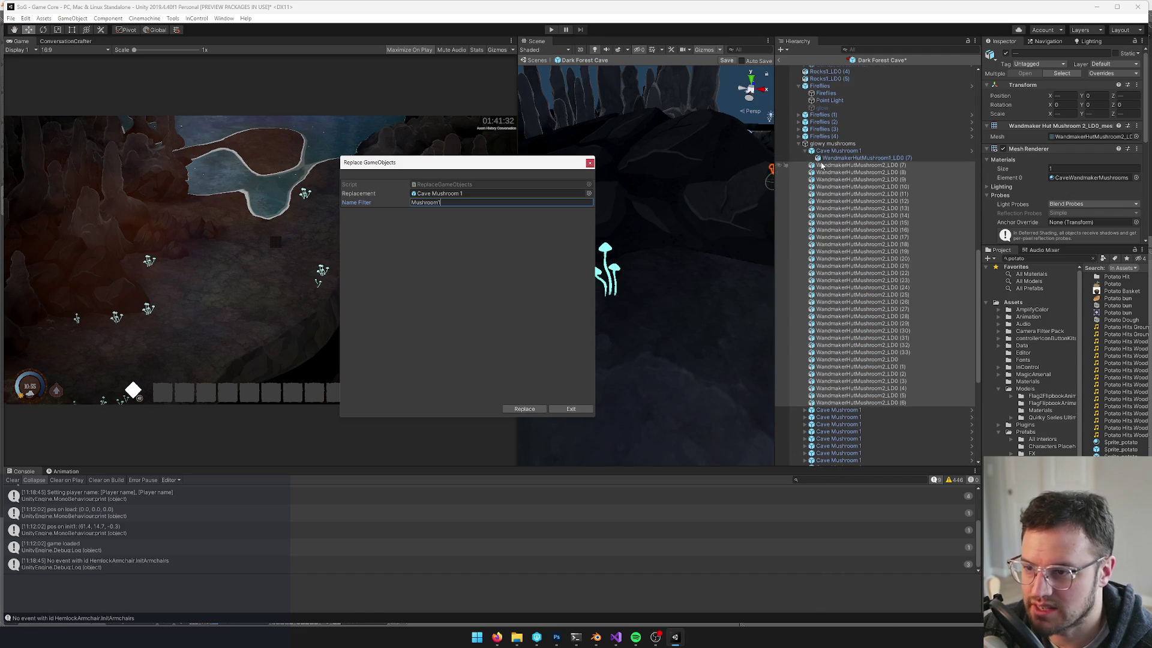
{"action": "left_click", "coordinate": [807, 151]}
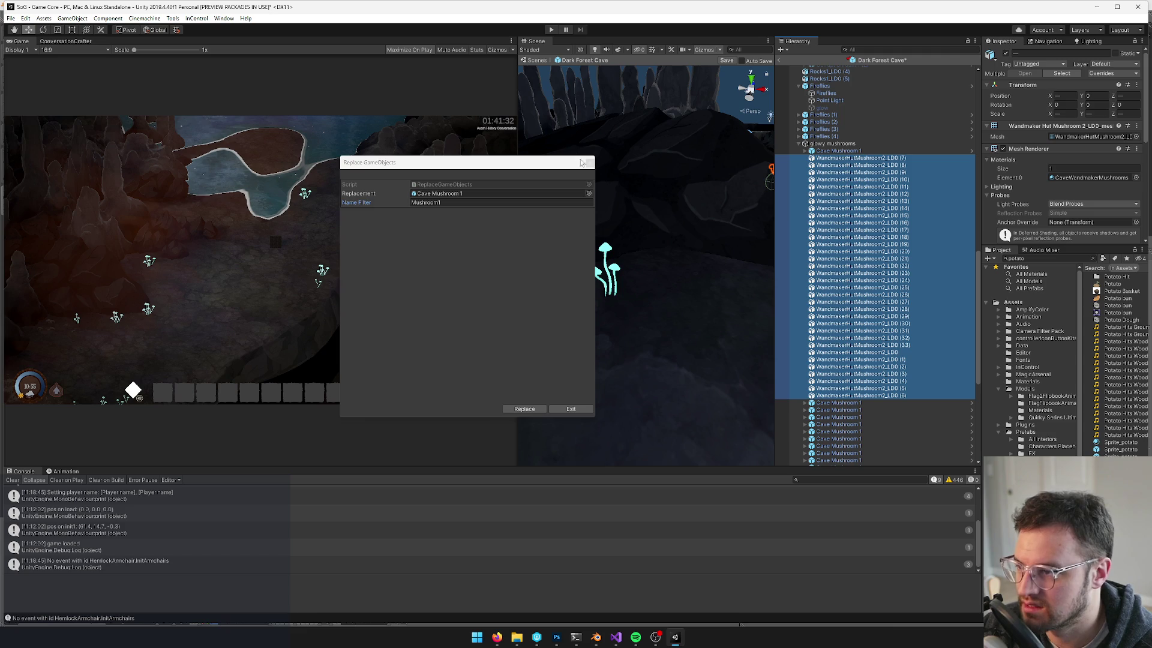
{"action": "left_click", "coordinate": [588, 162]}
{"action": "left_click", "coordinate": [878, 159]}
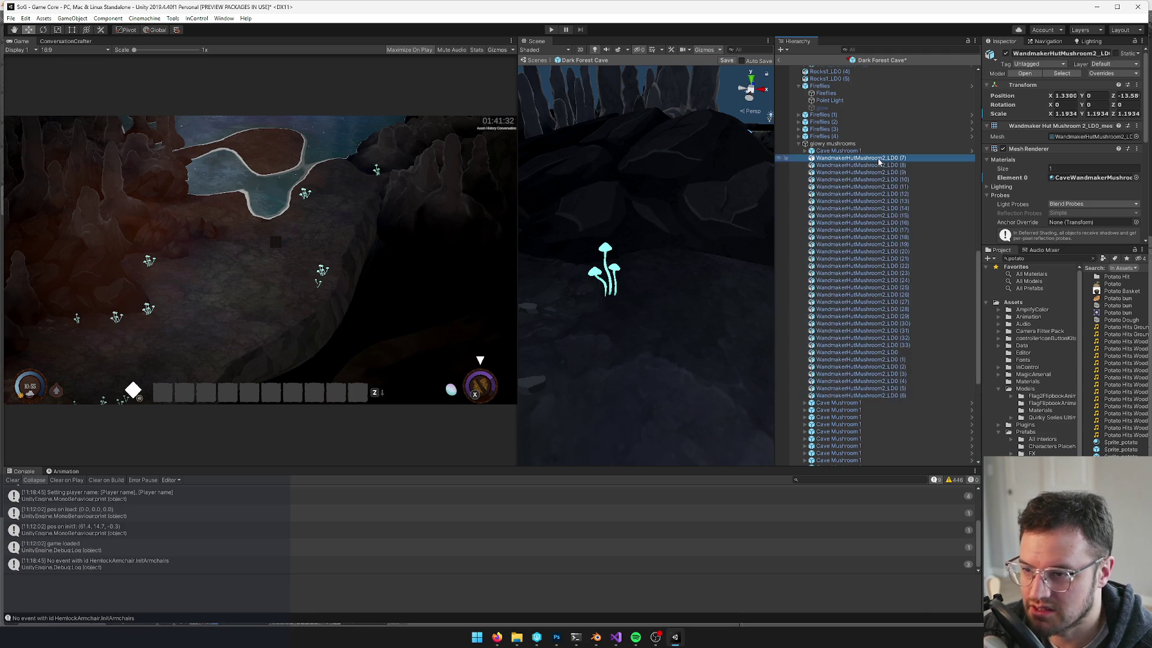
Create an empty object named Cave Mushroom 2 under glowy mushrooms
{"action": "right_click", "coordinate": [856, 161]}
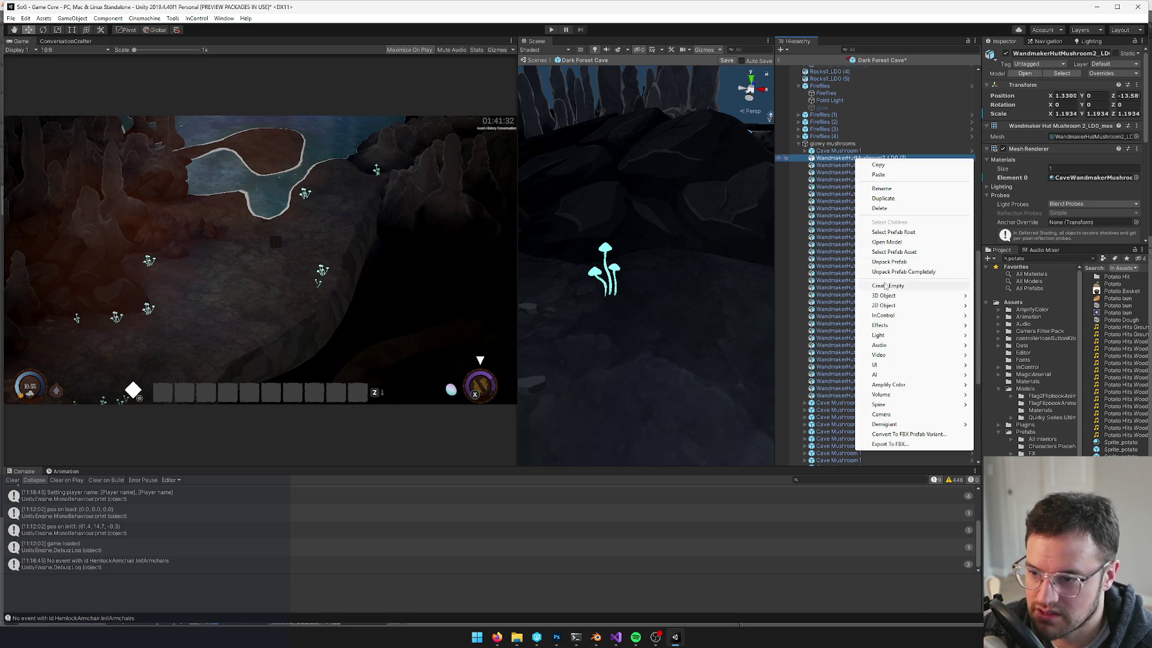
{"action": "left_click", "coordinate": [876, 286]}
{"action": "left_click_drag", "start_coordinate": [848, 164], "coordinate": [843, 155]}
{"action": "left_click", "coordinate": [1042, 56]}
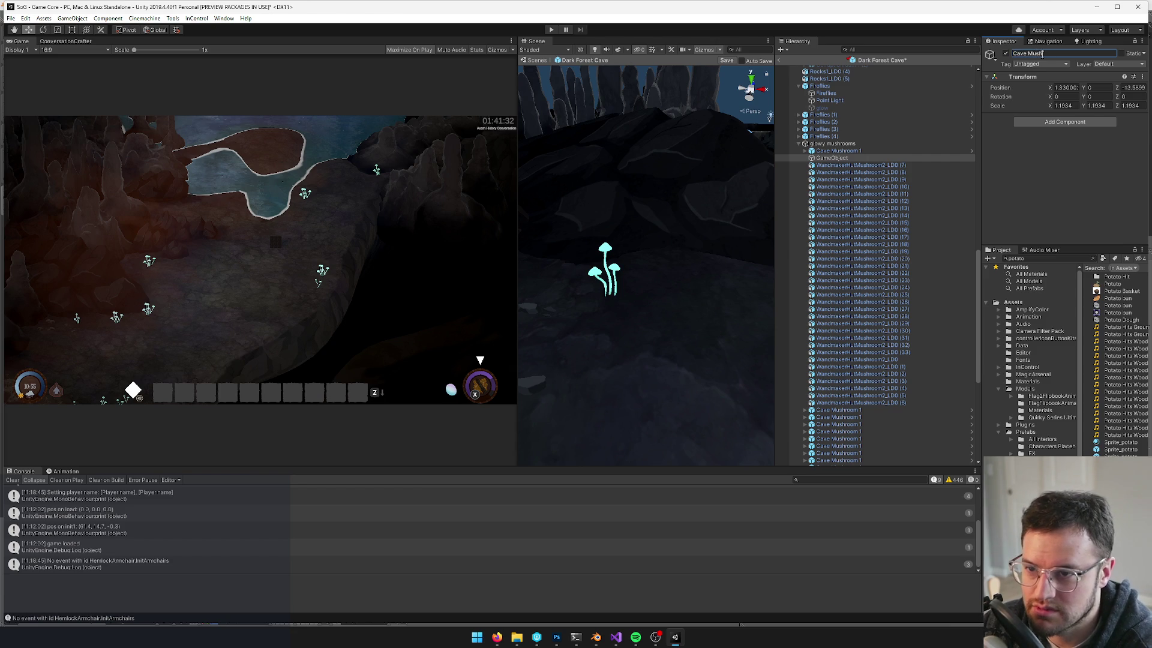
Nest WandmakerHutMushroom2_LOD0 (7) under Cave Mushroom 2 and save it as a prefab in Prefabs
{"action": "left_click_drag", "start_coordinate": [864, 166], "coordinate": [860, 159]}
{"action": "left_click", "coordinate": [859, 158]}
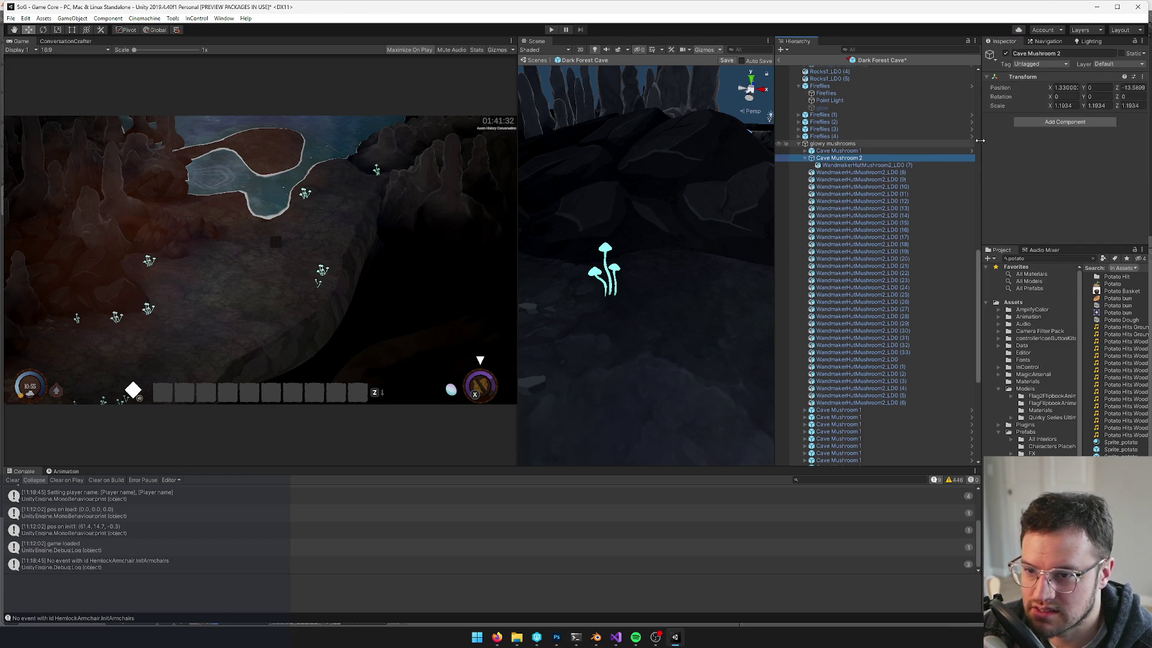
{"action": "left_click", "coordinate": [866, 166]}
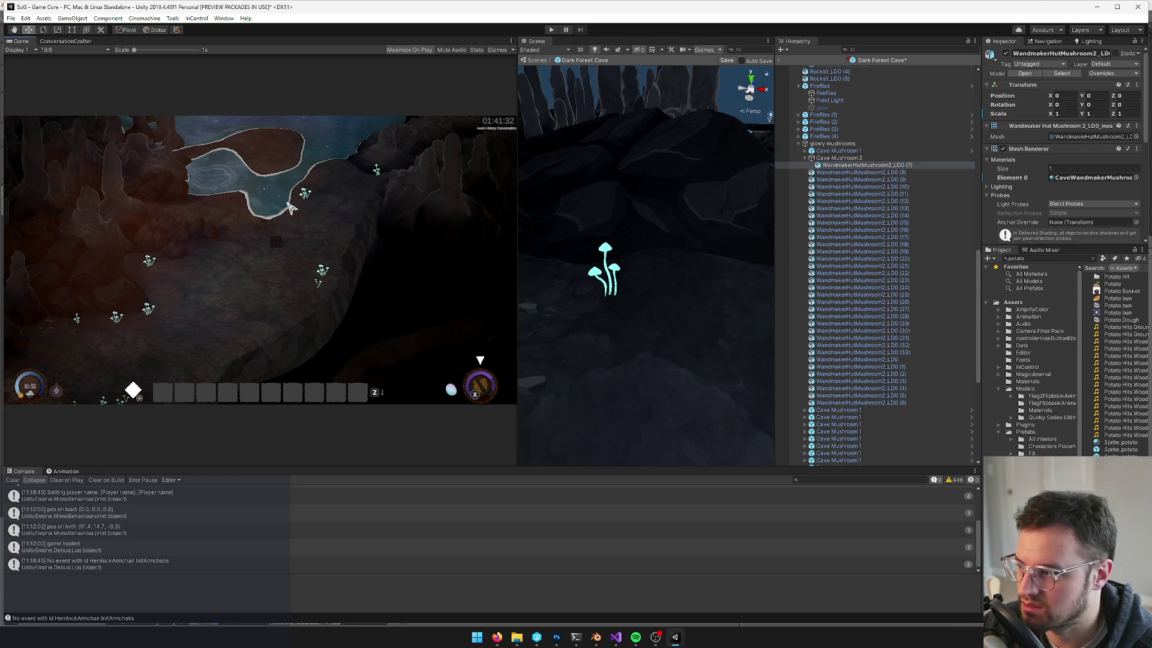
{"action": "left_click", "coordinate": [841, 159]}
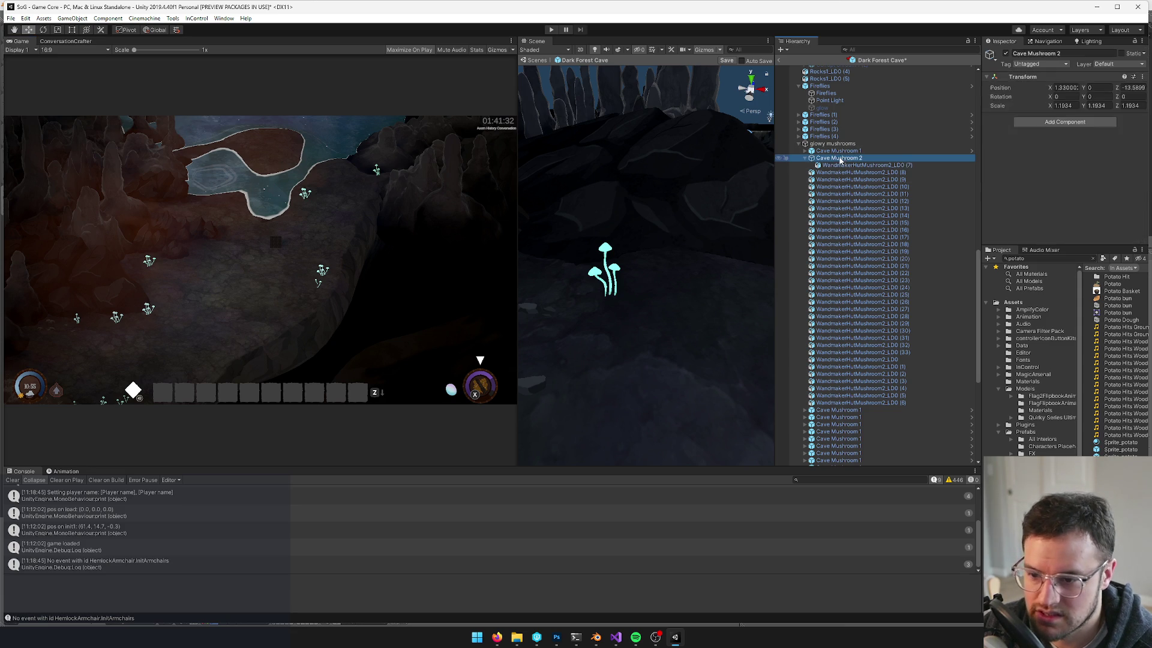
{"action": "left_click_drag", "start_coordinate": [833, 161], "coordinate": [1021, 432]}
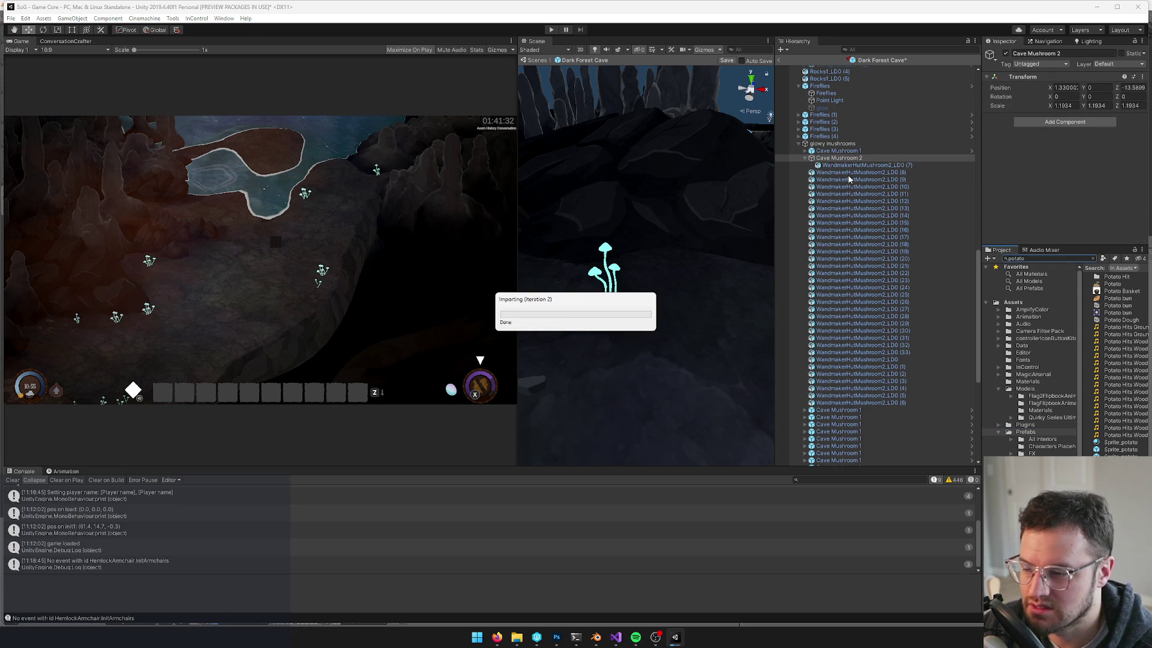
Shift-select all remaining WandmakerHutMushroom2 mesh copies in the hierarchy
{"action": "left_click", "coordinate": [849, 173]}
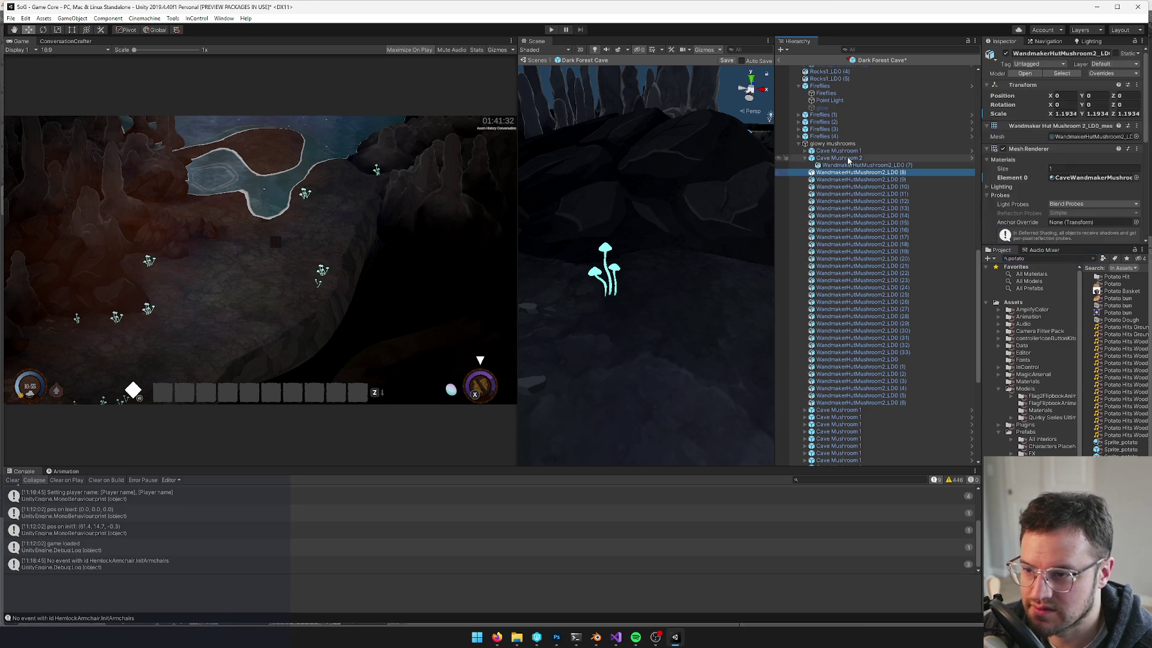
{"action": "left_click", "coordinate": [846, 409], "text": "shift"}
{"action": "left_click", "coordinate": [846, 403]}
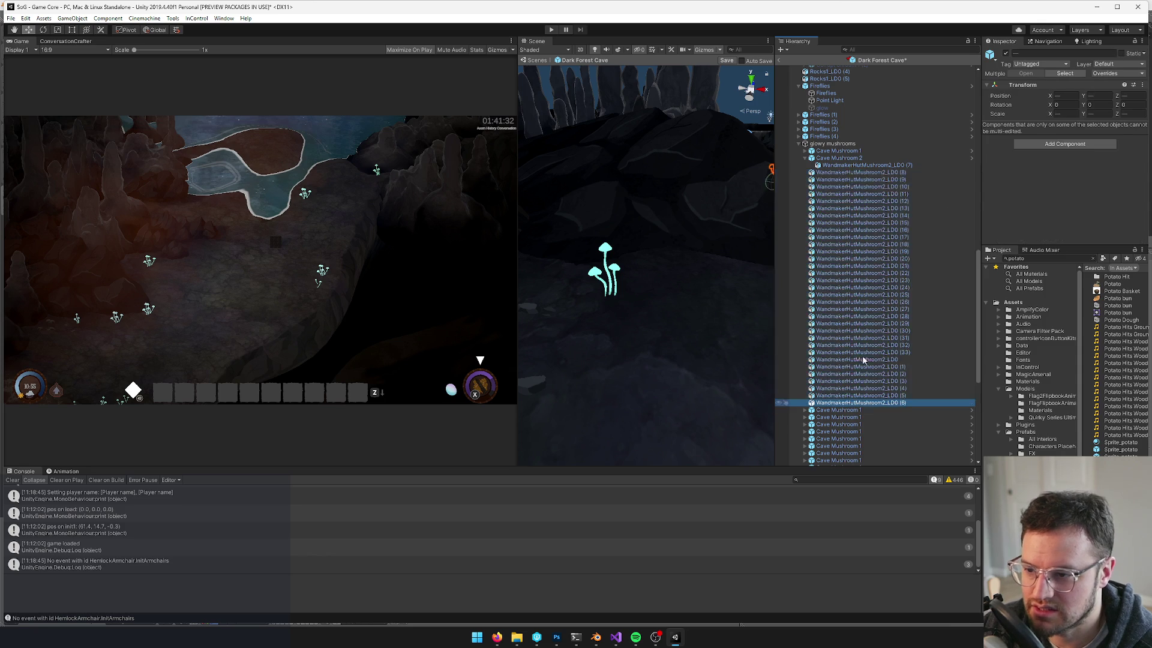
{"action": "left_click", "coordinate": [846, 173], "text": "shift"}
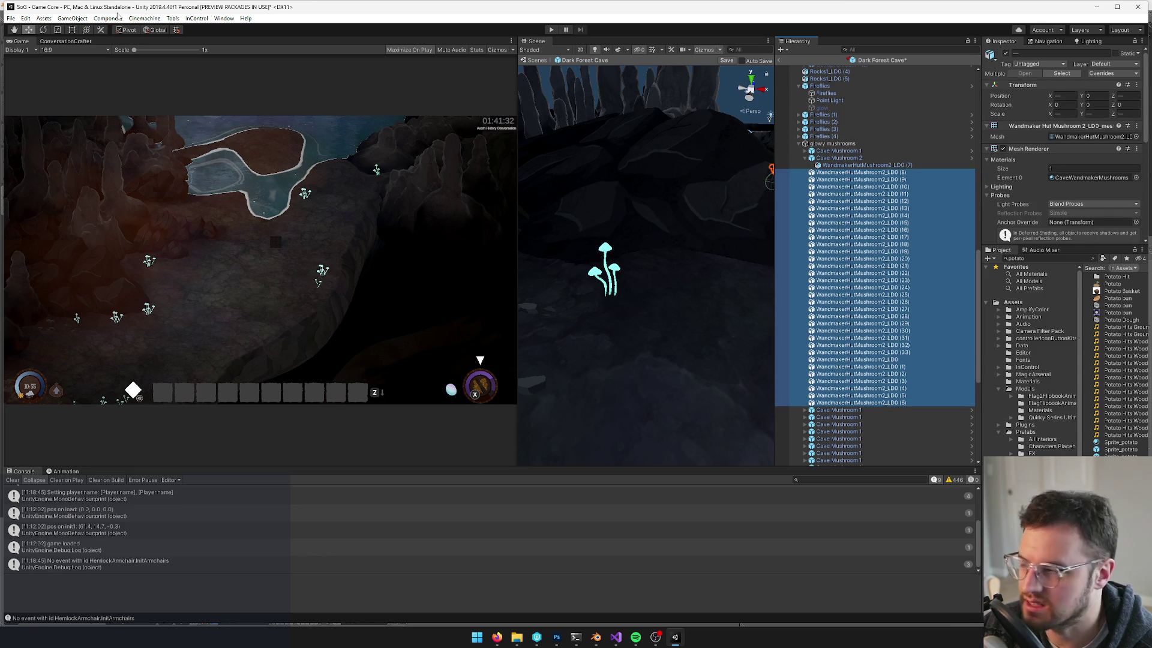
Open GameObject > Replace GameObjects and set Cave Mushroom 2 as the replacement
{"action": "left_click", "coordinate": [172, 18]}
{"action": "mouse_move", "coordinate": [204, 231]}
{"action": "left_click", "coordinate": [39, 8]}
{"action": "left_click", "coordinate": [72, 18]}
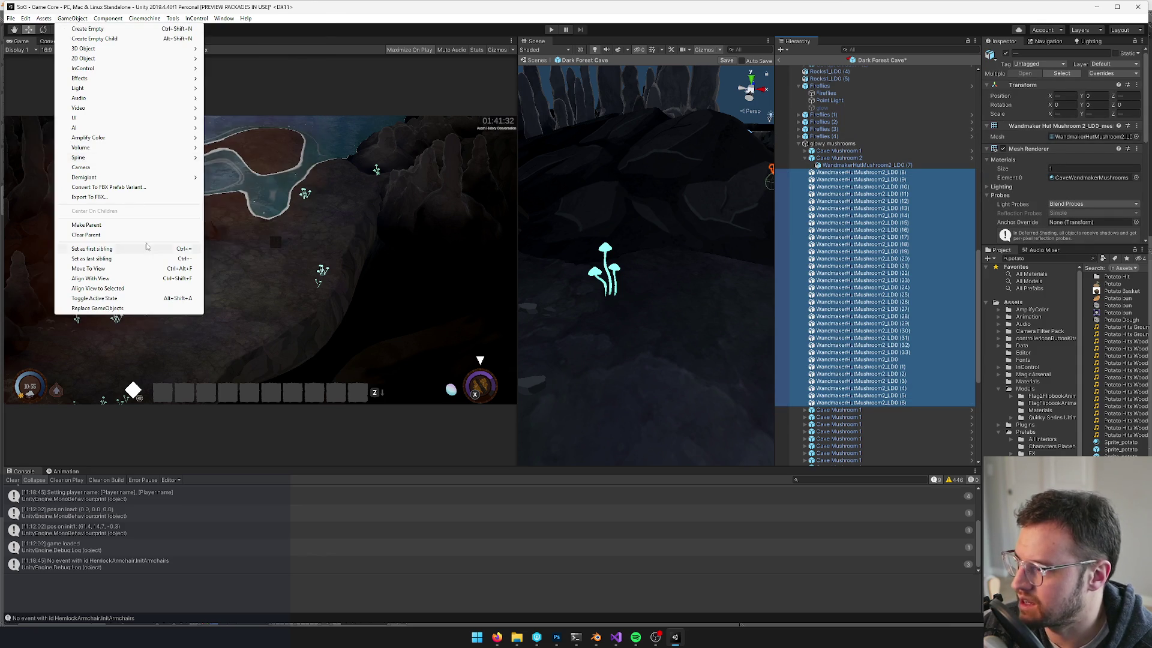
{"action": "left_click", "coordinate": [103, 308]}
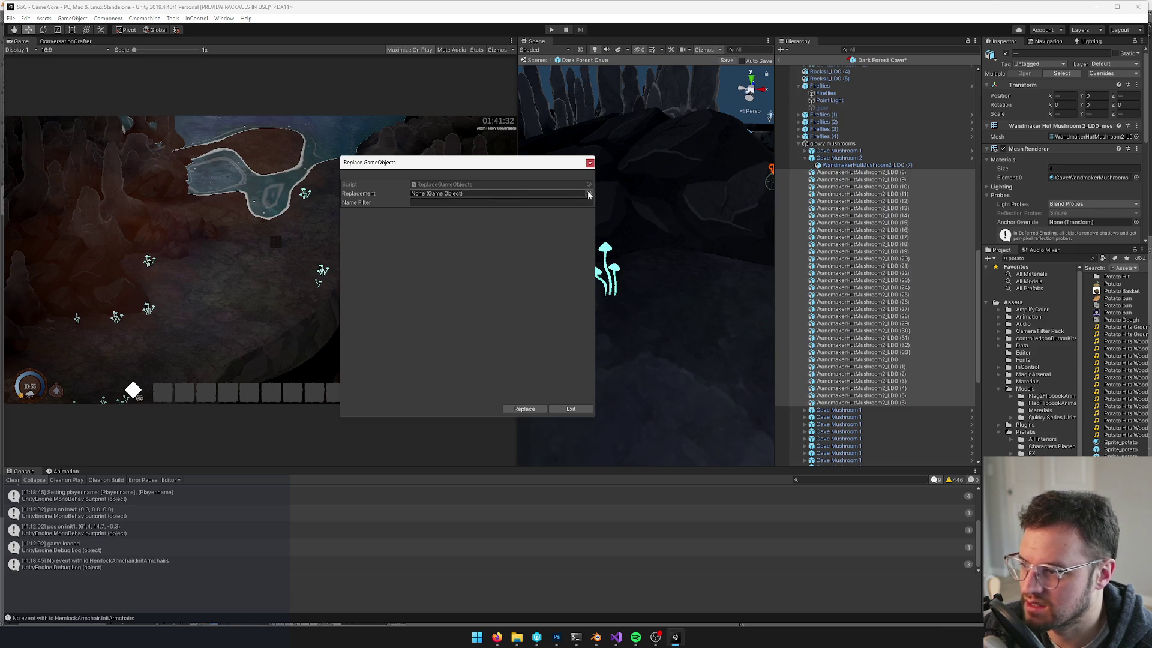
{"action": "left_click", "coordinate": [590, 193]}
{"action": "type", "text": "cave"}
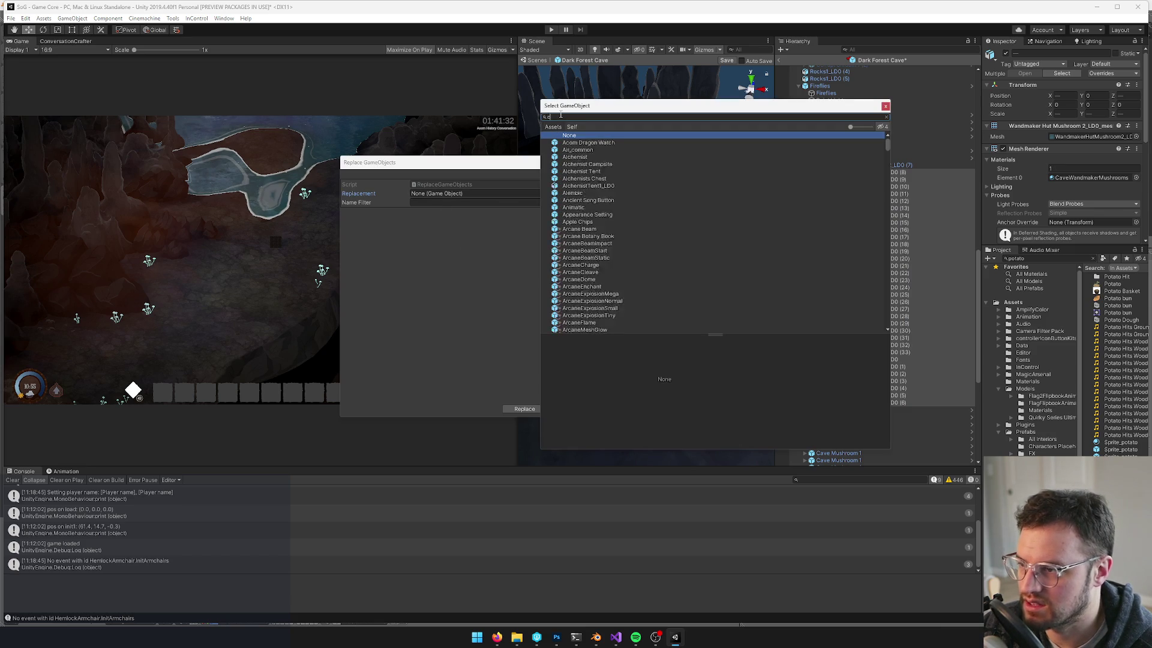
{"action": "left_click", "coordinate": [585, 164]}
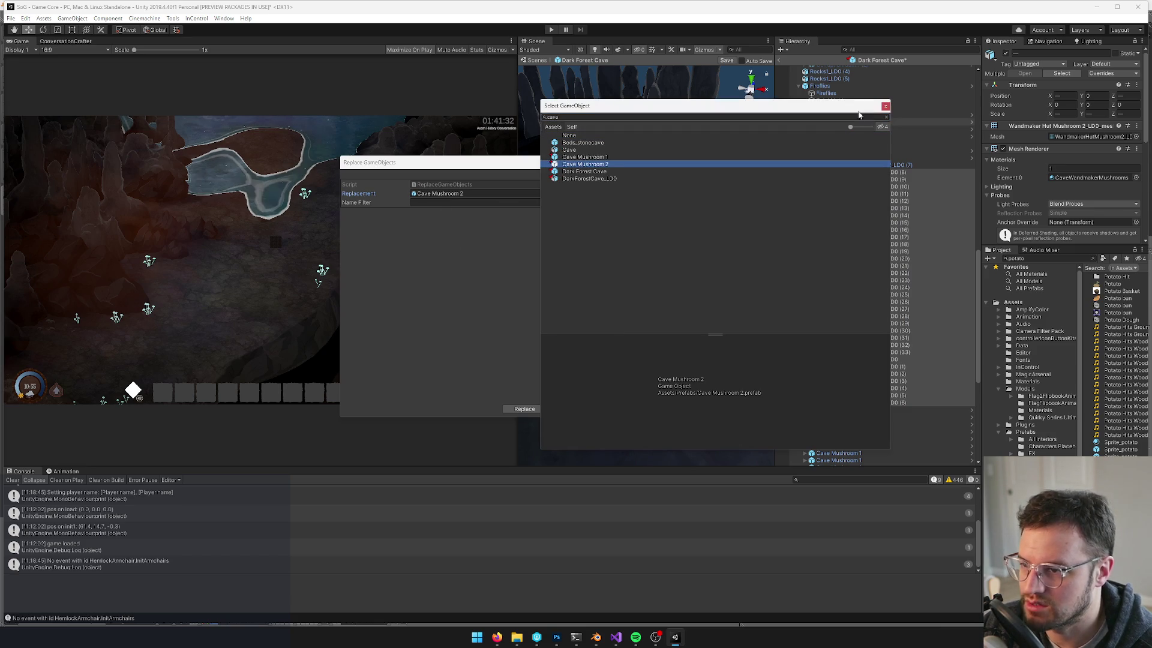
Filter by name 'Mushroom2', run Replace, and close the window
{"action": "left_click", "coordinate": [476, 202]}
{"action": "type", "text": "Mushroom2"}
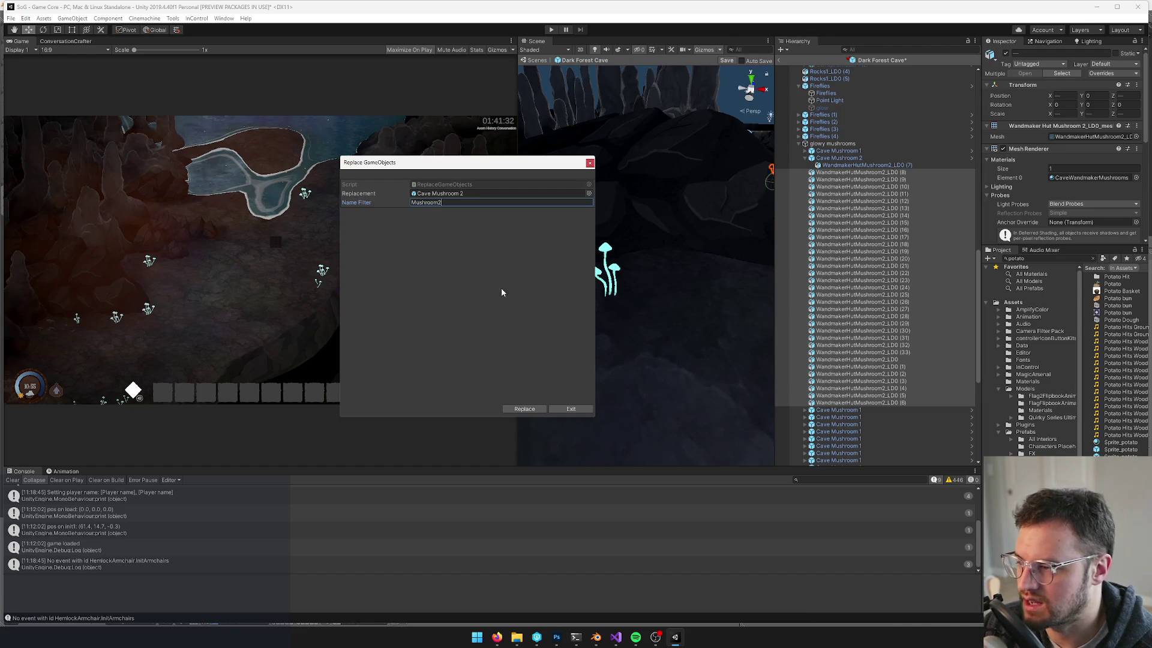
{"action": "left_click", "coordinate": [525, 410]}
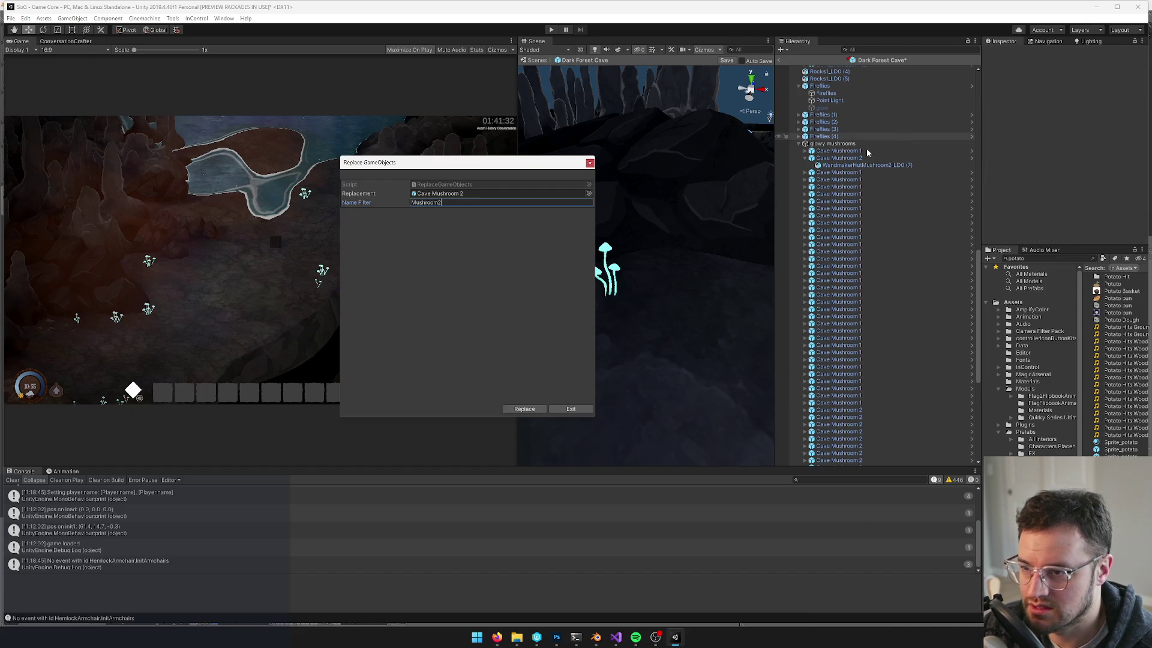
{"action": "left_click", "coordinate": [589, 163]}
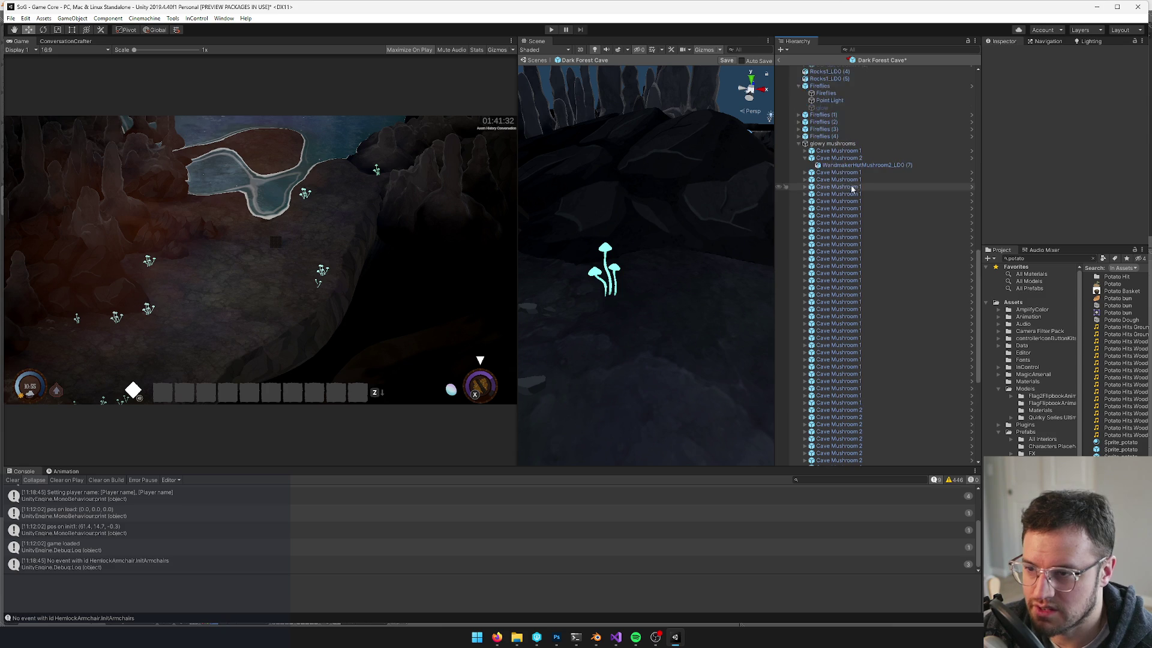
{"action": "left_click", "coordinate": [805, 159]}
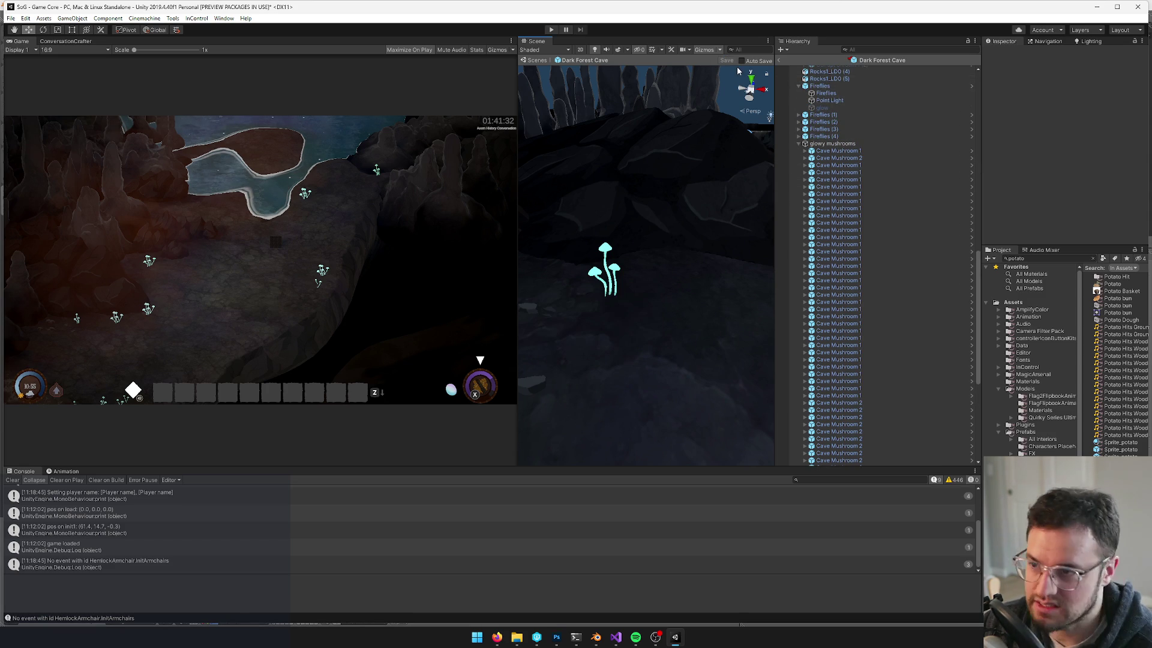
Dock the Scene view beside the Game view, exit prefab mode, and deactivate Dark Forest Cave
{"action": "left_click_drag", "start_coordinate": [526, 42], "coordinate": [55, 41]}
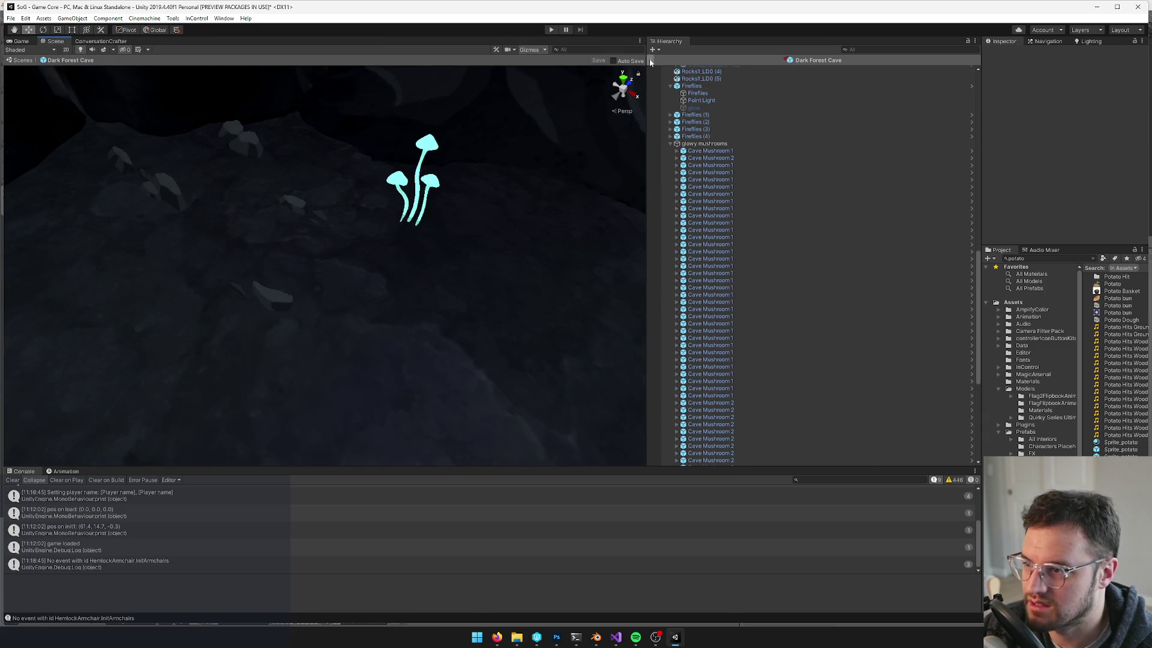
{"action": "left_click", "coordinate": [651, 60]}
{"action": "key", "text": "alt+shift+a"}
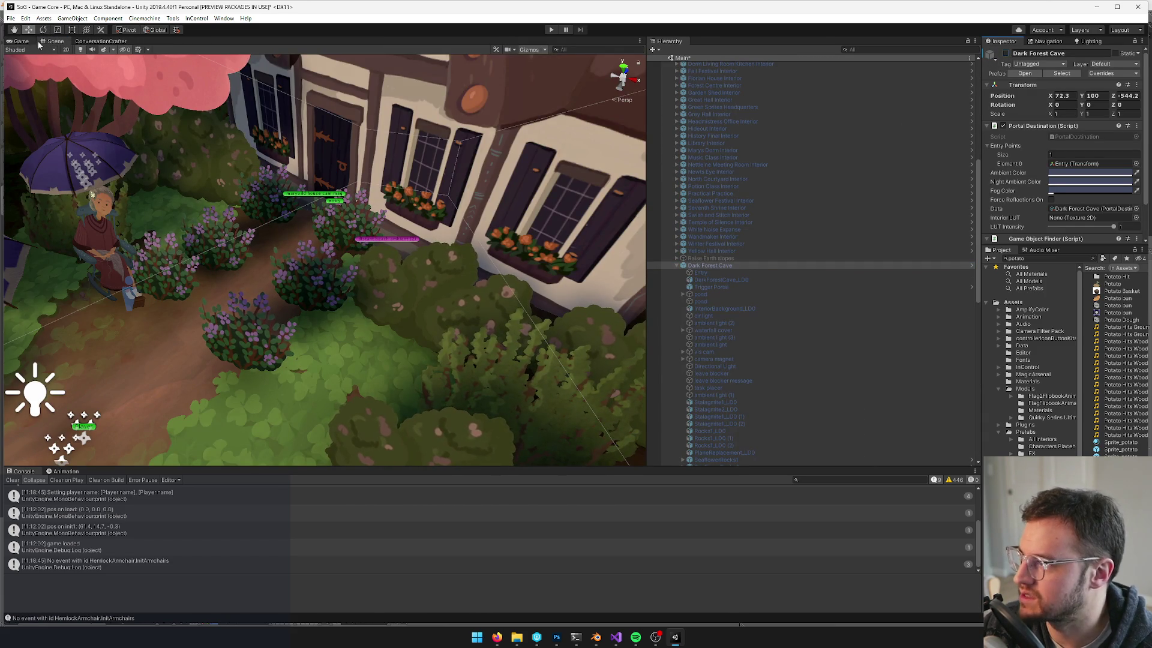
Play the game, walk the character past the glowing mushrooms with WASD, and disable Maximize on Play
{"action": "left_click_drag", "start_coordinate": [26, 42], "coordinate": [47, 42]}
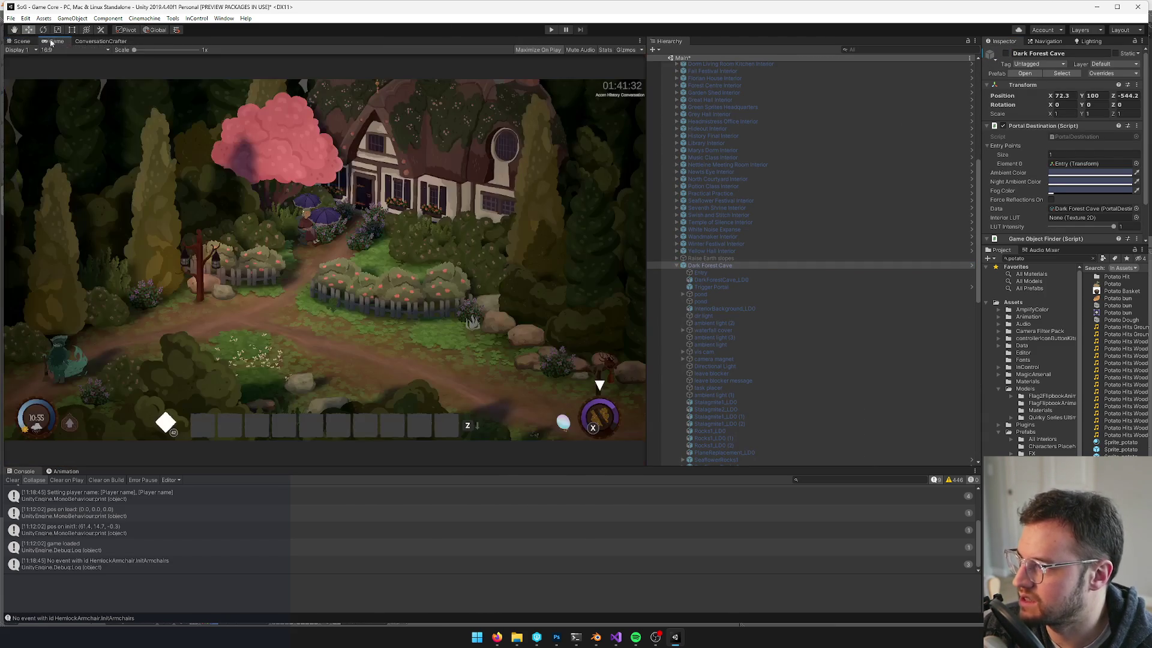
{"action": "left_click", "coordinate": [551, 30]}
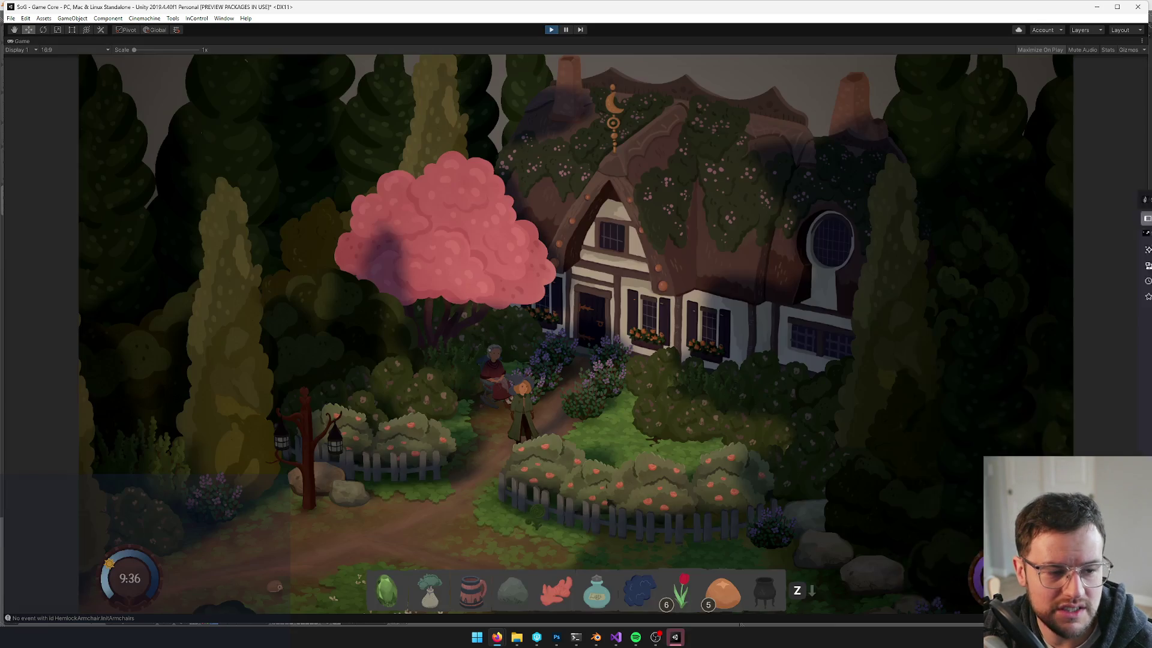
{"action": "key", "text": "w"}
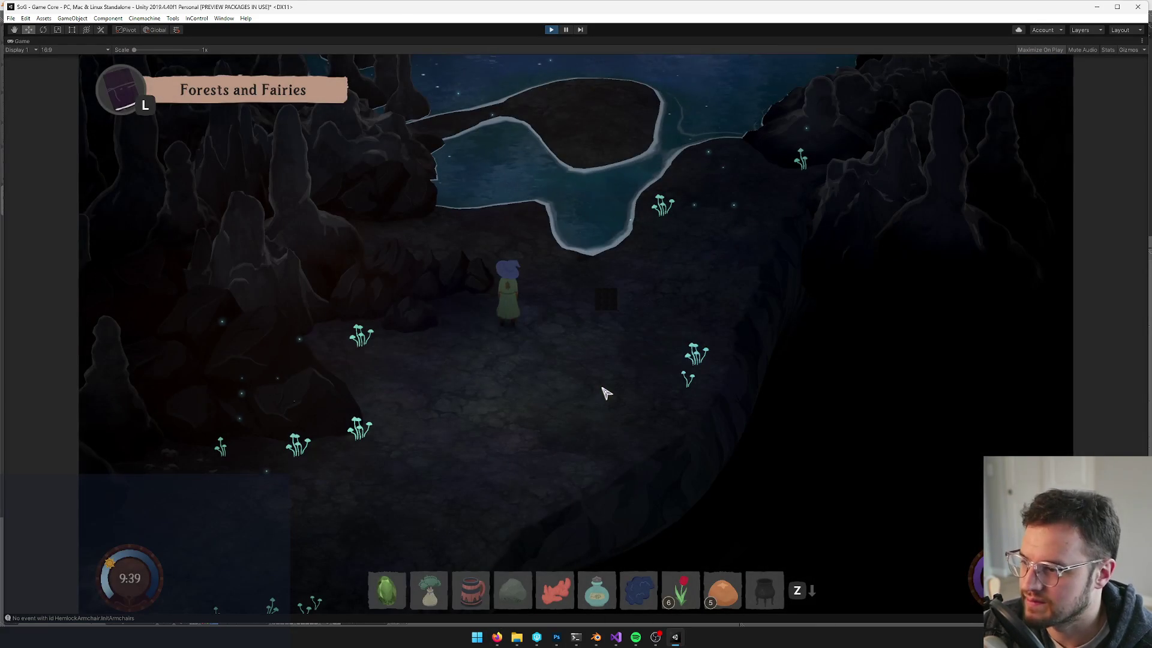
{"action": "key", "text": "a"}
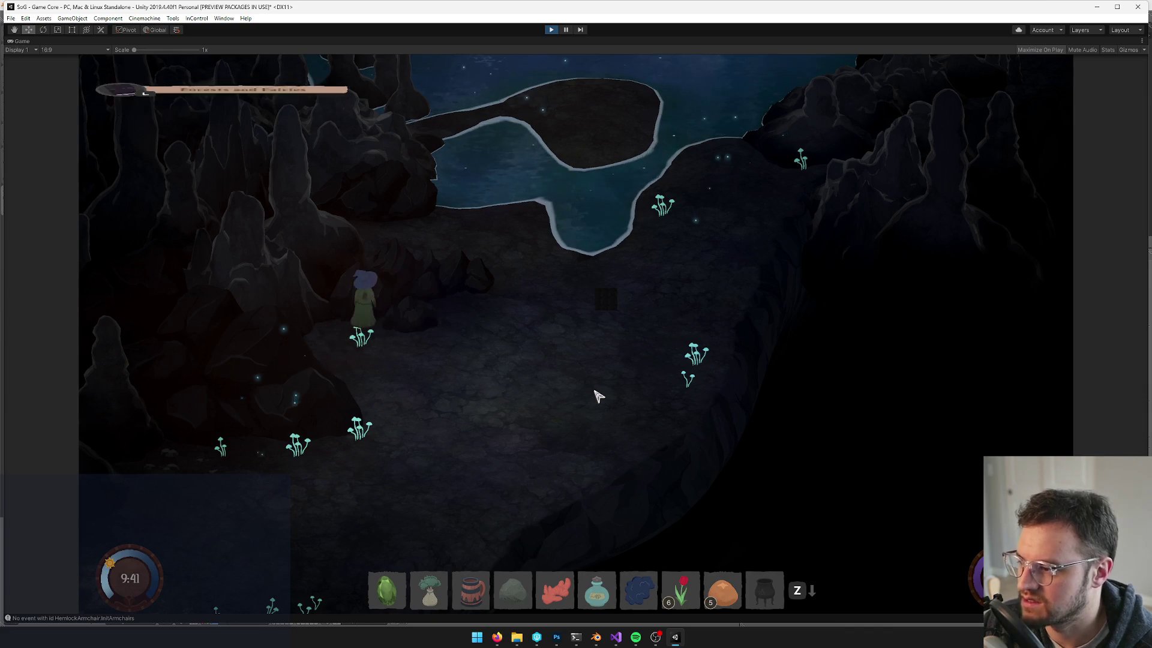
{"action": "key", "text": "d"}
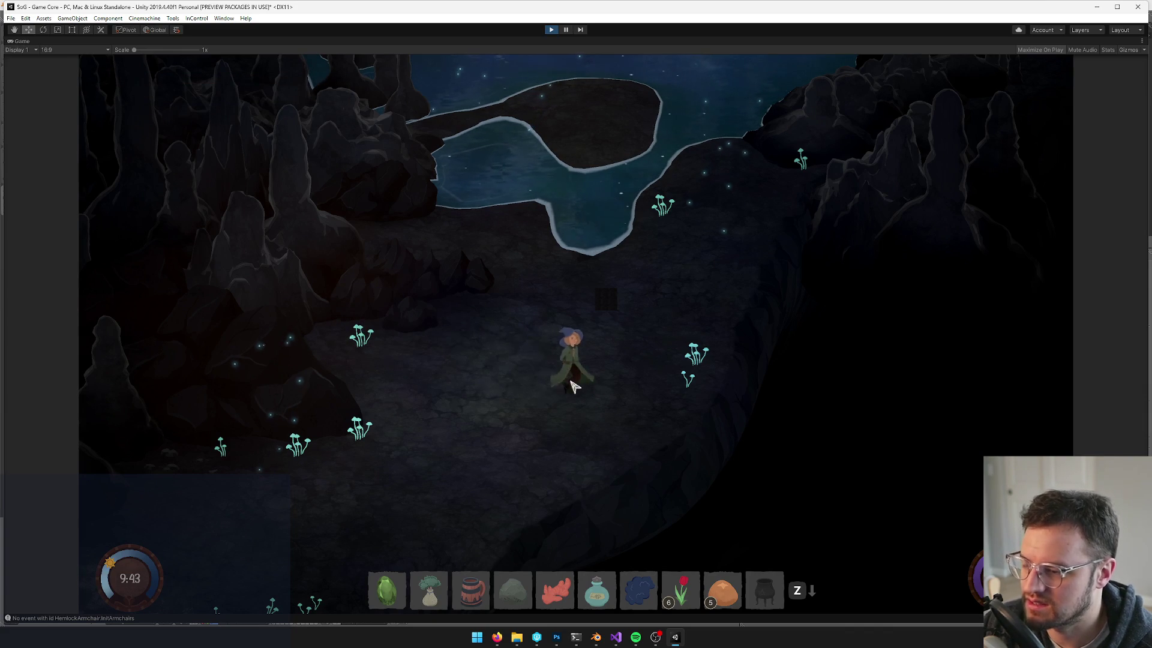
{"action": "key", "text": "w"}
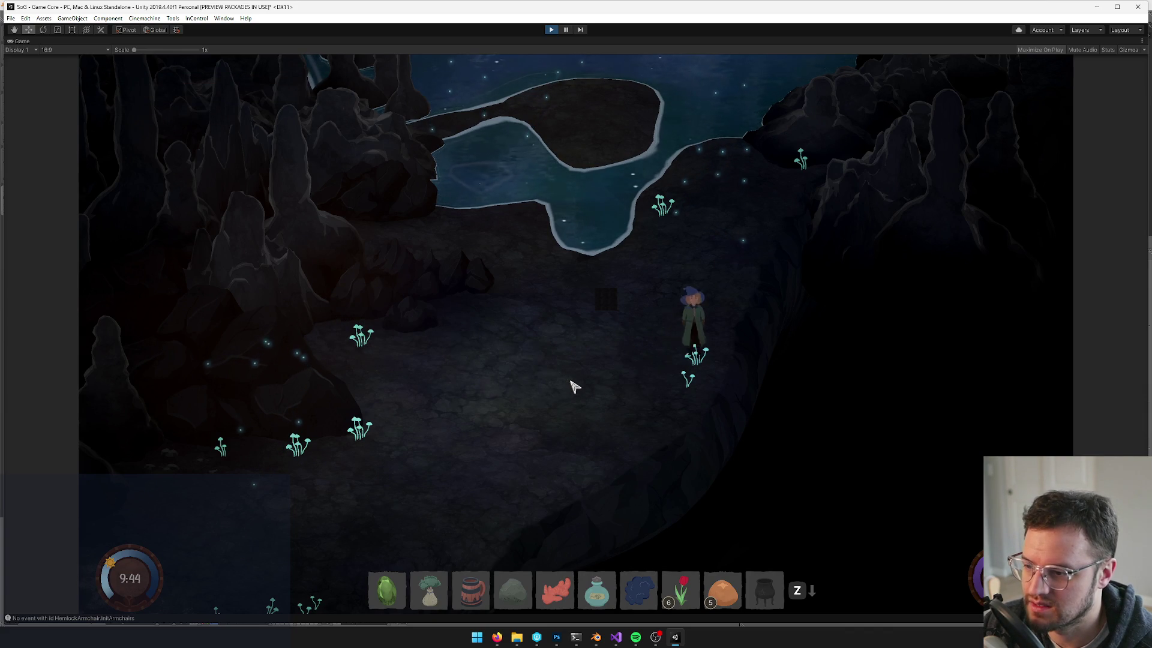
{"action": "right_click", "coordinate": [22, 41]}
{"action": "left_click", "coordinate": [42, 72]}
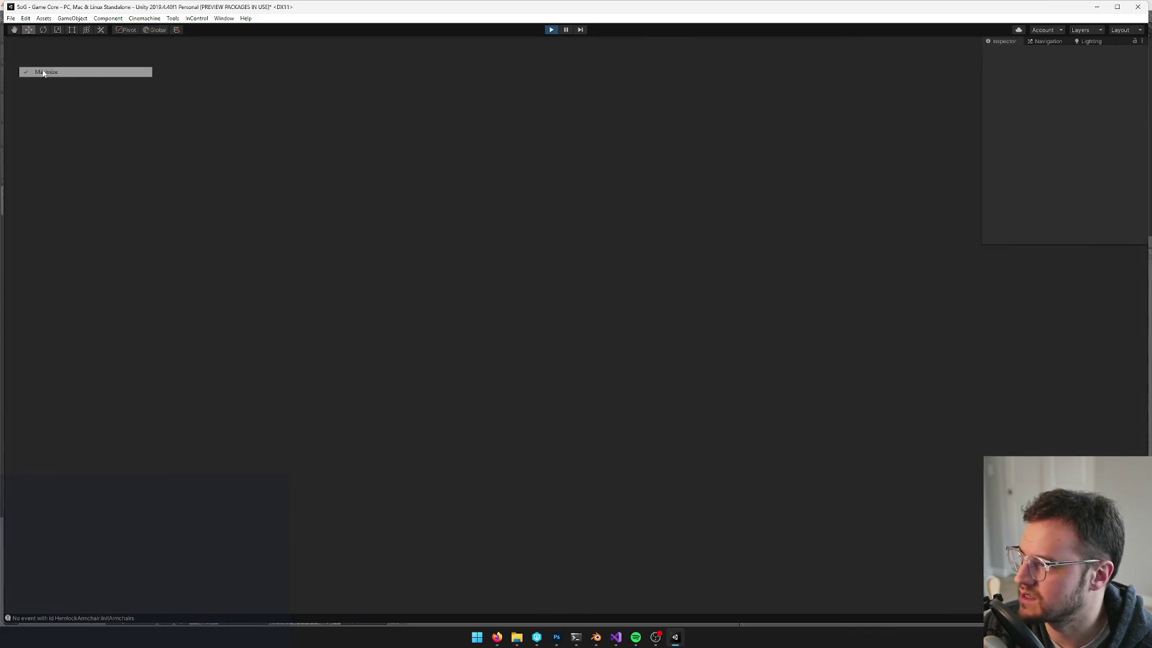
In the Scene view, frame the Player and select the glowing mushroom mesh
{"action": "scroll", "coordinate": [769, 286], "scroll_direction": "up", "scroll_amount": 10}
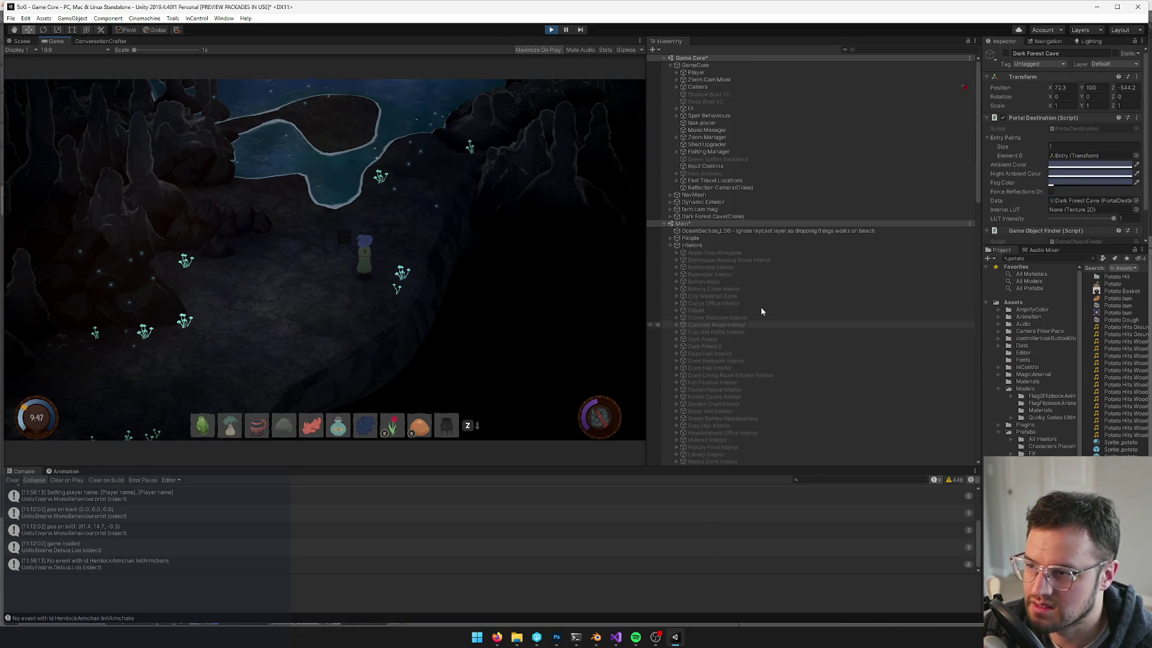
{"action": "left_click", "coordinate": [670, 217]}
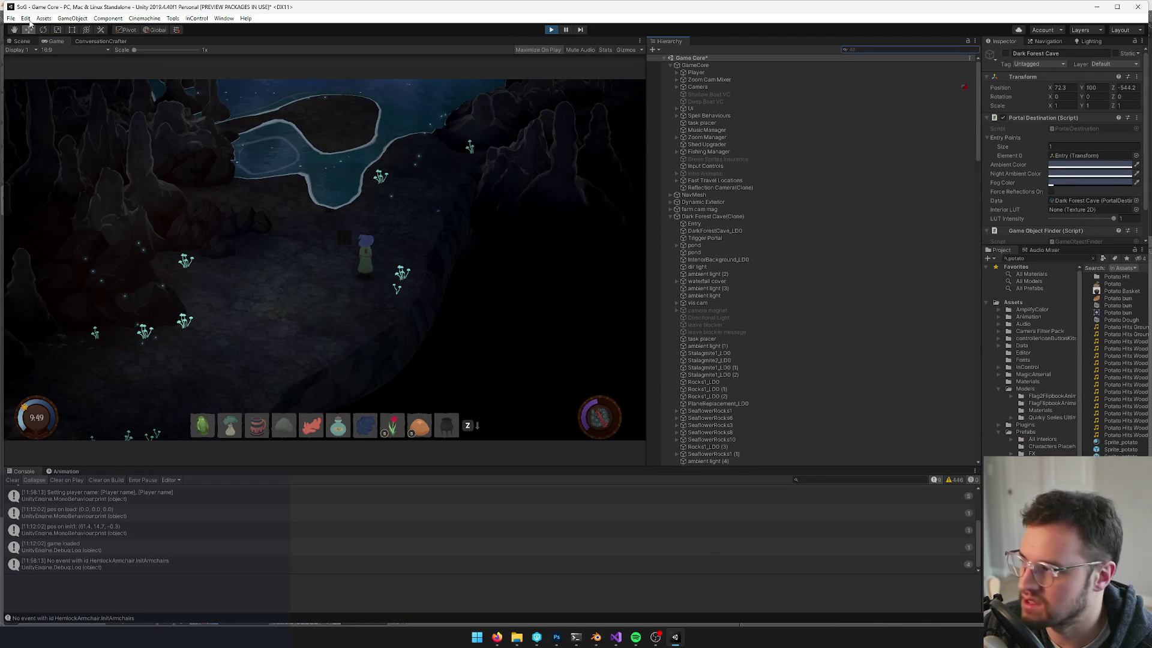
{"action": "left_click", "coordinate": [21, 41]}
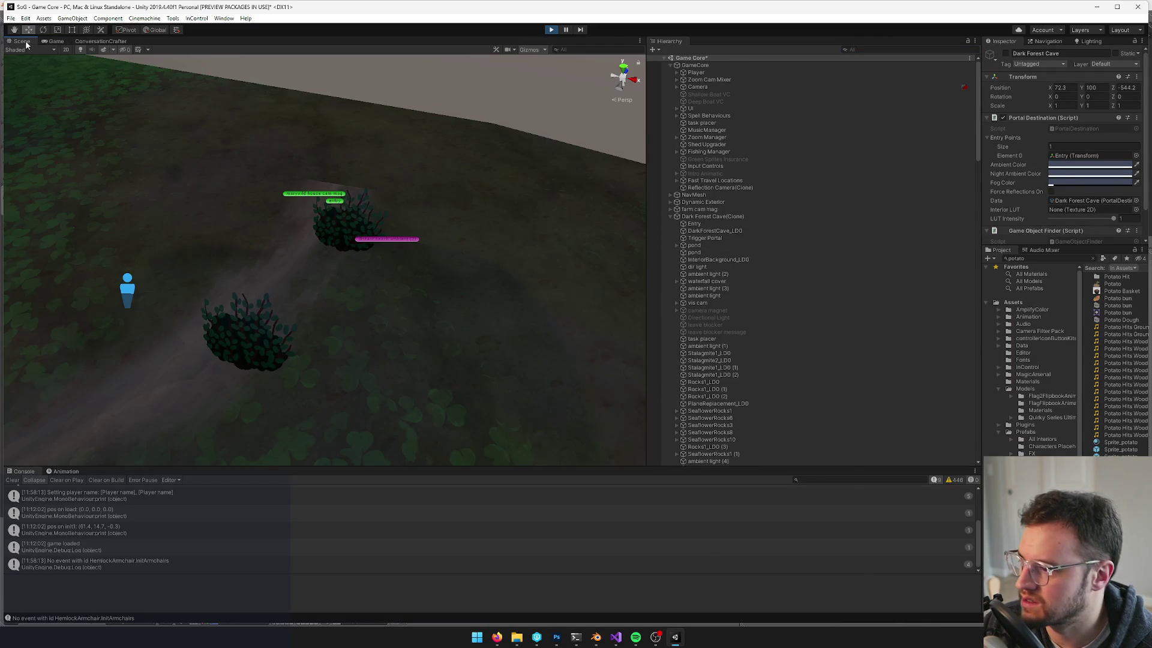
{"action": "left_click", "coordinate": [696, 72]}
{"action": "key", "text": "f"}
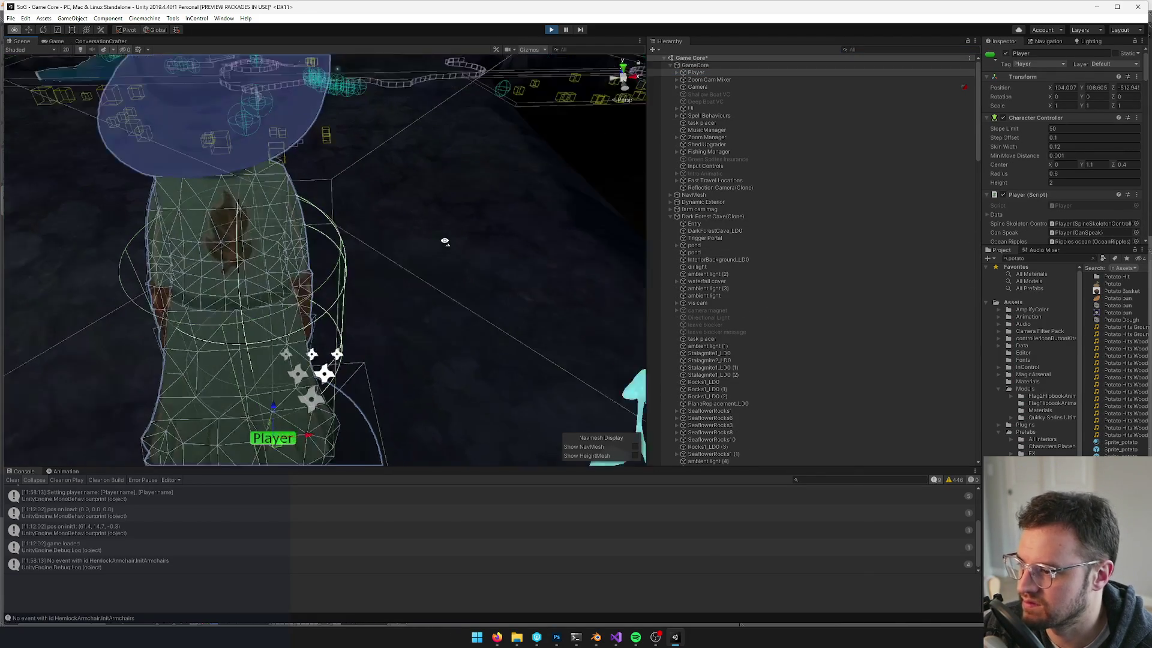
{"action": "left_click", "coordinate": [363, 369]}
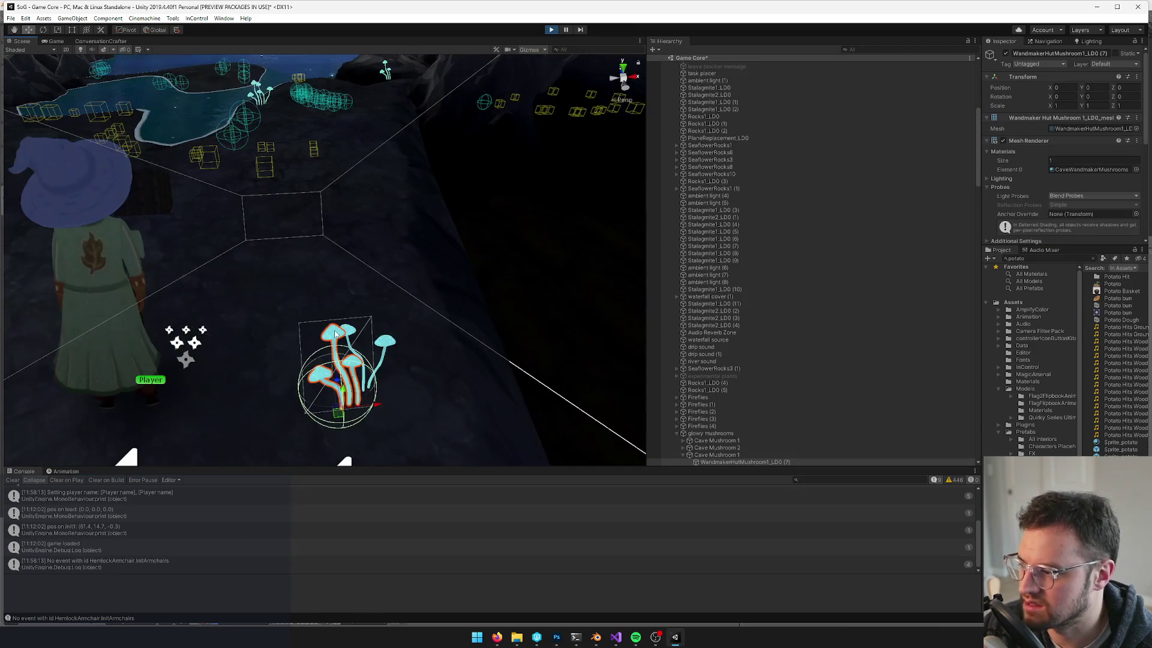
Turn on Is Trigger for the mushroom's Sphere Collider and return to the running game
{"action": "scroll", "coordinate": [753, 355], "scroll_direction": "down", "scroll_amount": 5}
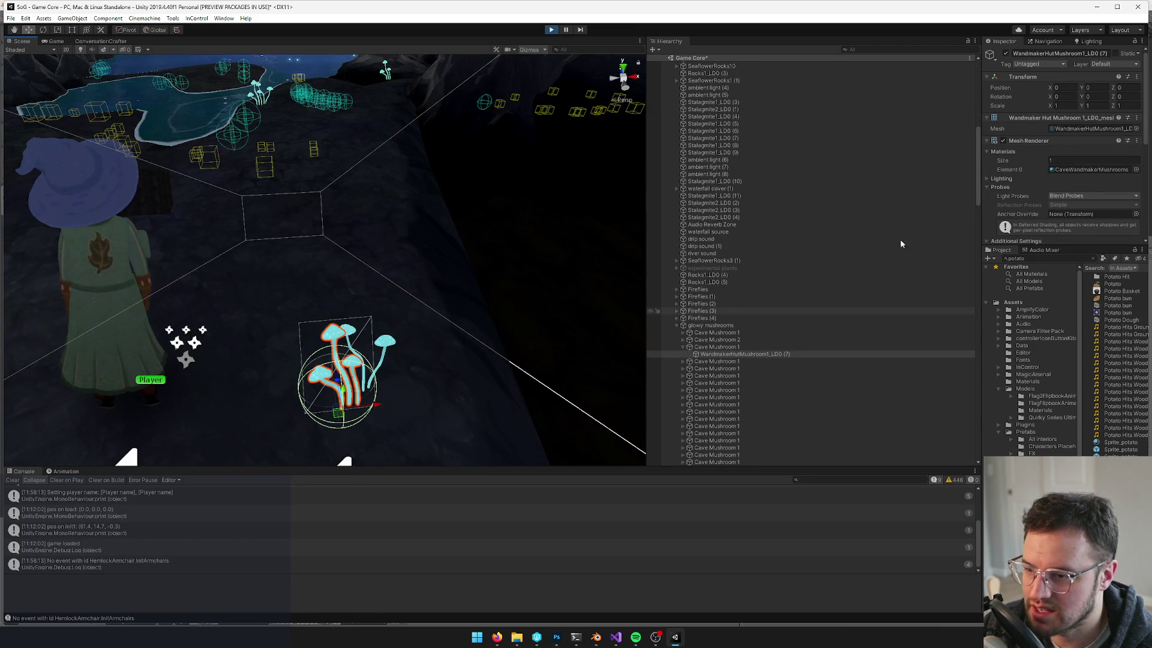
{"action": "scroll", "coordinate": [1065, 178], "scroll_direction": "down", "scroll_amount": 5}
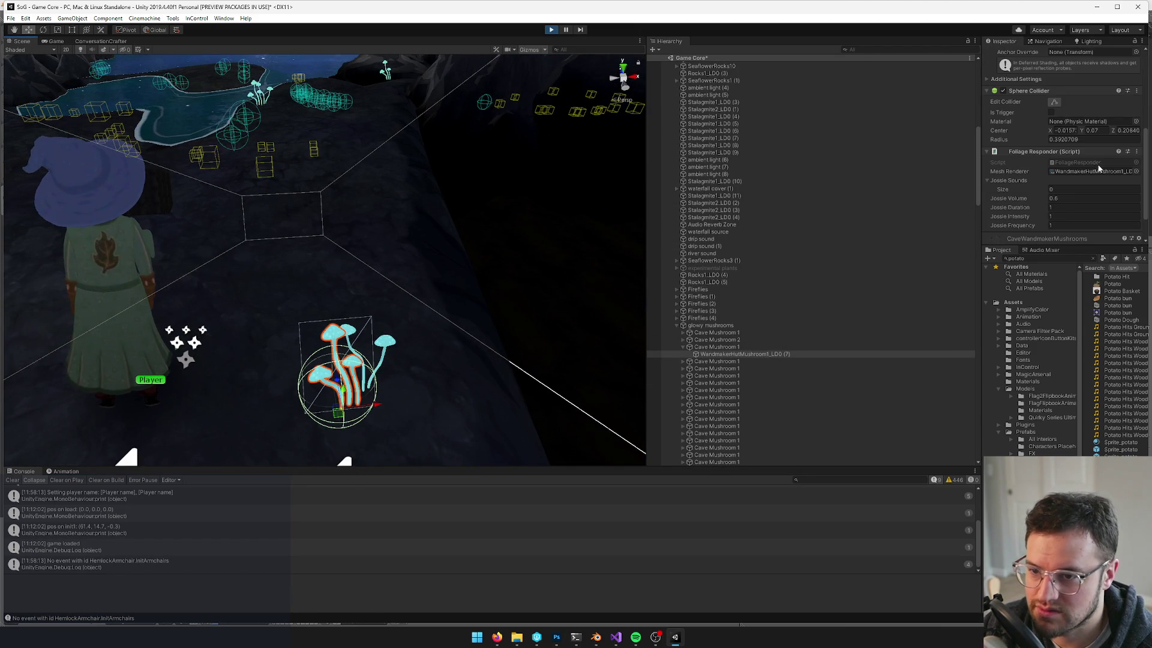
{"action": "left_click", "coordinate": [1060, 173]}
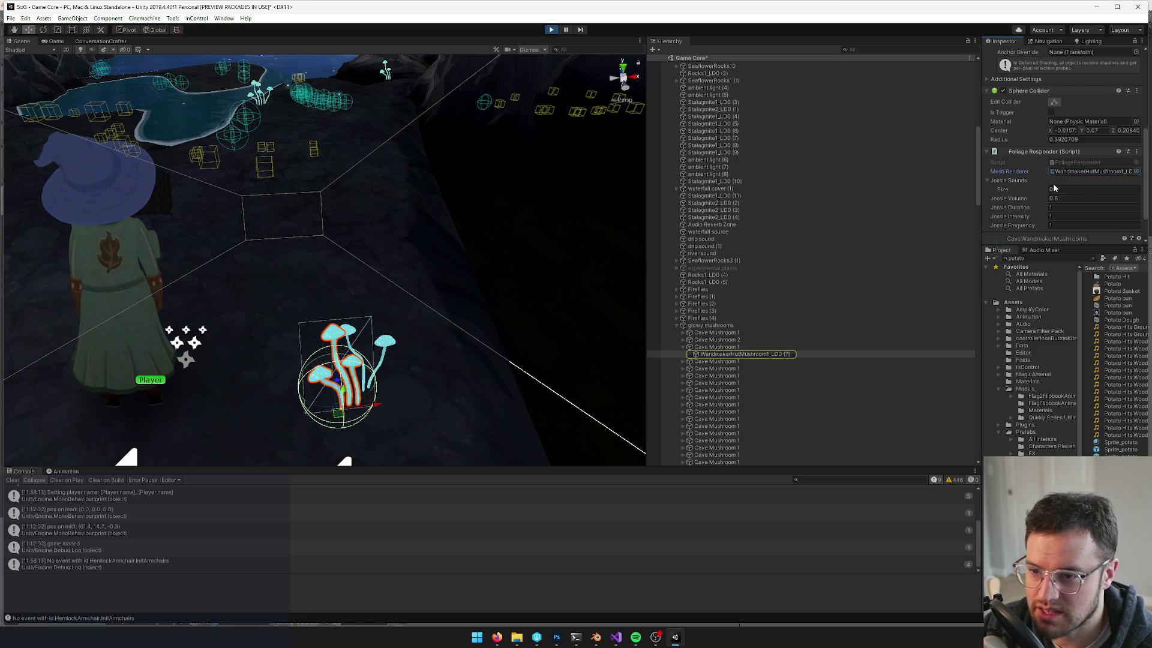
{"action": "scroll", "coordinate": [1053, 185], "scroll_direction": "down", "scroll_amount": 2}
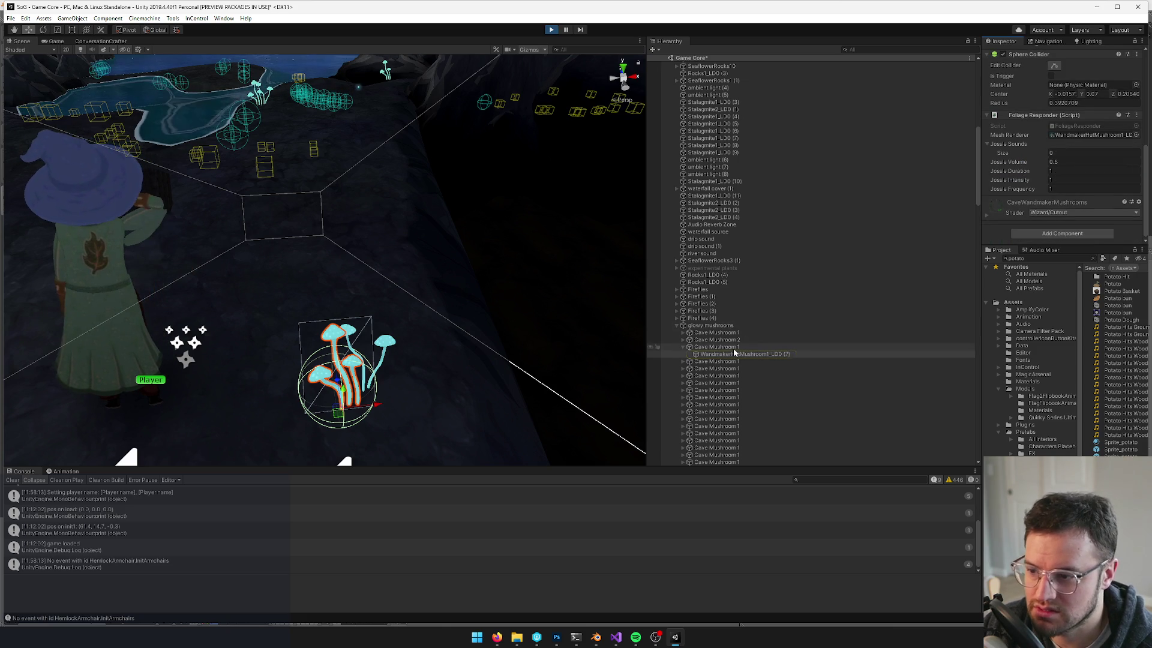
{"action": "left_click", "coordinate": [1051, 76]}
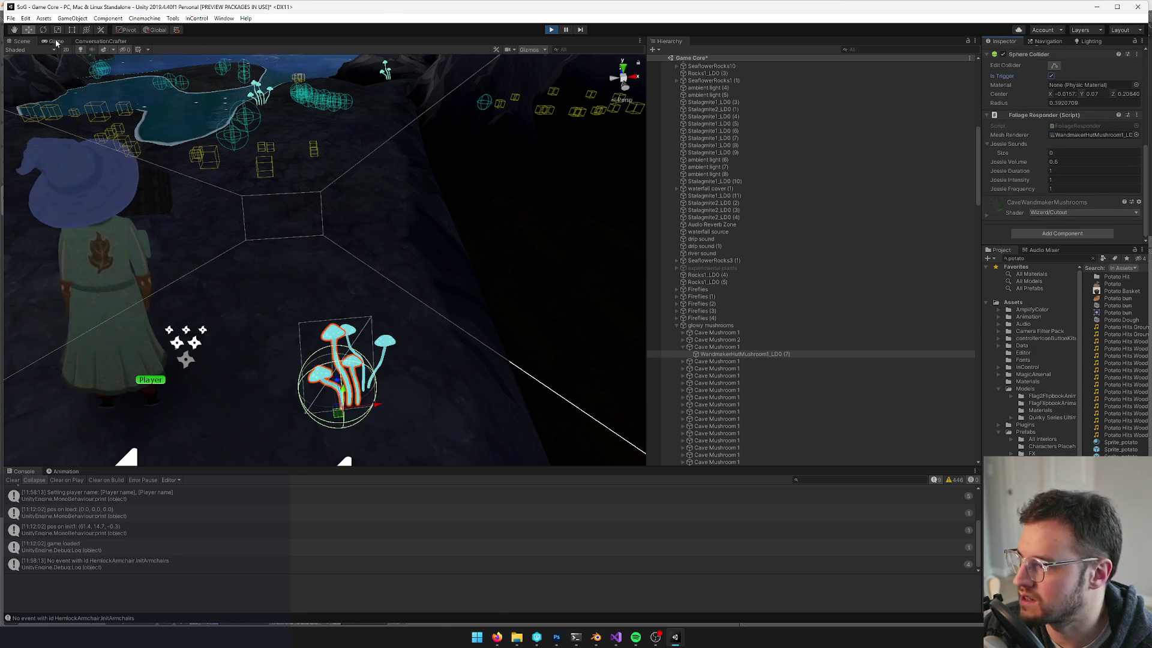
{"action": "left_click", "coordinate": [56, 41]}
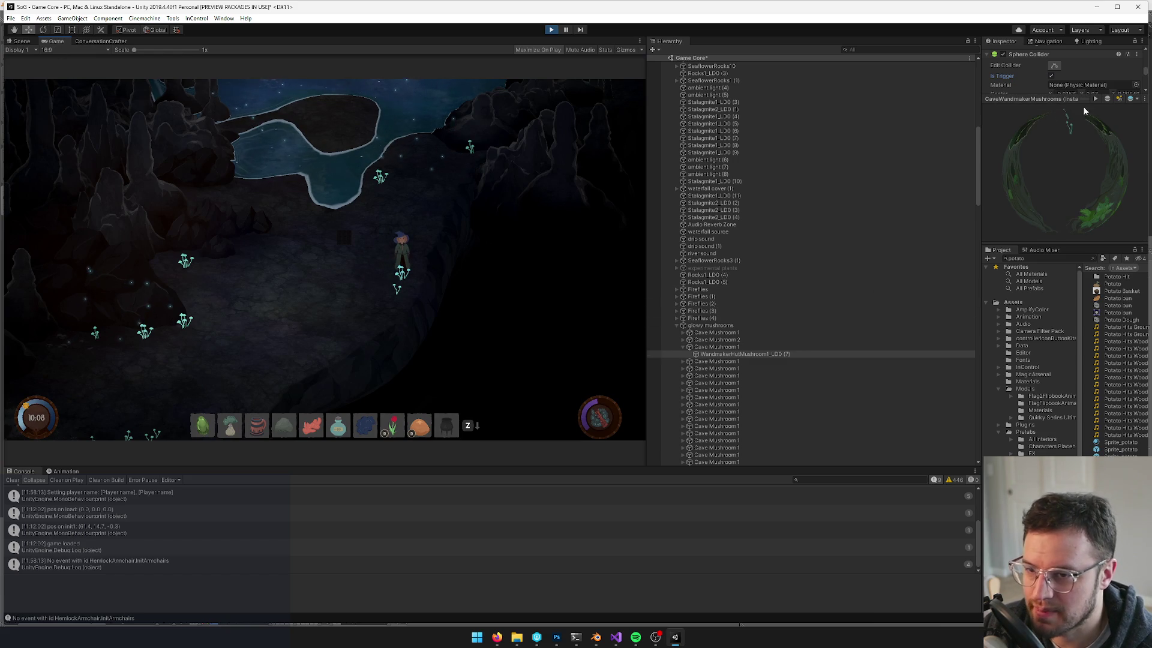
Give the Foliage Responder one Jossle Sounds slot and walk through the mushrooms to test
{"action": "key", "text": "Escape"}
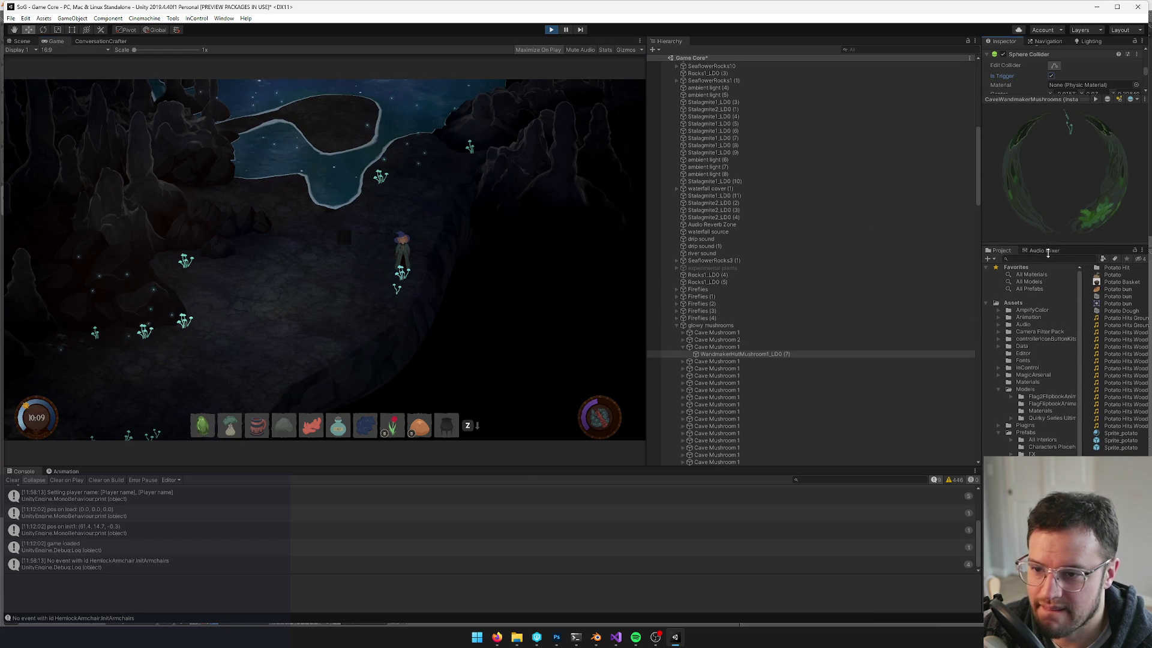
{"action": "left_click_drag", "start_coordinate": [1047, 247], "coordinate": [1047, 462]}
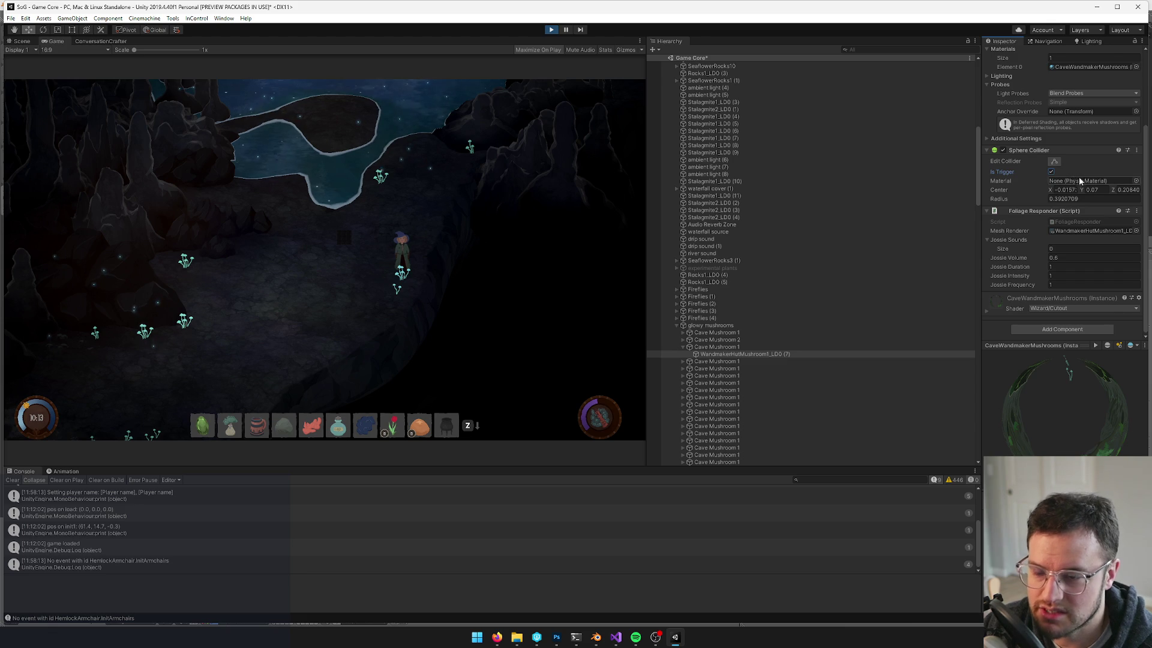
{"action": "scroll", "coordinate": [1082, 177], "scroll_direction": "up", "scroll_amount": 4}
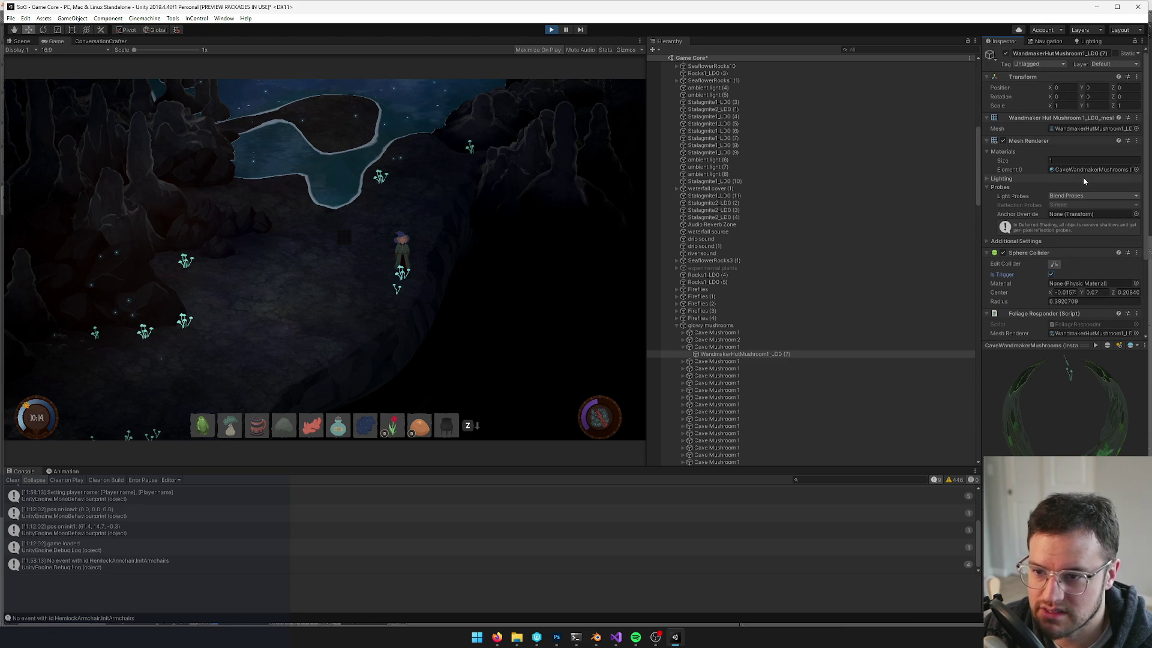
{"action": "scroll", "coordinate": [1082, 178], "scroll_direction": "down", "scroll_amount": 1}
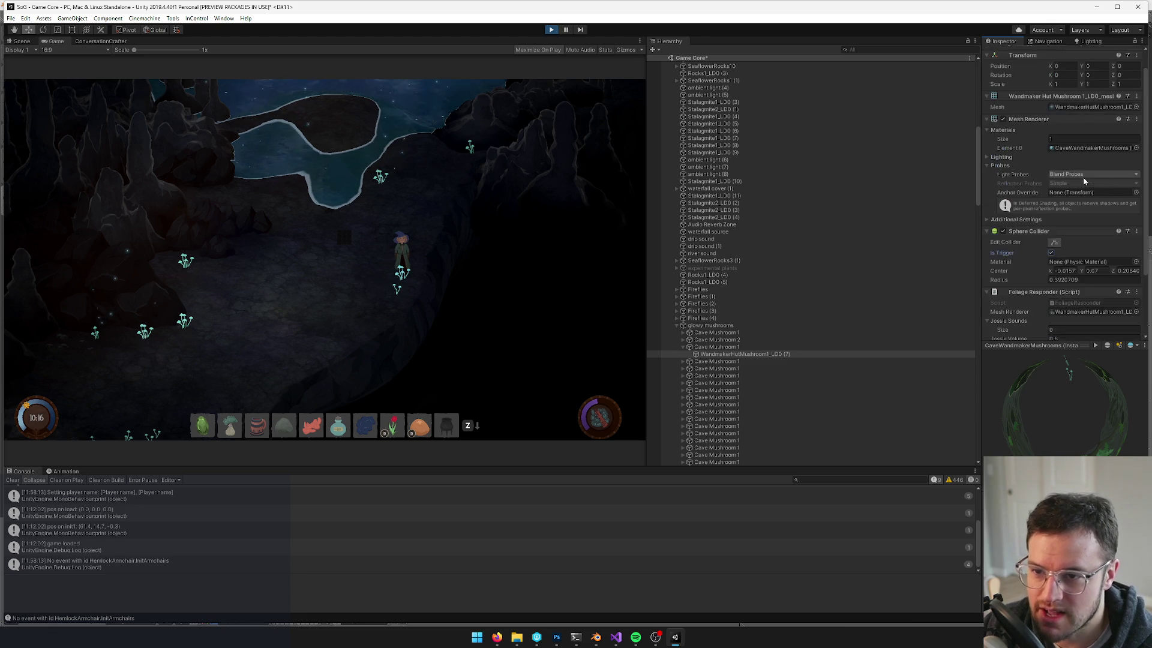
{"action": "scroll", "coordinate": [1082, 178], "scroll_direction": "down", "scroll_amount": 3}
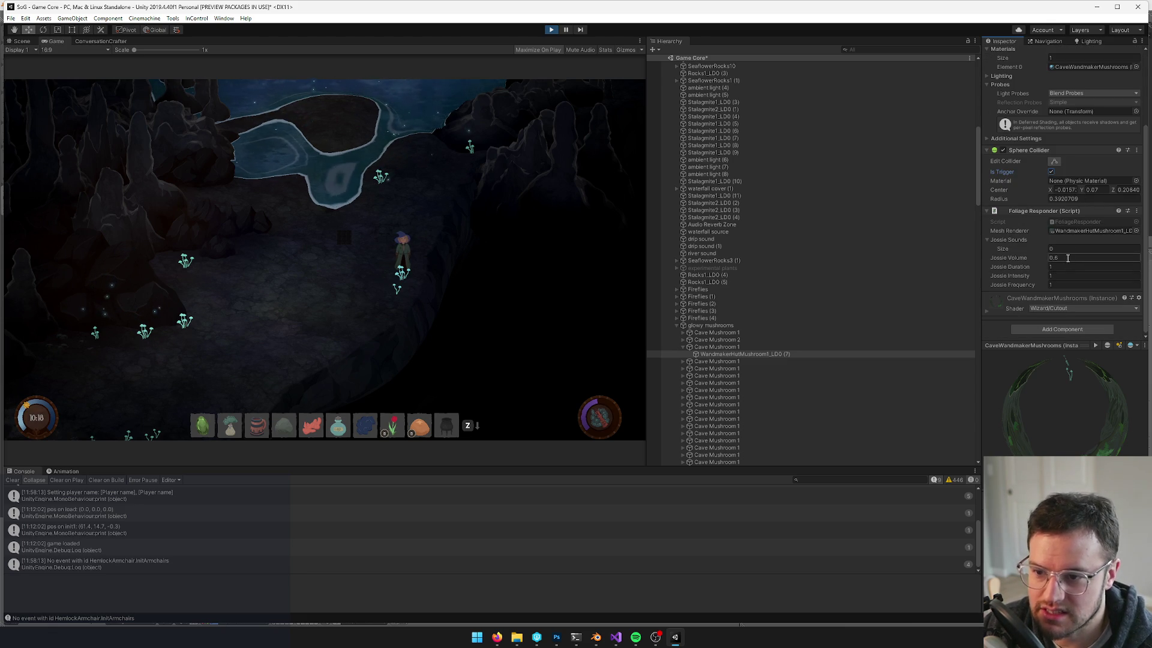
{"action": "left_click", "coordinate": [1050, 250]}
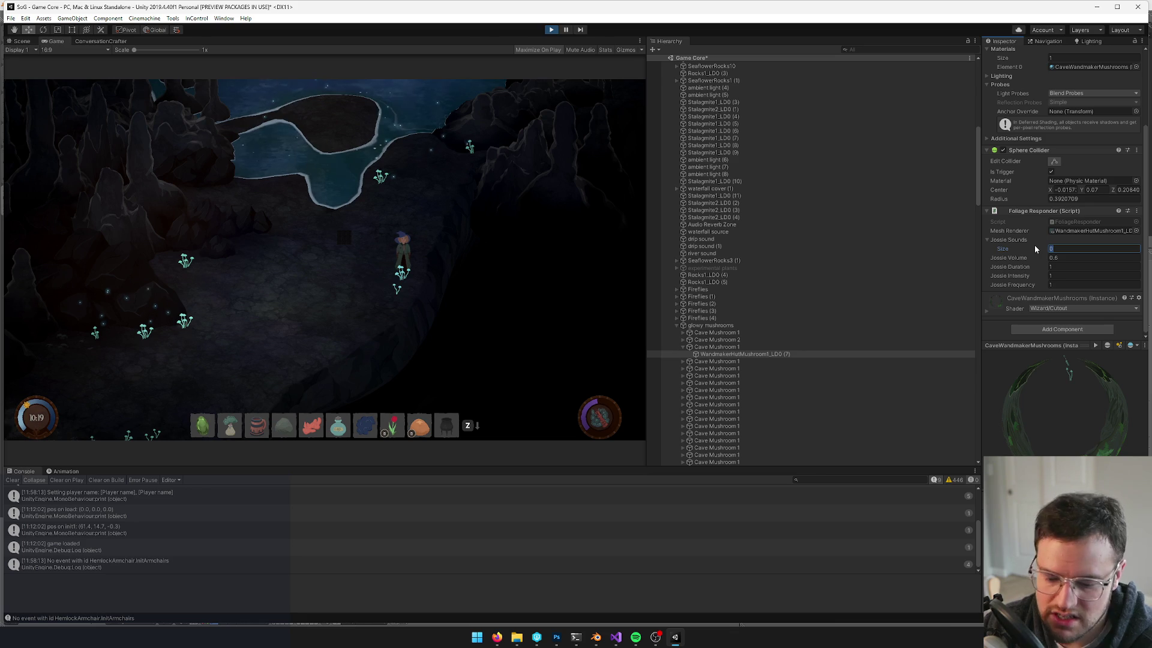
{"action": "type", "text": "1"}
{"action": "left_click", "coordinate": [457, 280]}
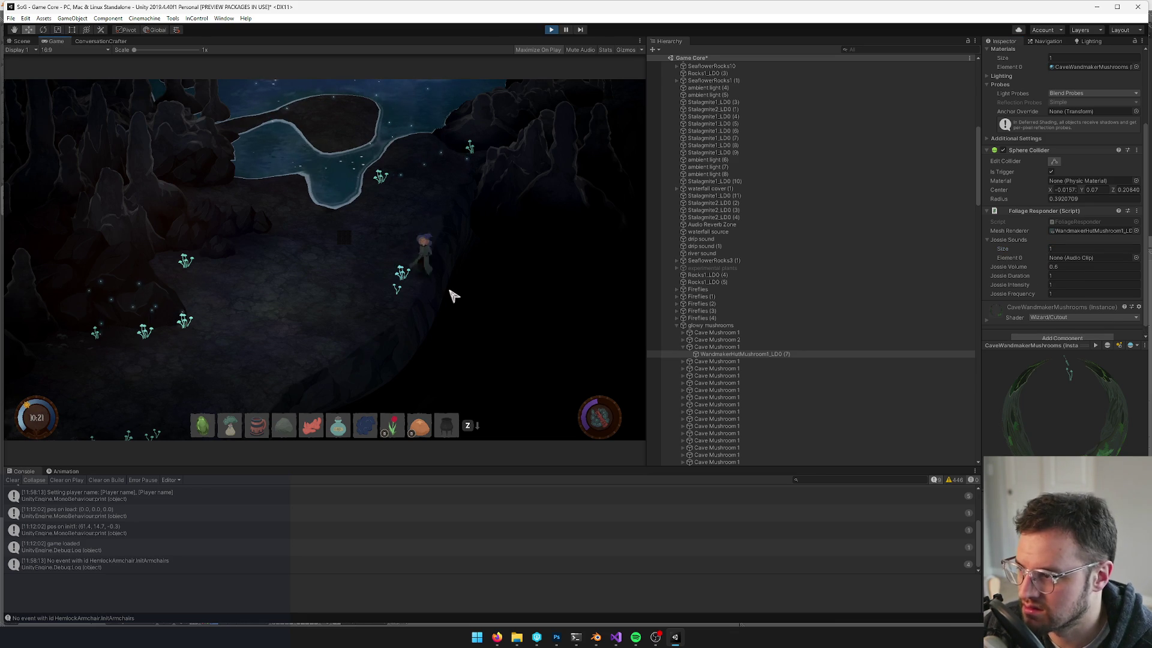
{"action": "key", "text": "a"}
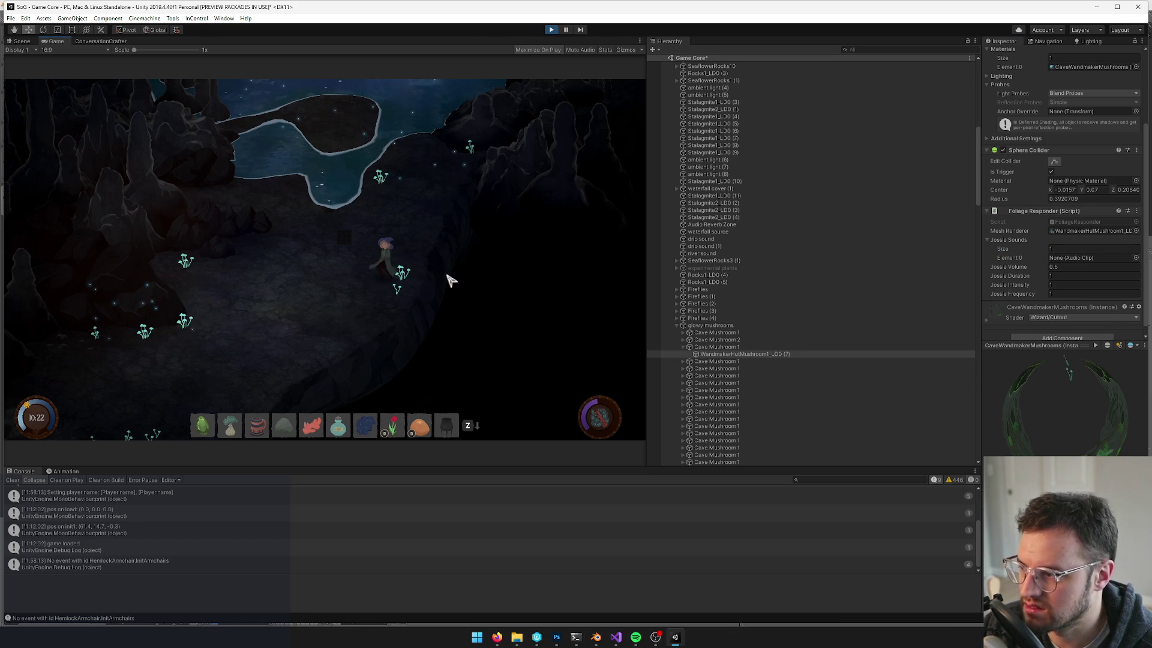
{"action": "key", "text": "a"}
Set the Sphere Collider radius to 0.5 and walk past the mushroom to test
{"action": "left_click", "coordinate": [1005, 198]}
{"action": "type", "text": "0.5"}
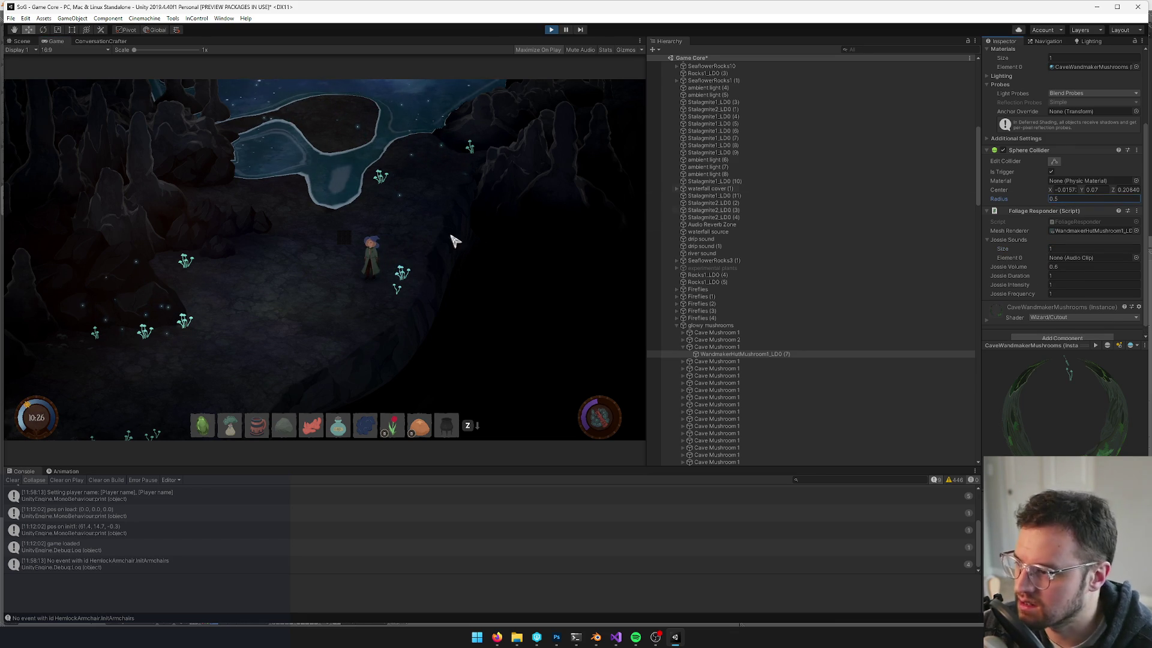
{"action": "left_click", "coordinate": [515, 201]}
{"action": "key", "text": "a"}
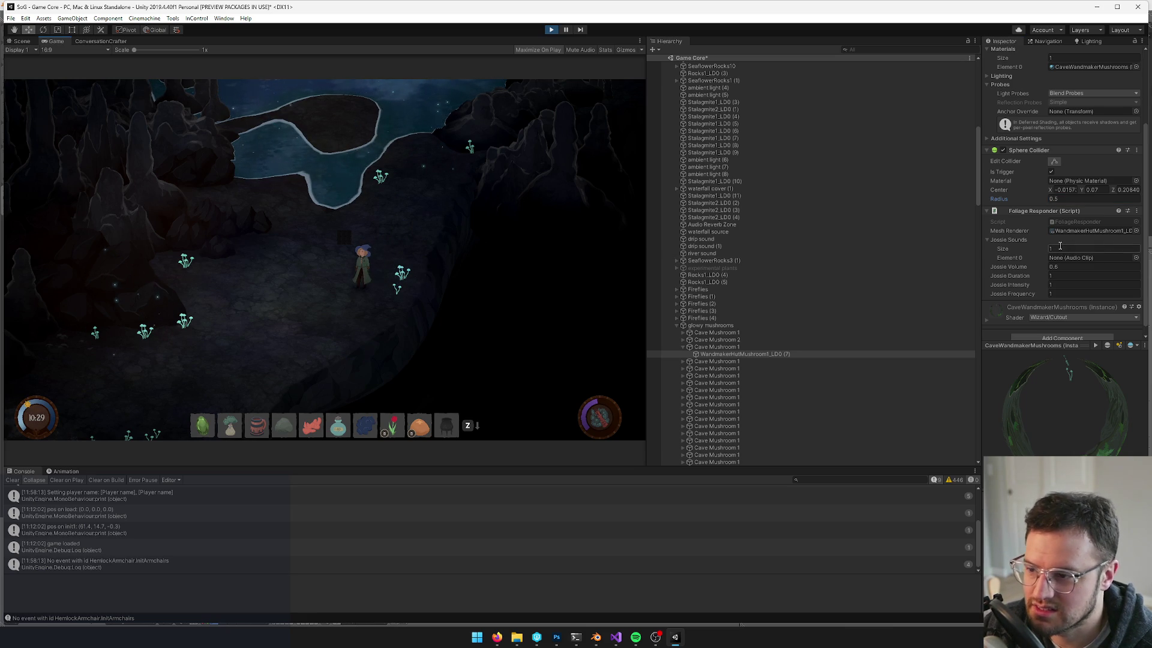
Move Cave Mushroom 1 up and to the left, then walk the character toward it
{"action": "left_click", "coordinate": [714, 347]}
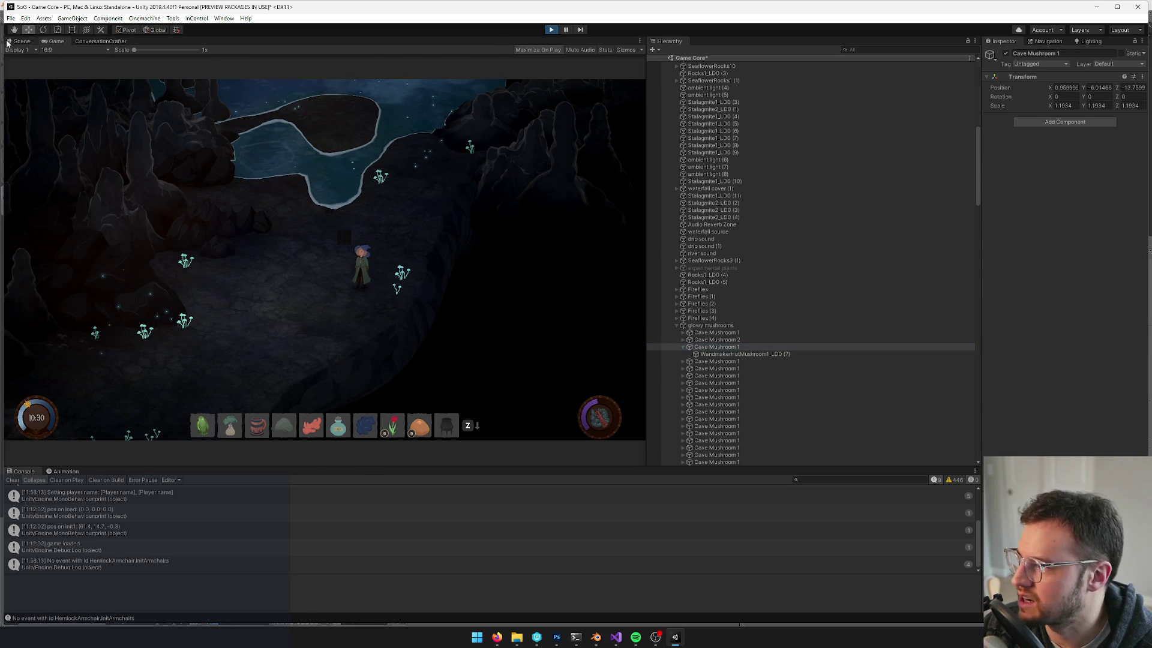
{"action": "left_click", "coordinate": [8, 42]}
{"action": "left_click_drag", "start_coordinate": [345, 403], "coordinate": [192, 247]}
{"action": "left_click", "coordinate": [54, 40]}
{"action": "key", "text": "w"}
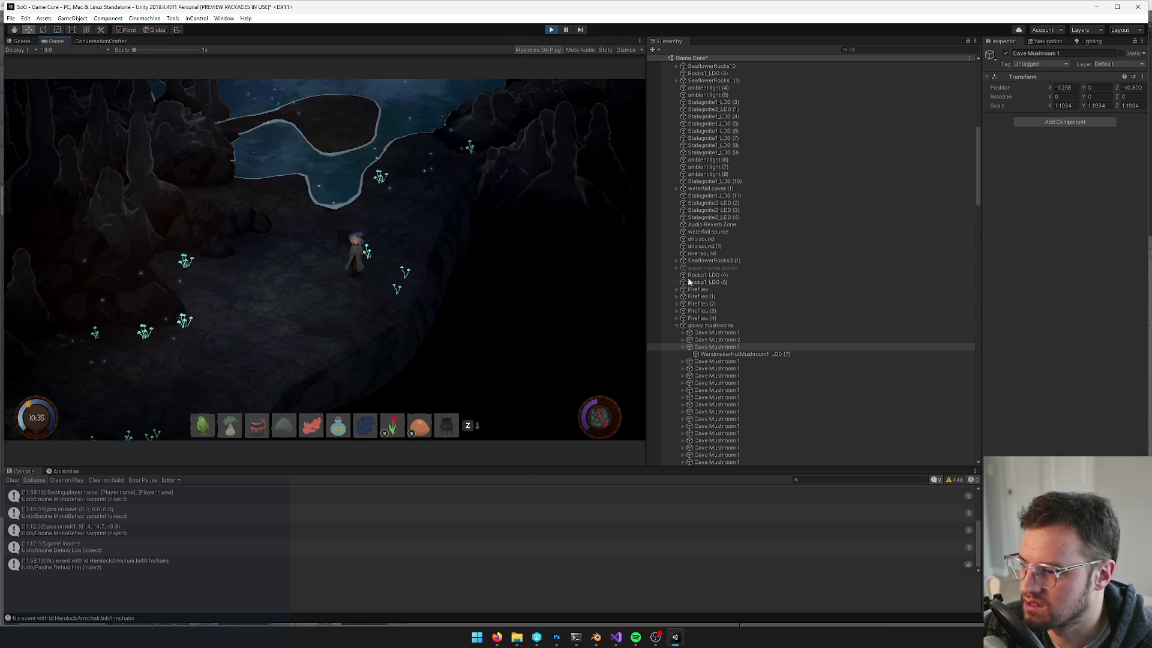
Recheck the mushroom mesh's jostle sounds, widen the Inspector, and inspect its assigned material
{"action": "left_click", "coordinate": [742, 355]}
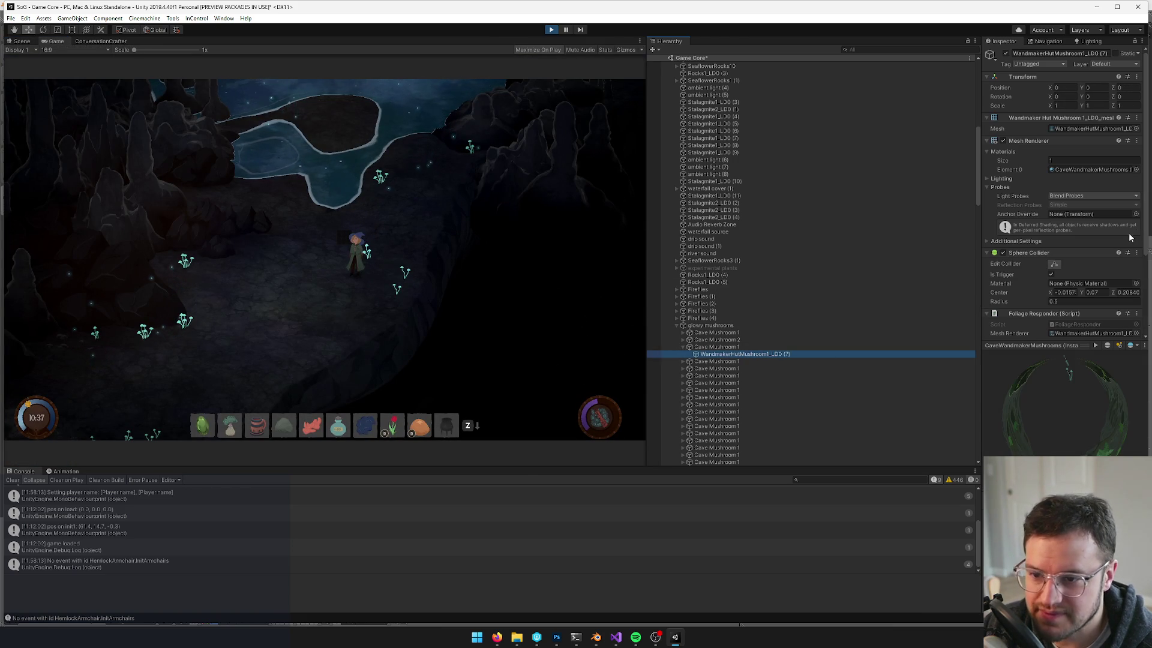
{"action": "scroll", "coordinate": [1085, 242], "scroll_direction": "down", "scroll_amount": 3}
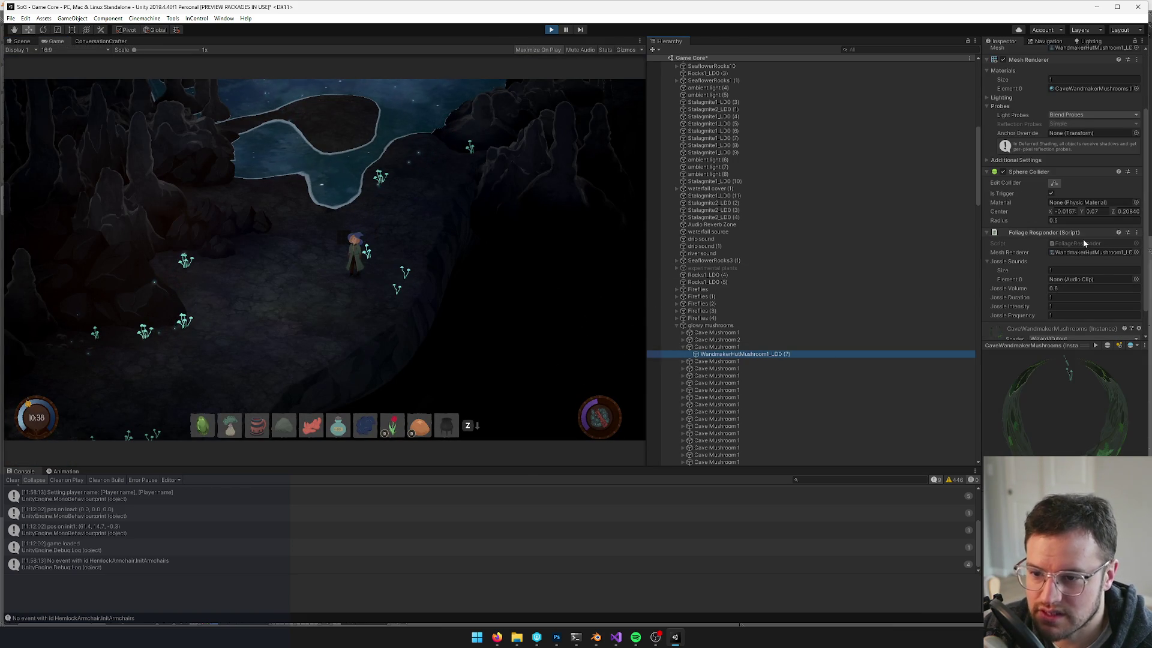
{"action": "left_click", "coordinate": [1064, 270]}
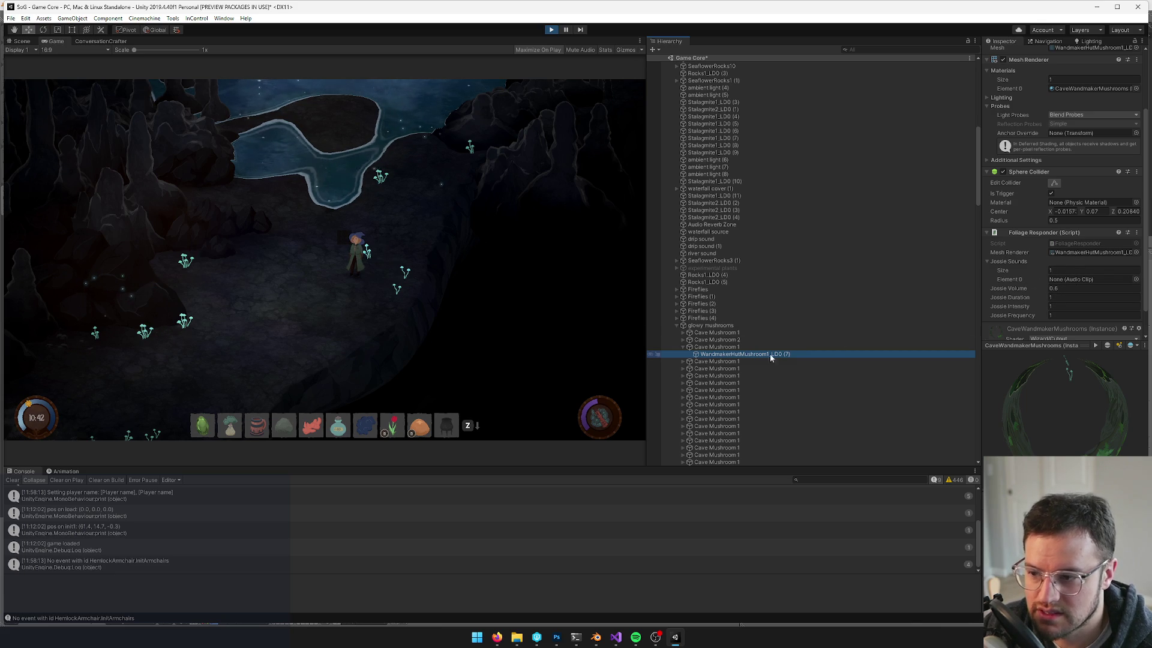
{"action": "left_click", "coordinate": [717, 348]}
{"action": "left_click", "coordinate": [720, 354]}
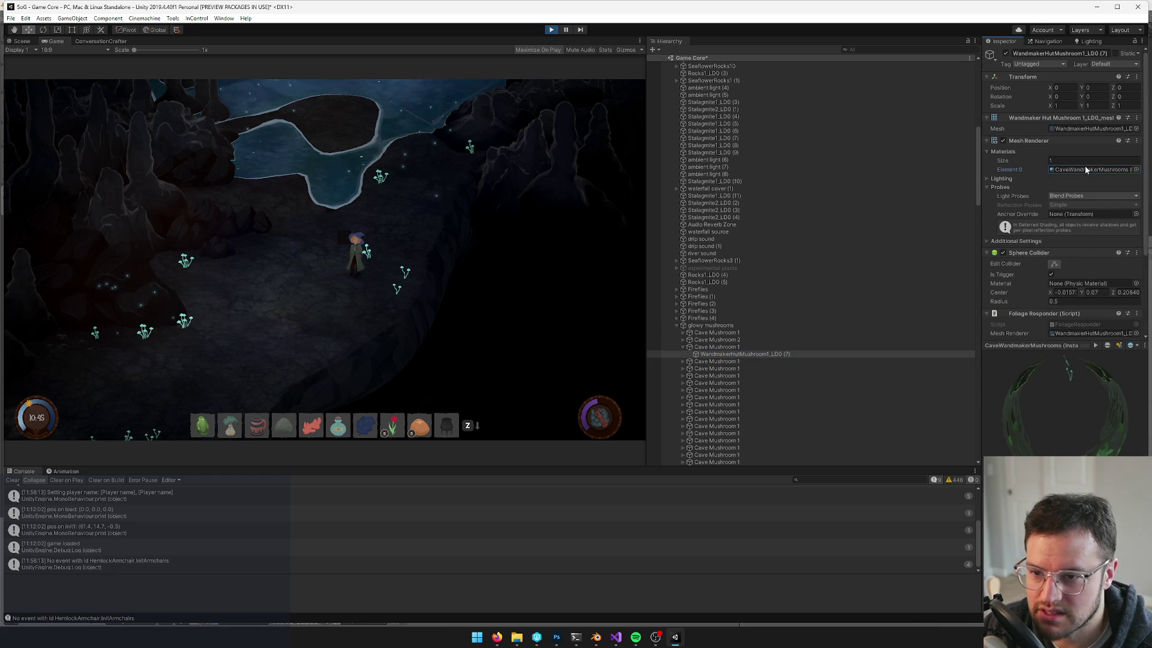
{"action": "left_click", "coordinate": [970, 166]}
{"action": "left_click_drag", "start_coordinate": [970, 166], "coordinate": [837, 166]}
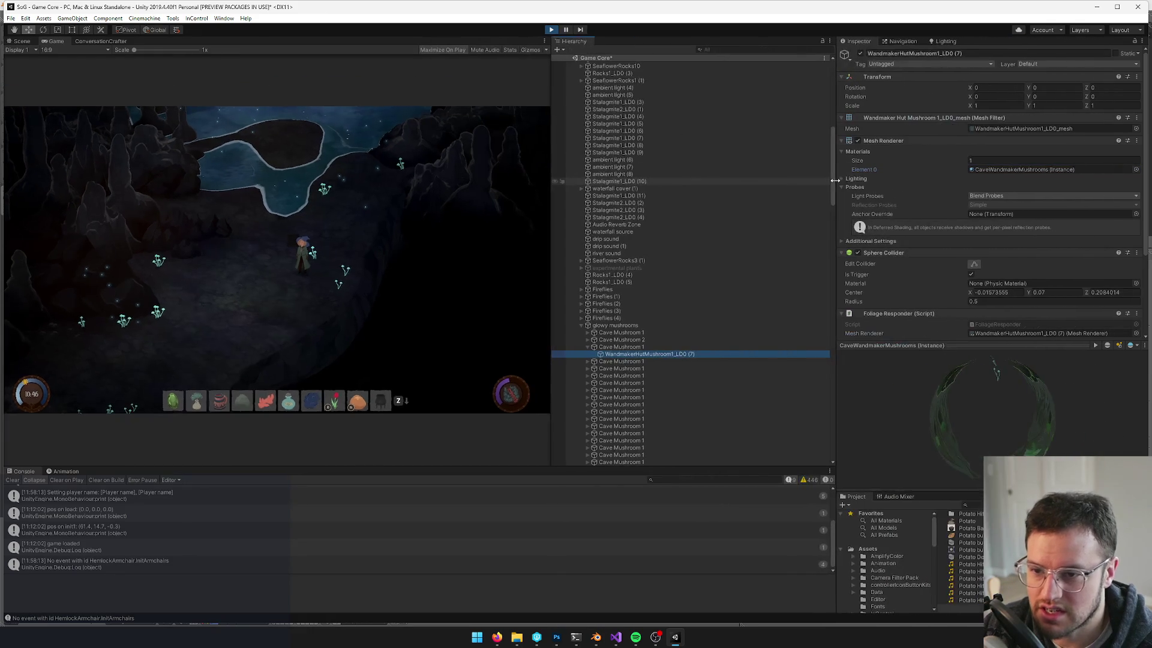
{"action": "left_click", "coordinate": [1054, 170]}
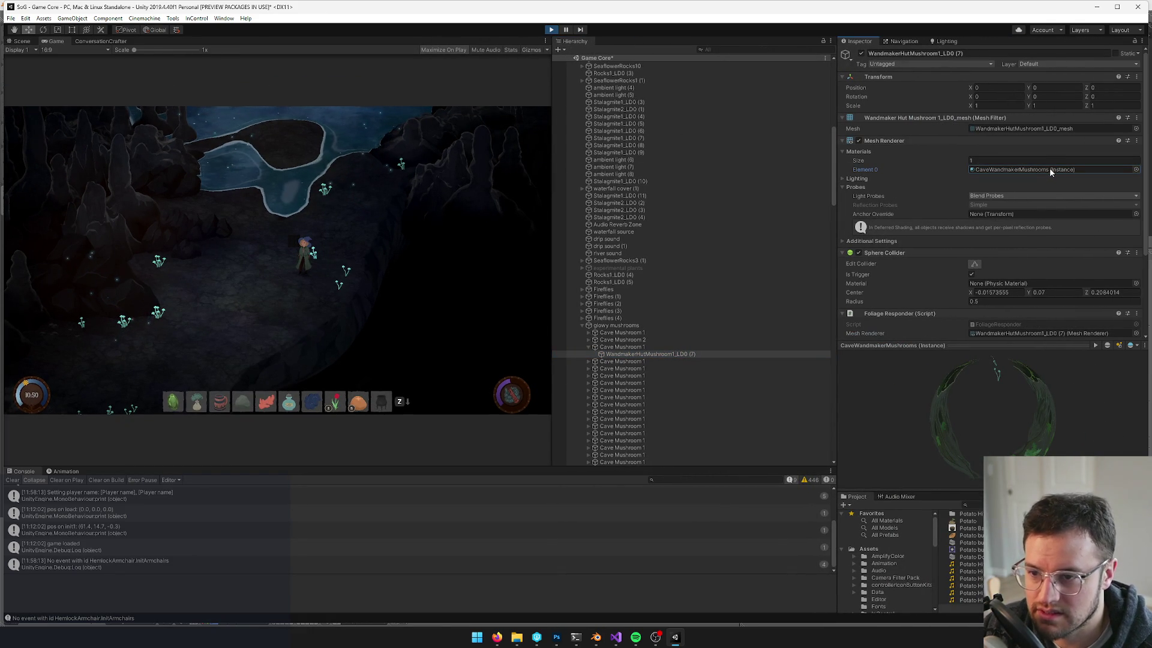
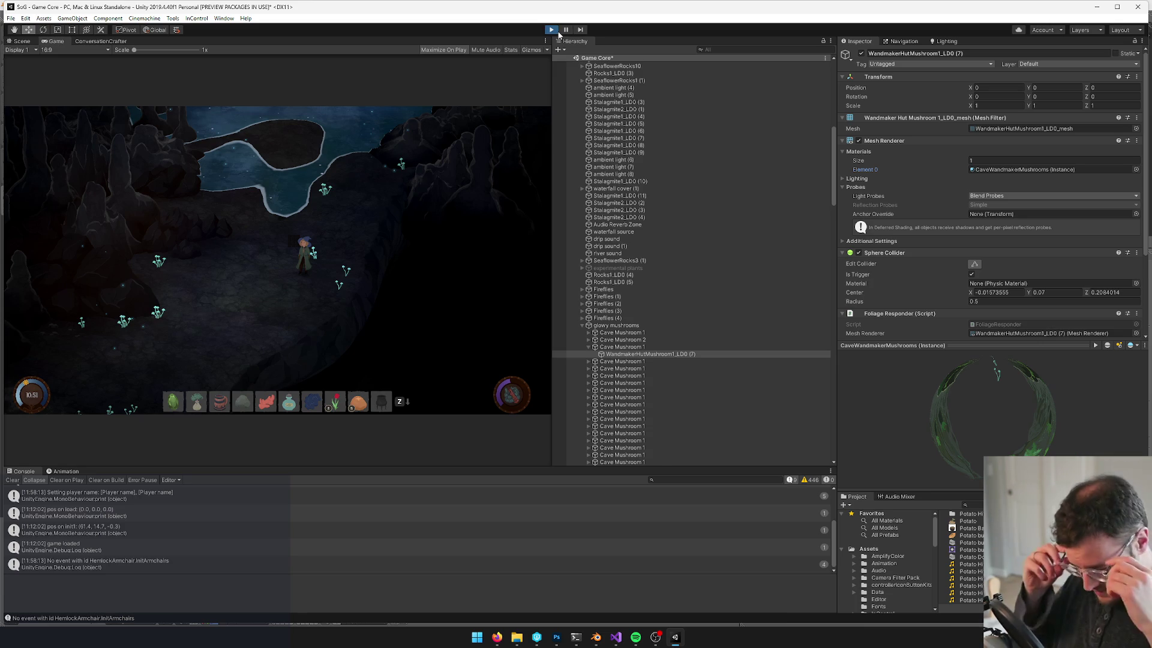
Stop the playtest and select the CaveWandmakerMushrooms material through a 'wandmaker' project search
{"action": "left_click", "coordinate": [552, 30]}
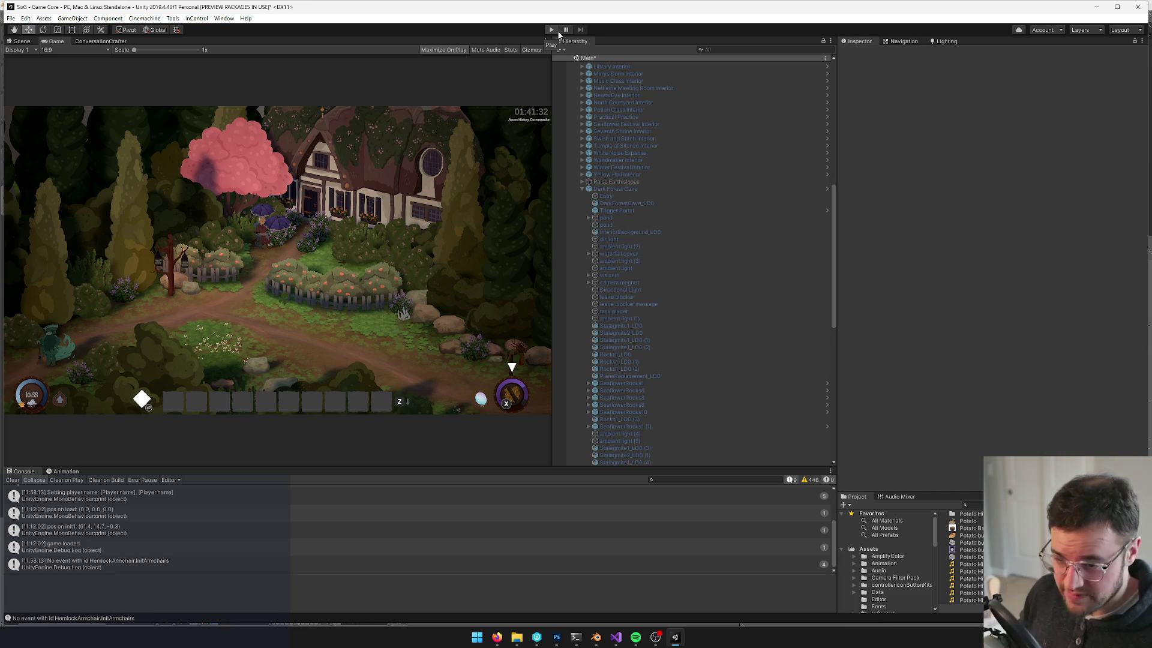
{"action": "left_click", "coordinate": [981, 504]}
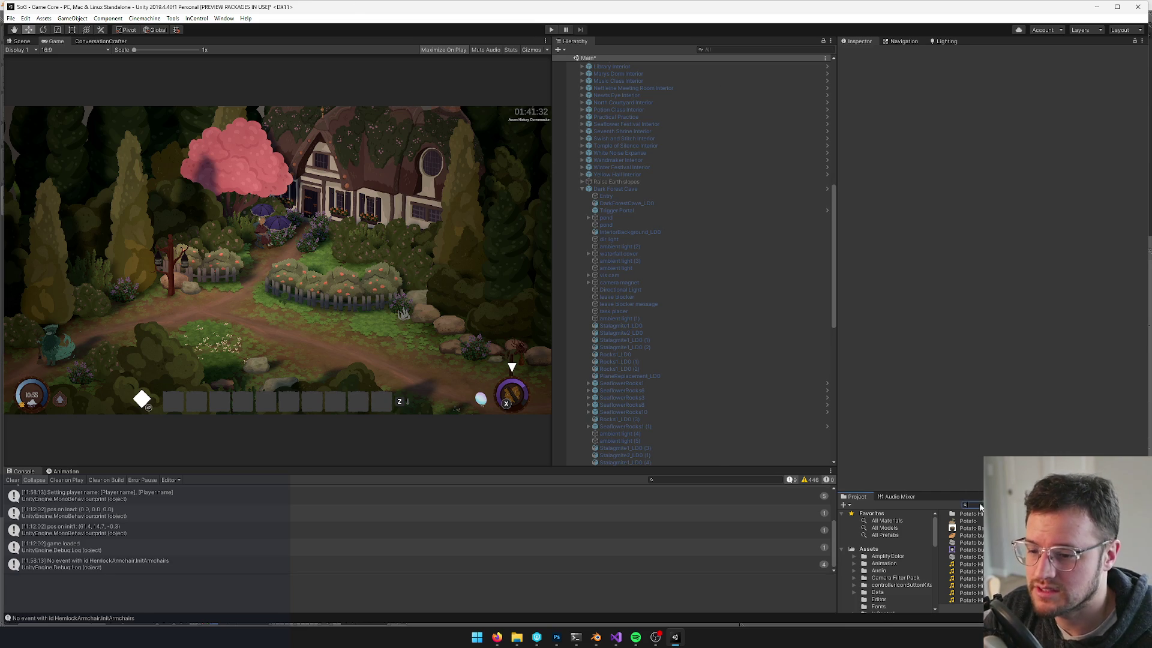
{"action": "type", "text": "wandm"}
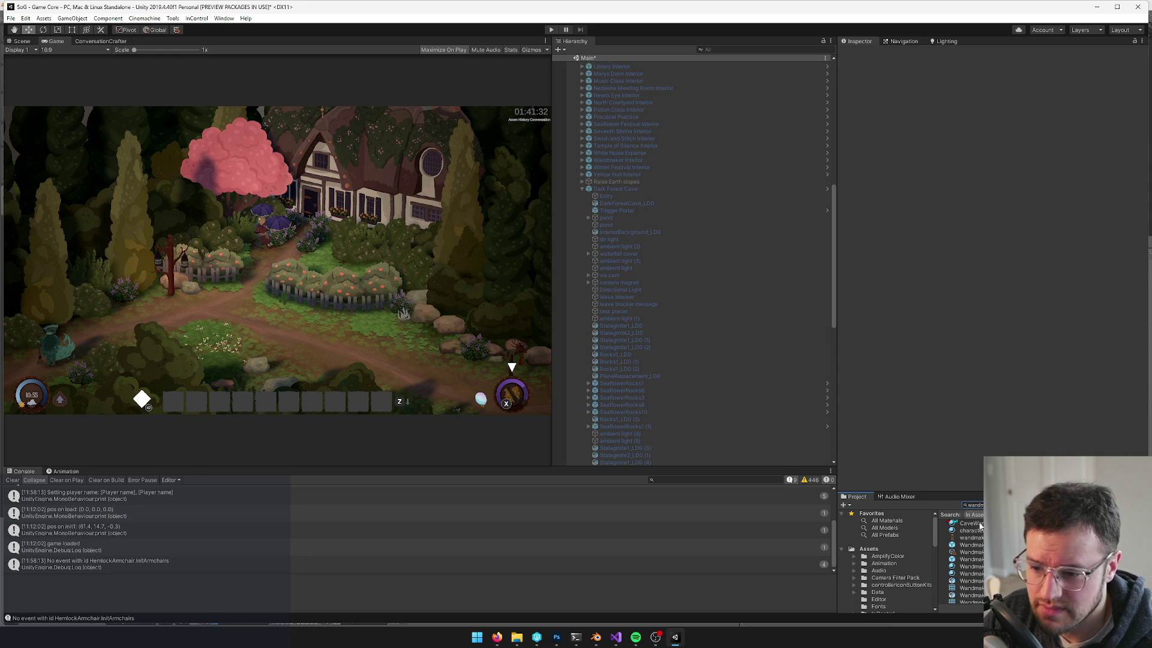
{"action": "left_click", "coordinate": [971, 523]}
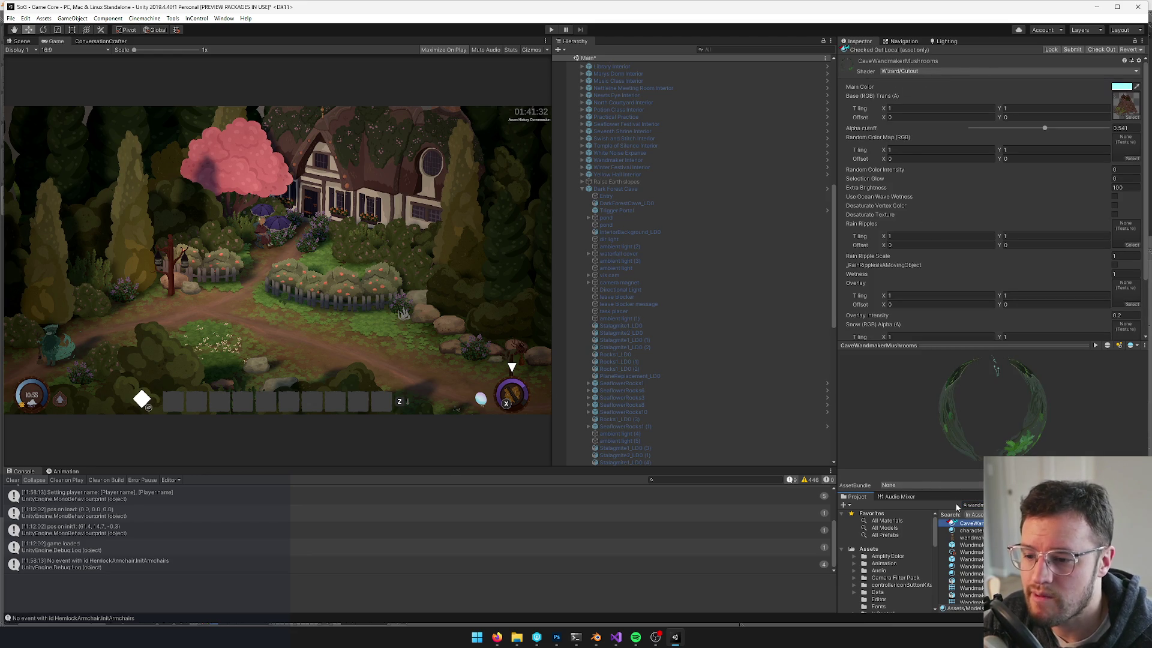
{"action": "mouse_move", "coordinate": [949, 490]}
{"action": "left_mouse_down"}
{"action": "mouse_move", "coordinate": [948, 374]}
{"action": "mouse_move", "coordinate": [949, 436]}
{"action": "left_mouse_up"}
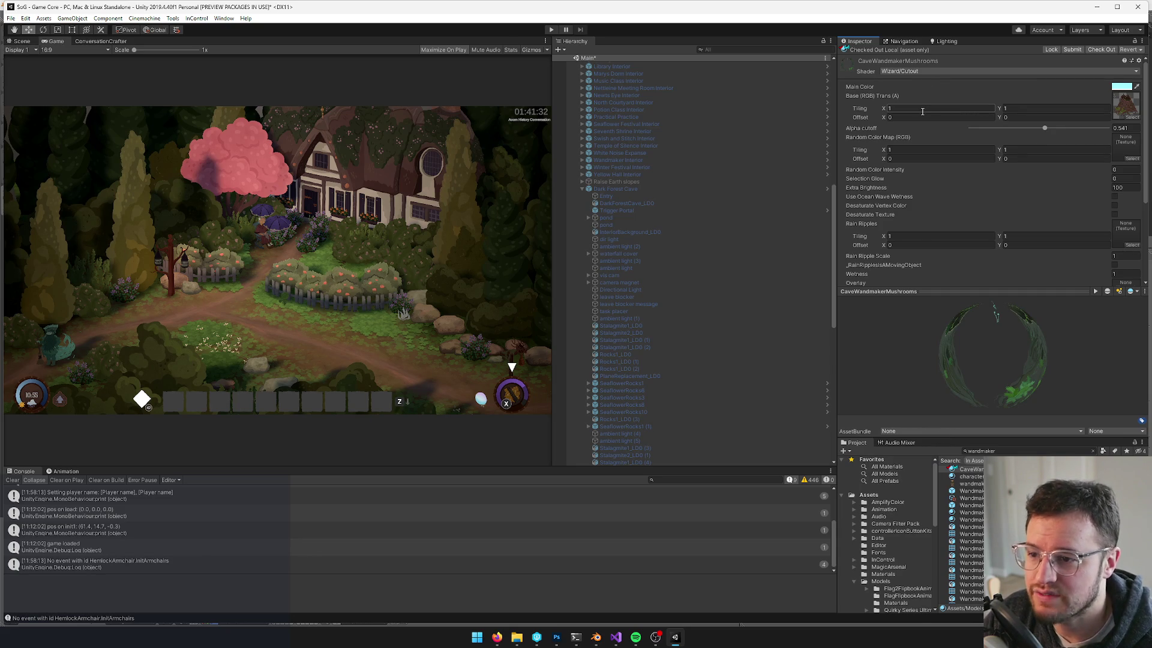
In the Scene view, open the Dark Forest Cave prefab, then the Cave Mushroom 1 prefab
{"action": "left_click", "coordinate": [23, 42]}
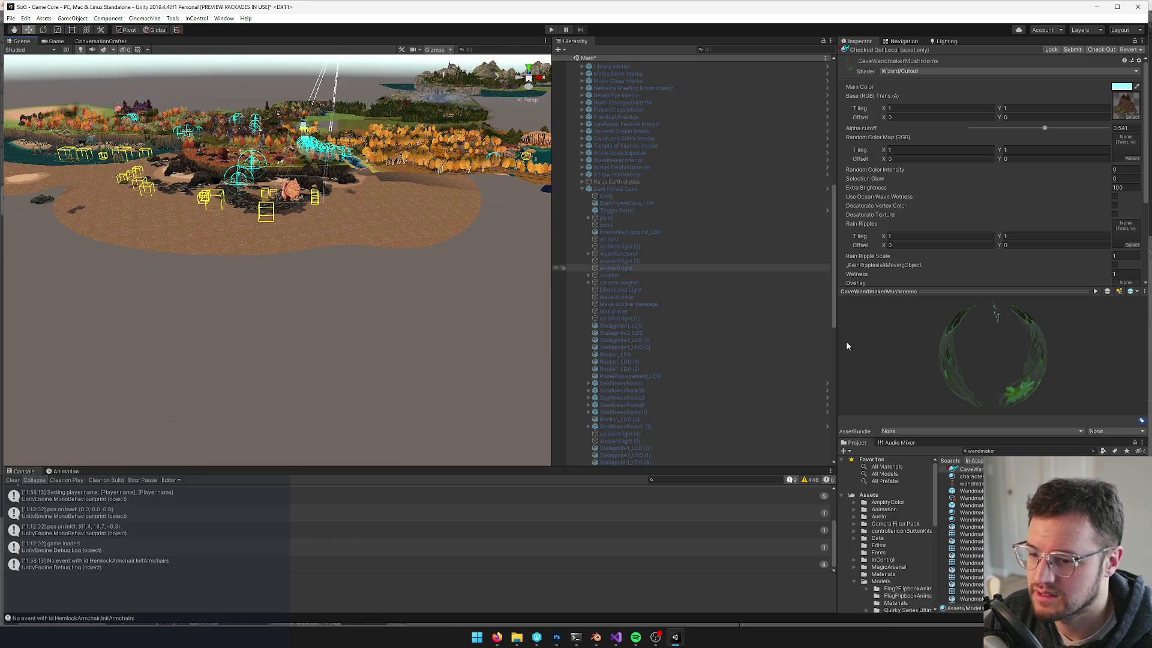
{"action": "scroll", "coordinate": [695, 165], "scroll_direction": "up", "scroll_amount": 10}
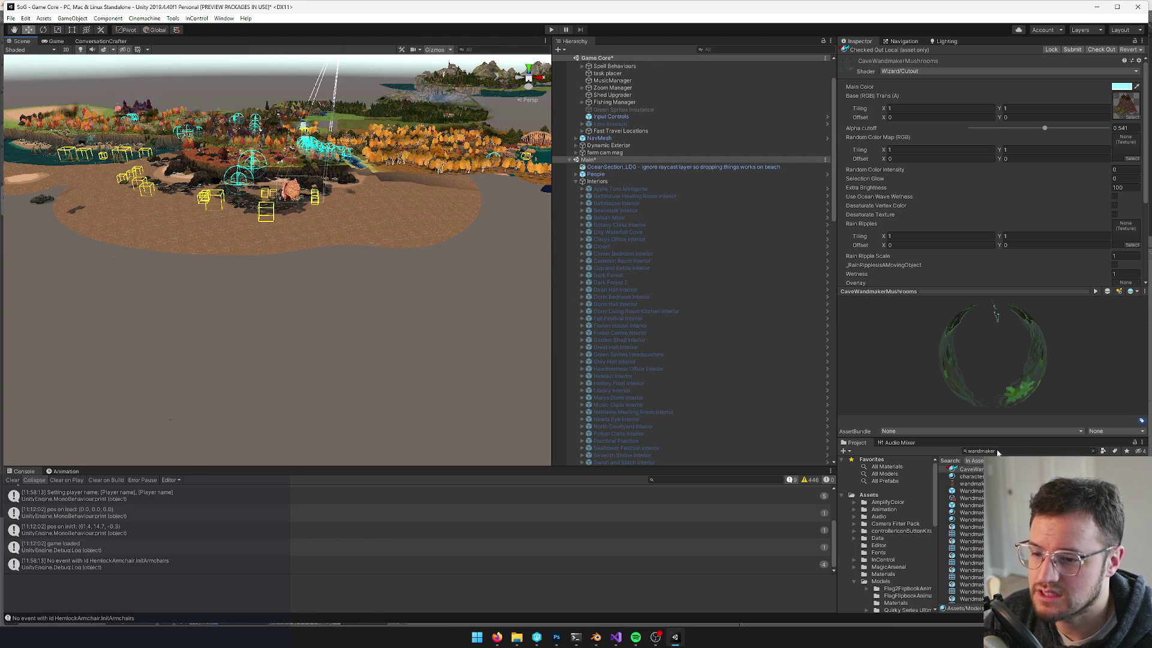
{"action": "scroll", "coordinate": [653, 301], "scroll_direction": "down", "scroll_amount": 12}
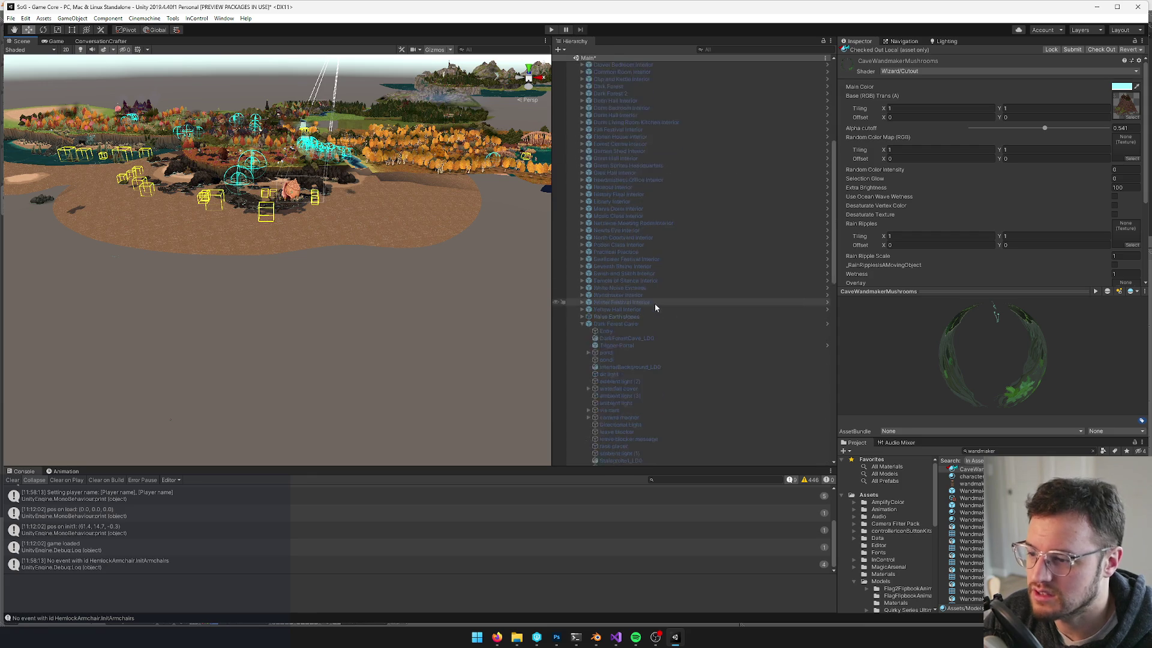
{"action": "left_click", "coordinate": [607, 189]}
{"action": "left_click", "coordinate": [879, 75]}
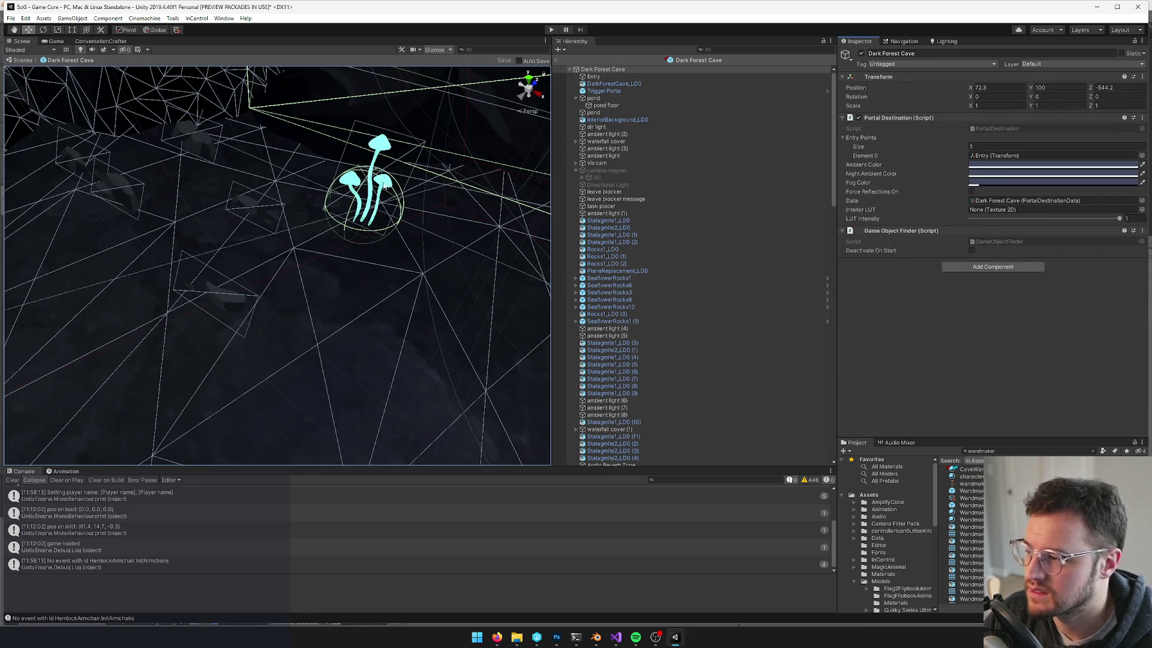
{"action": "left_click", "coordinate": [384, 141]}
{"action": "scroll", "coordinate": [632, 427], "scroll_direction": "down", "scroll_amount": 5}
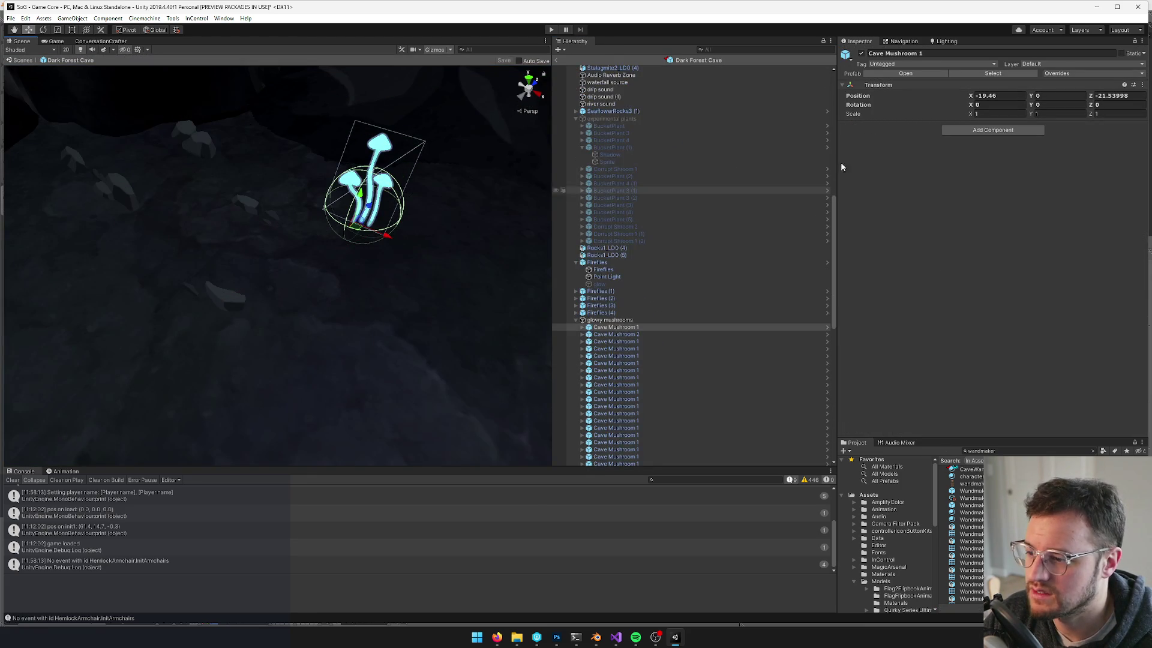
{"action": "left_click", "coordinate": [898, 74]}
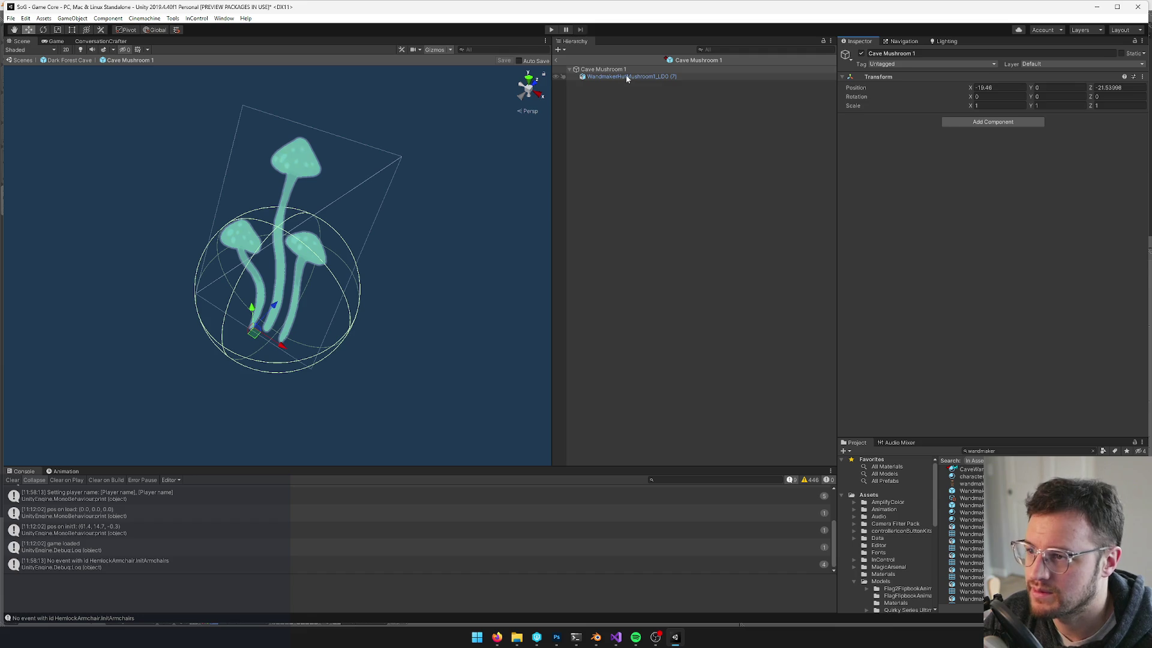
Tick Is Trigger on the mushroom mesh's Sphere Collider and locate its model asset
{"action": "left_click", "coordinate": [625, 75]}
{"action": "scroll", "coordinate": [977, 380], "scroll_direction": "down", "scroll_amount": 1}
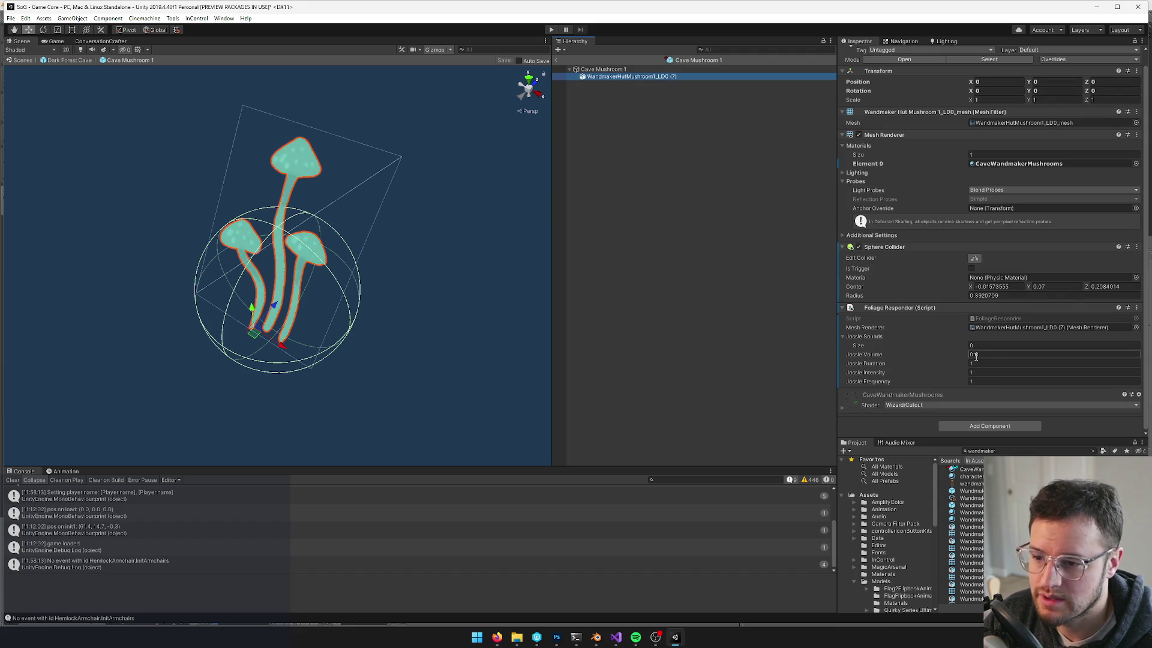
{"action": "left_click", "coordinate": [972, 268]}
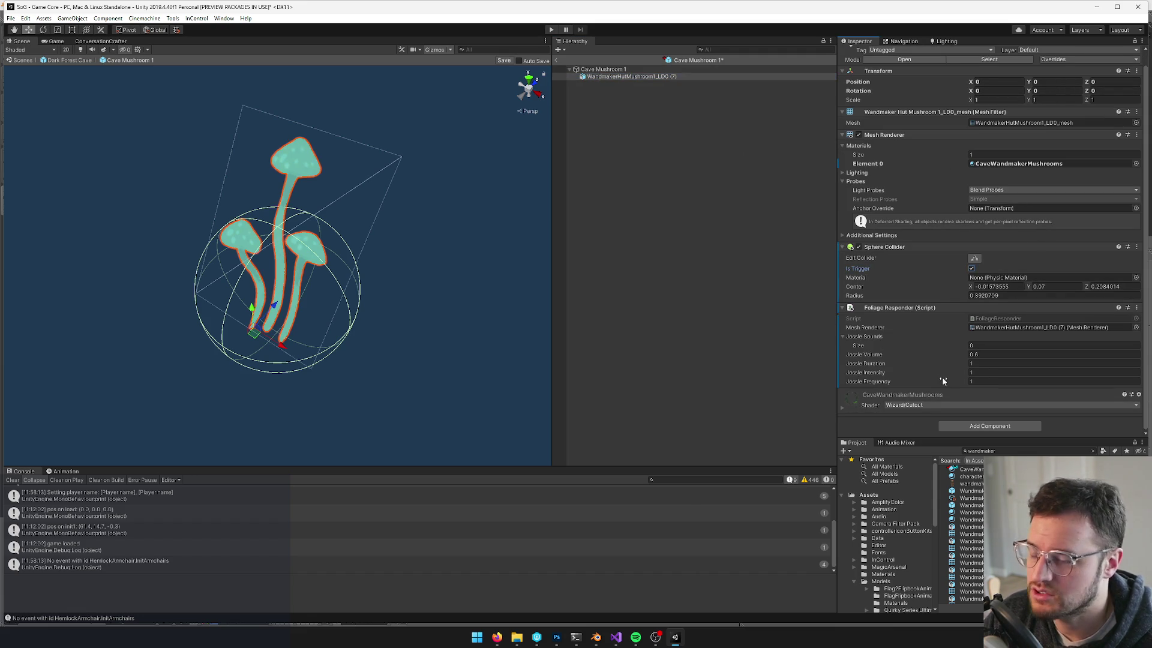
{"action": "scroll", "coordinate": [990, 72], "scroll_direction": "up", "scroll_amount": 1}
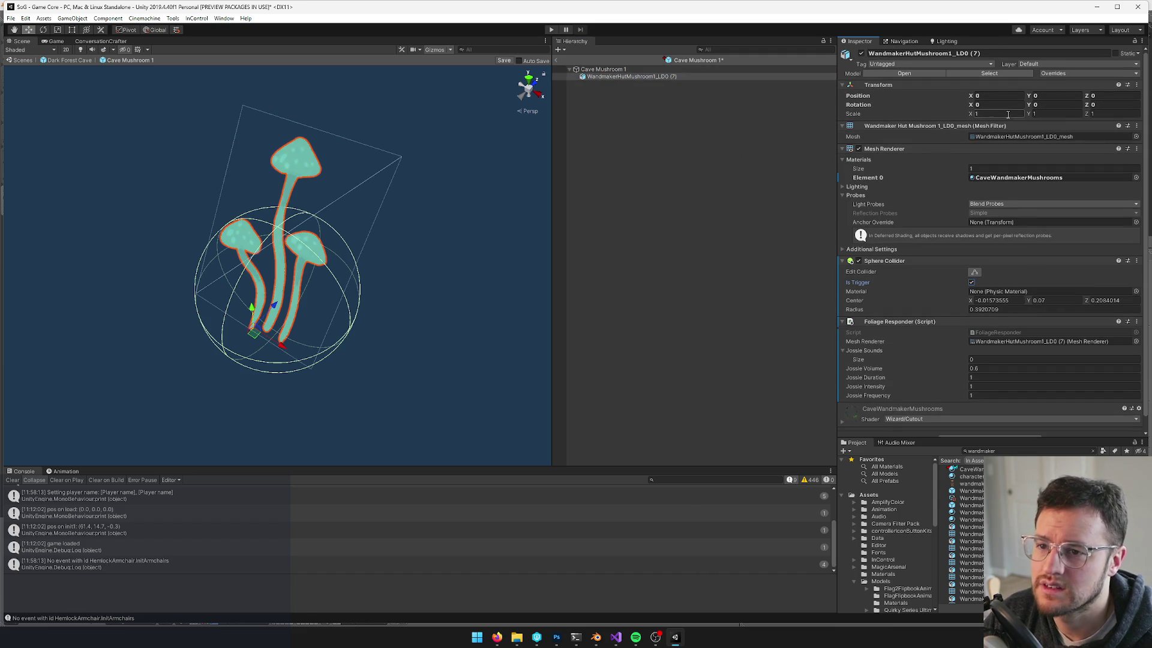
{"action": "left_click", "coordinate": [999, 76]}
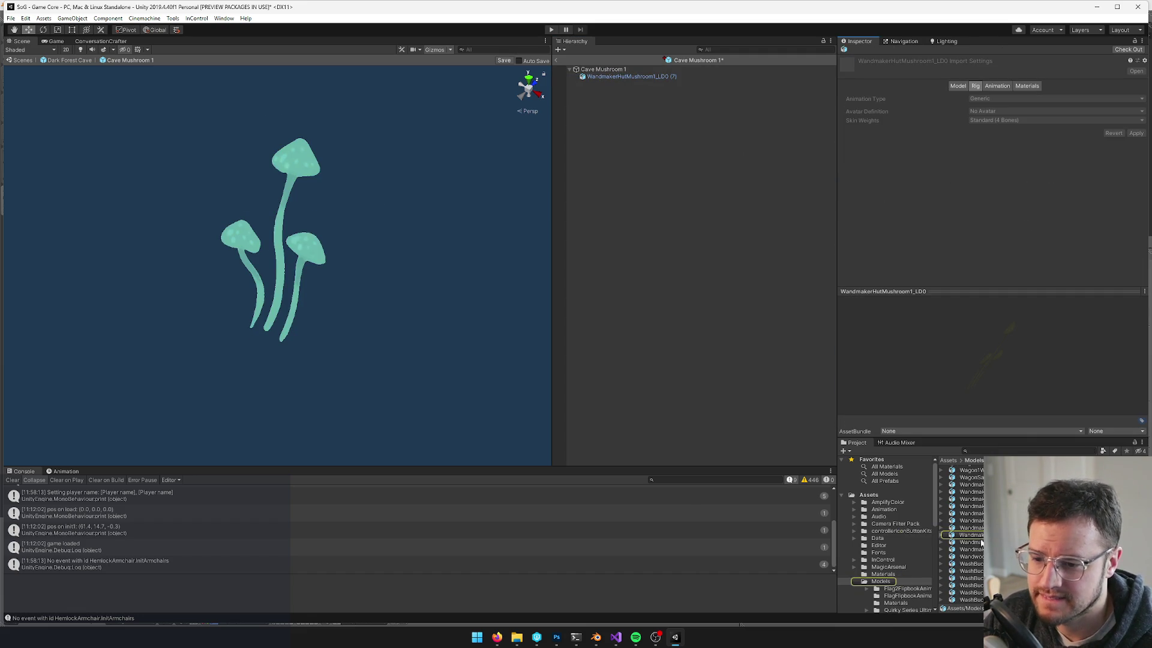
{"action": "left_click", "coordinate": [627, 69]}
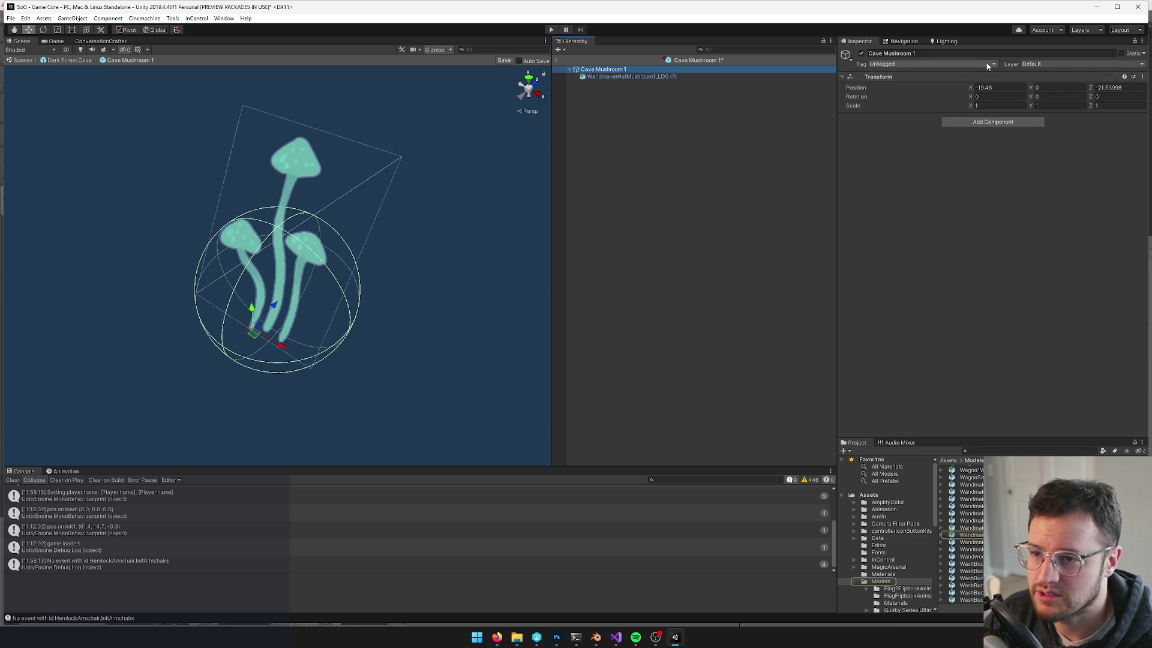
{"action": "left_click", "coordinate": [1001, 452]}
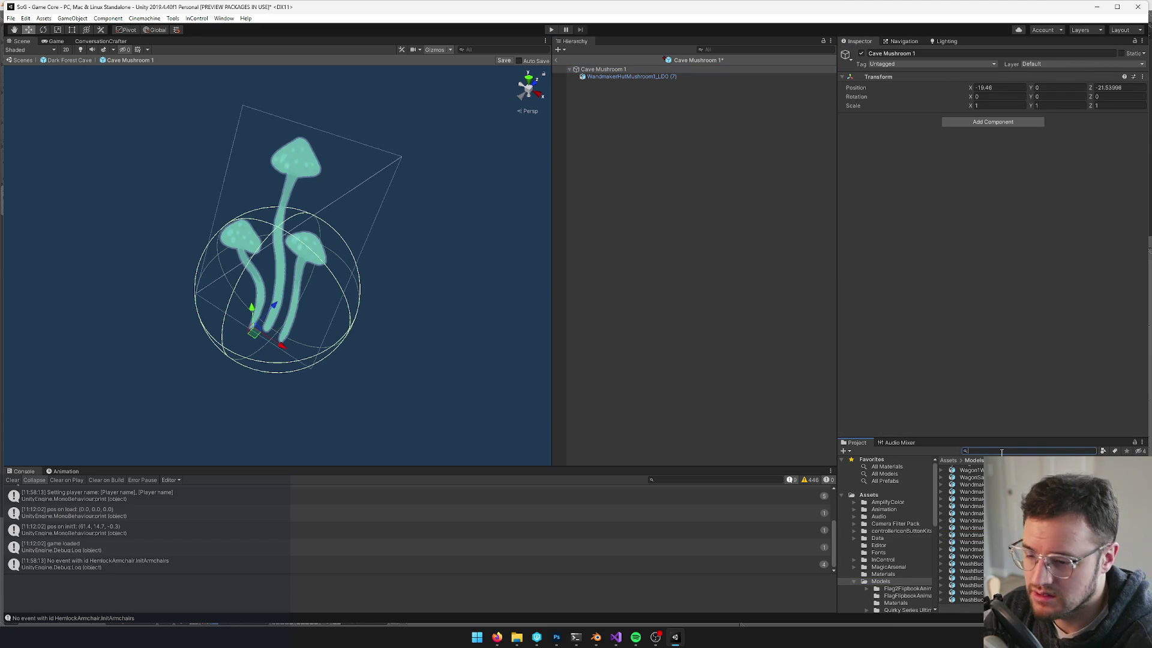
{"action": "type", "text": "cave"}
{"action": "left_click", "coordinate": [631, 77]}
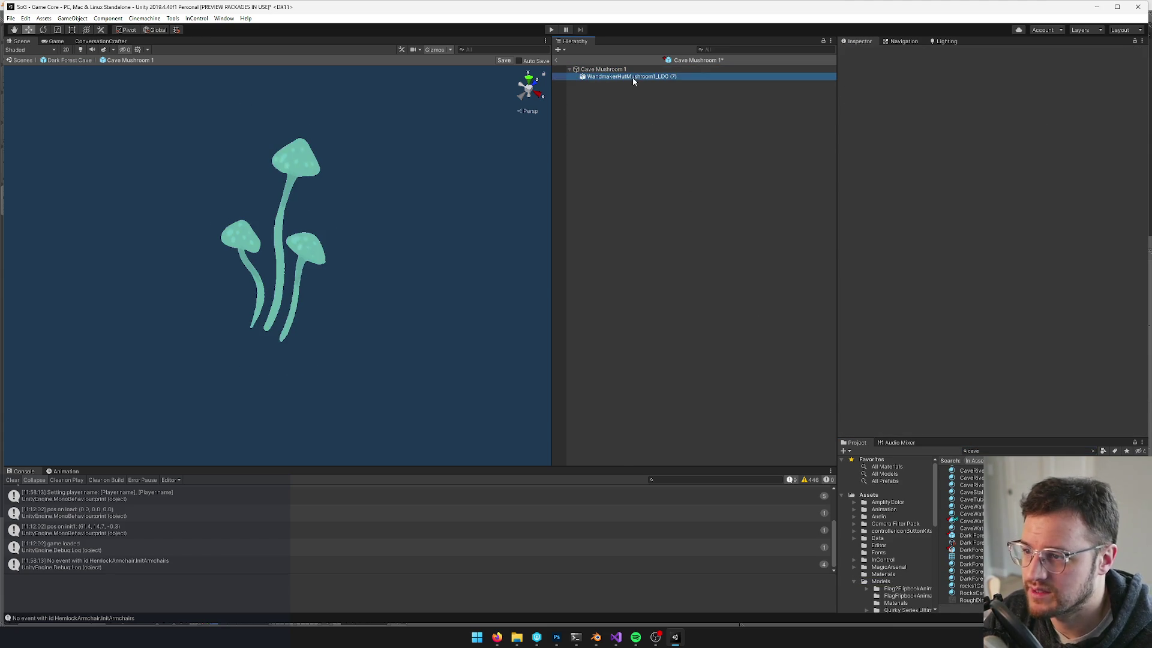
From the mesh's material, delete the CaveWandmakerMushrooms 1 copy and reselect CaveWandmakerMushrooms
{"action": "double_click", "coordinate": [1008, 179]}
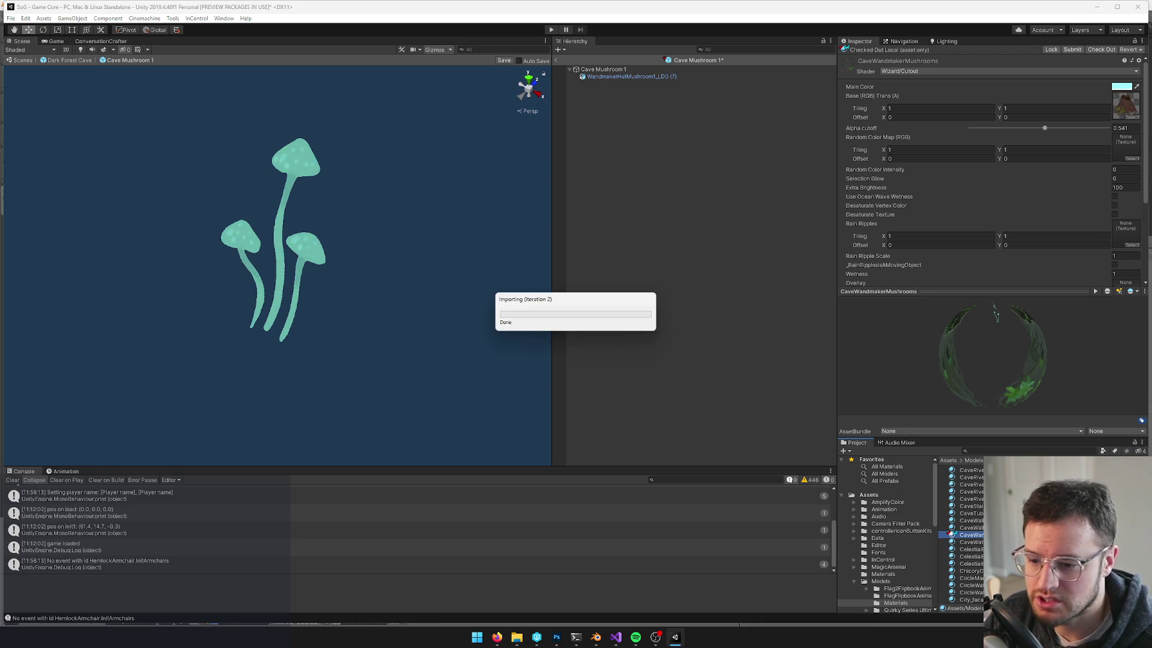
{"action": "left_click", "coordinate": [952, 528]}
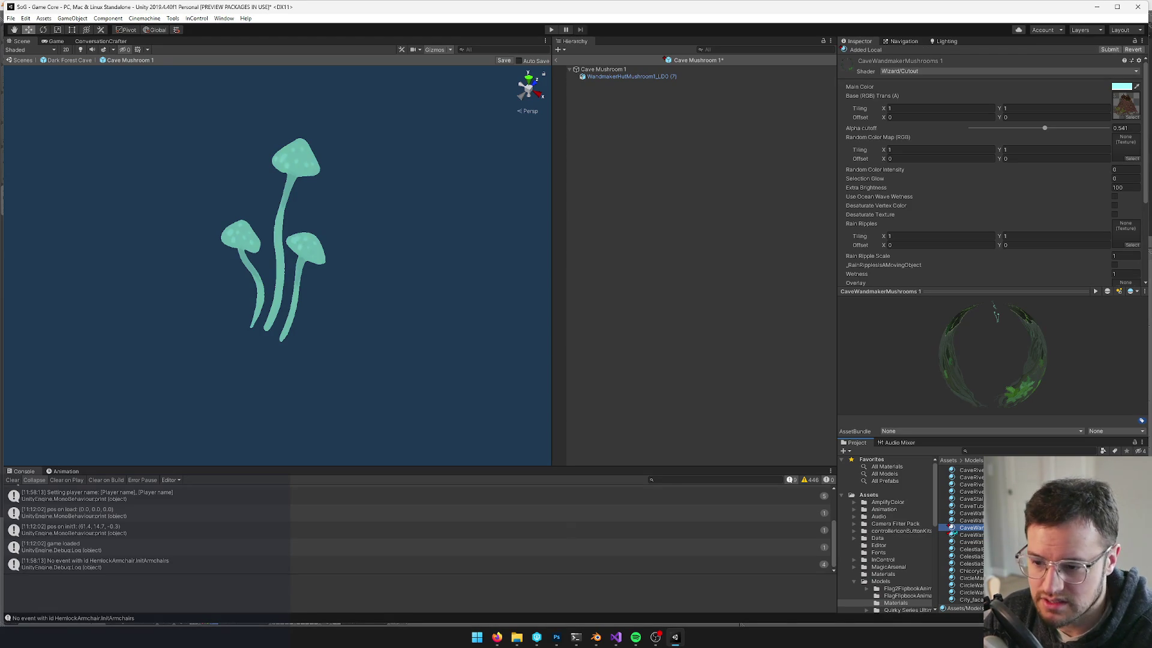
{"action": "key", "text": "Delete"}
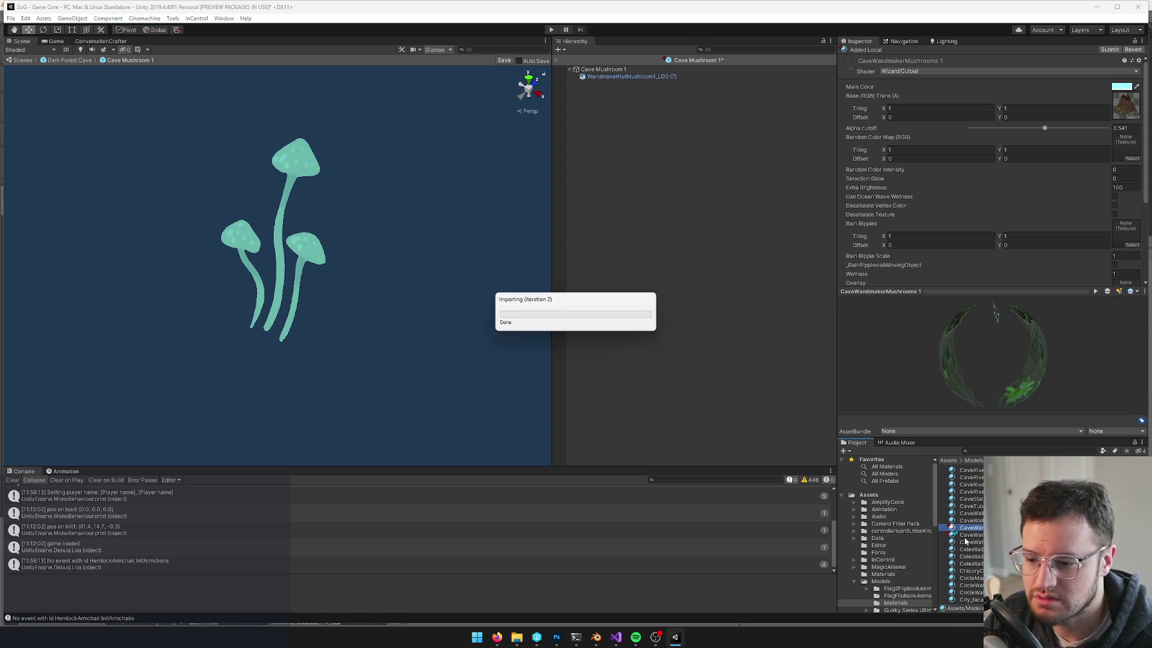
{"action": "key", "text": "Return"}
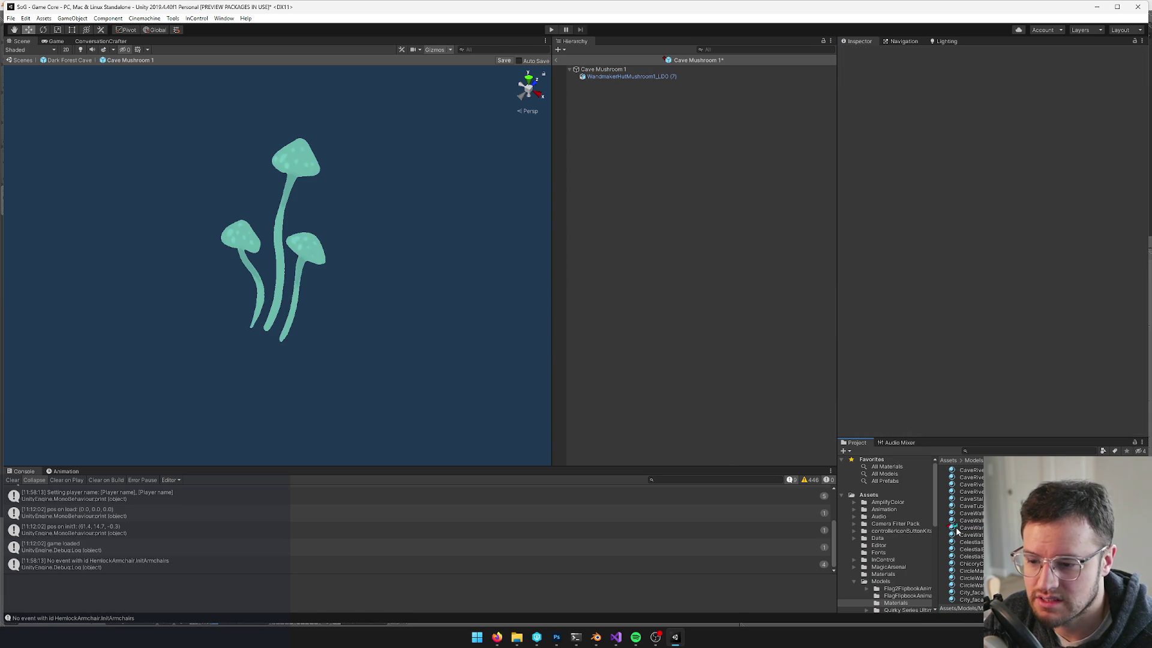
{"action": "left_click", "coordinate": [963, 528]}
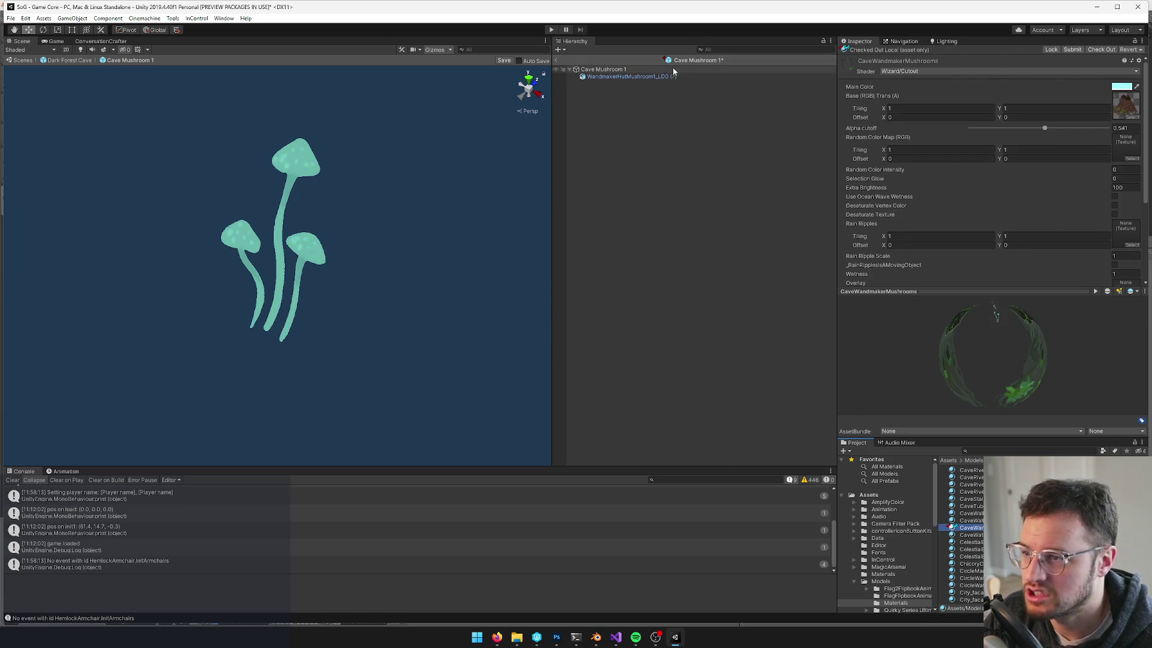
Switch the material to the Wizard/Foliage shader, set Overlay Intensity to 0, and save the prefab
{"action": "left_click", "coordinate": [1000, 72]}
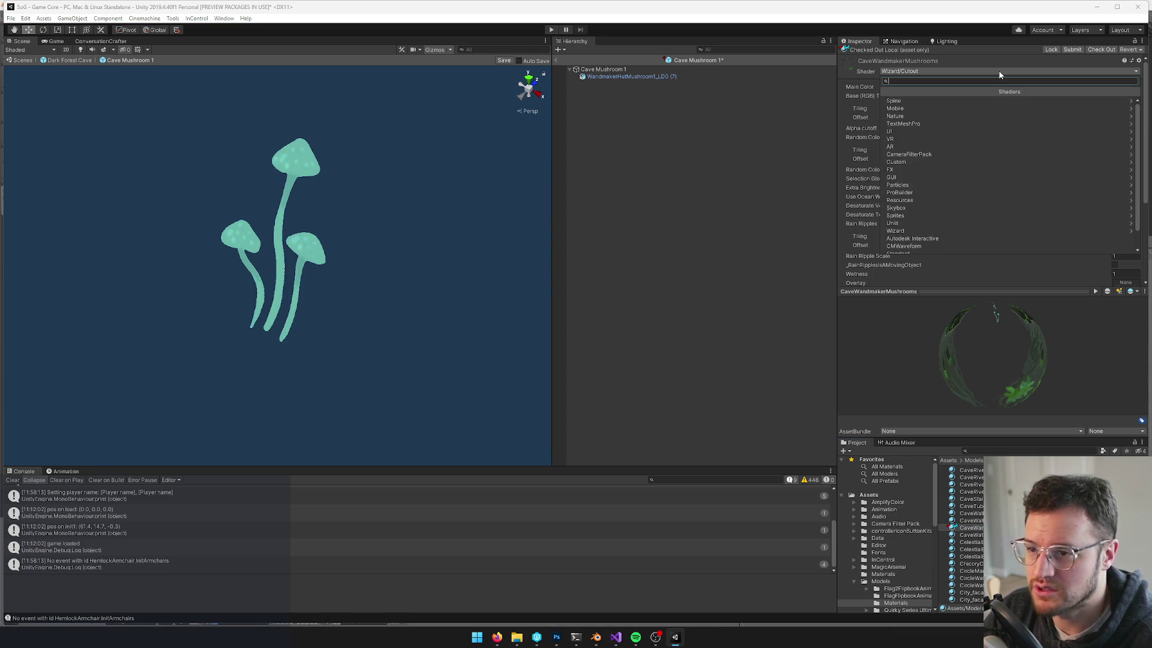
{"action": "type", "text": "foliage"}
{"action": "key", "text": "Return"}
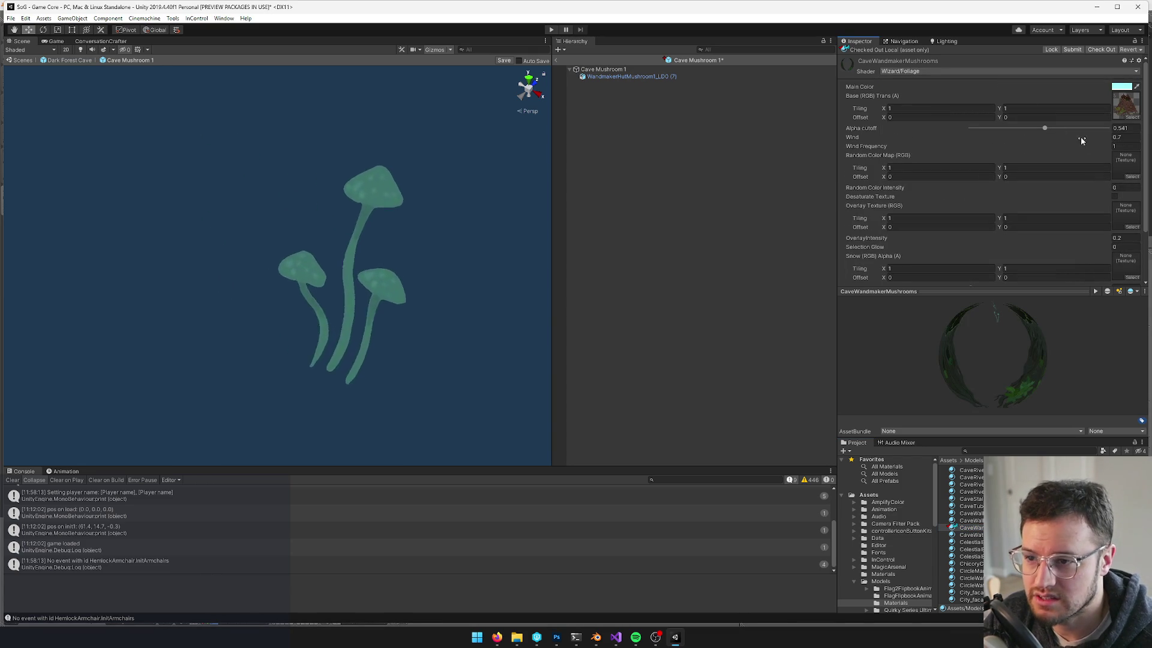
{"action": "left_click", "coordinate": [1113, 138]}
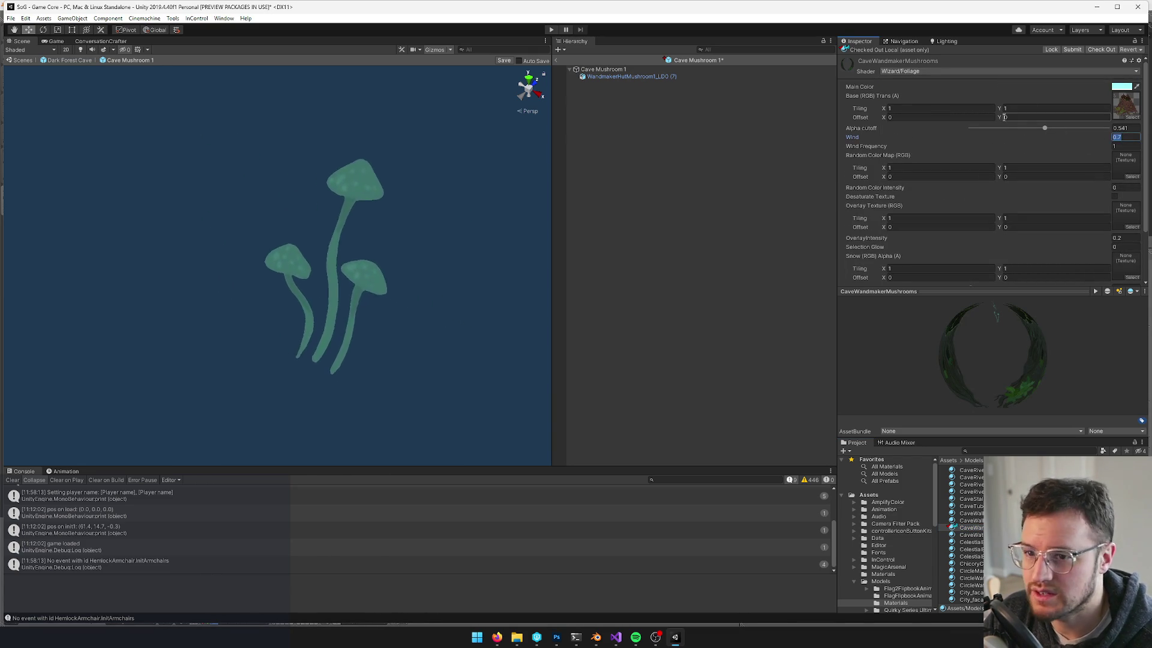
{"action": "type", "text": "0"}
{"action": "left_click_drag", "start_coordinate": [291, 193], "coordinate": [317, 193]}
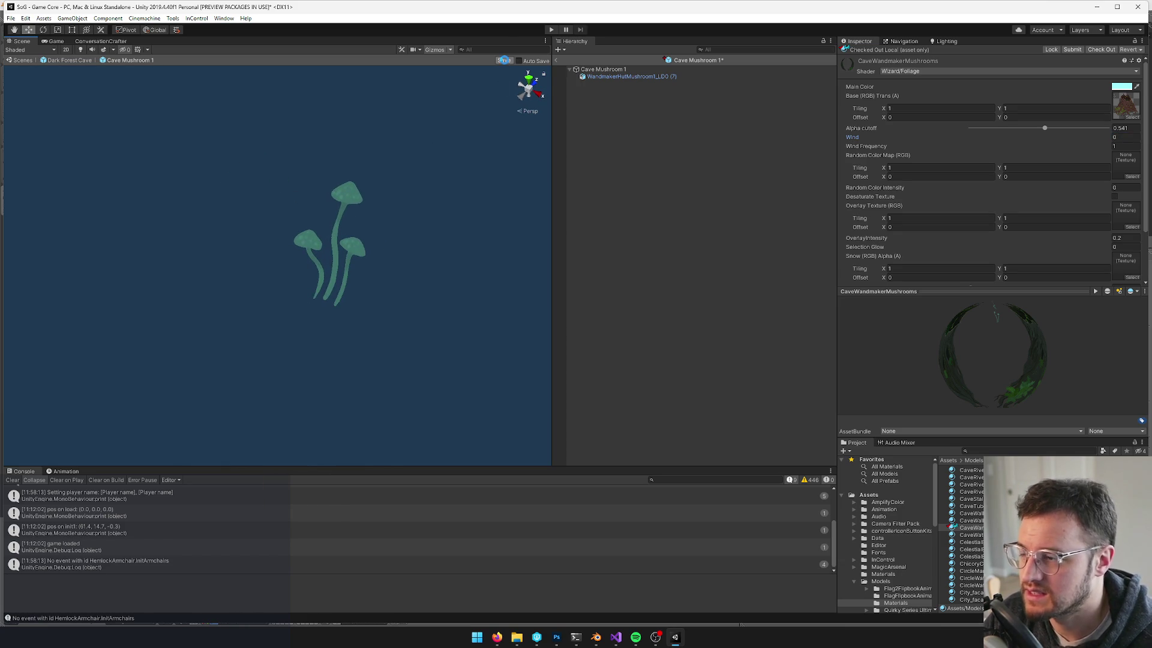
{"action": "left_click", "coordinate": [504, 61]}
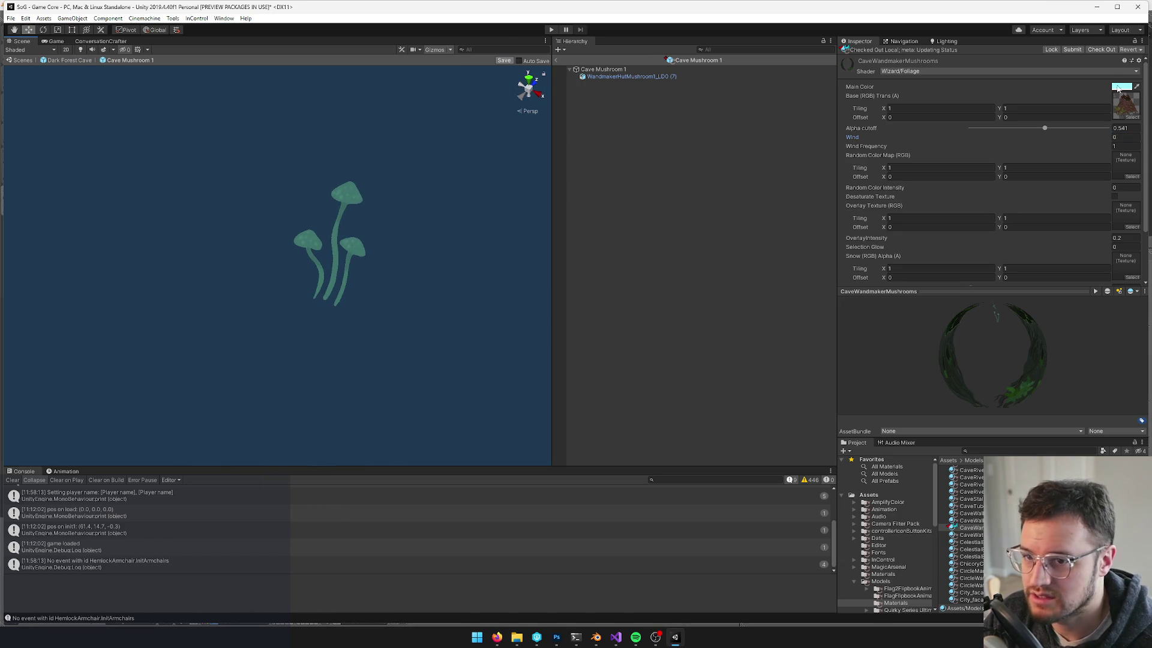
Raise the material's Selection Glow to 0.87
{"action": "left_click", "coordinate": [1122, 86]}
{"action": "left_click", "coordinate": [786, 109]}
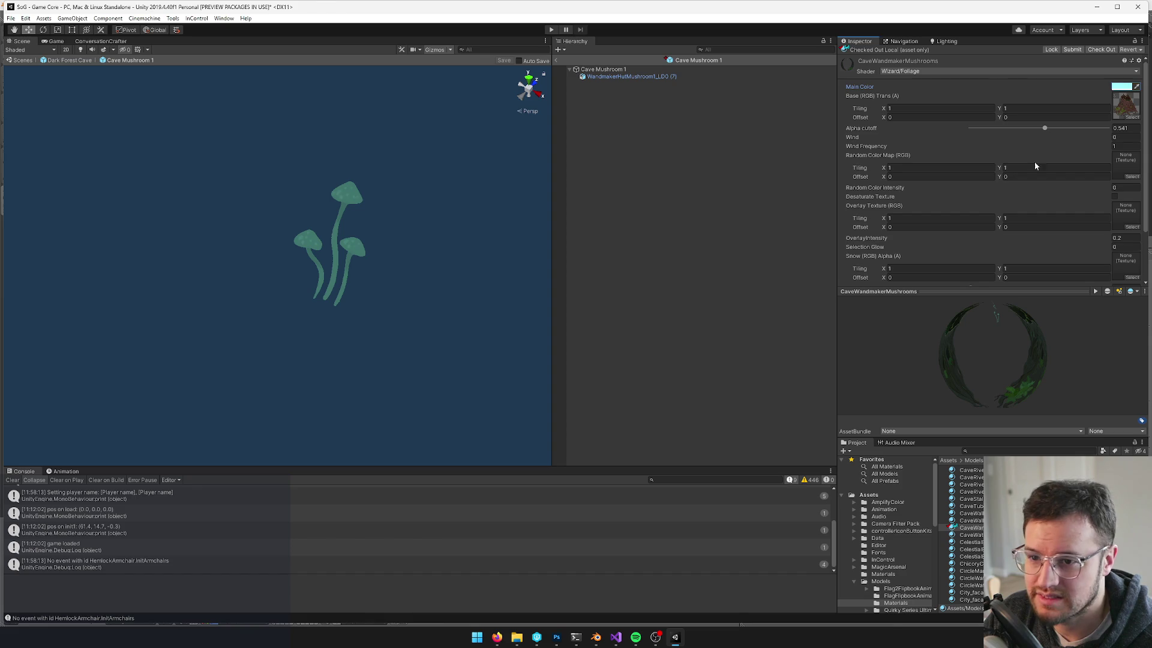
{"action": "scroll", "coordinate": [933, 188], "scroll_direction": "down", "scroll_amount": 3}
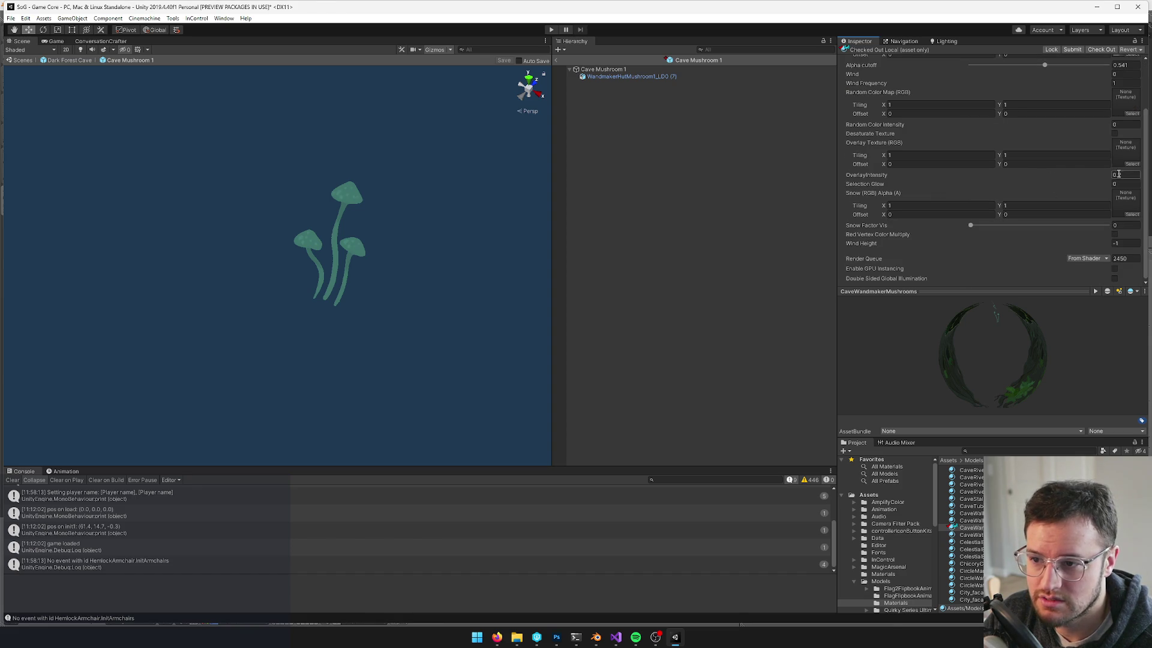
{"action": "left_click_drag", "start_coordinate": [886, 186], "coordinate": [896, 184]}
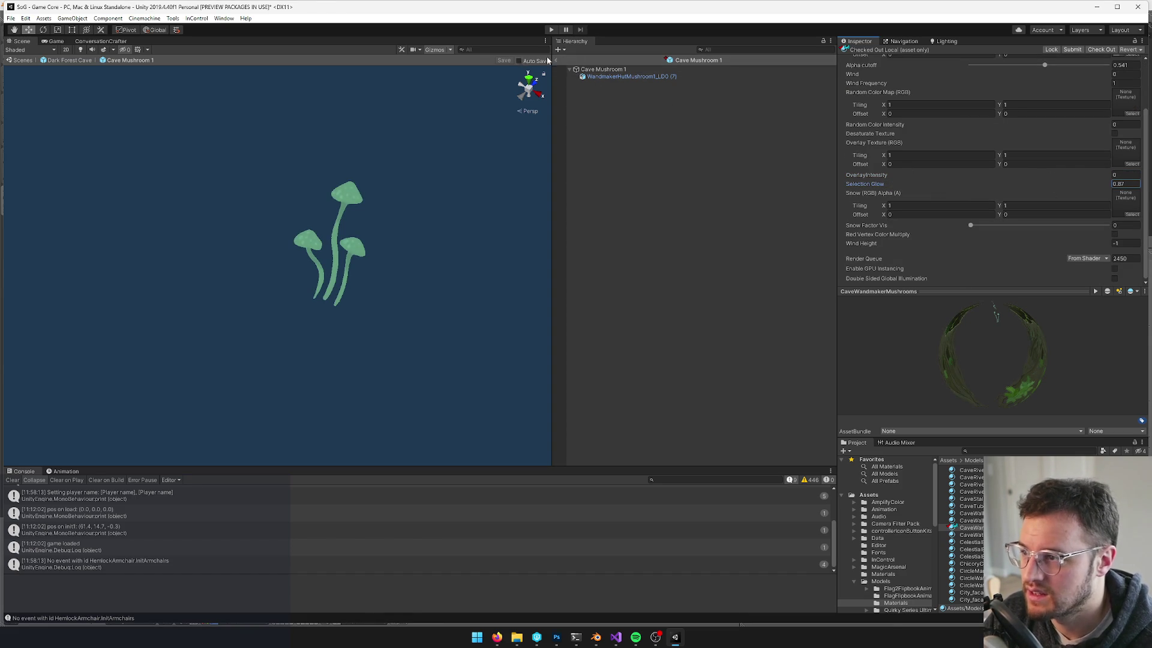
{"action": "left_click", "coordinate": [953, 526]}
{"action": "left_click", "coordinate": [997, 451]}
{"action": "type", "text": "cave mushroom"}
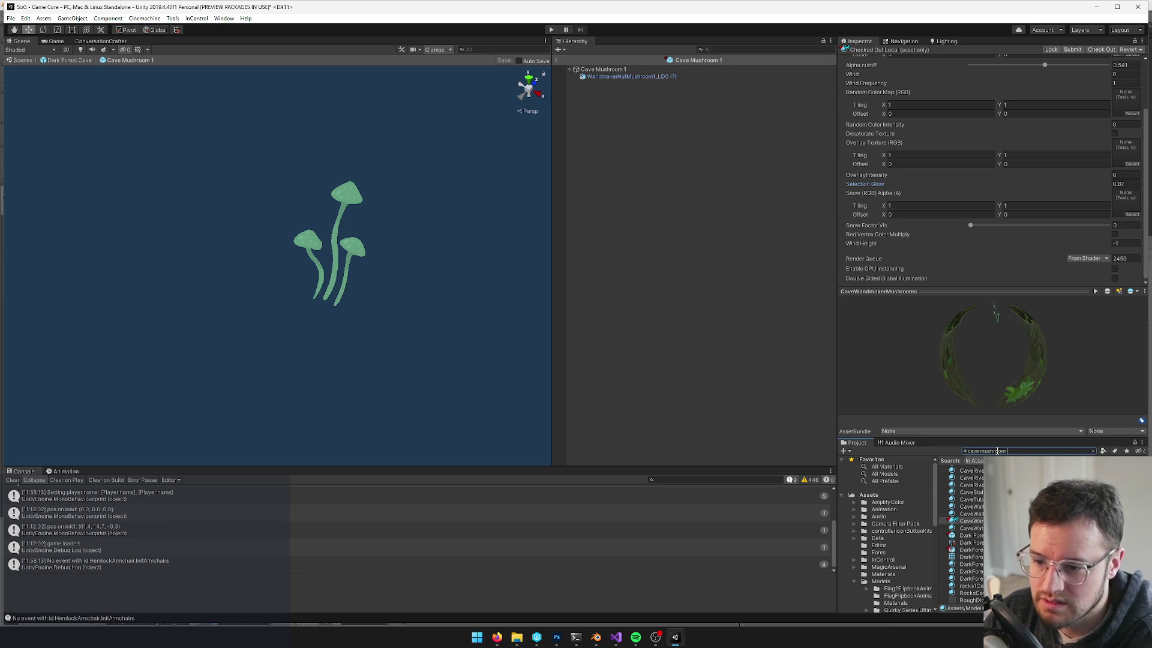
Find the Cave Mushroom 2 prefab in the project and open it for editing
{"action": "type", "text": "1"}
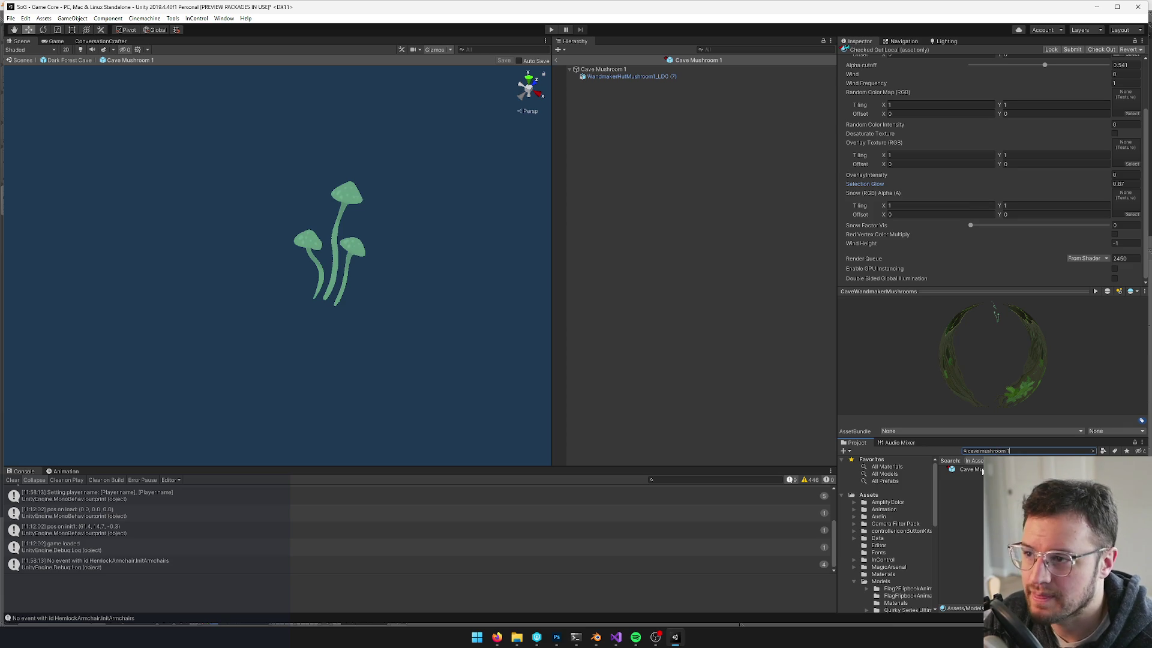
{"action": "left_click", "coordinate": [982, 470]}
{"action": "left_click", "coordinate": [1009, 451]}
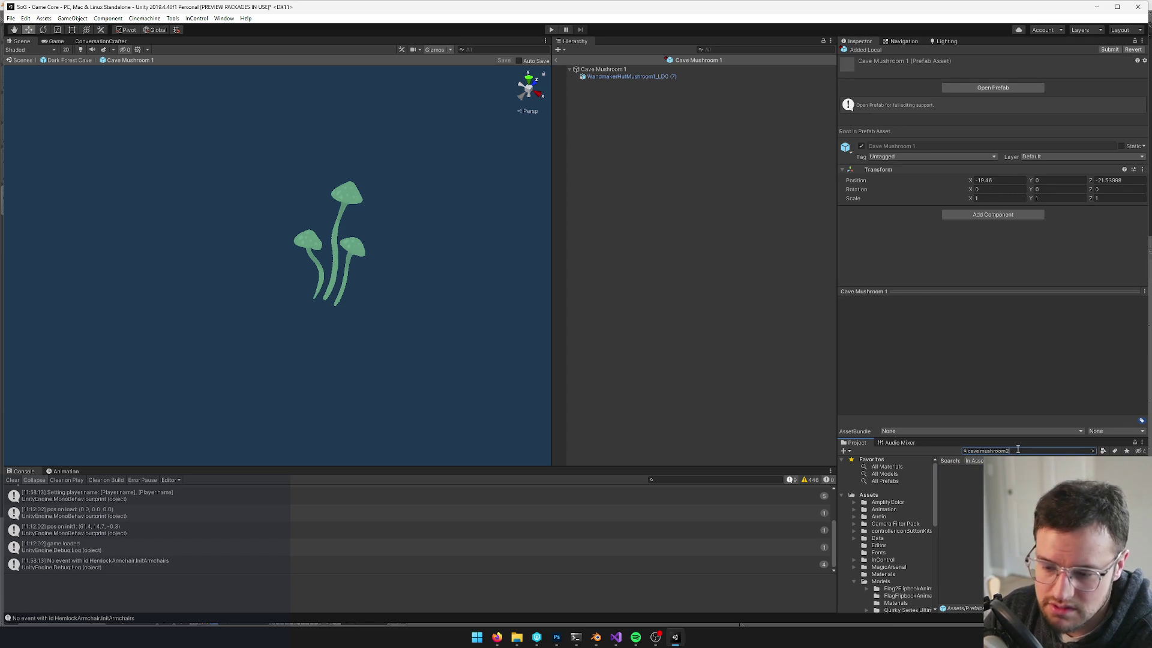
{"action": "left_click", "coordinate": [967, 470]}
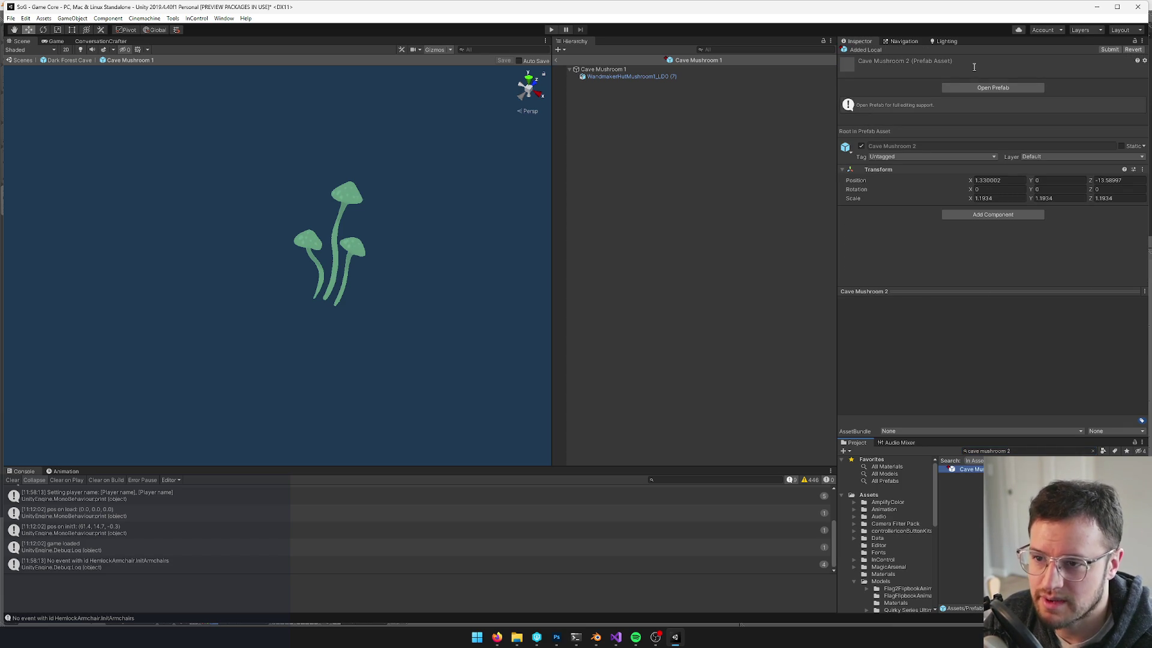
{"action": "left_click", "coordinate": [975, 89]}
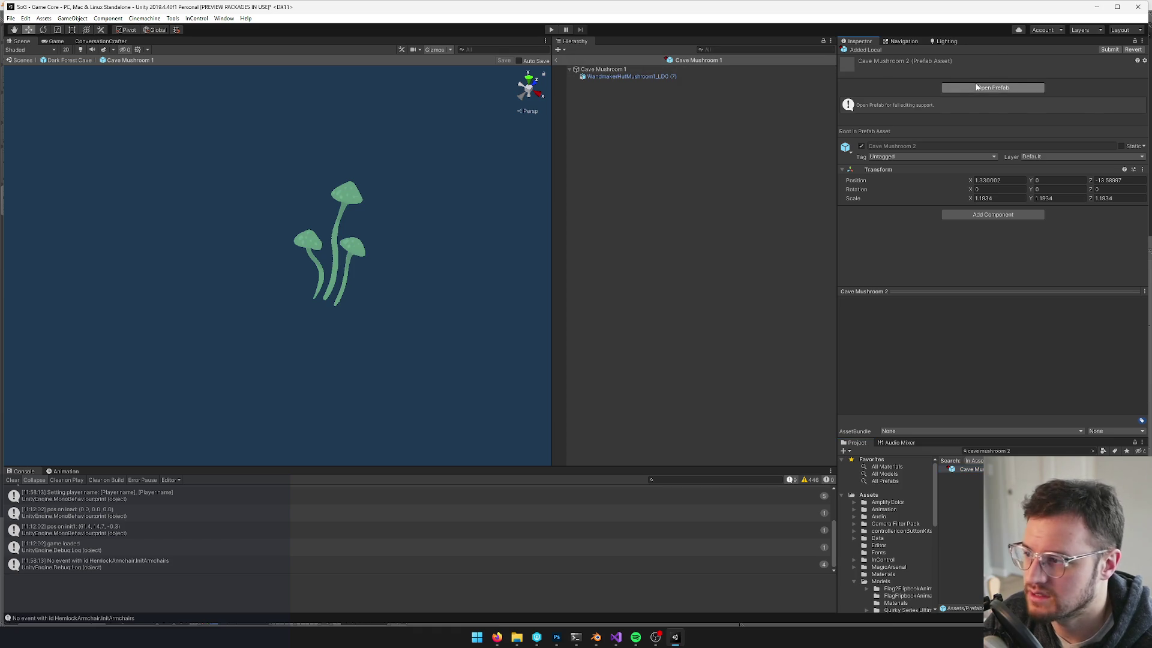
Make the mushroom mesh's Sphere Collider a trigger and save the prefab
{"action": "left_click", "coordinate": [630, 77]}
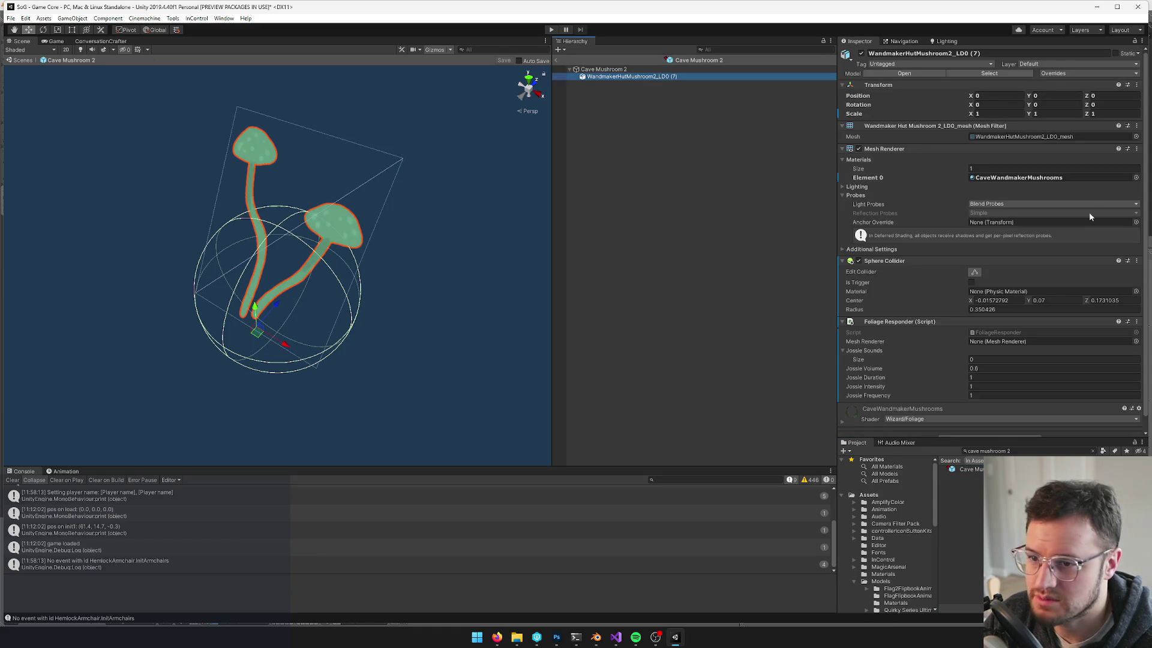
{"action": "left_click", "coordinate": [1128, 178]}
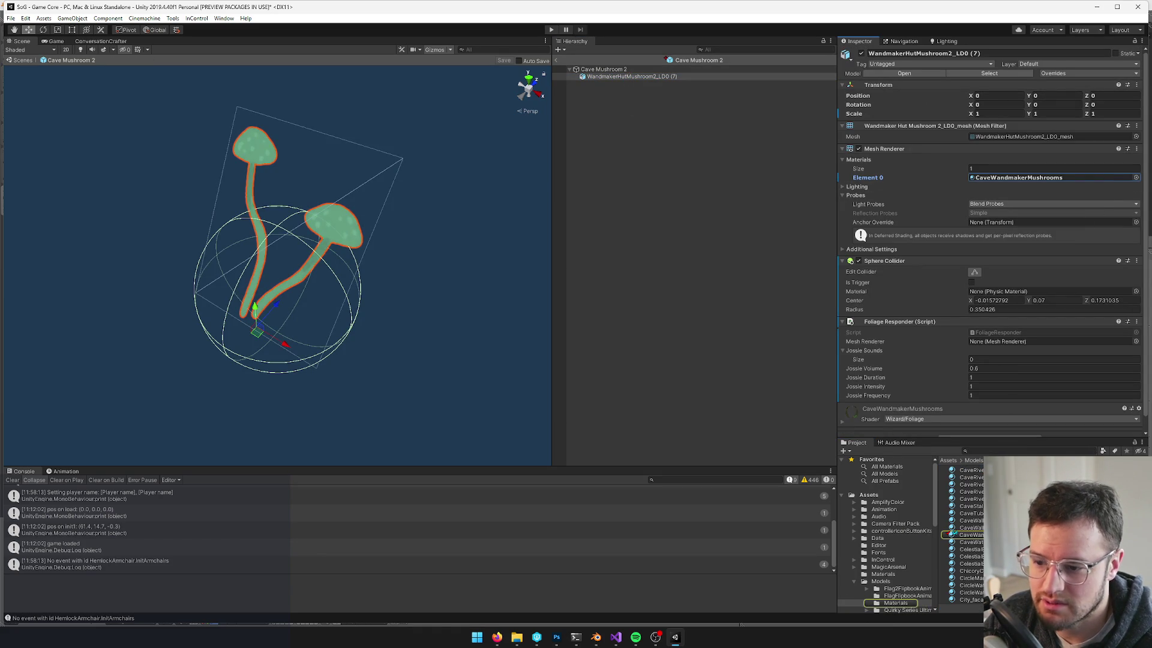
{"action": "left_click", "coordinate": [606, 69]}
{"action": "left_click", "coordinate": [613, 76]}
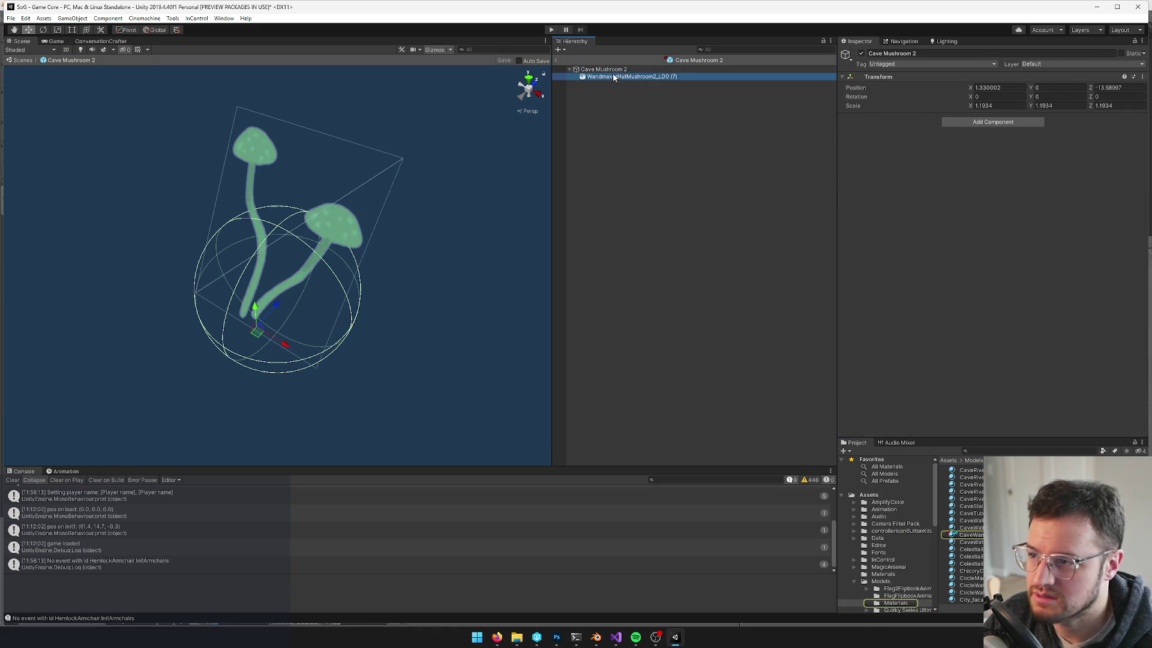
{"action": "left_click", "coordinate": [972, 282]}
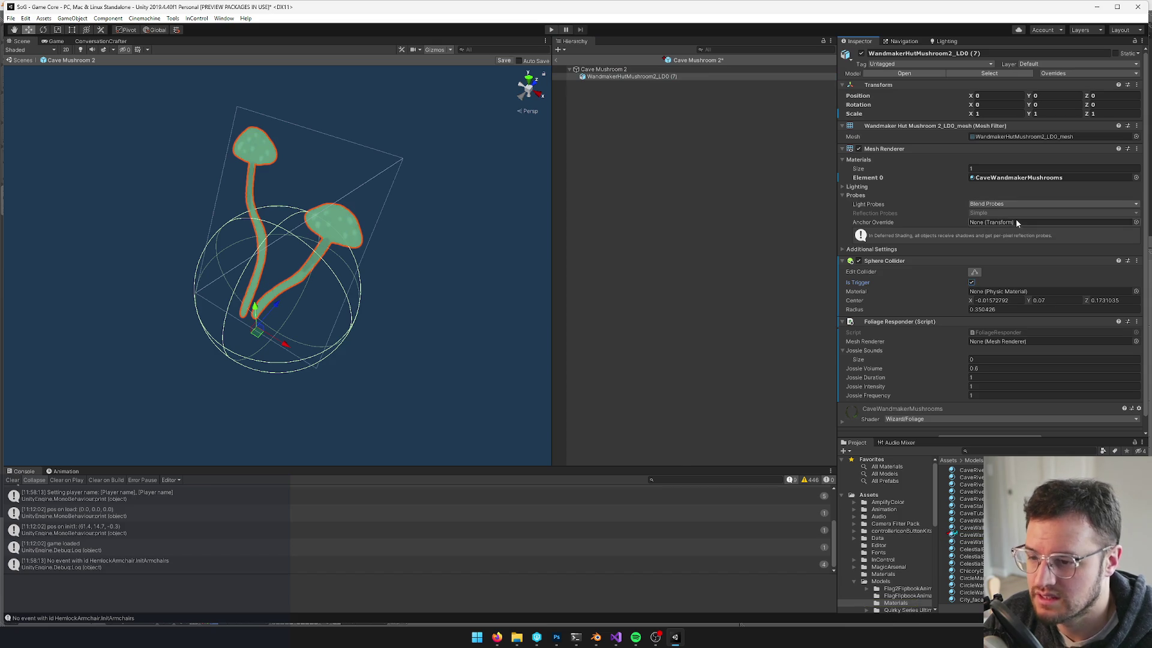
{"action": "left_click", "coordinate": [504, 60]}
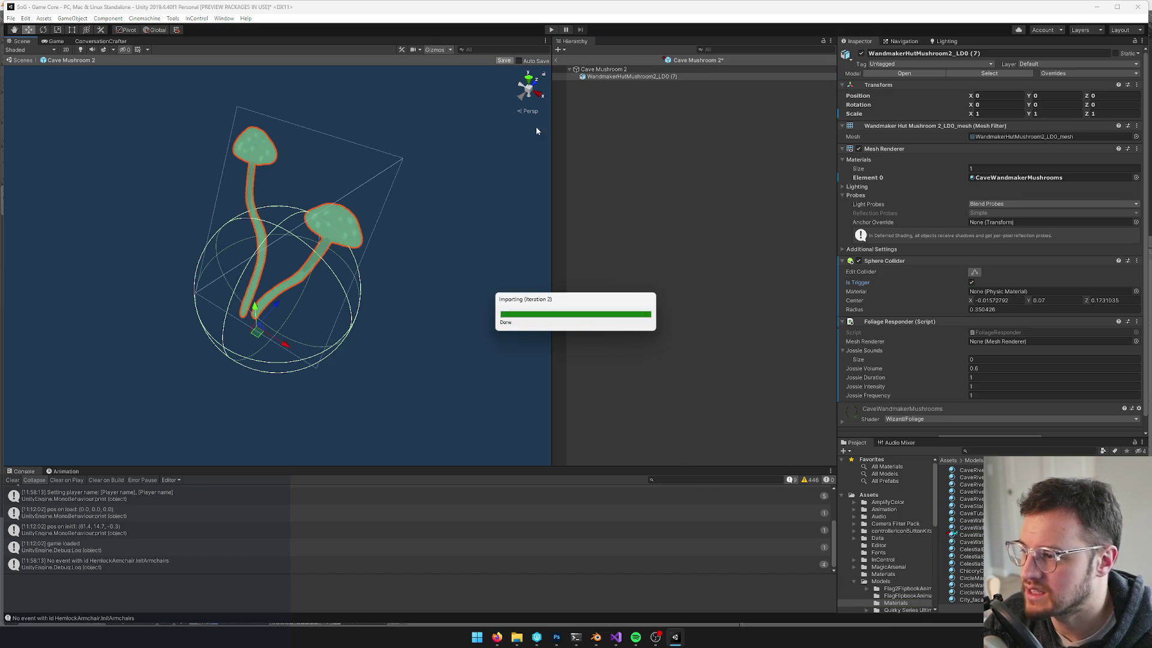
Locate the mushroom mesh asset and save the open Blender file
{"action": "left_click", "coordinate": [1008, 137]}
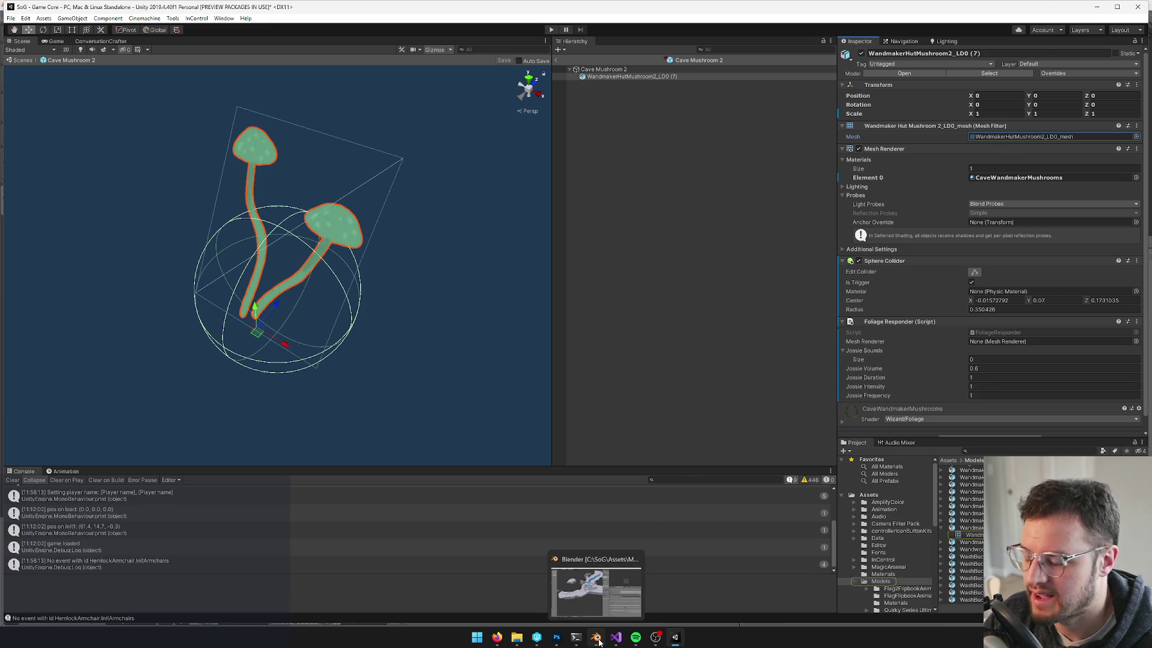
{"action": "left_click", "coordinate": [599, 640]}
{"action": "key", "text": "ctrl+s"}
Confirm overwriting the Blender file and search the P4V workspace for 'wand'
{"action": "left_click", "coordinate": [401, 218]}
{"action": "left_click", "coordinate": [537, 637]}
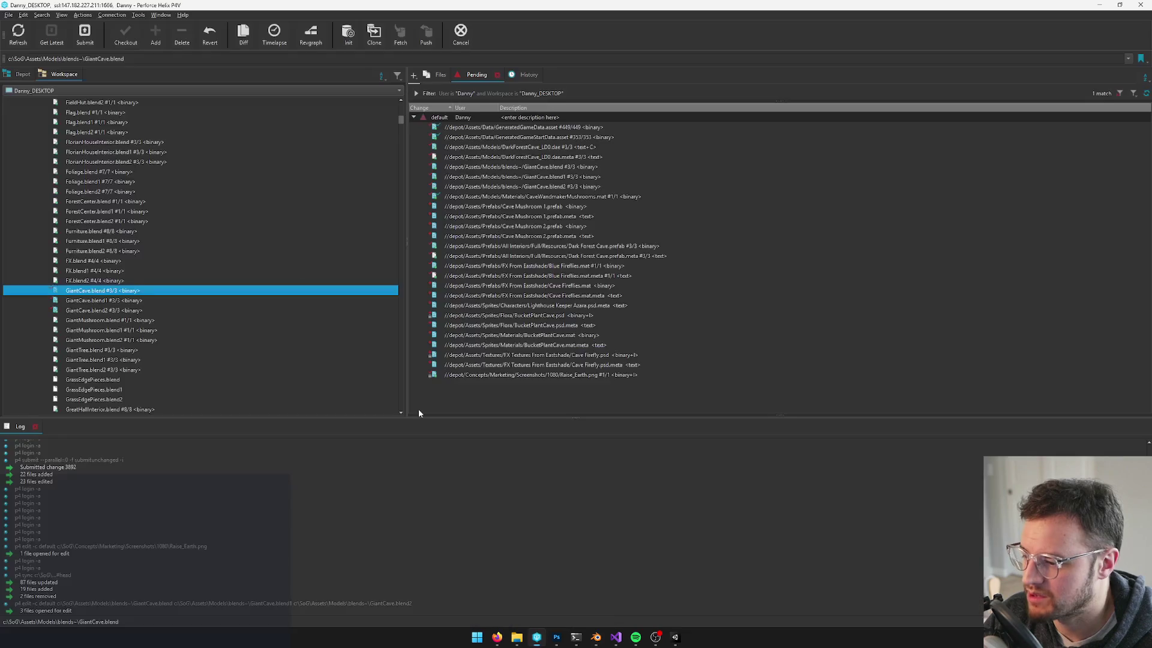
{"action": "key", "text": "w"}
{"action": "scroll", "coordinate": [138, 314], "scroll_direction": "down", "scroll_amount": 3}
{"action": "left_click", "coordinate": [188, 180]}
{"action": "type", "text": "wand"}
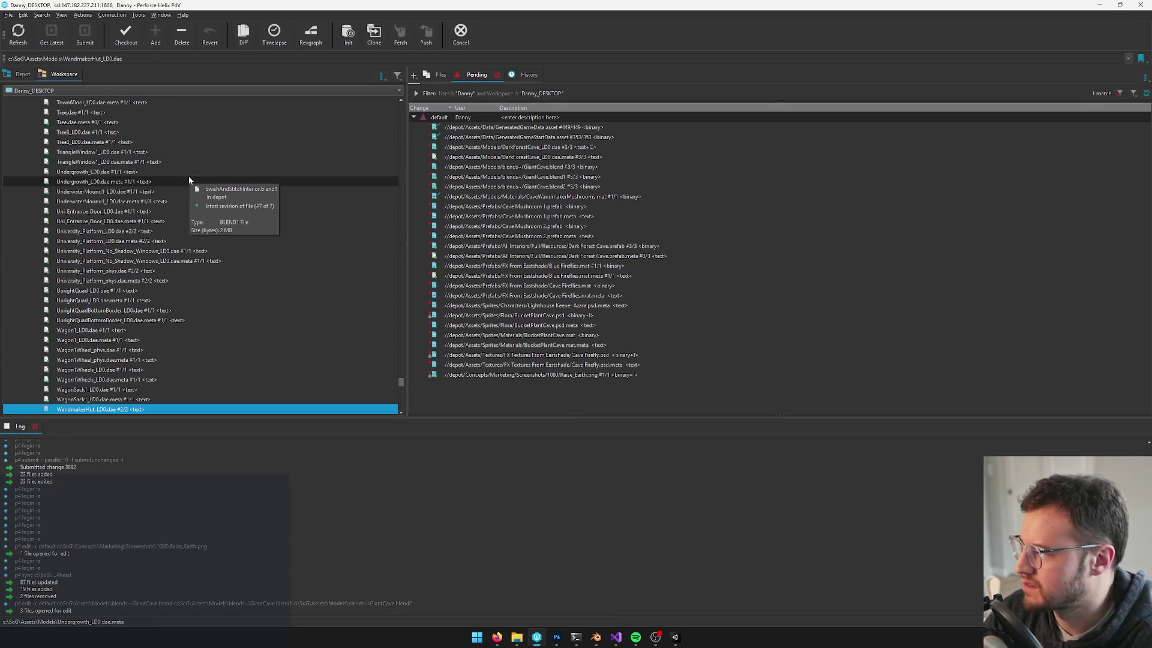
{"action": "left_click", "coordinate": [188, 180]}
{"action": "scroll", "coordinate": [177, 231], "scroll_direction": "up", "scroll_amount": 10}
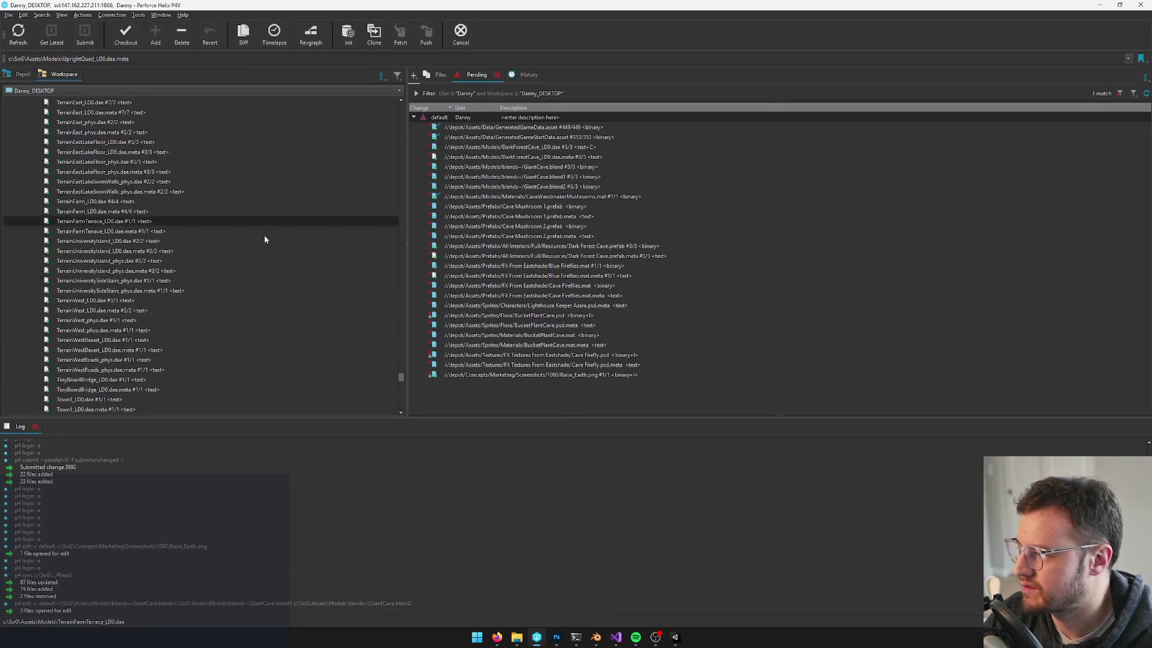
Browse the blends folder to Buildings.blend and open it in Blender
{"action": "left_click", "coordinate": [86, 251]}
{"action": "type", "text": "wand"}
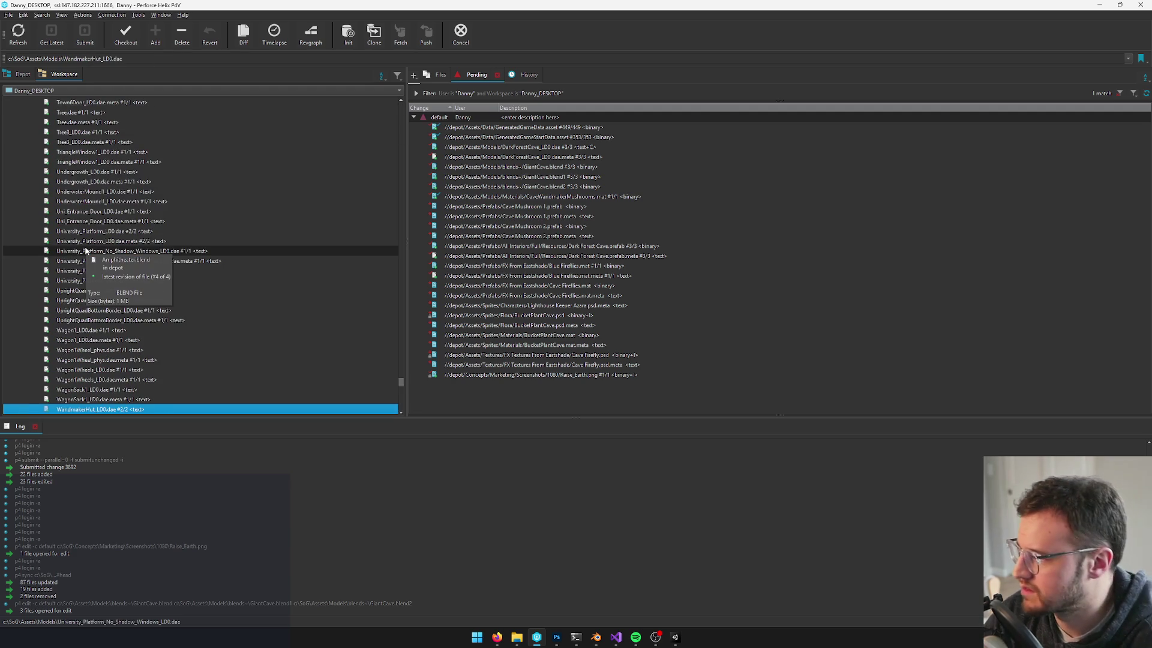
{"action": "scroll", "coordinate": [163, 264], "scroll_direction": "down", "scroll_amount": 4}
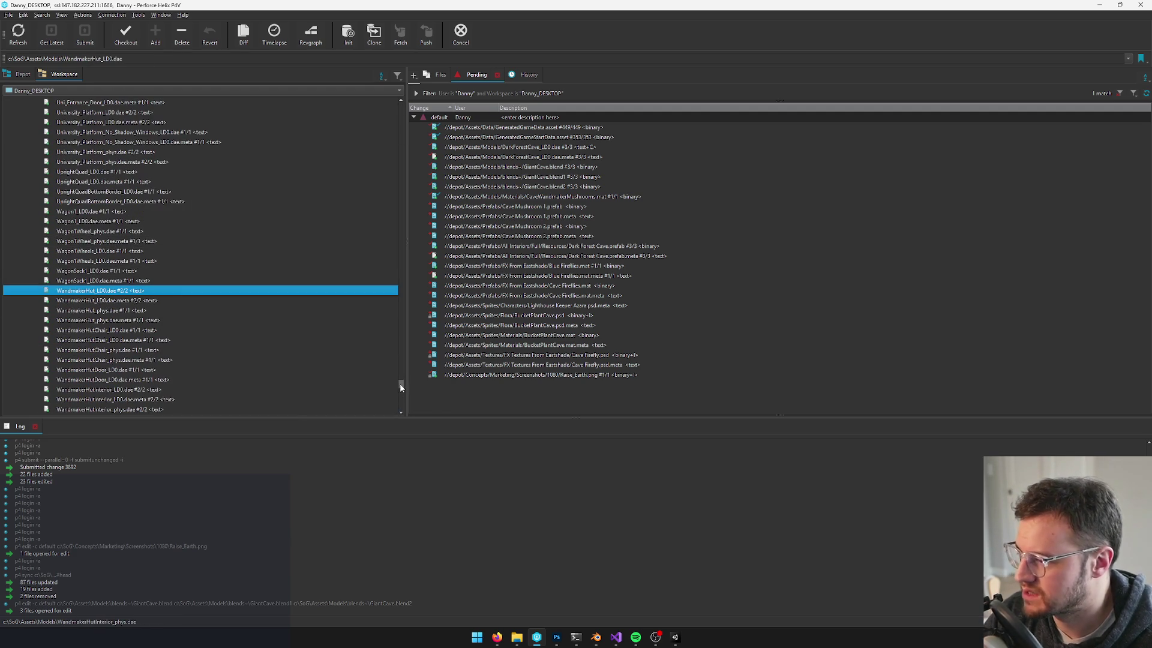
{"action": "left_click_drag", "start_coordinate": [401, 388], "coordinate": [401, 103]}
{"action": "left_click", "coordinate": [105, 319]}
{"action": "type", "text": "back"}
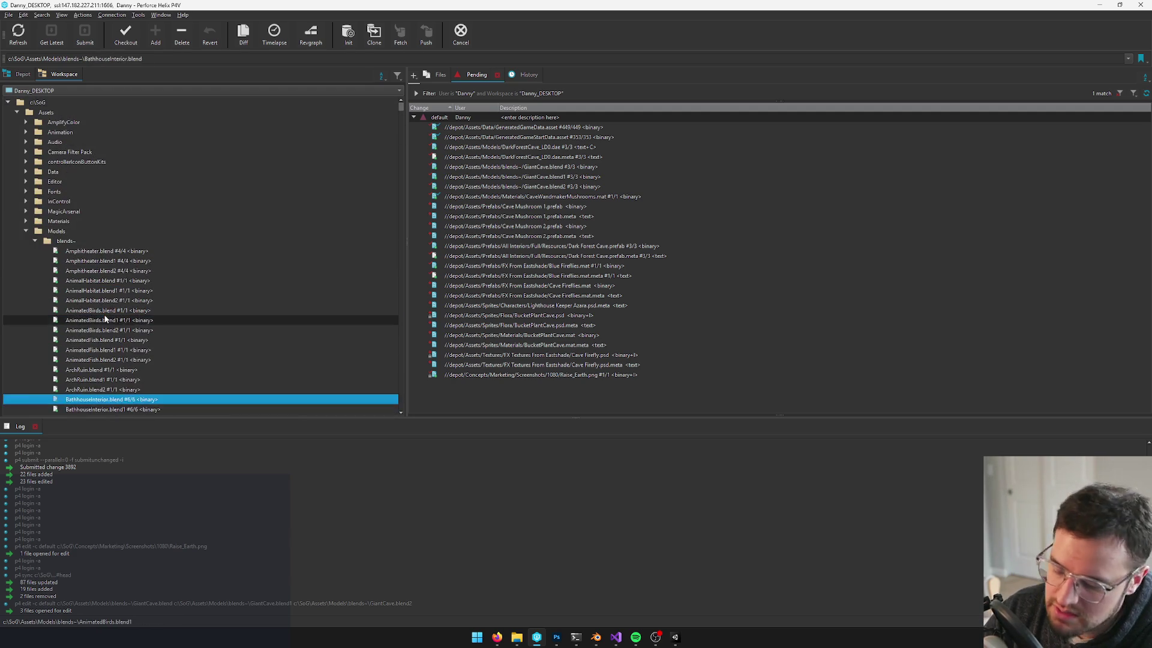
{"action": "type", "text": "u"}
{"action": "left_click", "coordinate": [108, 334]}
{"action": "double_click", "coordinate": [109, 332]}
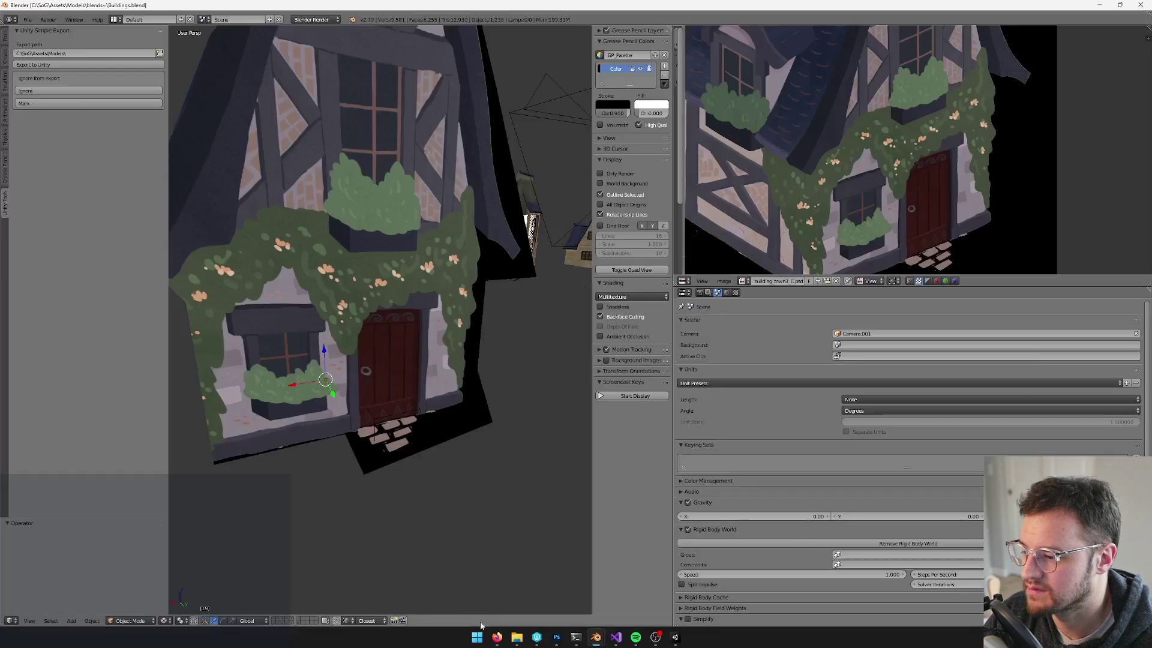
Turn an editor area into the outliner and select WandmakerHutMushroom1_LOD by filtering 'wa'
{"action": "scroll", "coordinate": [403, 366], "scroll_direction": "down", "scroll_amount": 8}
{"action": "left_click_drag", "start_coordinate": [402, 353], "coordinate": [348, 326]}
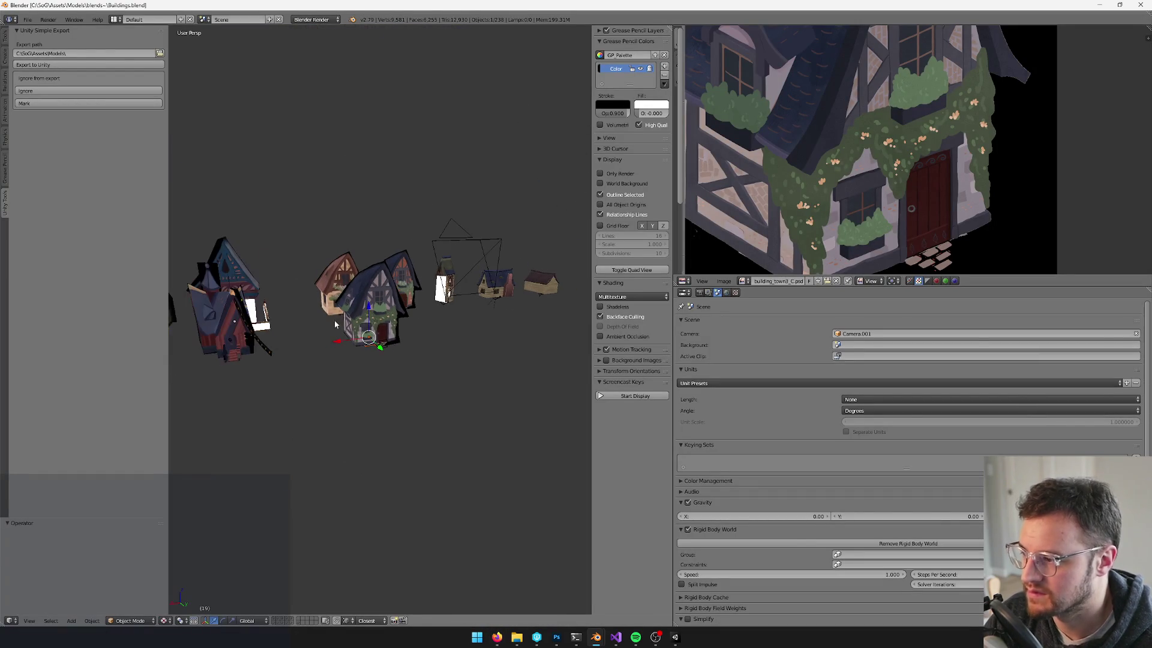
{"action": "mouse_move", "coordinate": [268, 313]}
{"action": "left_mouse_down"}
{"action": "mouse_move", "coordinate": [315, 267]}
{"action": "mouse_move", "coordinate": [414, 298]}
{"action": "mouse_move", "coordinate": [381, 251]}
{"action": "mouse_move", "coordinate": [373, 274]}
{"action": "mouse_move", "coordinate": [440, 283]}
{"action": "mouse_move", "coordinate": [434, 300]}
{"action": "mouse_move", "coordinate": [472, 321]}
{"action": "left_mouse_up"}
{"action": "scroll", "coordinate": [380, 251], "scroll_direction": "up", "scroll_amount": 5}
{"action": "scroll", "coordinate": [472, 321], "scroll_direction": "down", "scroll_amount": 10}
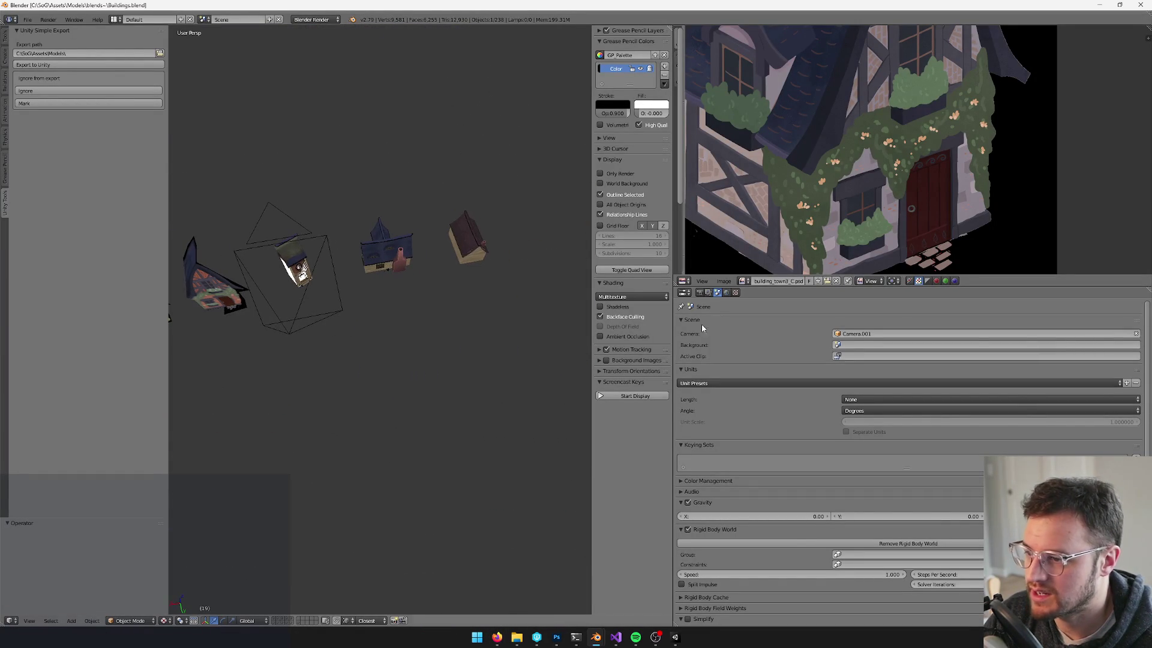
{"action": "left_click", "coordinate": [692, 282]}
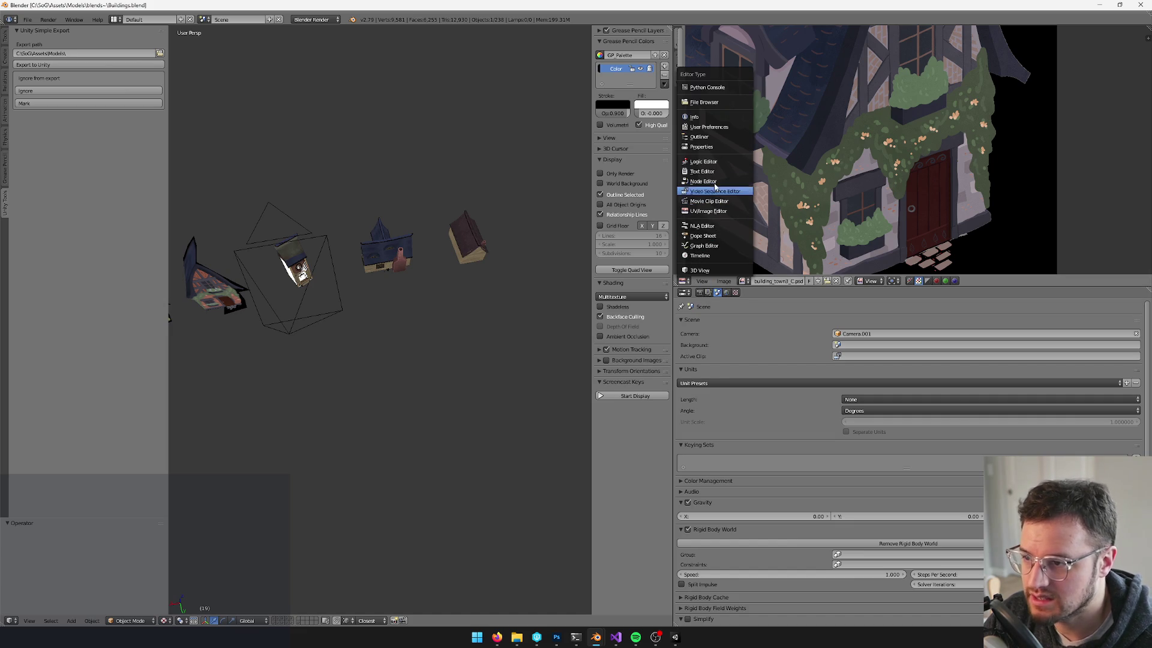
{"action": "left_click", "coordinate": [701, 137]}
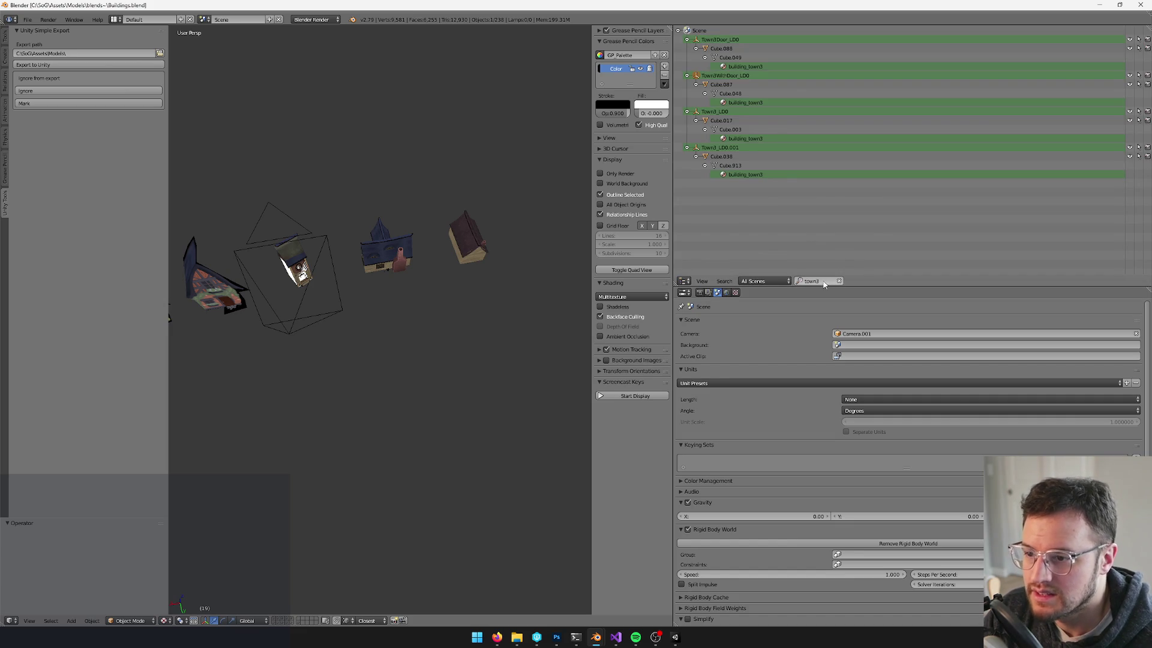
{"action": "left_click", "coordinate": [837, 281]}
{"action": "type", "text": "wan"}
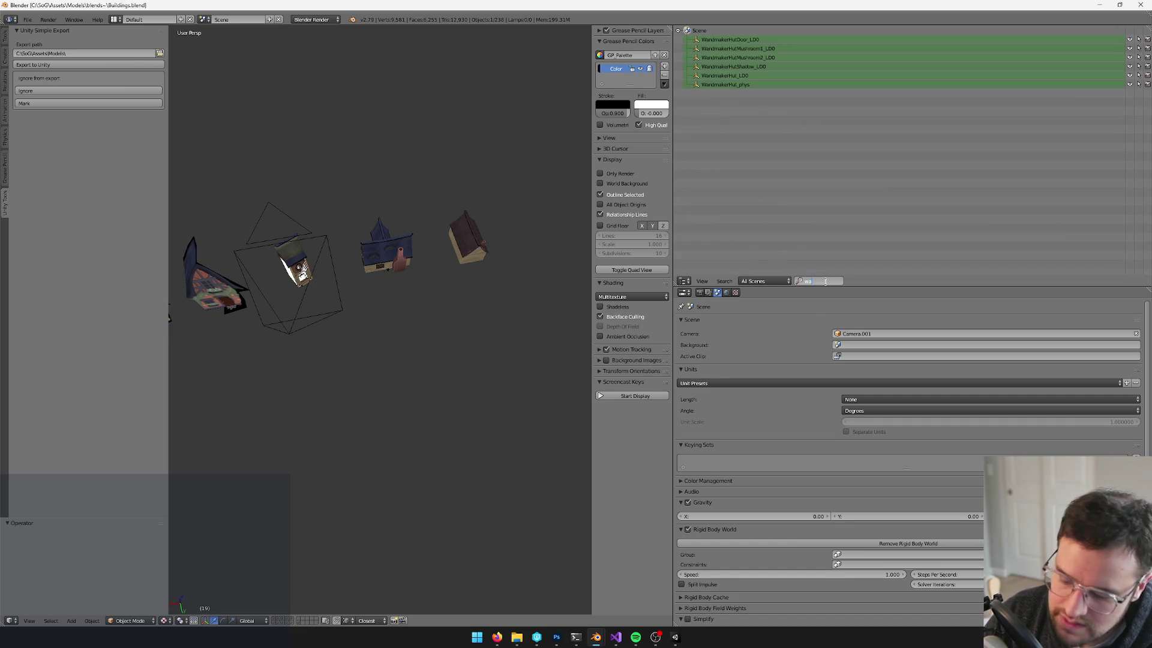
{"action": "left_click", "coordinate": [754, 50]}
Show another scene layer and frame the selected mushroom in the viewport
{"action": "left_click", "coordinate": [278, 621]}
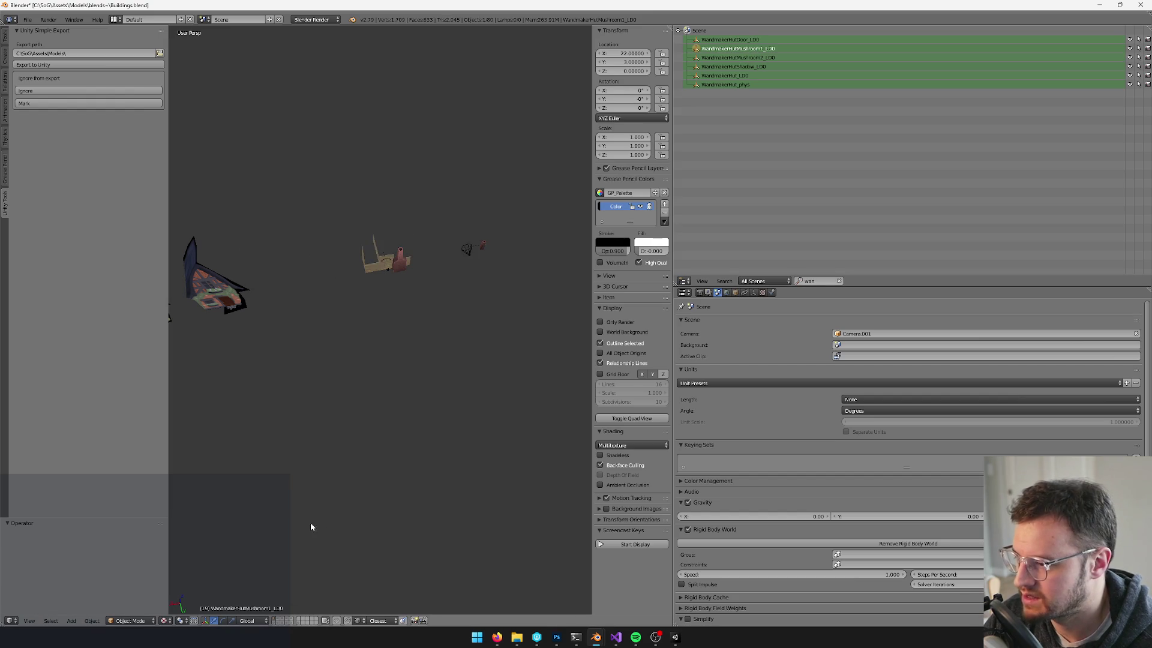
{"action": "scroll", "coordinate": [364, 333], "scroll_direction": "down", "scroll_amount": 8}
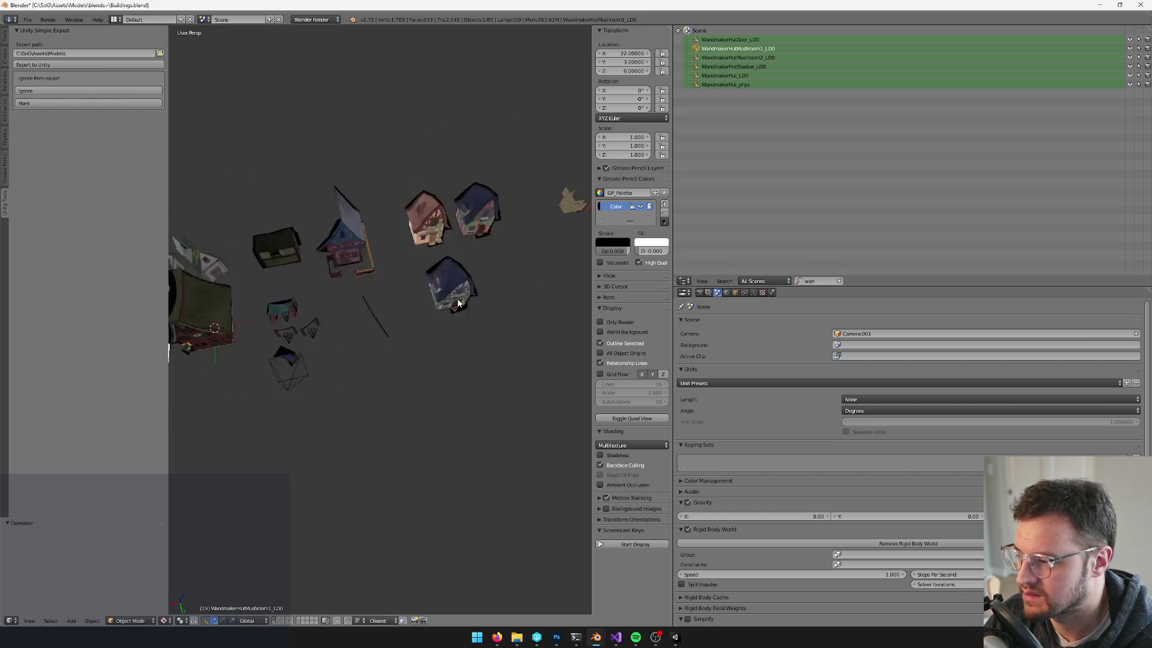
{"action": "key", "text": "KP_Decimal"}
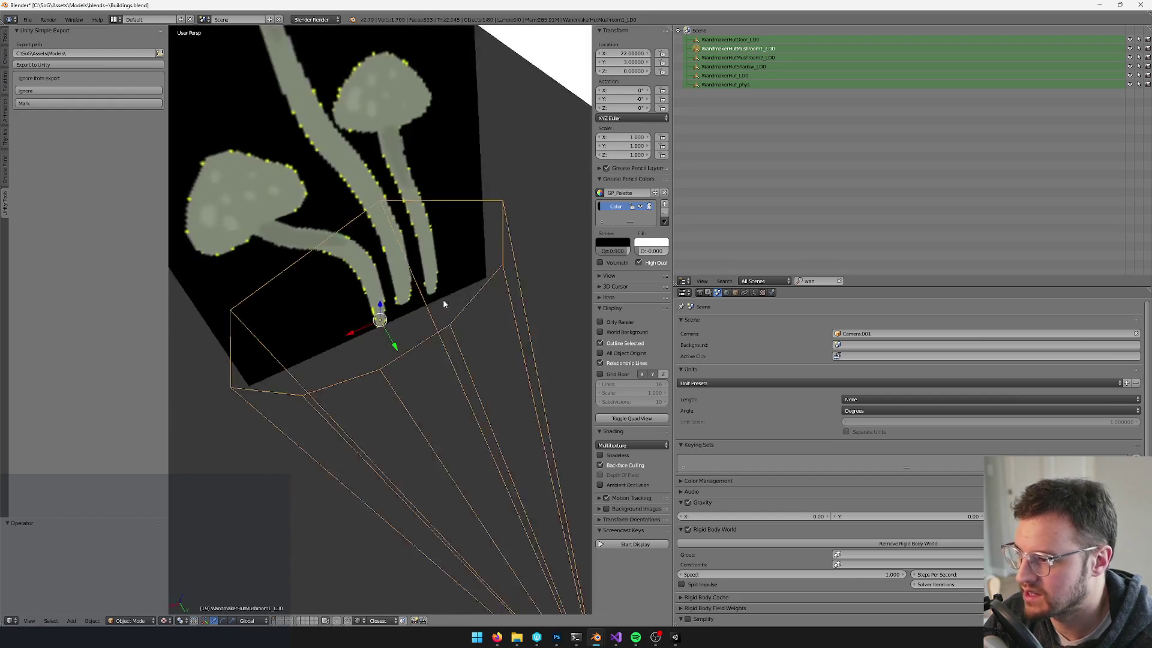
{"action": "scroll", "coordinate": [407, 297], "scroll_direction": "down", "scroll_amount": 5}
{"action": "scroll", "coordinate": [407, 297], "scroll_direction": "up", "scroll_amount": 2}
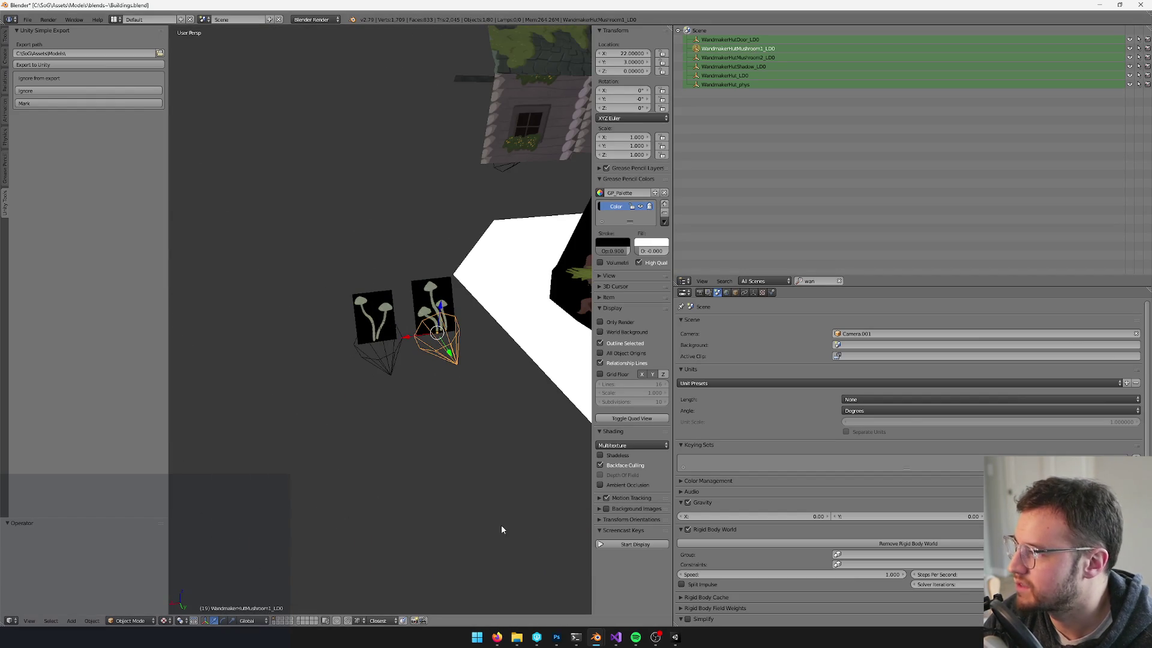
Check out Buildings.blend, Buildings.blend1 and Buildings.blend2 for editing in P4V
{"action": "left_click", "coordinate": [537, 637]}
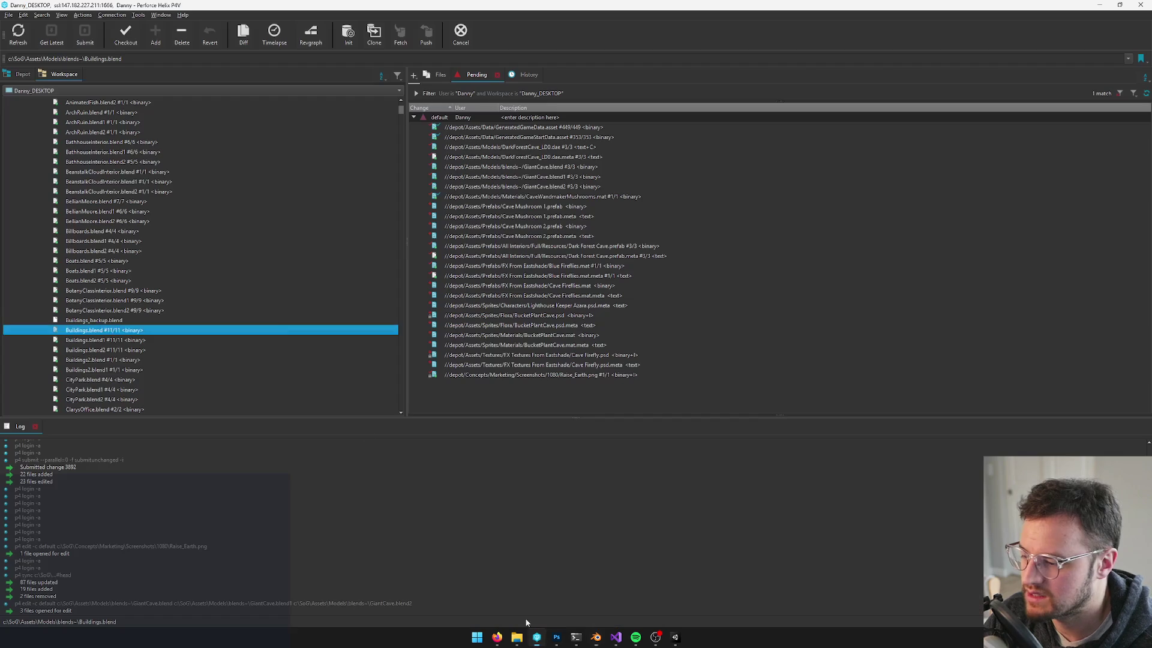
{"action": "left_click", "coordinate": [102, 333], "text": "shift"}
{"action": "key", "text": "ctrl+e"}
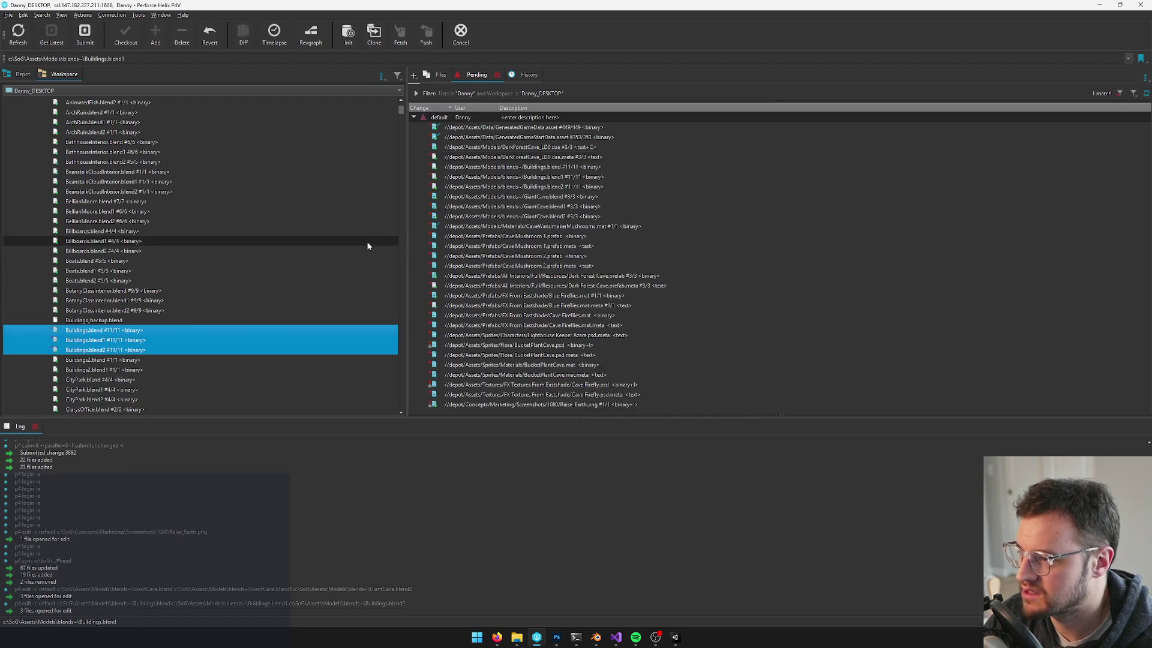
Back in Blender, box-select both mushroom objects
{"action": "key", "text": "alt+Tab"}
{"action": "scroll", "coordinate": [327, 342], "scroll_direction": "up", "scroll_amount": 2}
{"action": "key", "text": "b"}
{"action": "left_click_drag", "start_coordinate": [340, 261], "coordinate": [504, 363]}
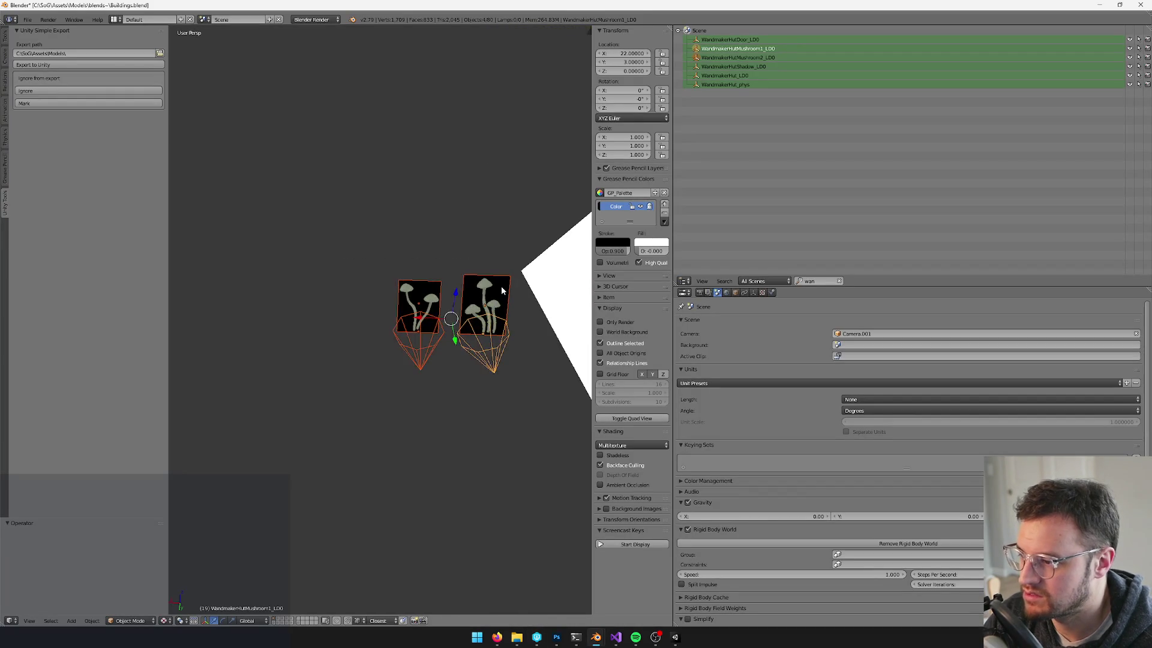
Duplicate both mushrooms and move the copies two units along X
{"action": "key", "text": "shift+d"}
{"action": "key", "text": "Escape"}
{"action": "key", "text": "g"}
{"action": "key", "text": "x"}
{"action": "key", "text": "1"}
{"action": "key", "text": "Return"}
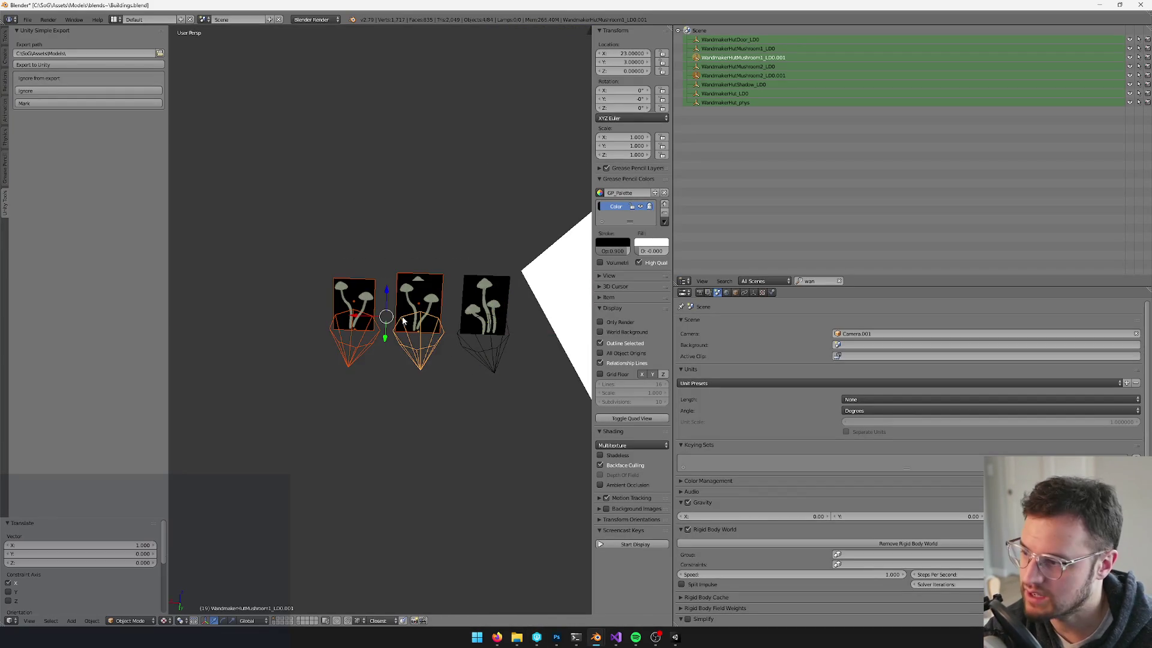
{"action": "key", "text": "g"}
{"action": "key", "text": "x"}
{"action": "key", "text": "1"}
{"action": "key", "text": "Return"}
Rename the copies WandmakerHutMushroom2FoliageResponder_LD0 and WandmakerHutMushroom1FoliageResponder_LD0
{"action": "scroll", "coordinate": [366, 355], "scroll_direction": "up", "scroll_amount": 2}
{"action": "key", "text": "a"}
{"action": "right_click", "coordinate": [346, 346]}
{"action": "left_click", "coordinate": [735, 292]}
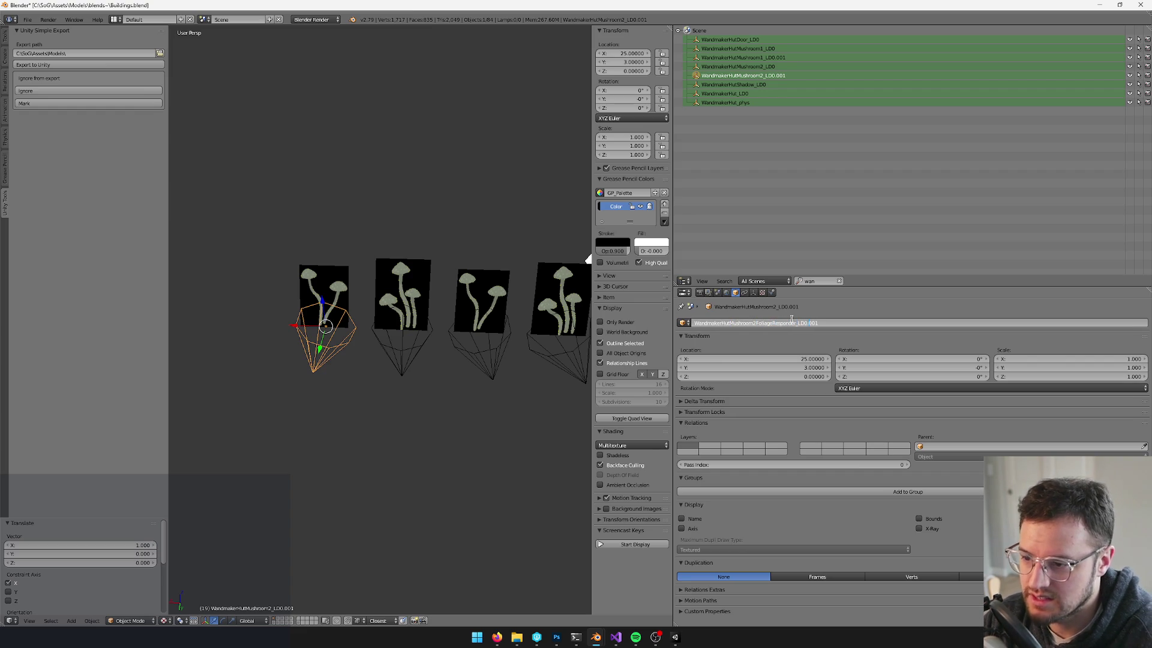
{"action": "key", "text": "Return"}
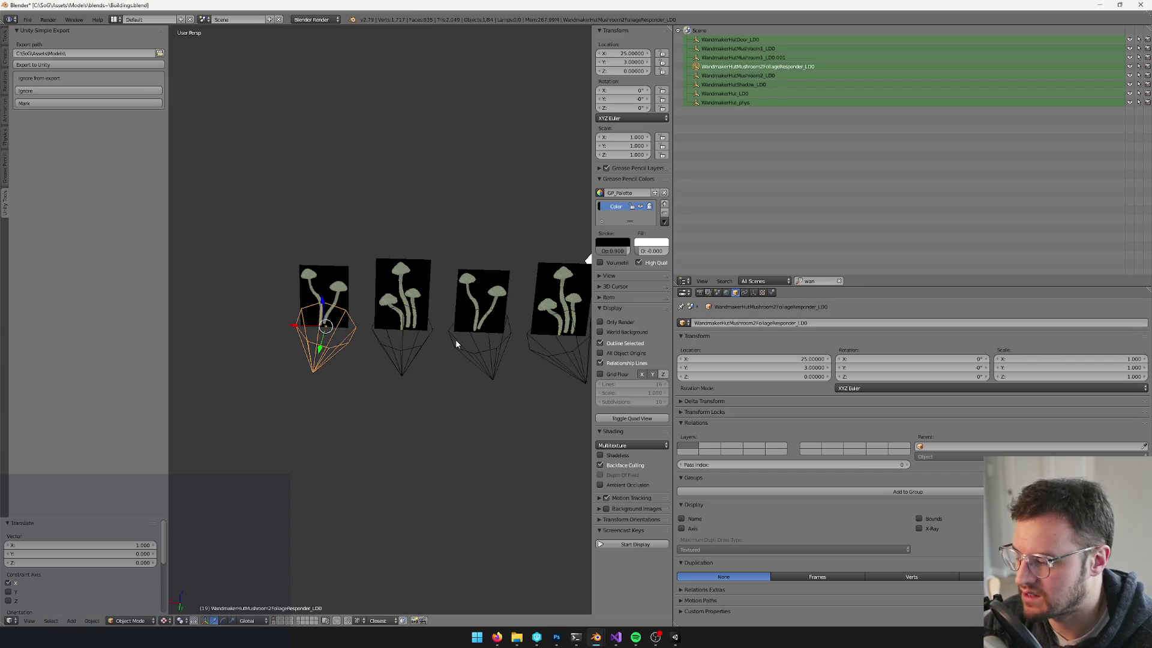
{"action": "right_click", "coordinate": [415, 353]}
{"action": "left_click_drag", "start_coordinate": [757, 323], "coordinate": [793, 321]}
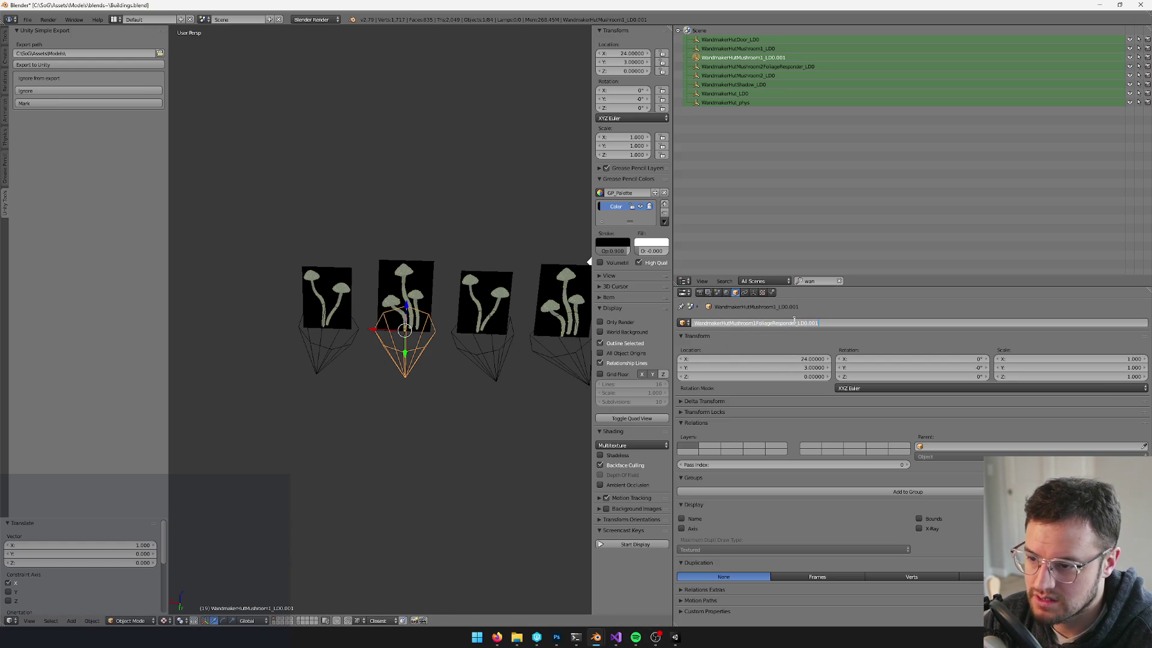
{"action": "key", "text": "Return"}
Select all objects and bring up the command search
{"action": "right_click", "coordinate": [313, 352], "text": "shift"}
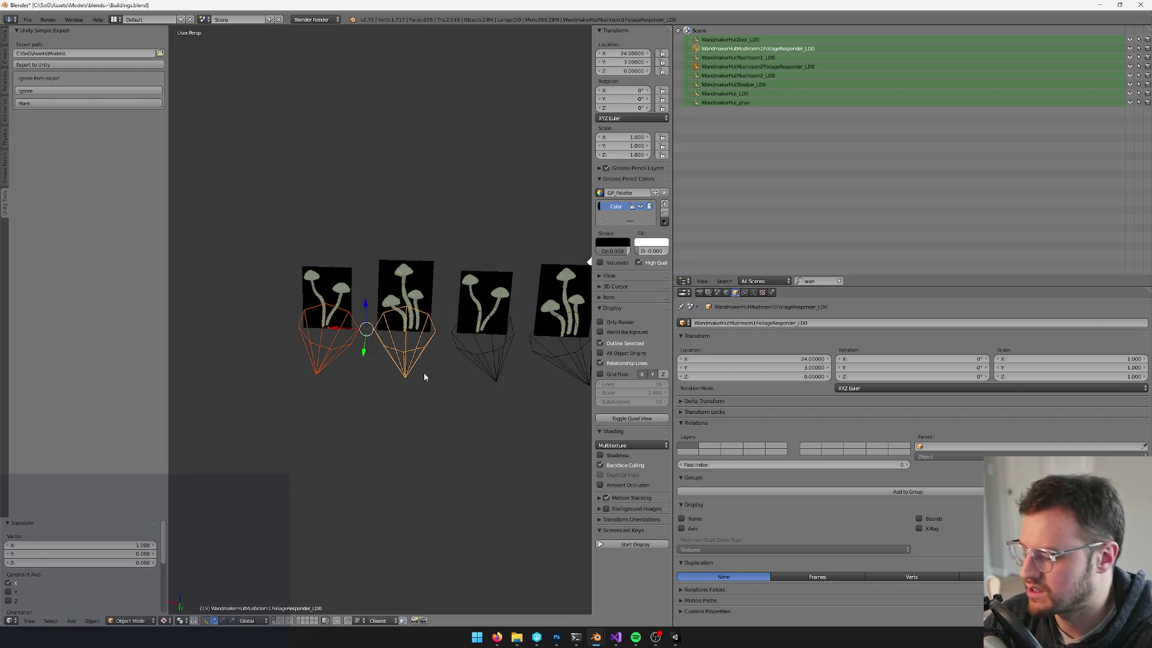
{"action": "key", "text": "a"}
{"action": "key", "text": "space"}
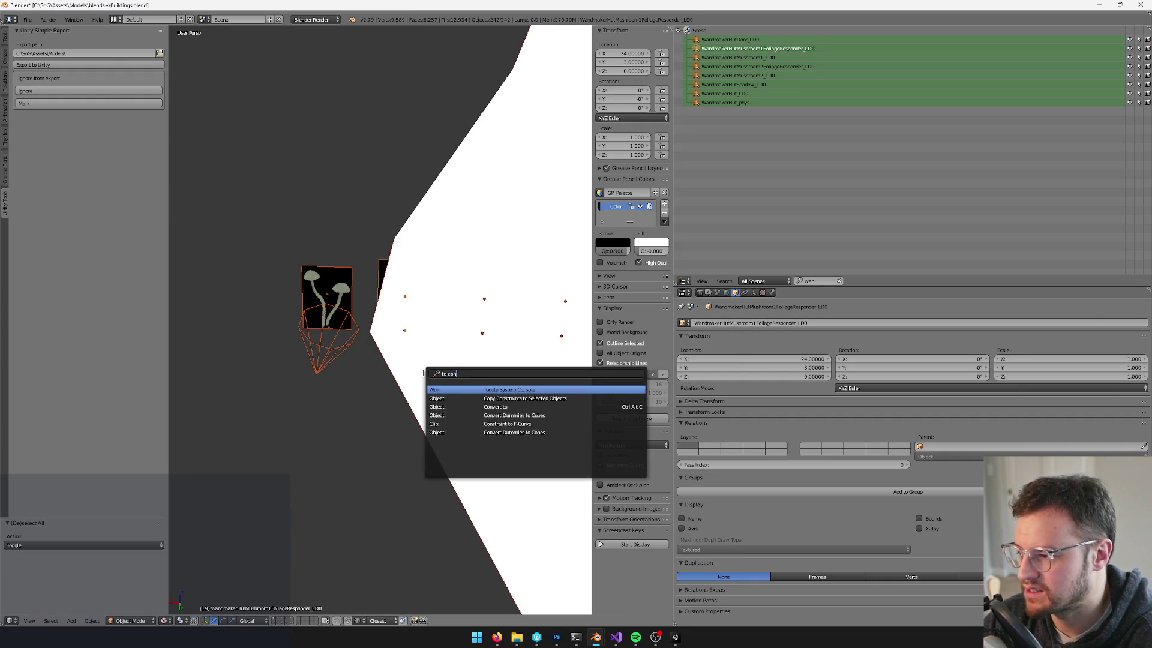
Box-select the two new mushrooms and convert their wire cones into cubes with Convert Dummies to Cubes
{"action": "key", "text": "Escape"}
{"action": "left_click", "coordinate": [272, 620]}
{"action": "key", "text": "a"}
{"action": "key", "text": "b"}
{"action": "left_click_drag", "start_coordinate": [244, 358], "coordinate": [413, 381]}
{"action": "key", "text": "space"}
{"action": "type", "text": "t"}
{"action": "key", "text": "Return"}
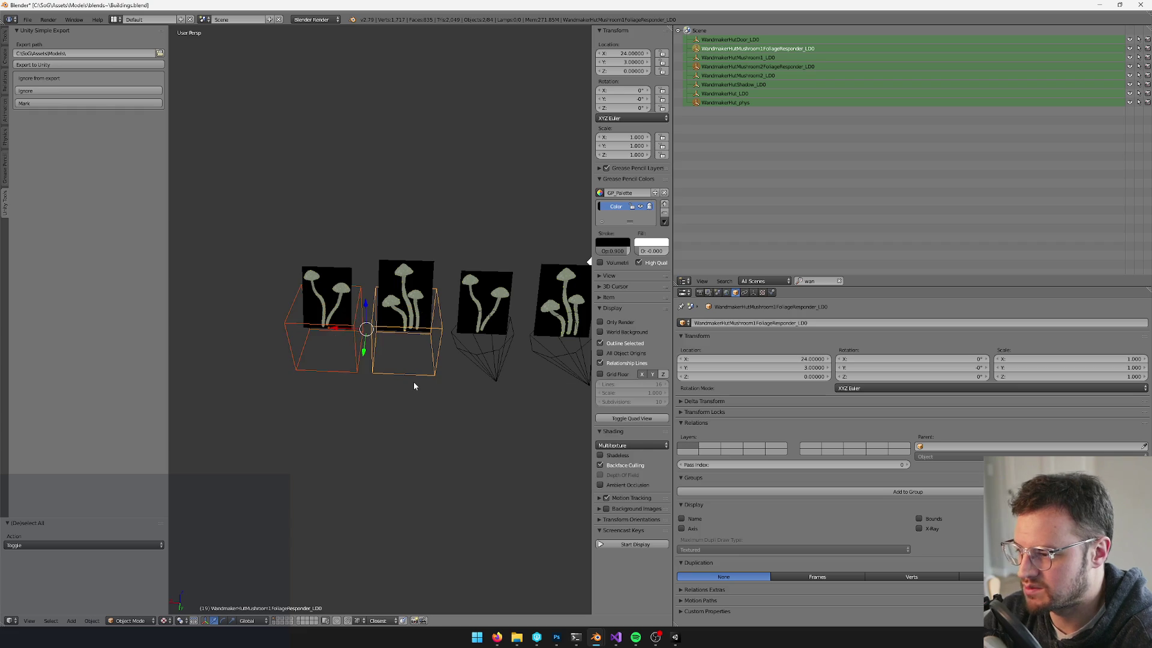
Vertex-paint the base of the left mushroom card darker
{"action": "right_click", "coordinate": [327, 294], "text": "shift"}
{"action": "right_click", "coordinate": [327, 294]}
{"action": "key", "text": "v"}
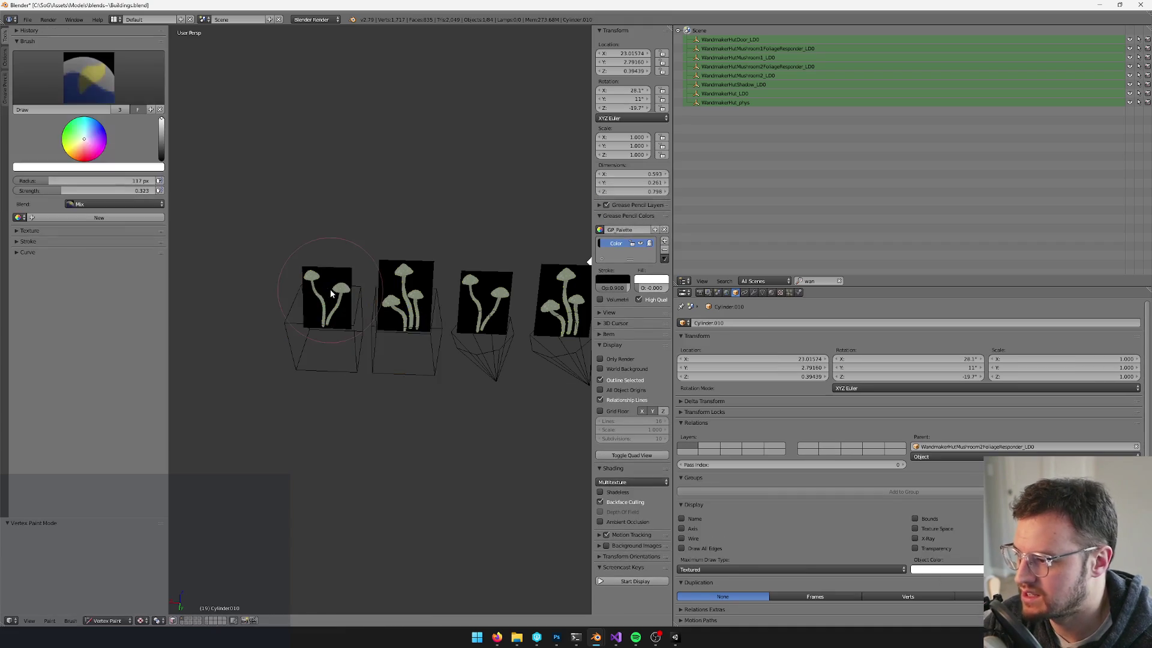
{"action": "scroll", "coordinate": [298, 288], "scroll_direction": "up", "scroll_amount": 3}
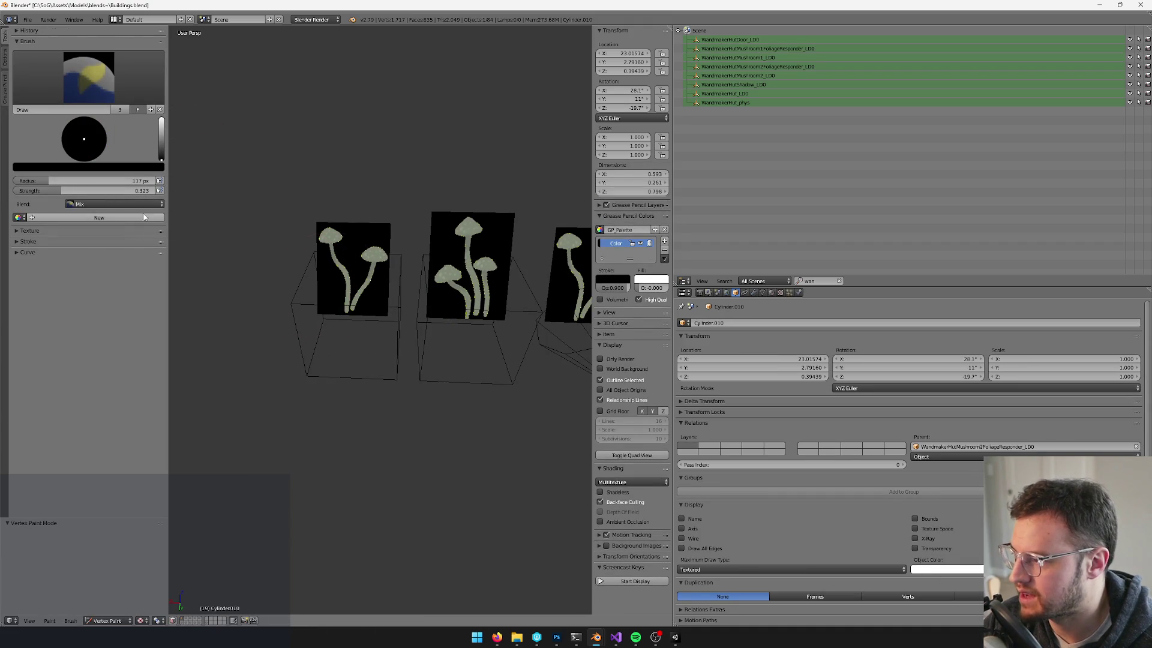
{"action": "scroll", "coordinate": [291, 327], "scroll_direction": "up", "scroll_amount": 2}
{"action": "mouse_move", "coordinate": [290, 326]}
{"action": "left_mouse_down"}
{"action": "mouse_move", "coordinate": [294, 315]}
{"action": "mouse_move", "coordinate": [353, 316]}
{"action": "left_mouse_up"}
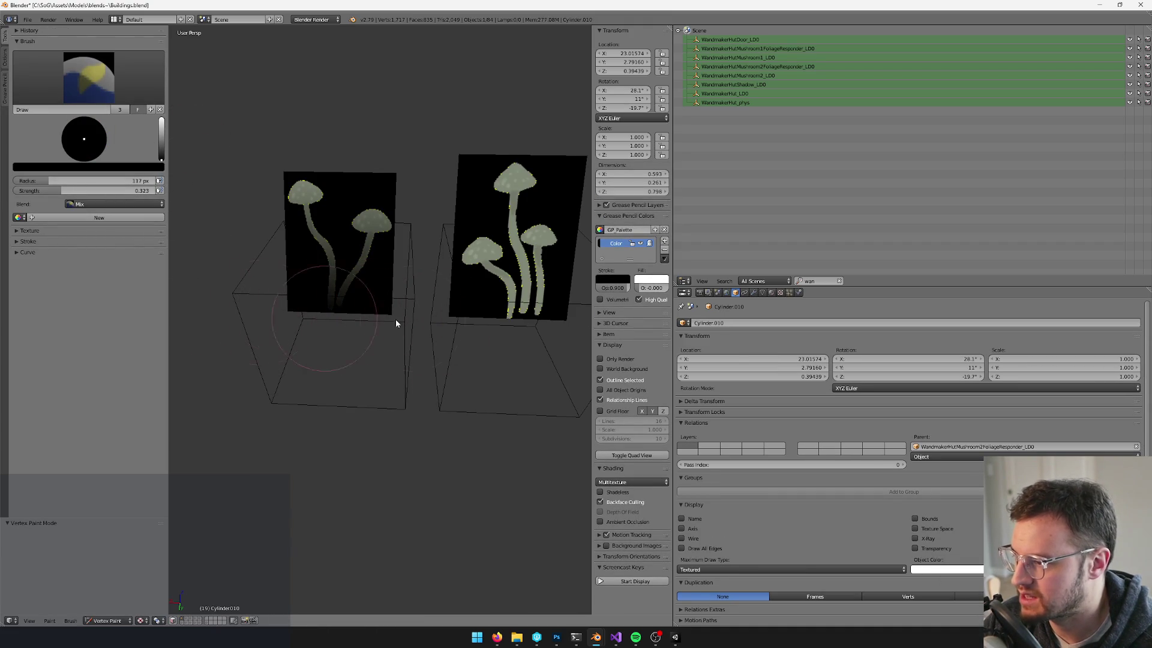
{"action": "key", "text": "v"}
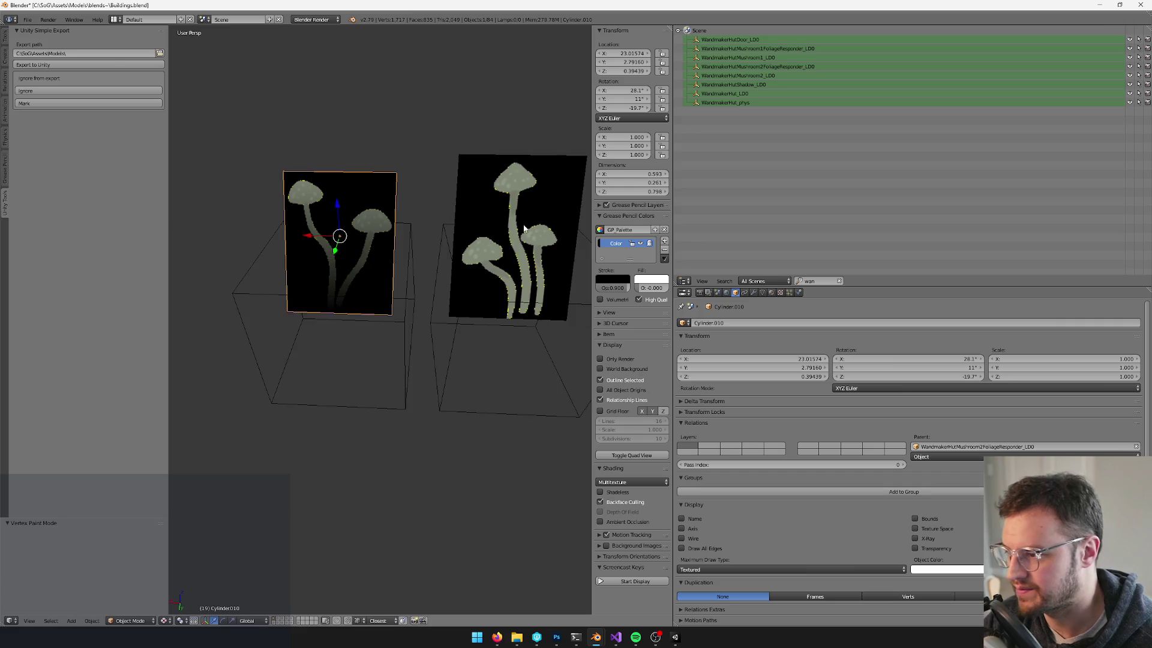
Vertex-paint the base of the other mushroom card darker
{"action": "right_click", "coordinate": [491, 246]}
{"action": "key", "text": "KP_Decimal"}
{"action": "key", "text": "v"}
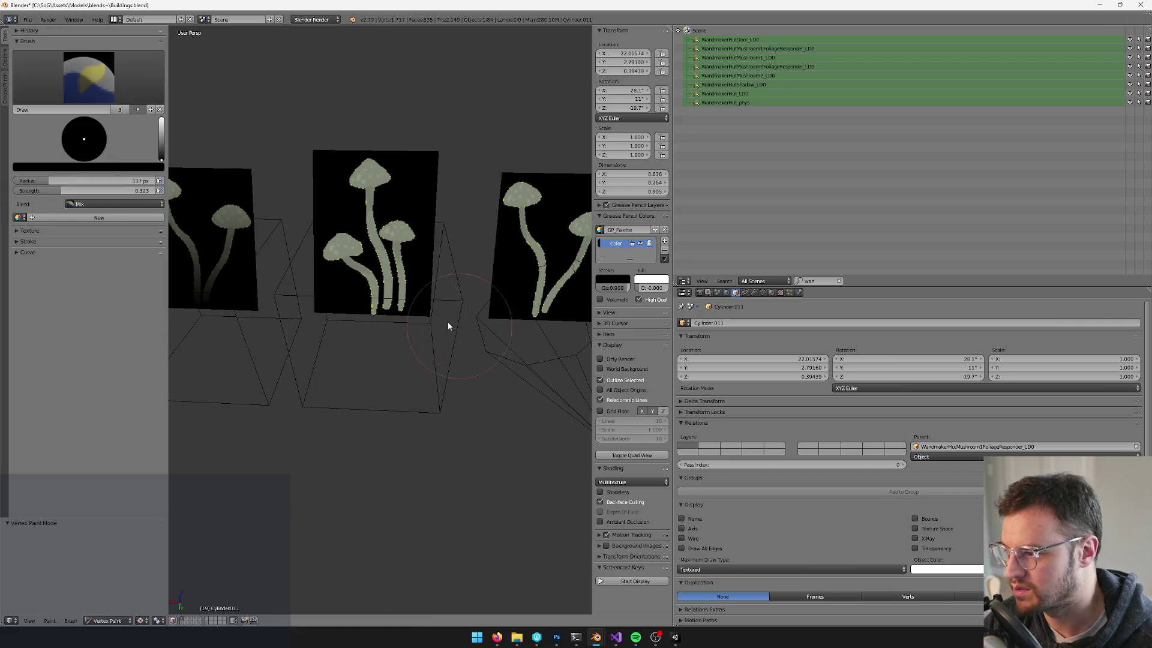
{"action": "left_click_drag", "start_coordinate": [462, 329], "coordinate": [325, 300]}
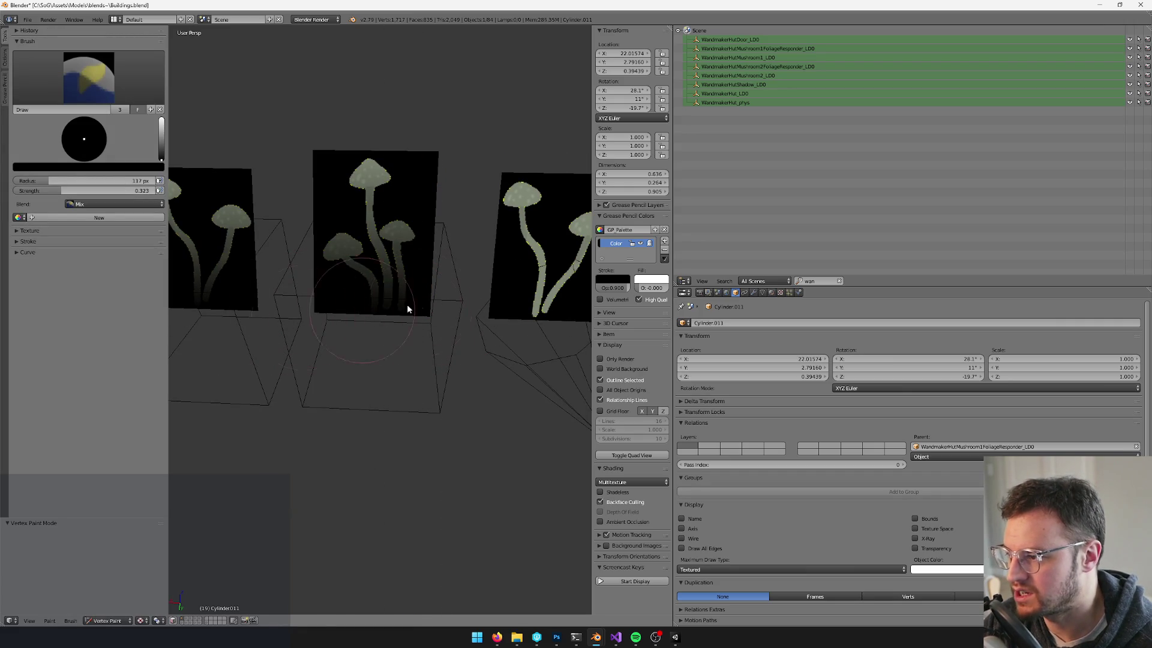
{"action": "key", "text": "v"}
Select the Cylinder.010 mushroom card and check its vertex paint
{"action": "scroll", "coordinate": [423, 289], "scroll_direction": "down", "scroll_amount": 5}
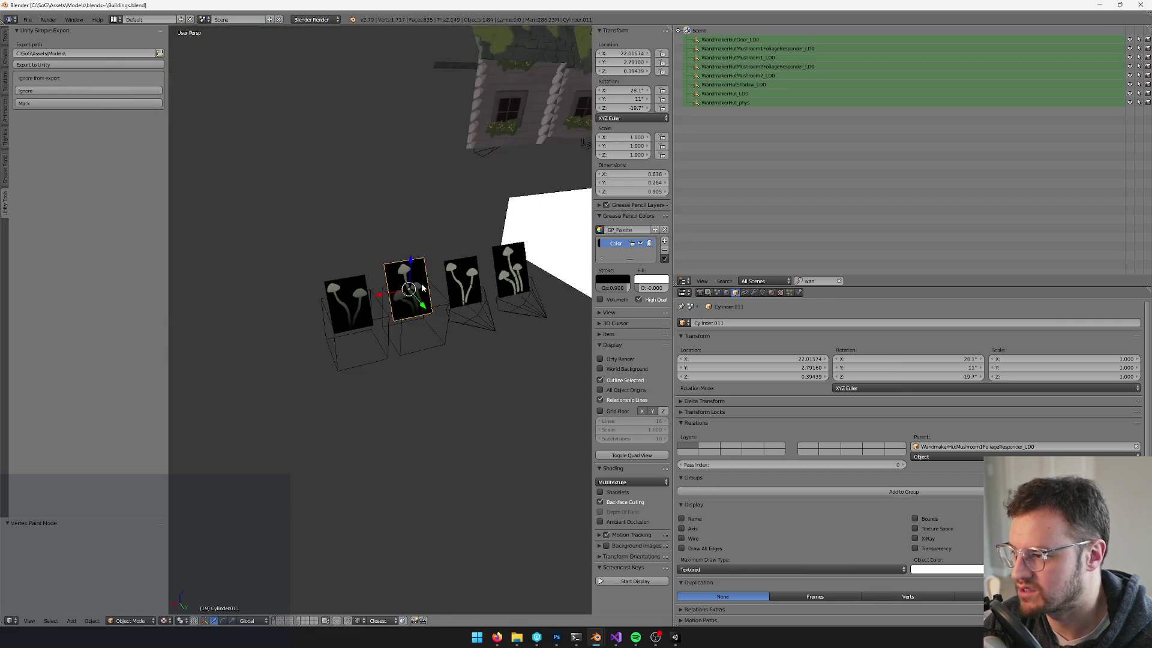
{"action": "right_click", "coordinate": [339, 324]}
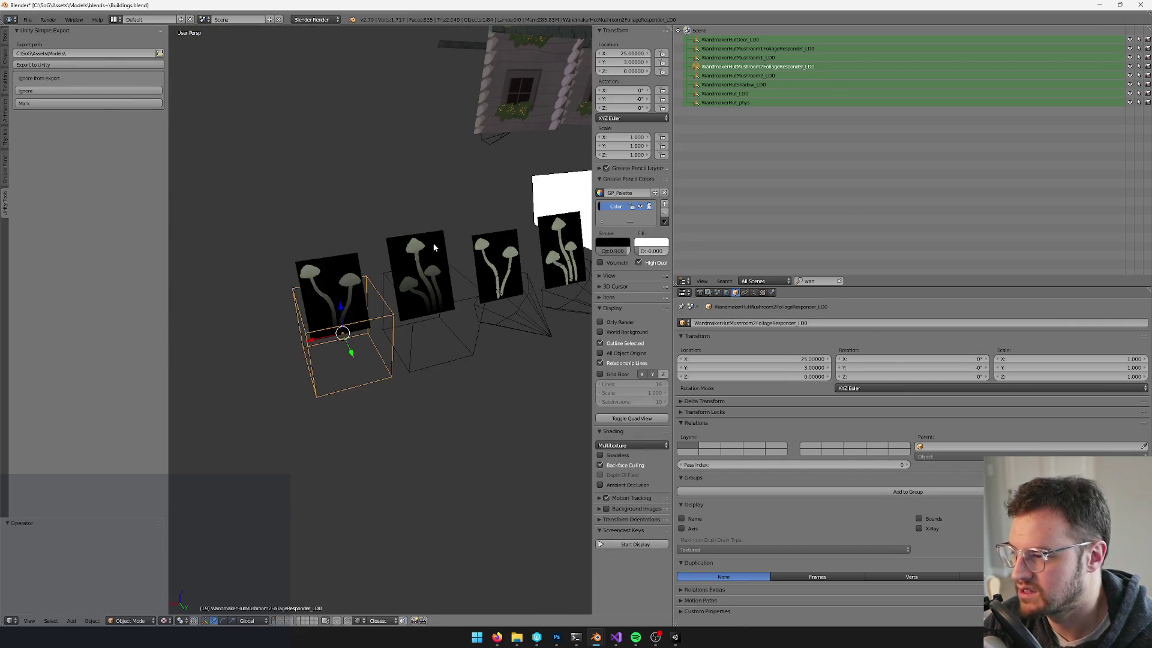
{"action": "right_click", "coordinate": [427, 225], "text": "alt"}
{"action": "left_click", "coordinate": [426, 226]}
{"action": "key", "text": "KP_Decimal"}
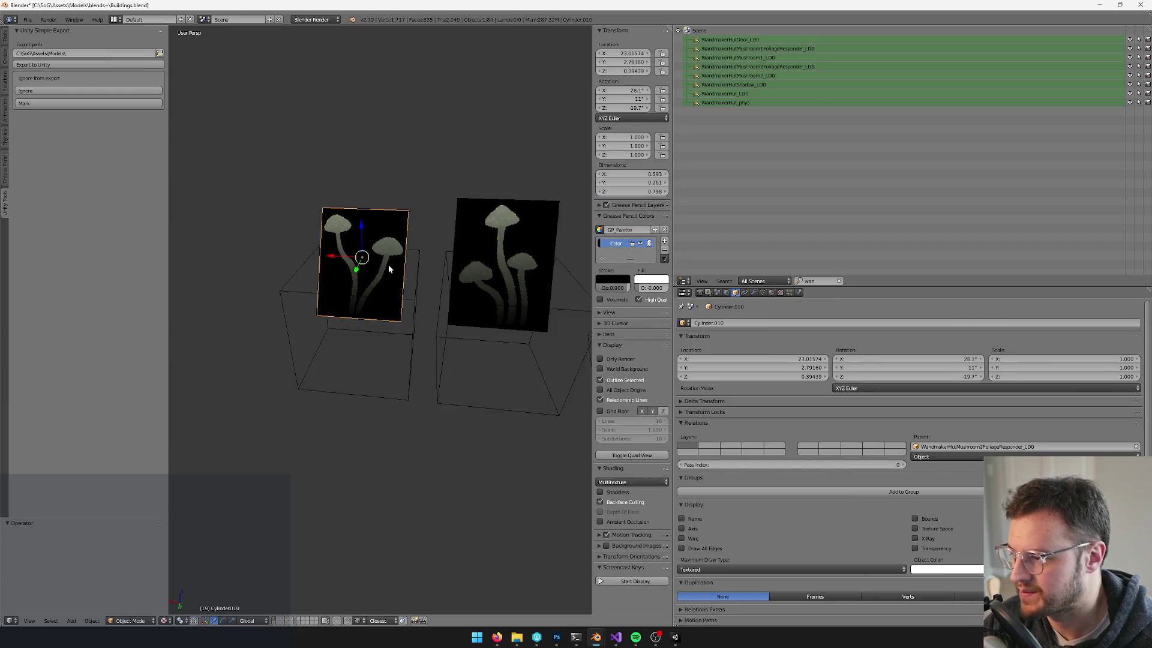
{"action": "scroll", "coordinate": [431, 322], "scroll_direction": "up", "scroll_amount": 2}
{"action": "key", "text": "v"}
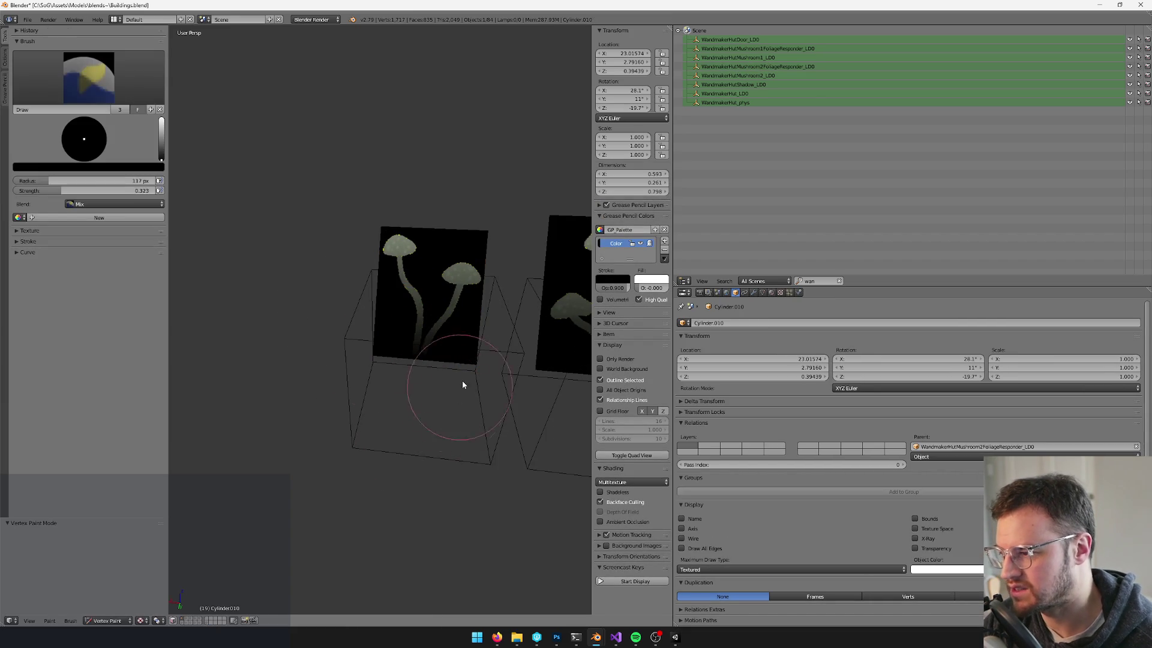
{"action": "key", "text": "v"}
Select the Cylinder.011 mushroom card, check its vertex paint, and undo the last change
{"action": "right_click", "coordinate": [433, 351]}
{"action": "key", "text": "KP_Decimal"}
{"action": "key", "text": "v"}
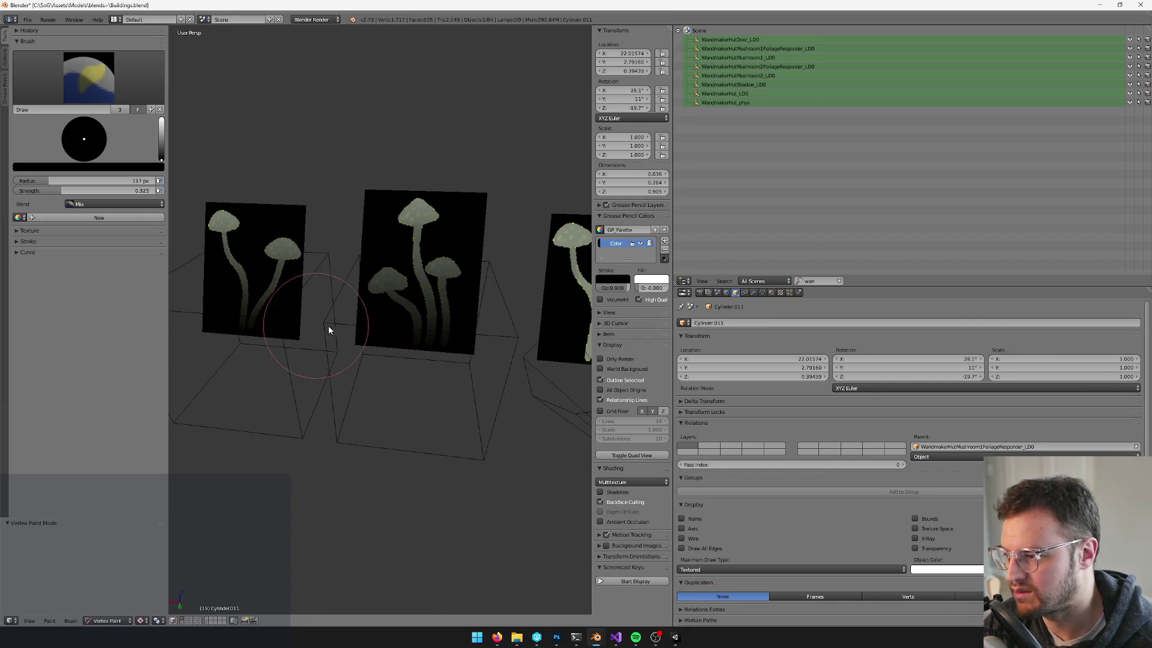
{"action": "key", "text": "v"}
{"action": "scroll", "coordinate": [346, 347], "scroll_direction": "down", "scroll_amount": 3}
{"action": "key", "text": "ctrl+z"}
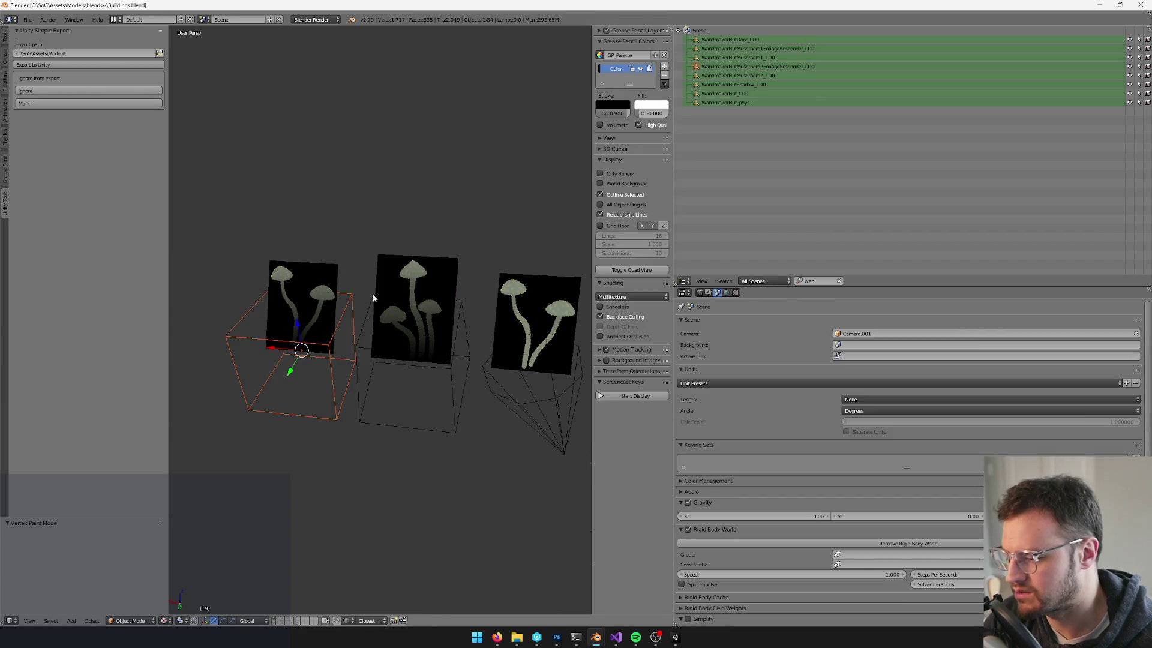
Switch back to Unity so it imports the edited mushroom models
{"action": "mouse_move", "coordinate": [555, 642]}
{"action": "mouse_move", "coordinate": [594, 642]}
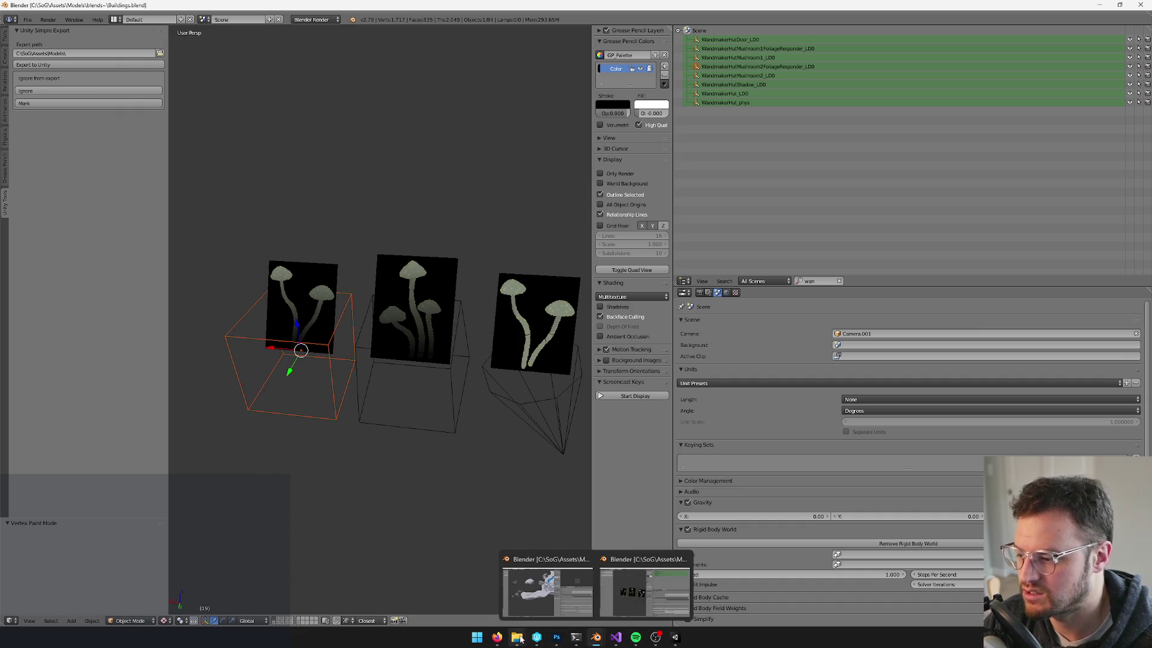
{"action": "left_click", "coordinate": [673, 639]}
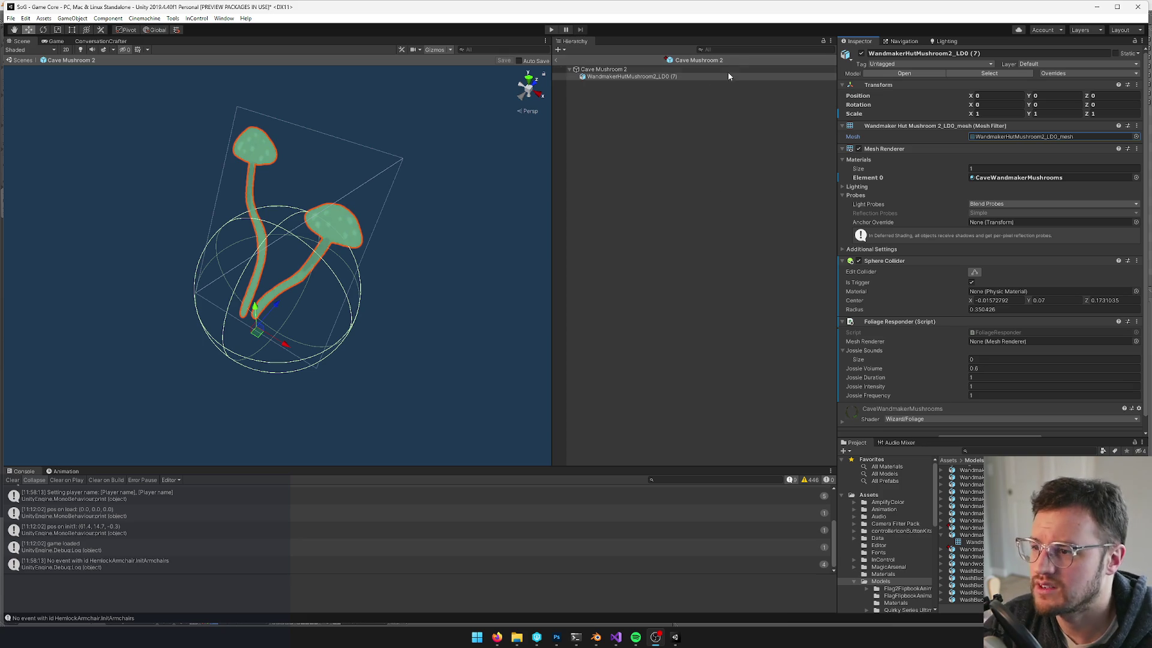
Set Cave Mushroom 2's Mesh Filter to WandmakerHutMushroom2FoliageResponder_LD0_mesh and leave prefab editing
{"action": "left_click", "coordinate": [1137, 136]}
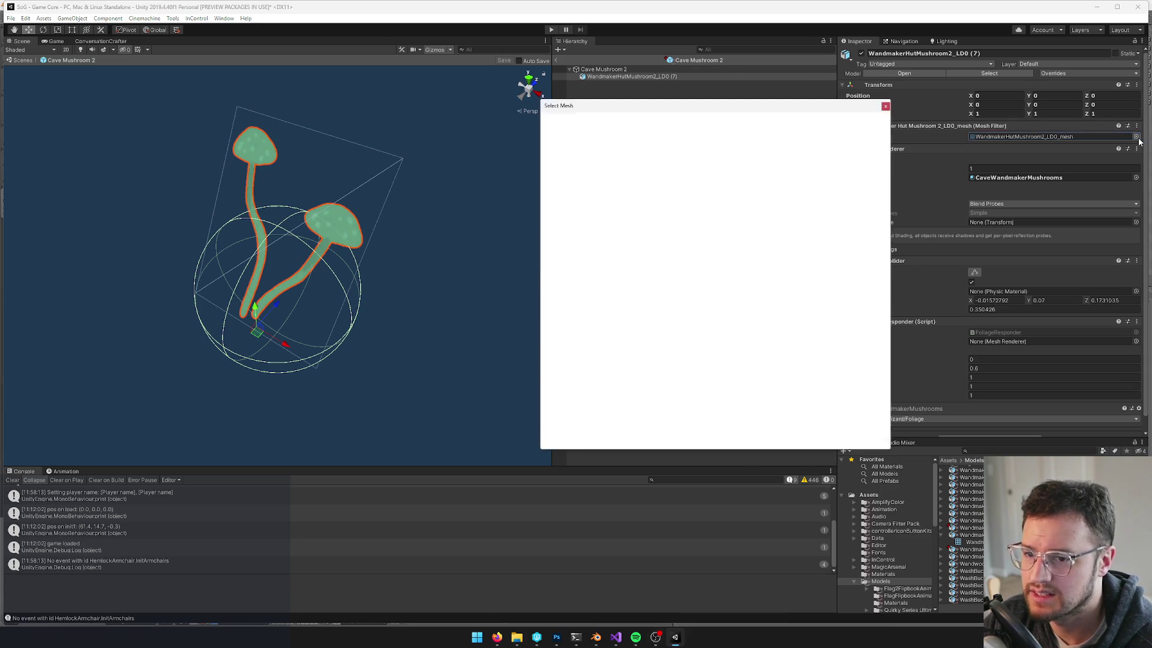
{"action": "left_click", "coordinate": [667, 240]}
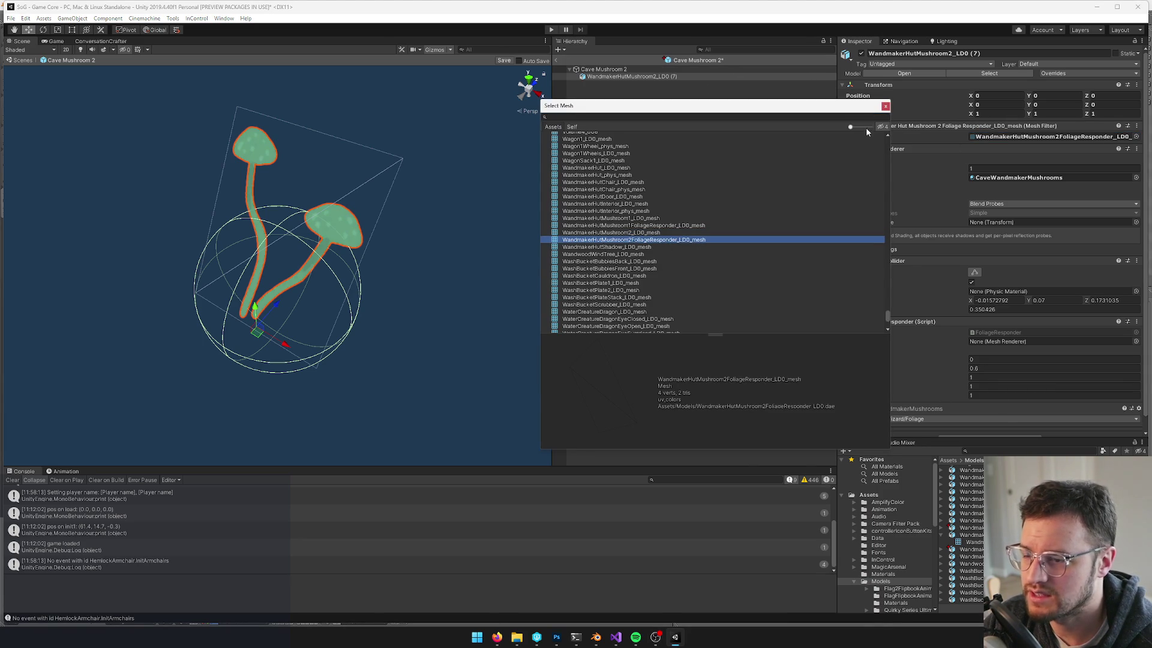
{"action": "left_click", "coordinate": [885, 107]}
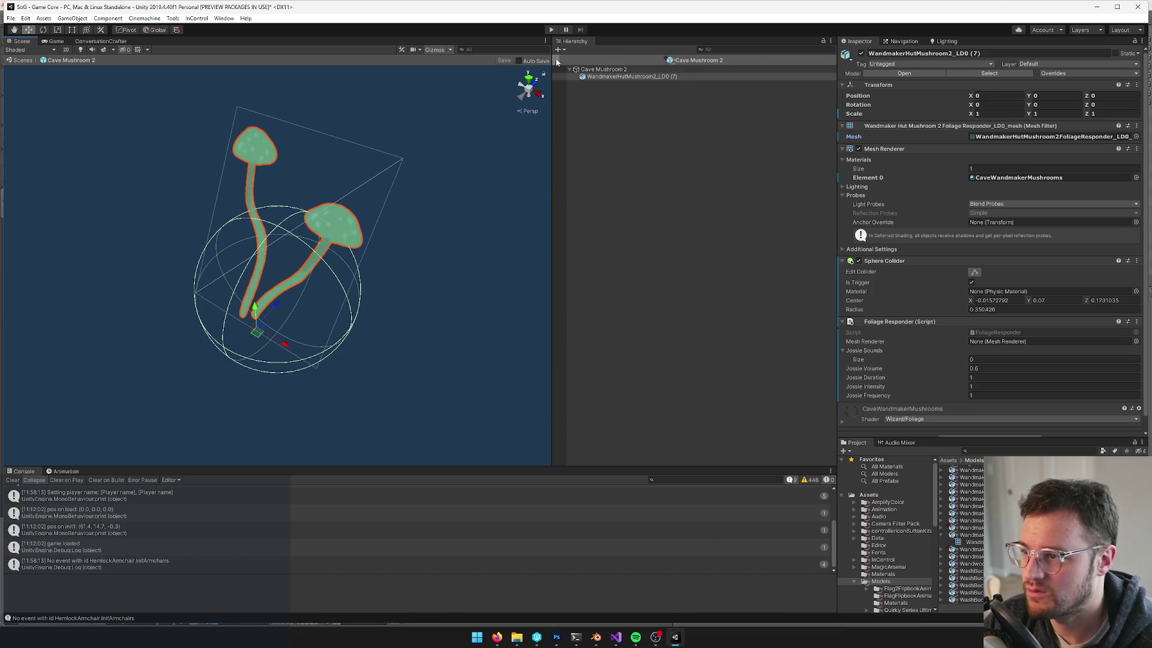
{"action": "left_click", "coordinate": [556, 60]}
{"action": "left_click", "coordinate": [997, 450]}
{"action": "type", "text": "wandmak"}
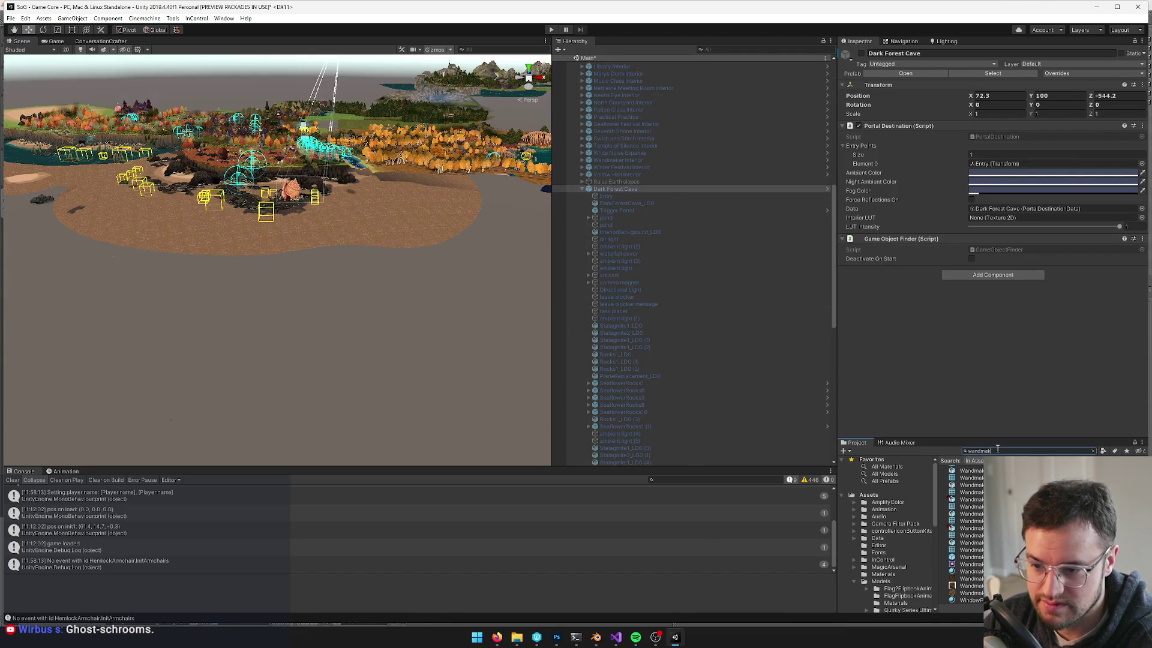
Search the project for 'cave m' and open the Cave Mushroom 1 prefab
{"action": "key", "text": "BackSpace"}
{"action": "key", "text": "BackSpace"}
{"action": "key", "text": "BackSpace"}
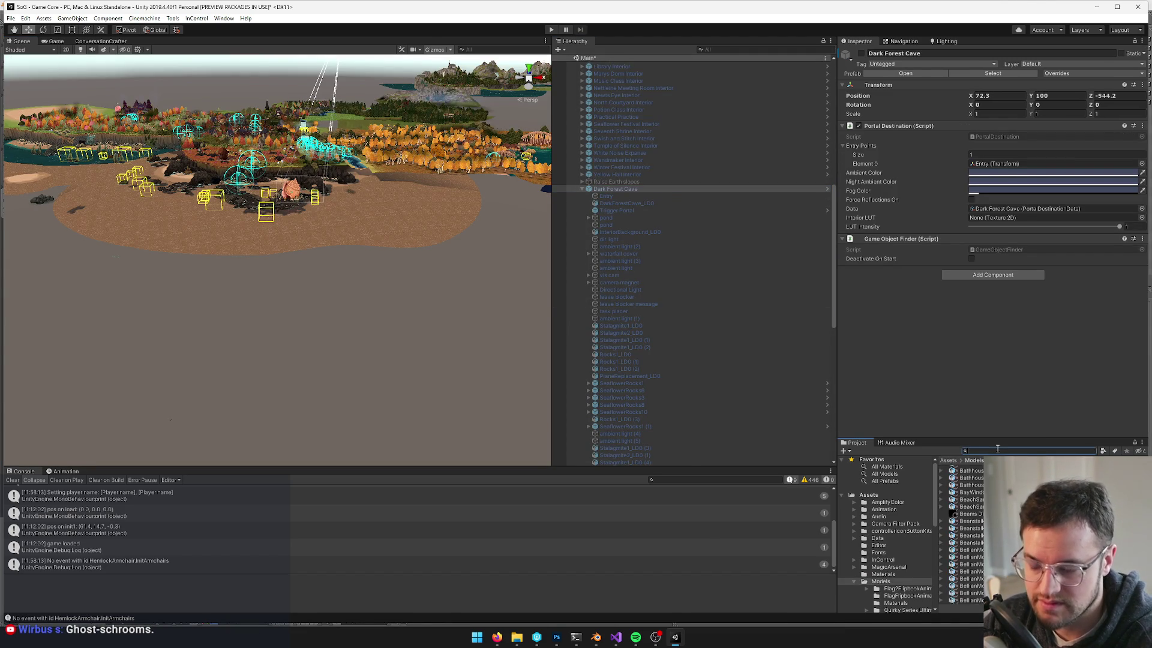
{"action": "type", "text": "cave m"}
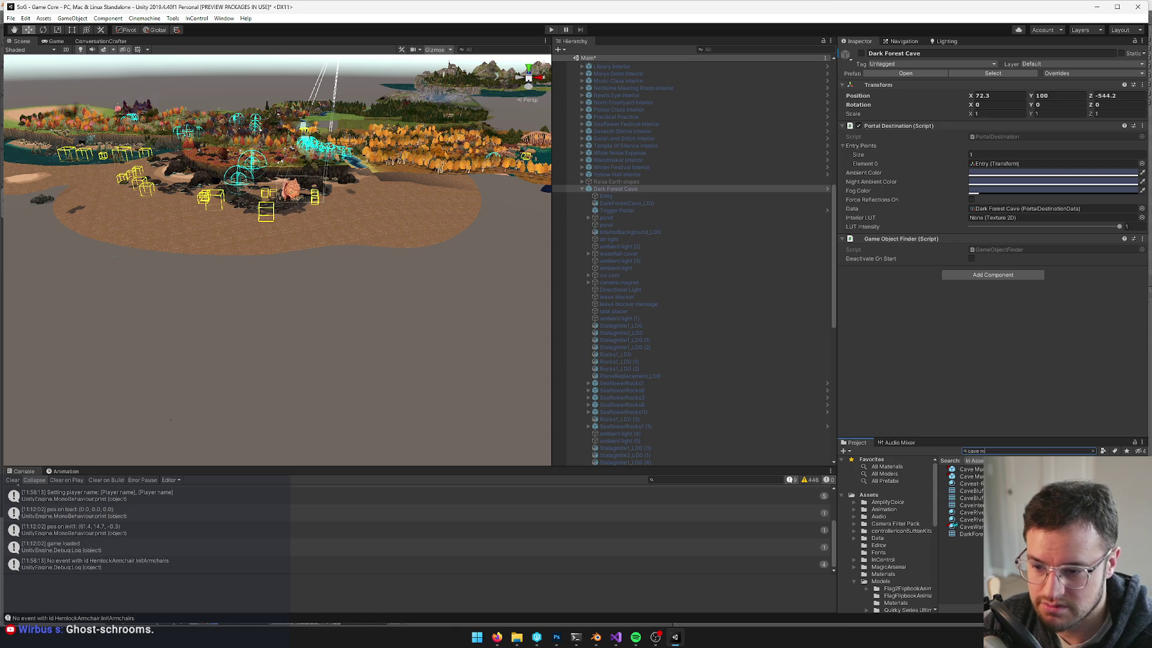
{"action": "key", "text": "Down"}
{"action": "left_click", "coordinate": [984, 90]}
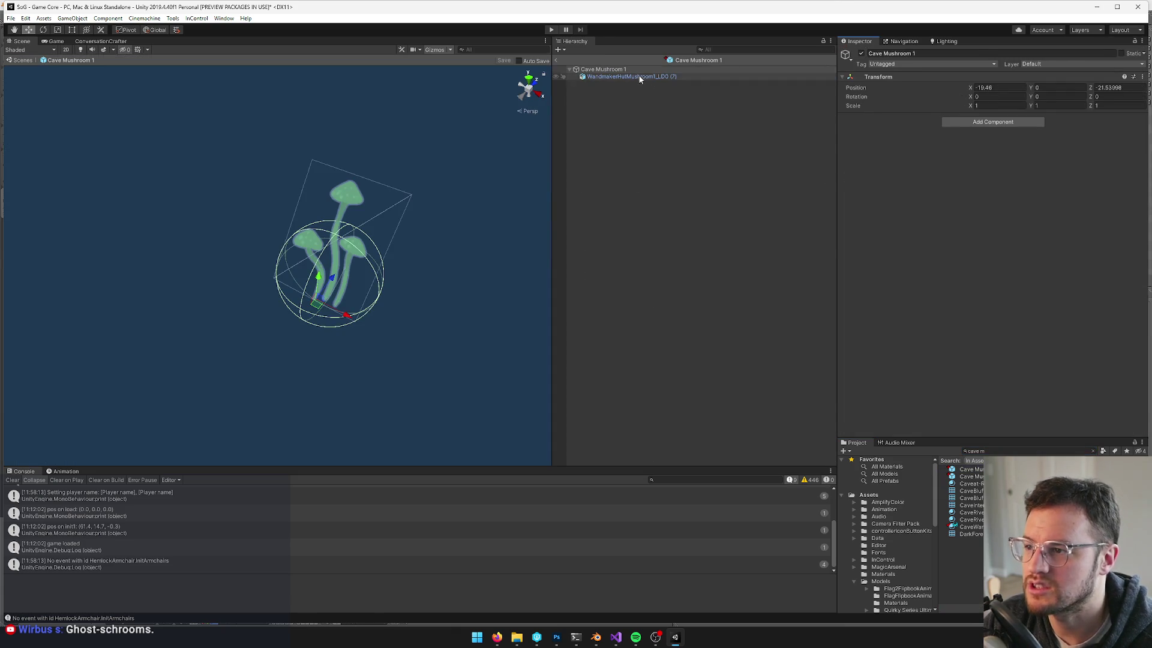
Set Cave Mushroom 1's Mesh Filter to WandmakerHutMushroom1FoliageResponder_LD0_mesh and save the prefab
{"action": "left_click", "coordinate": [1136, 136]}
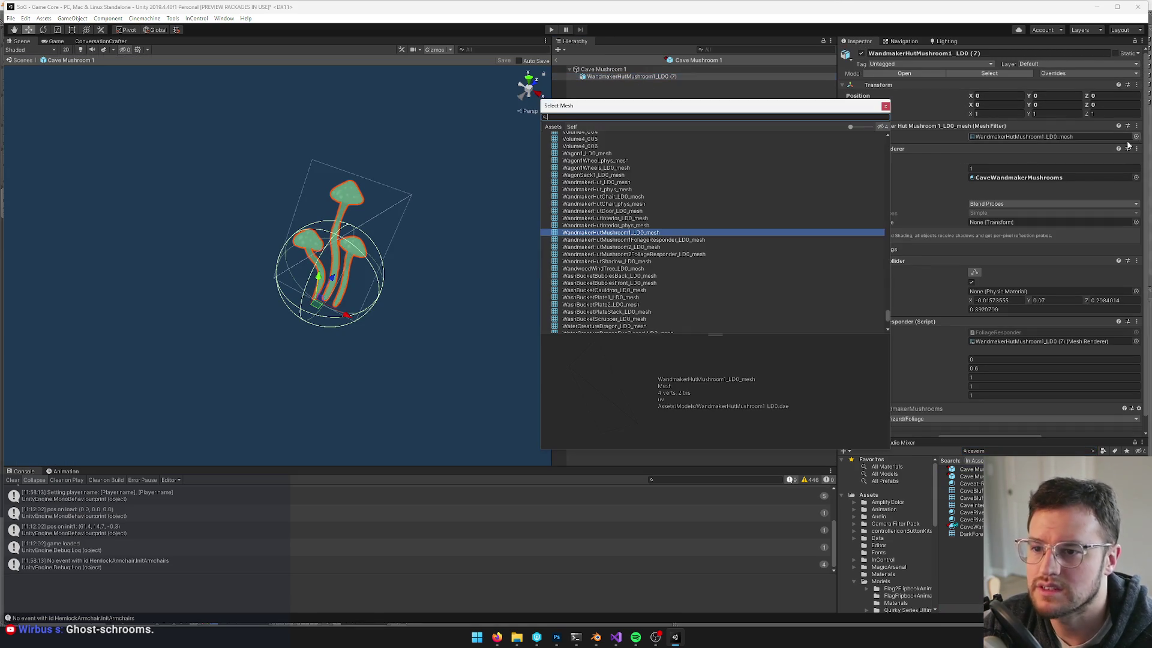
{"action": "left_click", "coordinate": [621, 239]}
{"action": "left_click", "coordinate": [350, 63]}
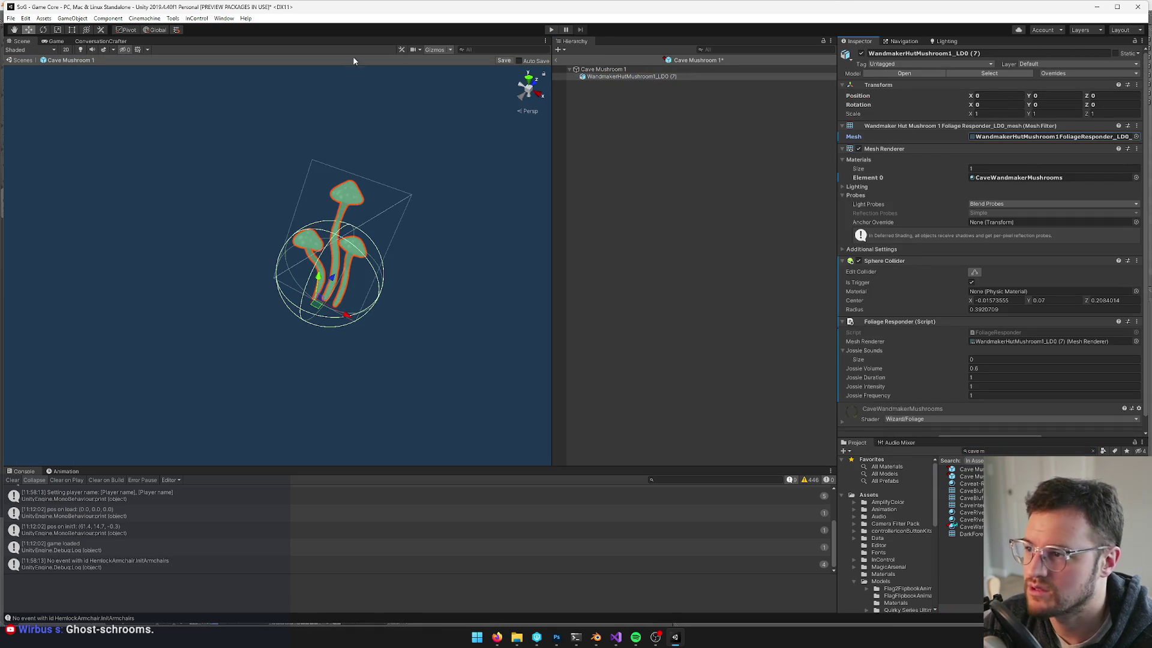
{"action": "left_click", "coordinate": [503, 61]}
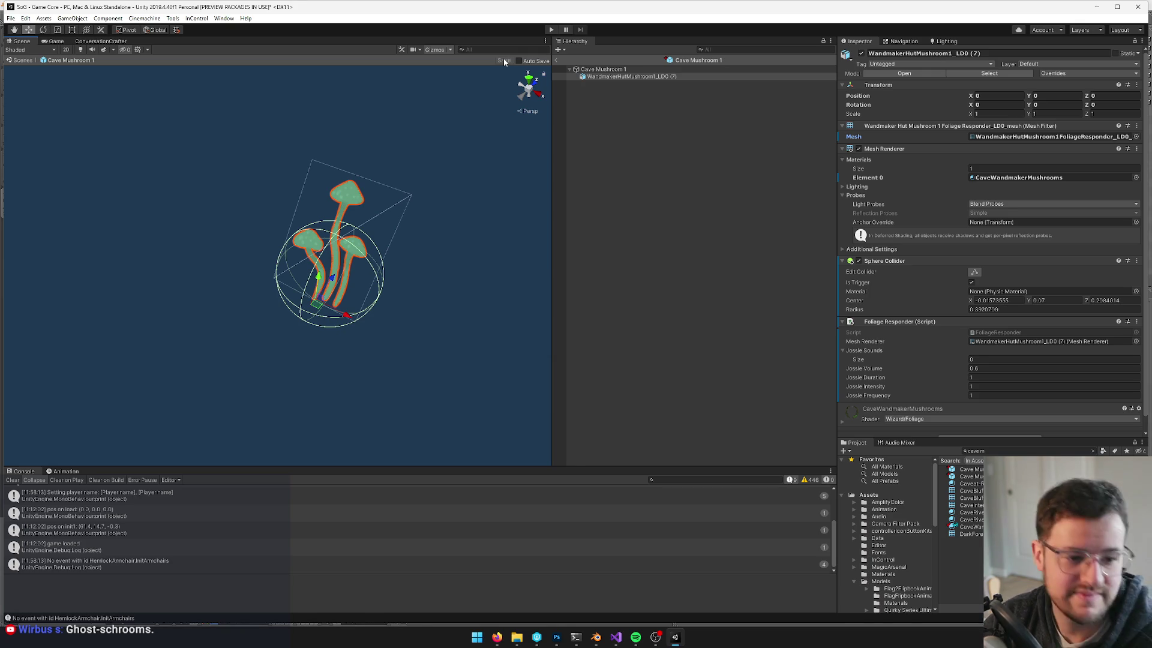
Exit Prefab Mode back to the scene and show the Game view
{"action": "left_click_drag", "start_coordinate": [327, 93], "coordinate": [383, 104]}
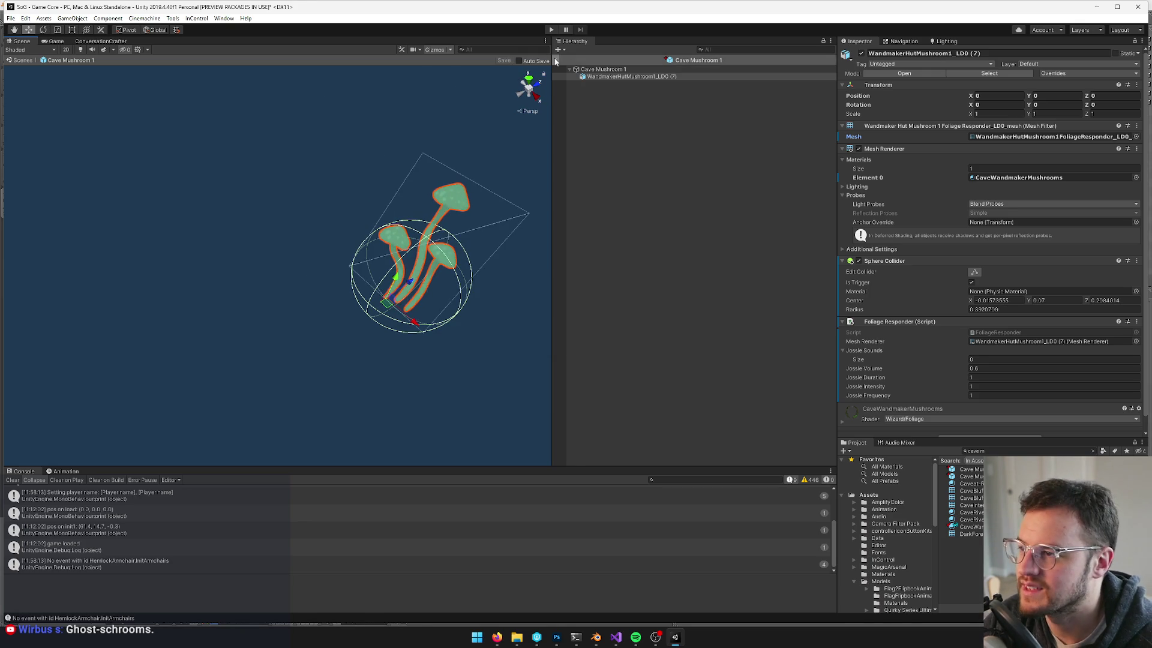
{"action": "left_click", "coordinate": [555, 60]}
{"action": "left_click", "coordinate": [57, 41]}
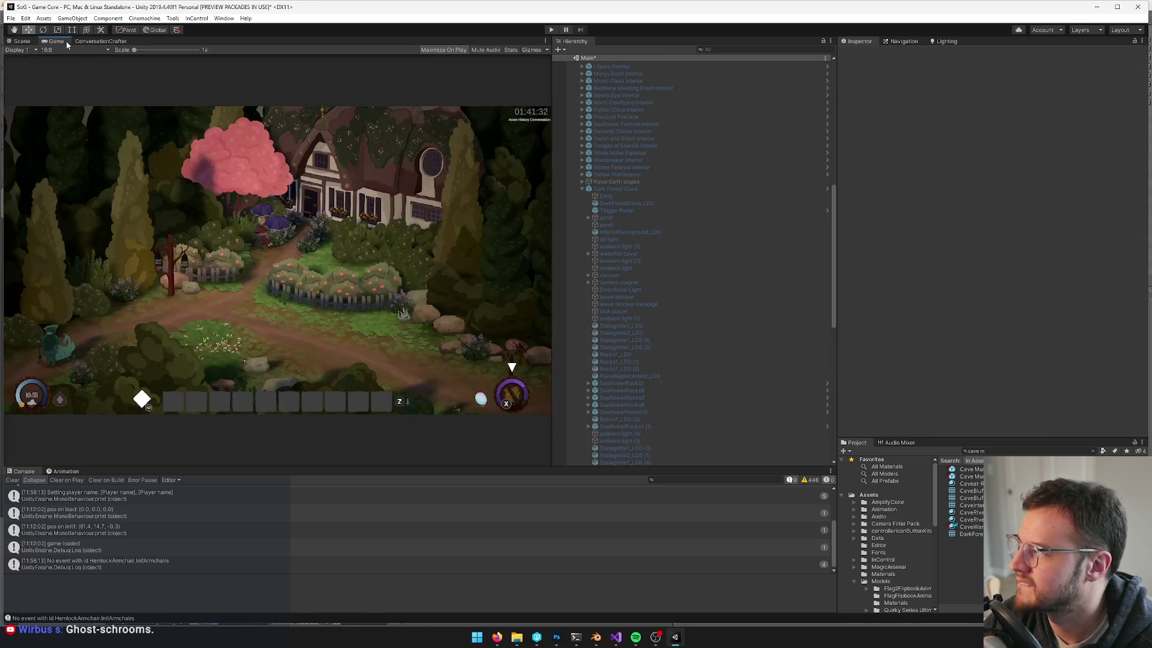
Play Dark Forest Cave, walk the wizard around the mushrooms toward the pool, then un-maximize the Game view
{"action": "left_click", "coordinate": [631, 189]}
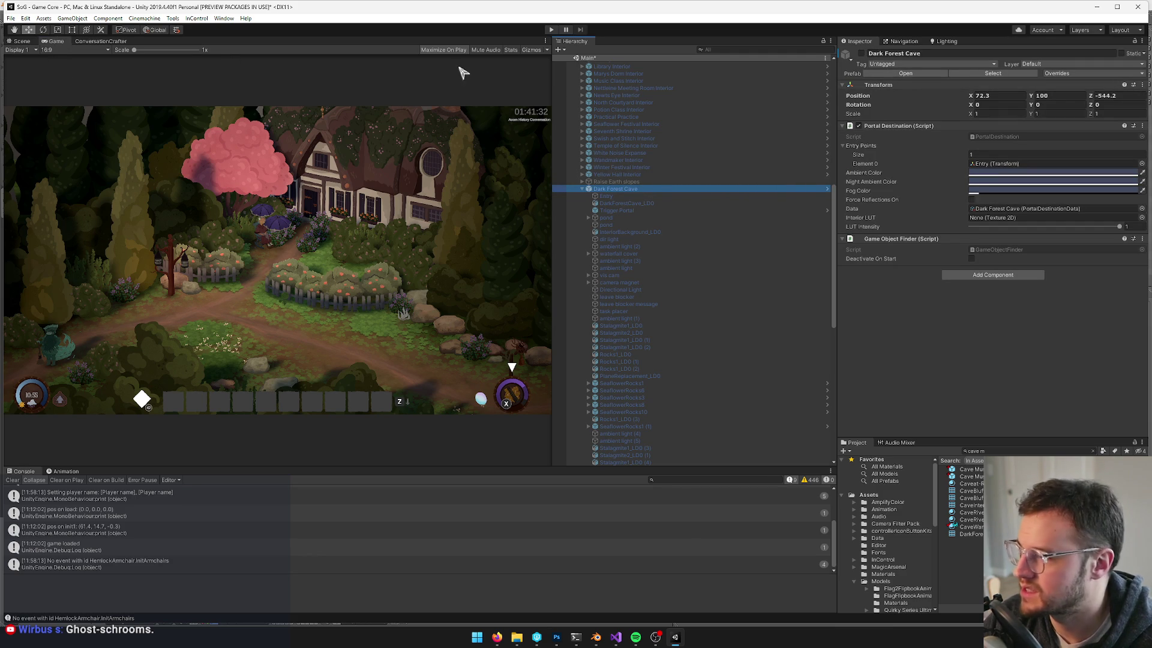
{"action": "left_click", "coordinate": [551, 31]}
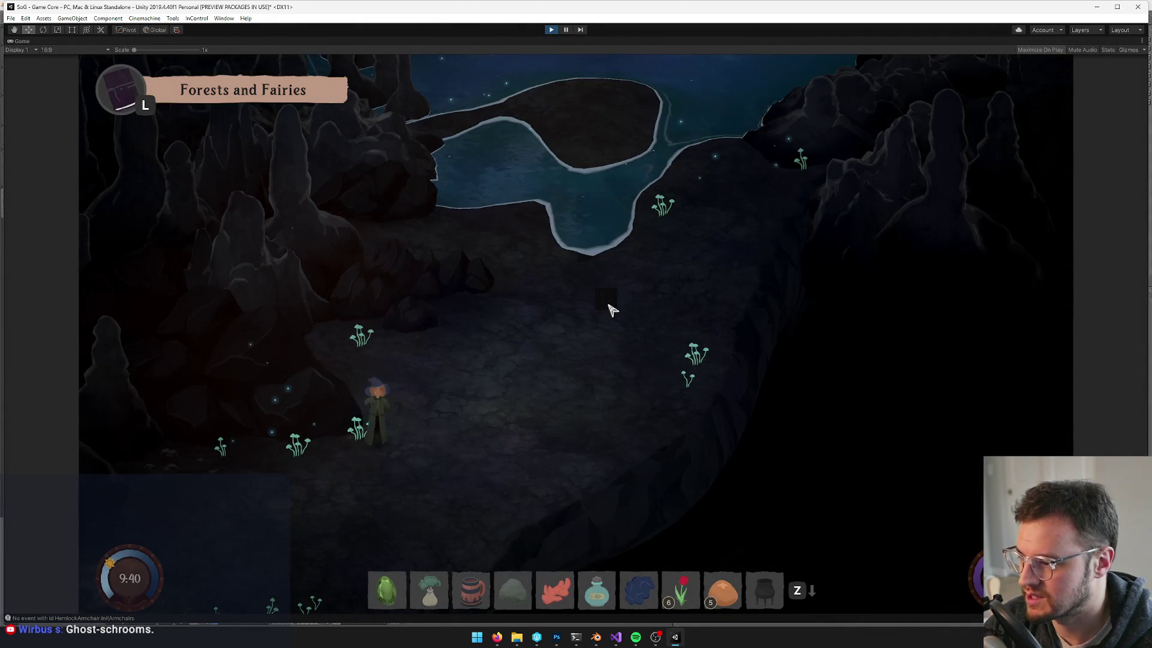
{"action": "key", "text": "d"}
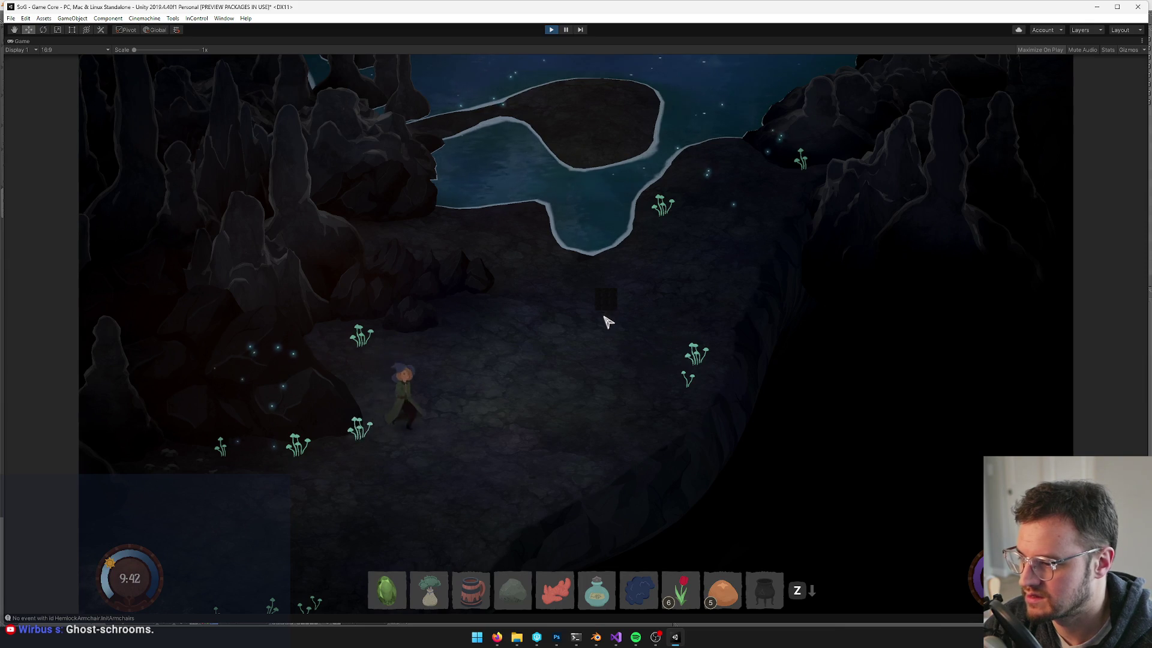
{"action": "key", "text": "d"}
{"action": "key", "text": "w"}
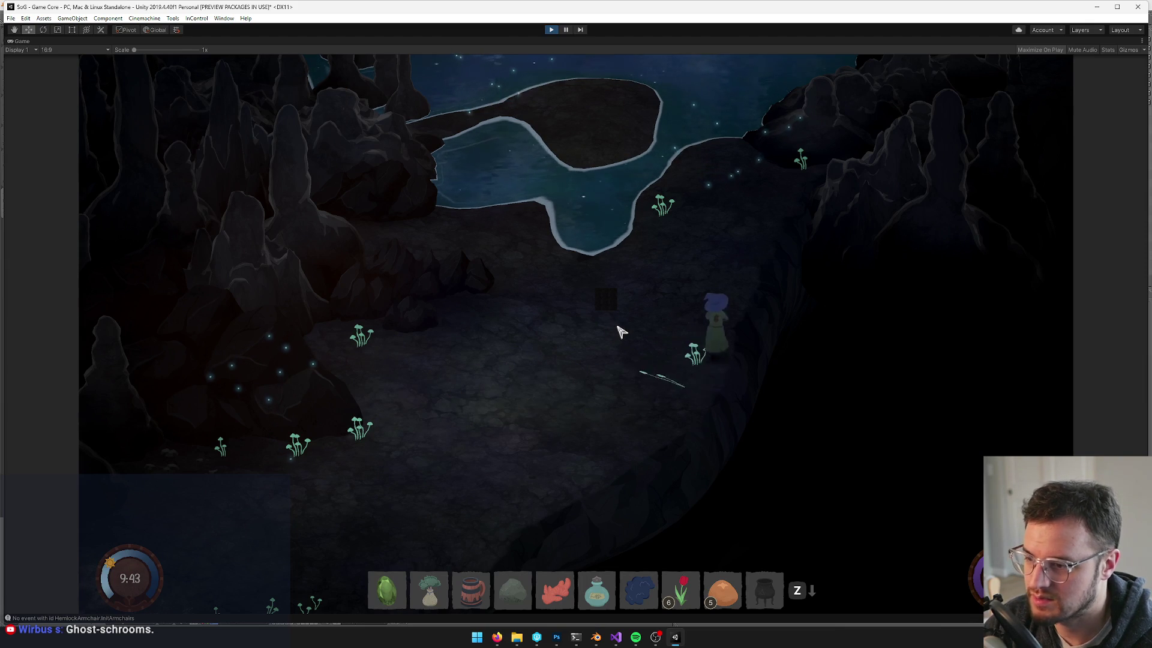
{"action": "key", "text": "w"}
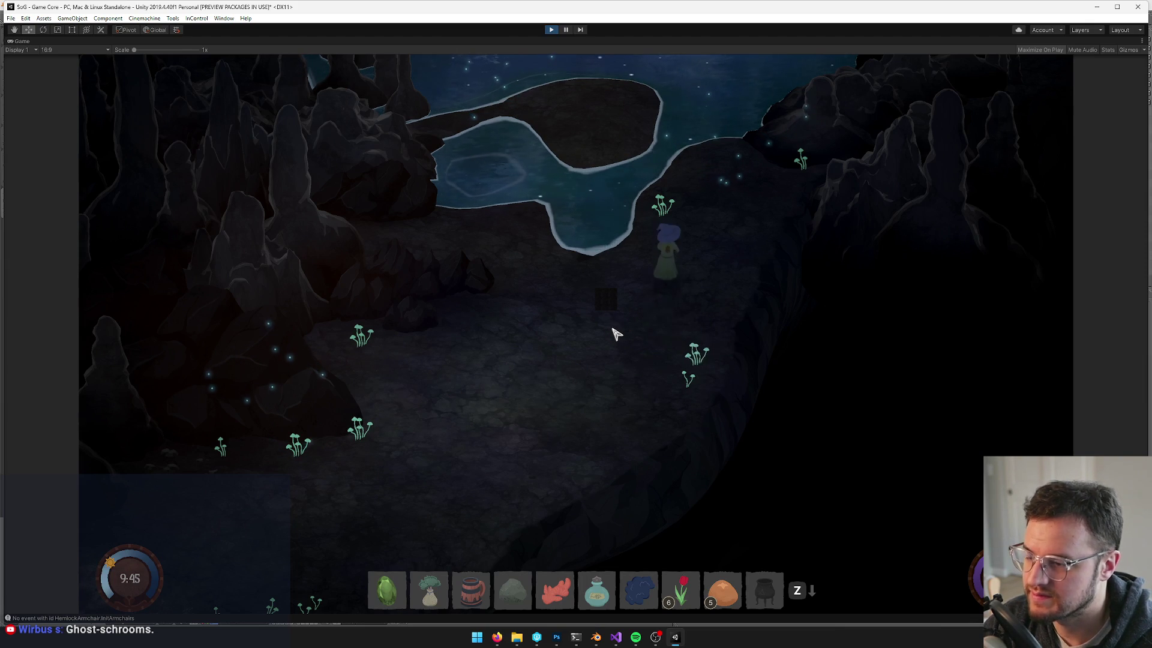
{"action": "key", "text": "s"}
{"action": "key", "text": "a"}
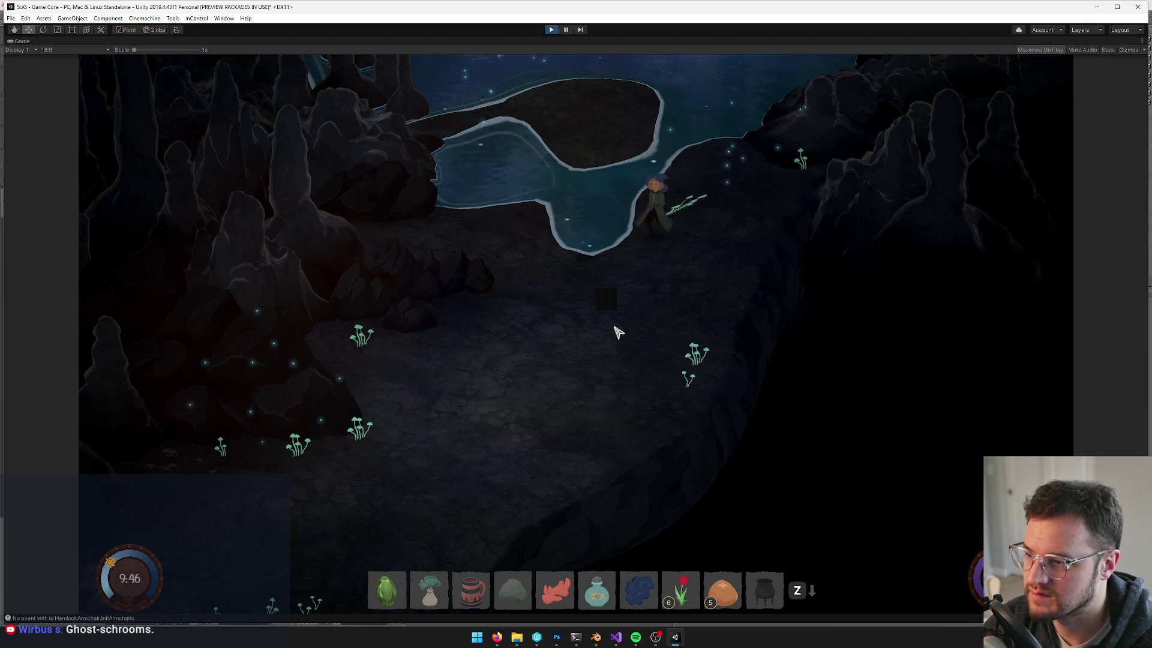
{"action": "right_click", "coordinate": [23, 40]}
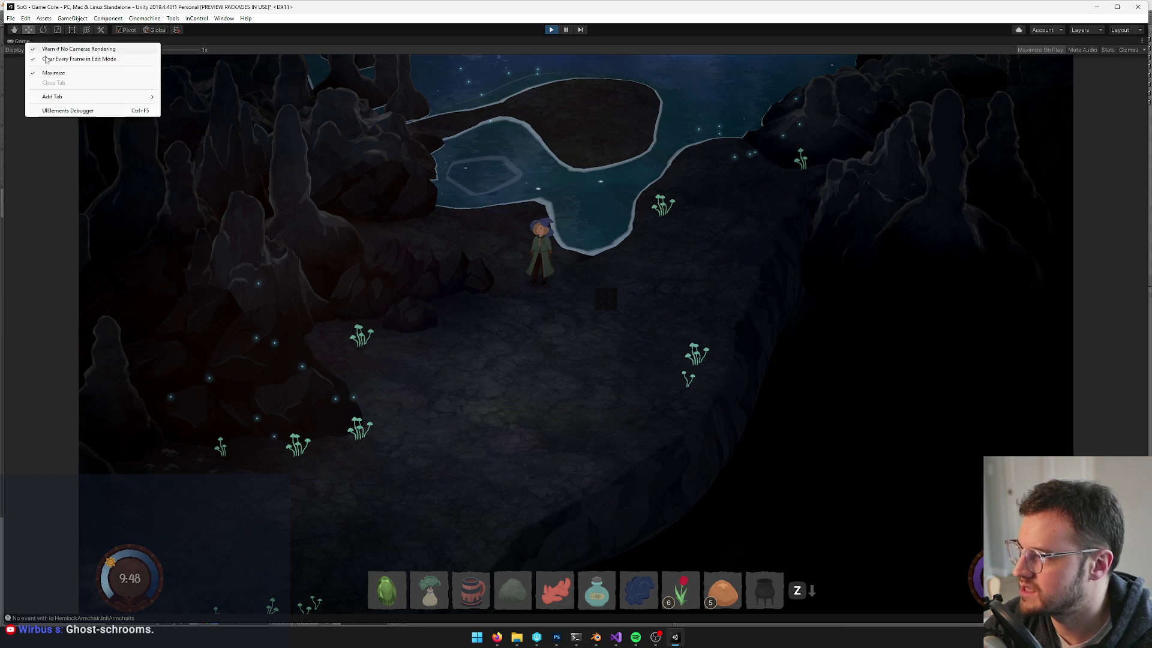
{"action": "left_click", "coordinate": [64, 72]}
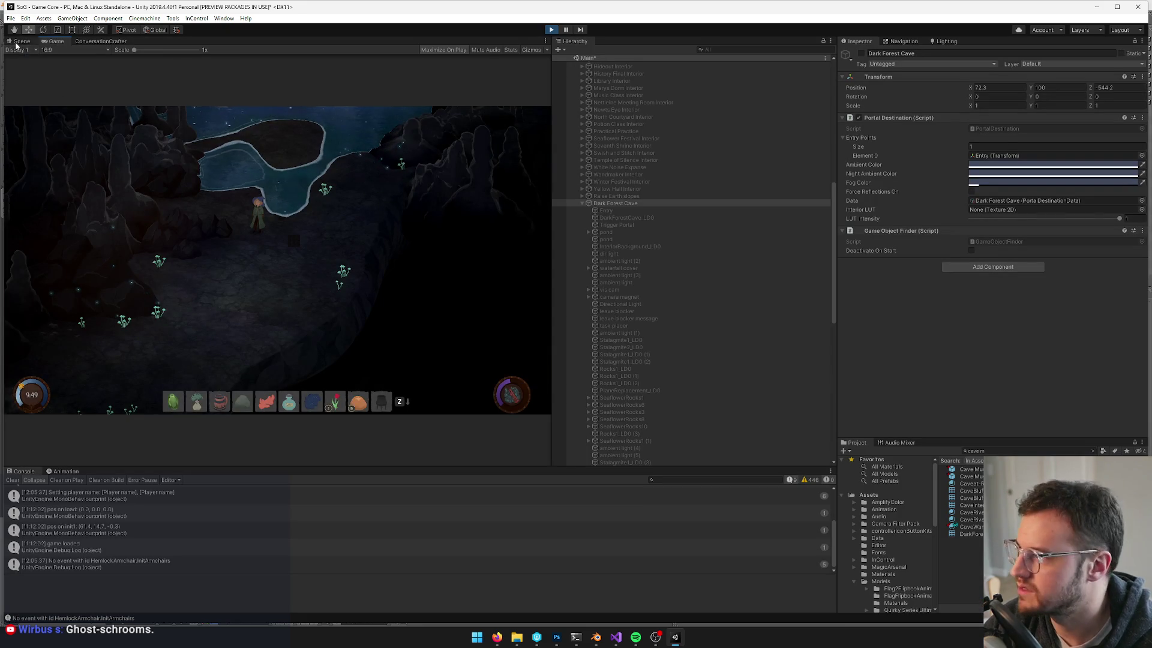
In the Scene view, locate and frame a Cave Mushroom 1 instance near the cave pool
{"action": "left_click", "coordinate": [20, 42]}
{"action": "left_click_drag", "start_coordinate": [305, 233], "coordinate": [290, 179]}
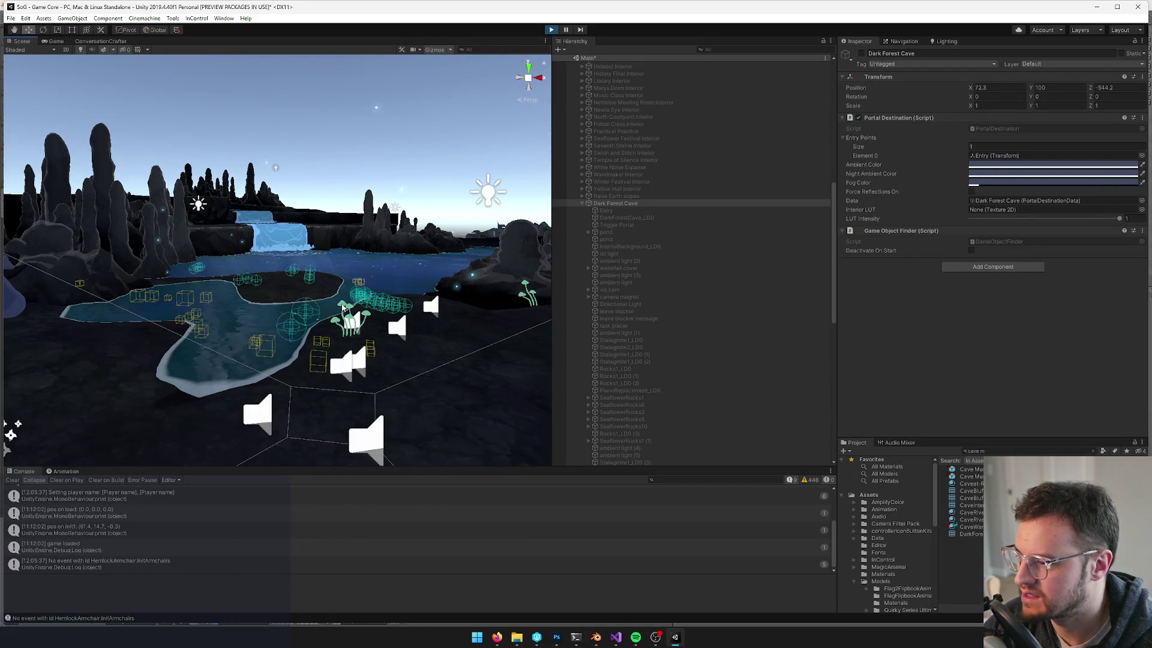
{"action": "left_click", "coordinate": [342, 307]}
{"action": "scroll", "coordinate": [374, 300], "scroll_direction": "down", "scroll_amount": 5}
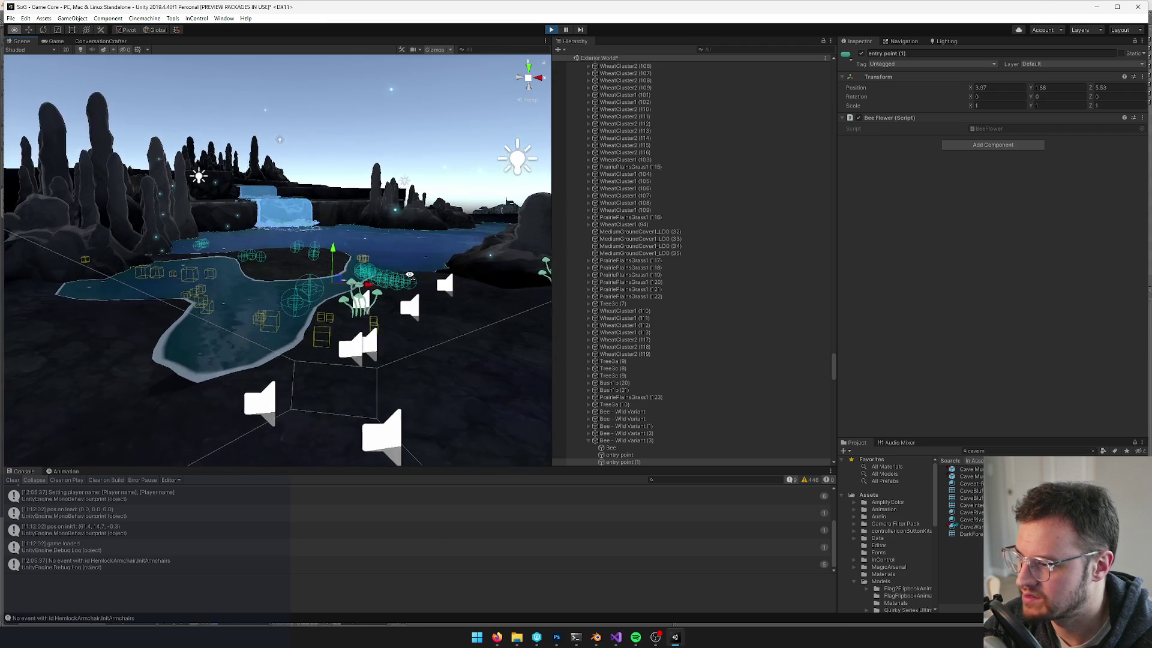
{"action": "left_click", "coordinate": [390, 324]}
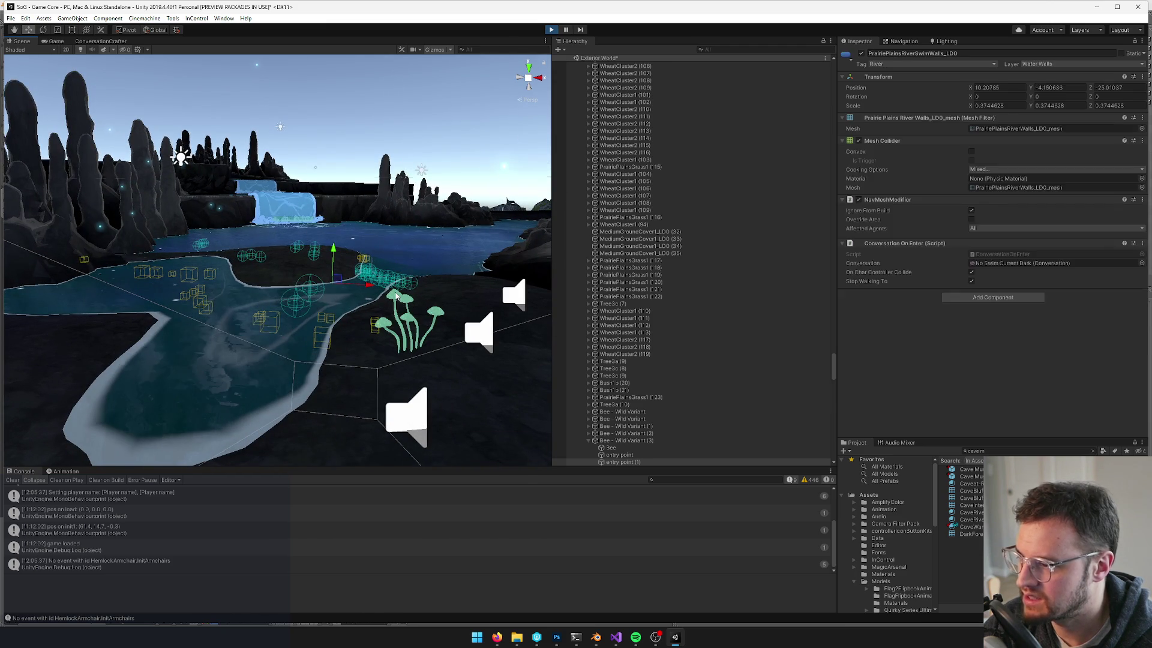
{"action": "left_click", "coordinate": [396, 303]}
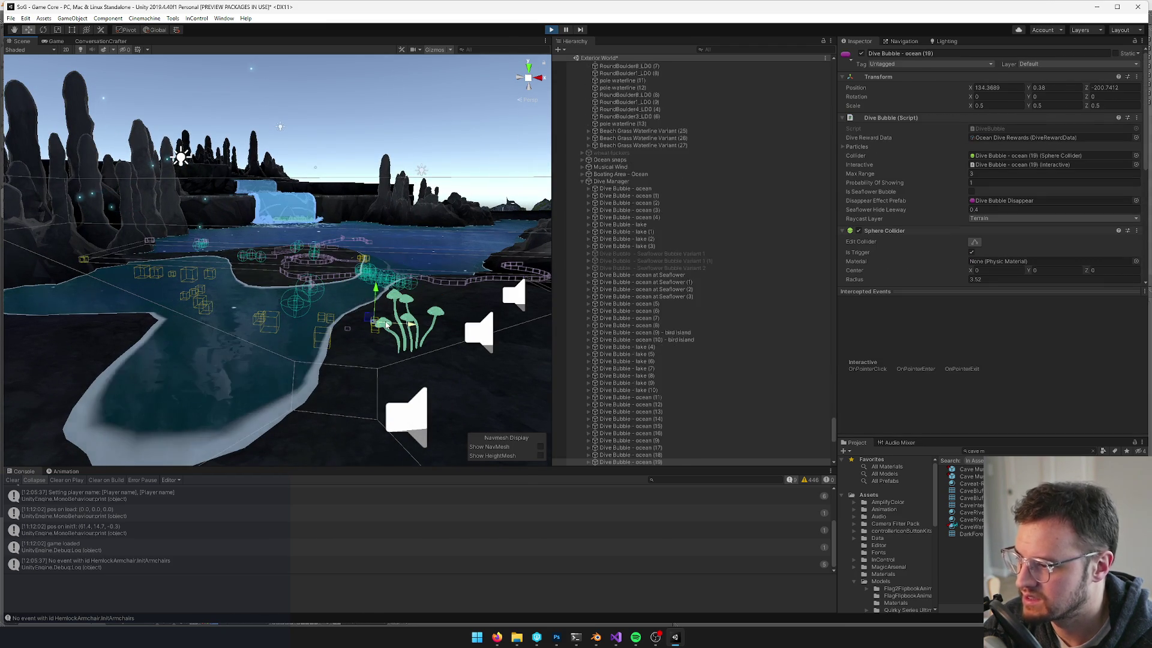
{"action": "left_click", "coordinate": [398, 302]}
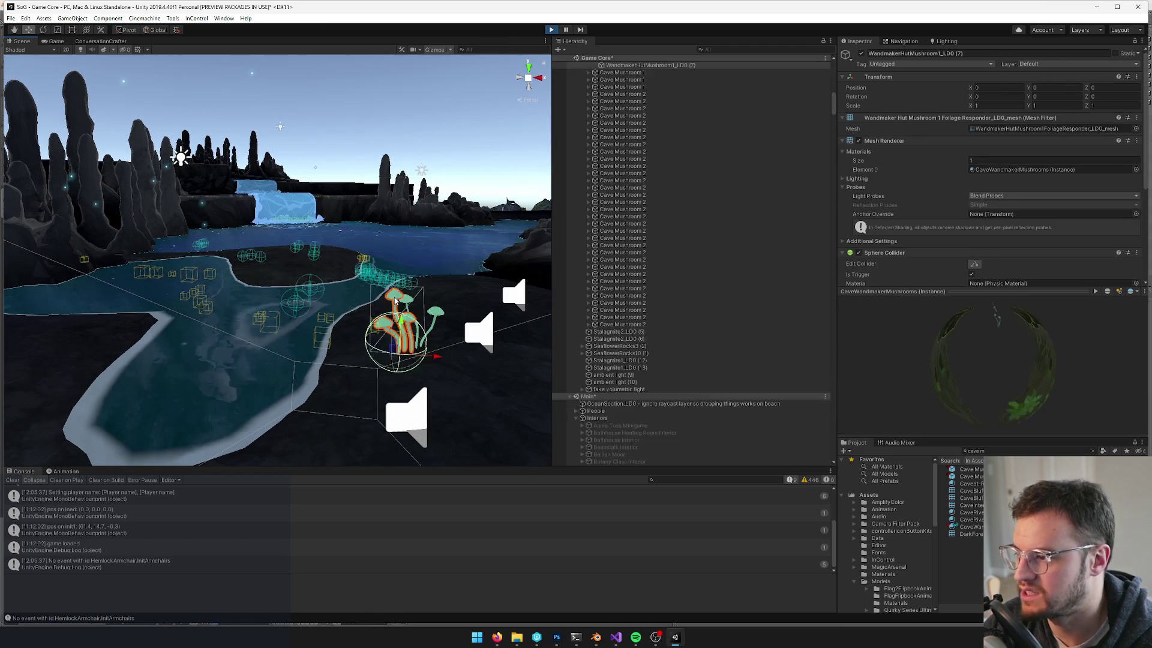
{"action": "scroll", "coordinate": [690, 198], "scroll_direction": "up", "scroll_amount": 3}
{"action": "double_click", "coordinate": [616, 140]}
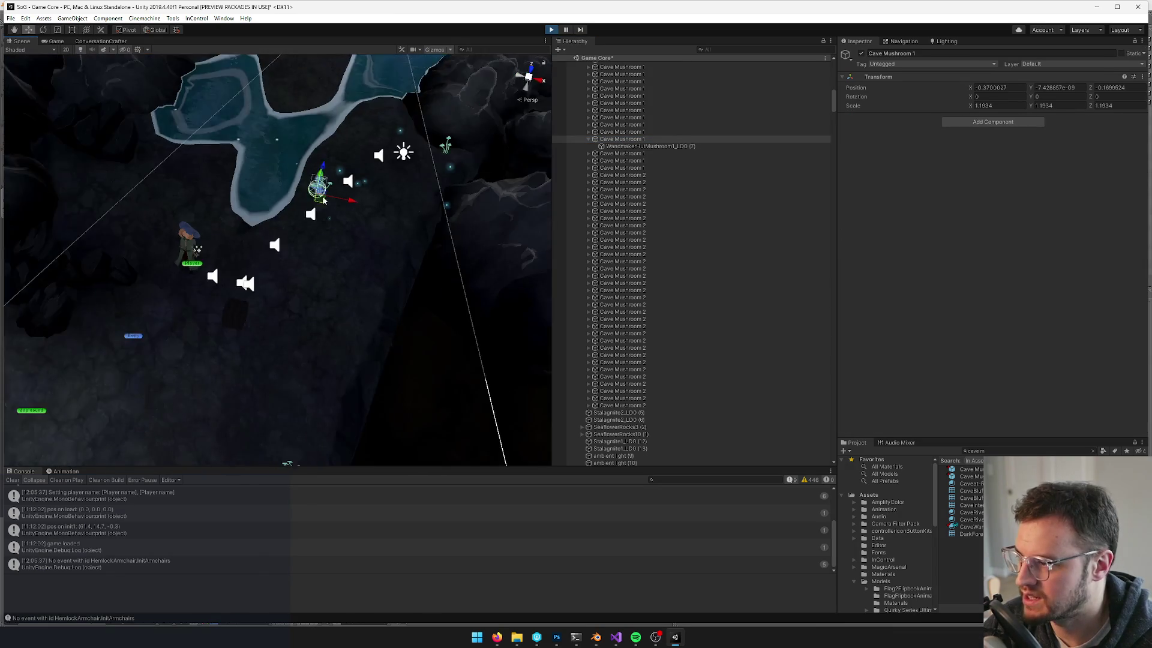
{"action": "scroll", "coordinate": [319, 199], "scroll_direction": "down", "scroll_amount": 3}
Move Cave Mushroom 1 down-left so it sits beside the player
{"action": "left_click", "coordinate": [272, 286]}
{"action": "left_click", "coordinate": [622, 139]}
{"action": "left_click", "coordinate": [308, 229]}
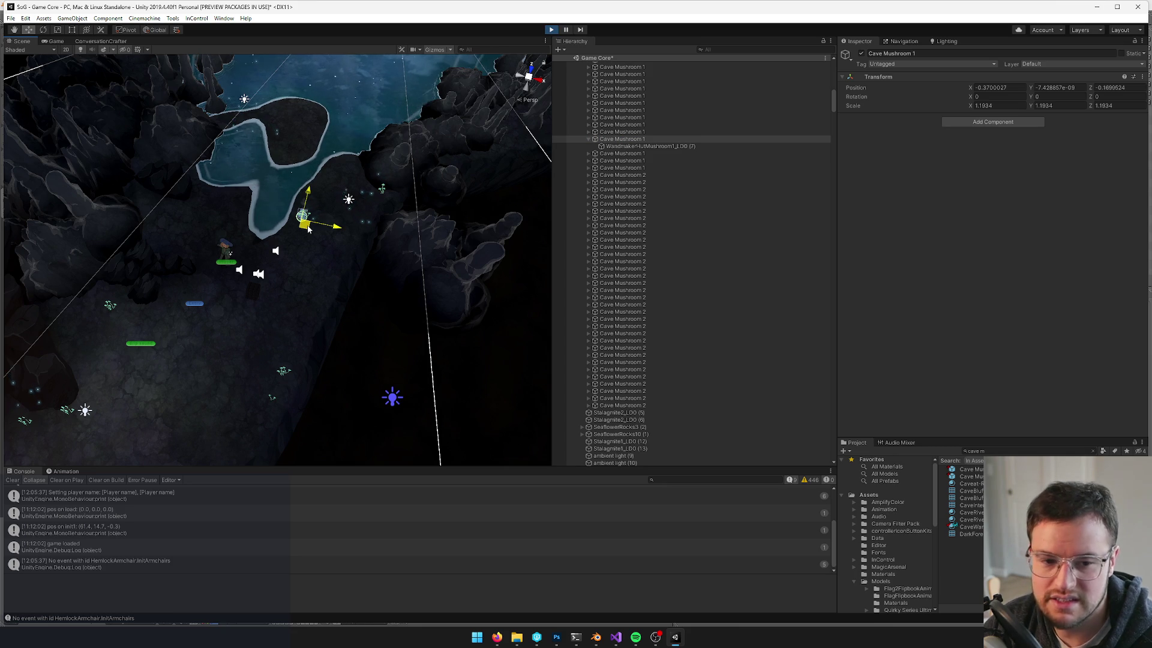
{"action": "left_click_drag", "start_coordinate": [287, 257], "coordinate": [284, 264]}
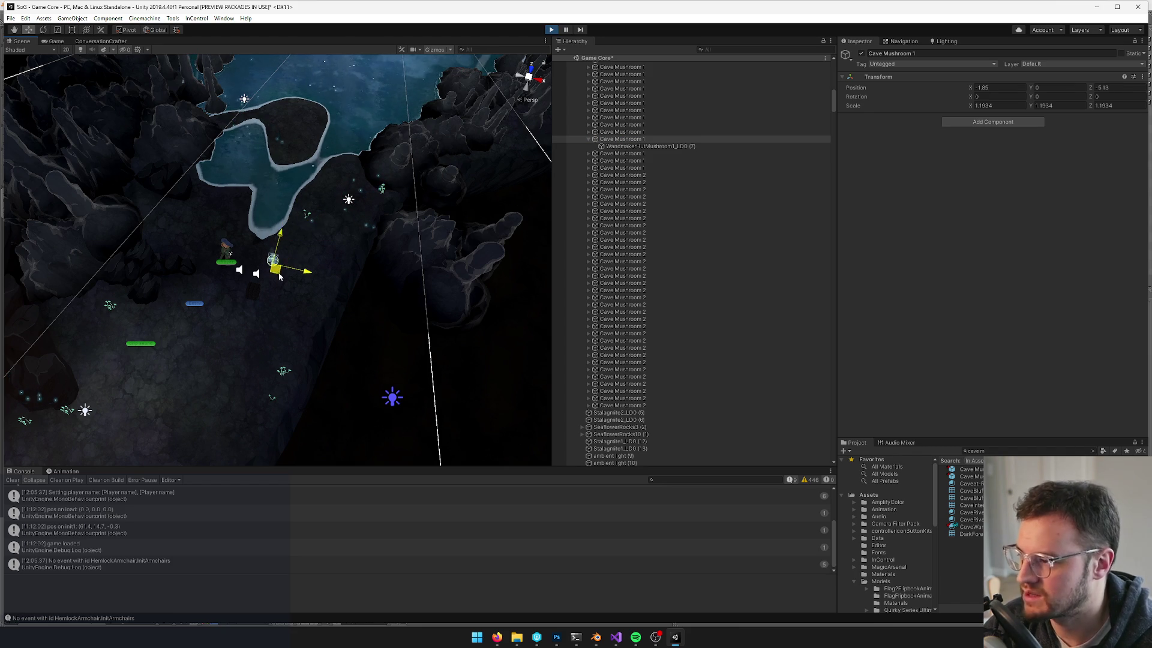
Inspect the mushroom's mesh child and the dark (2) shadow quad, then return to the Game view
{"action": "left_click", "coordinate": [669, 146]}
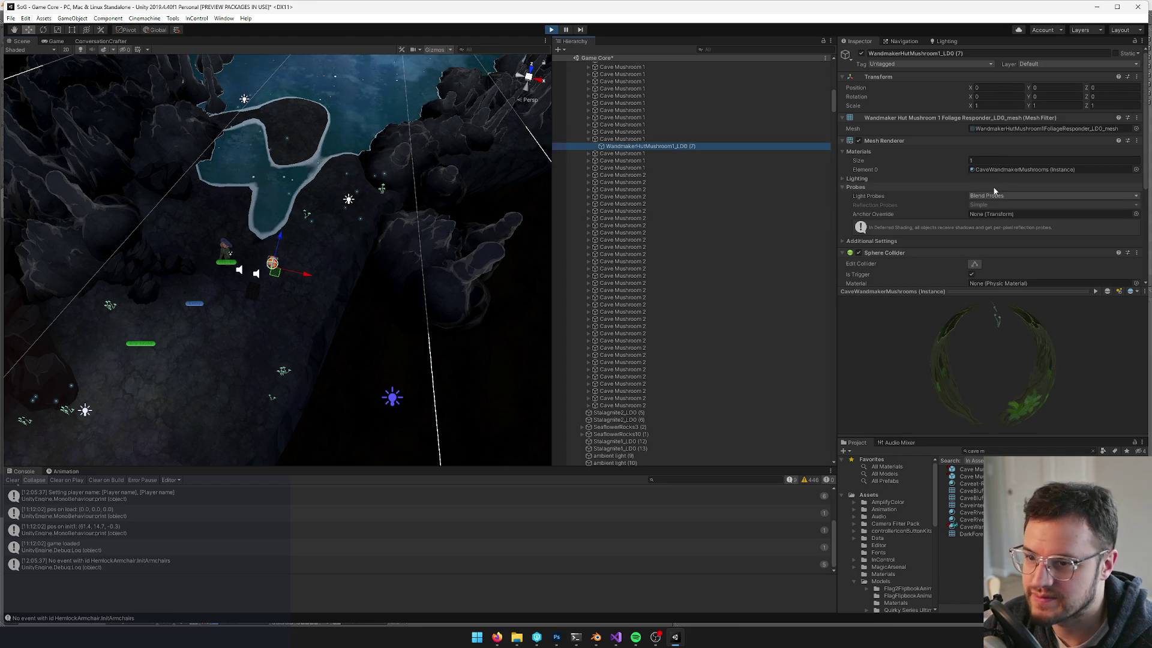
{"action": "scroll", "coordinate": [985, 186], "scroll_direction": "down", "scroll_amount": 5}
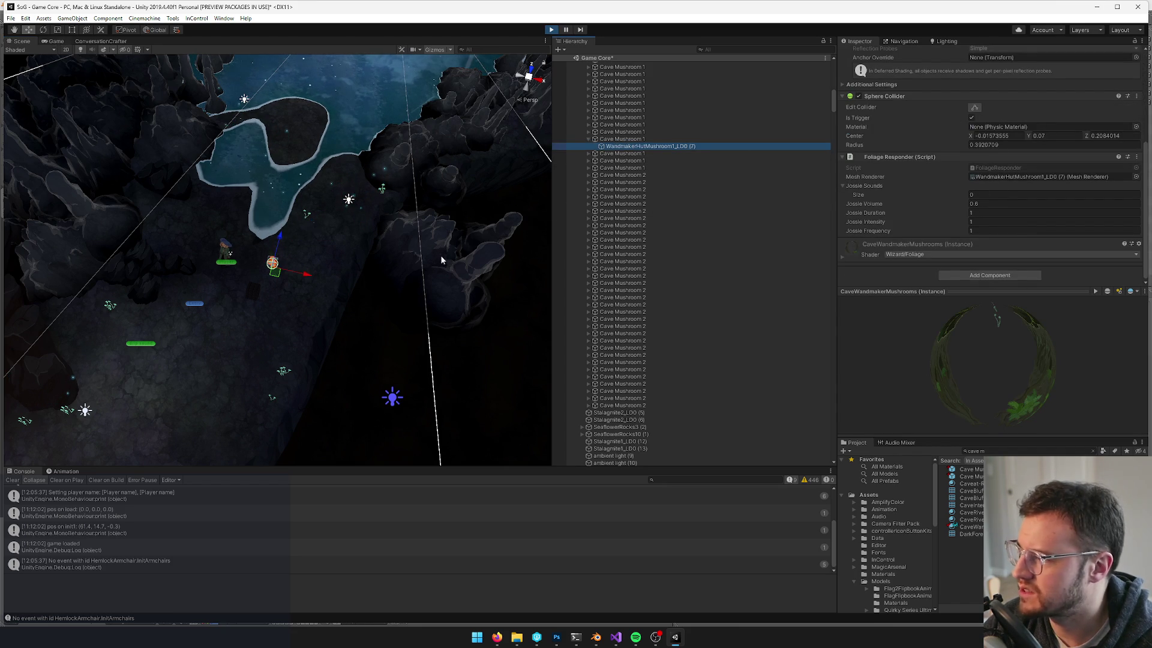
{"action": "left_click", "coordinate": [111, 64]}
{"action": "left_click", "coordinate": [56, 40]}
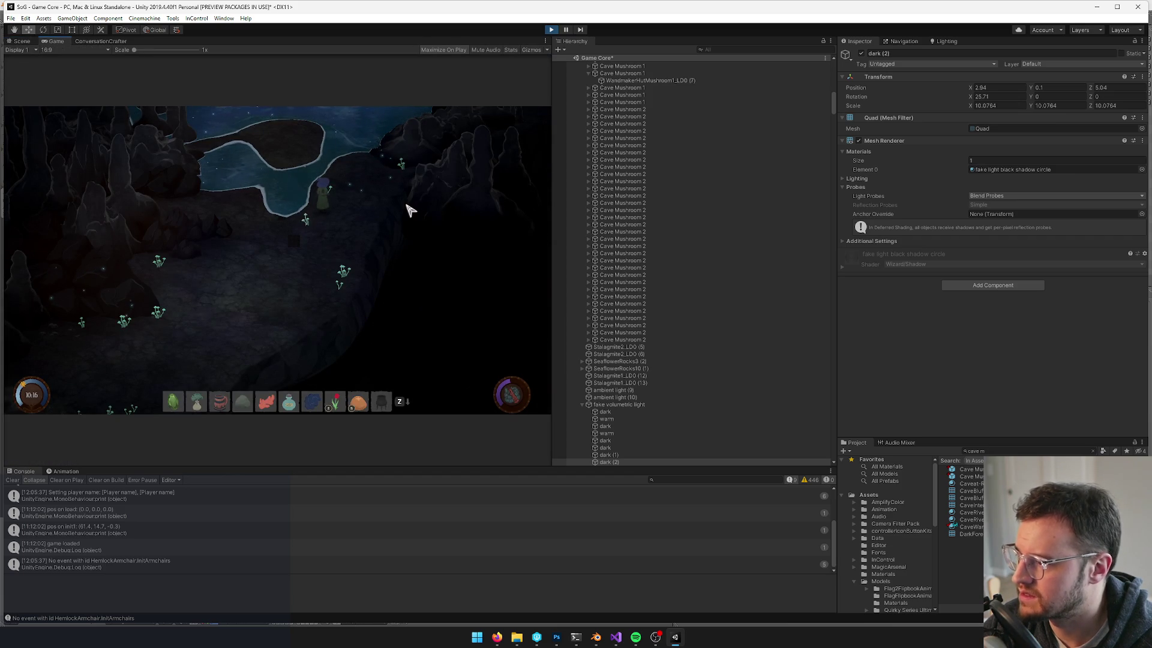
{"action": "scroll", "coordinate": [722, 232], "scroll_direction": "up", "scroll_amount": 15}
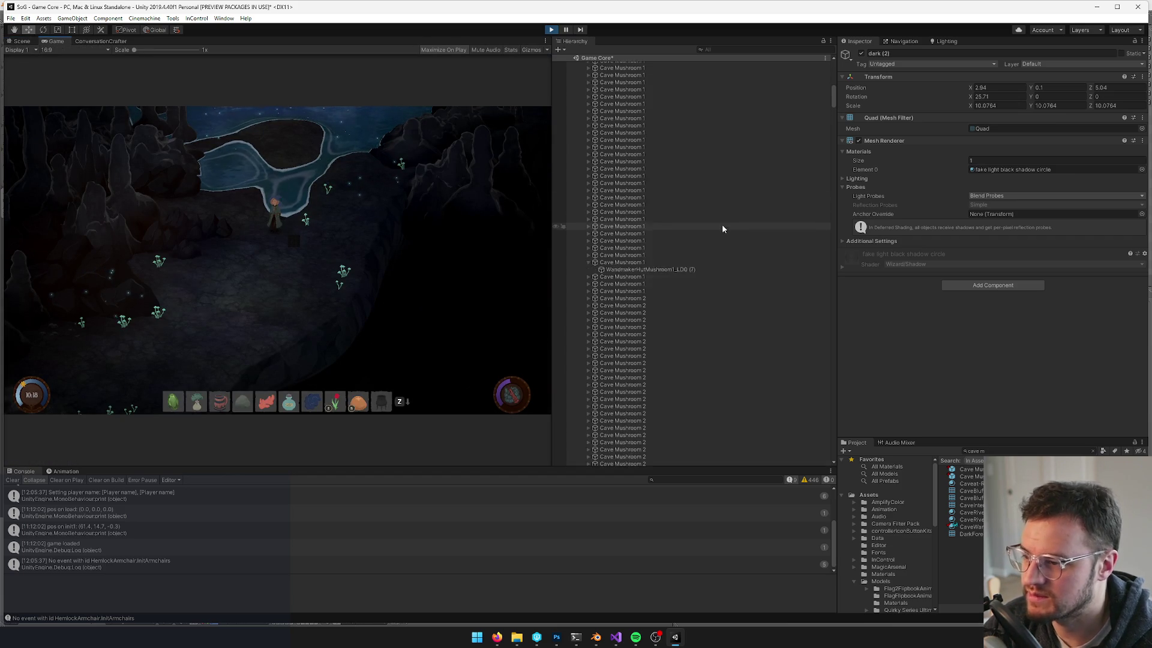
{"action": "scroll", "coordinate": [706, 238], "scroll_direction": "up", "scroll_amount": 10}
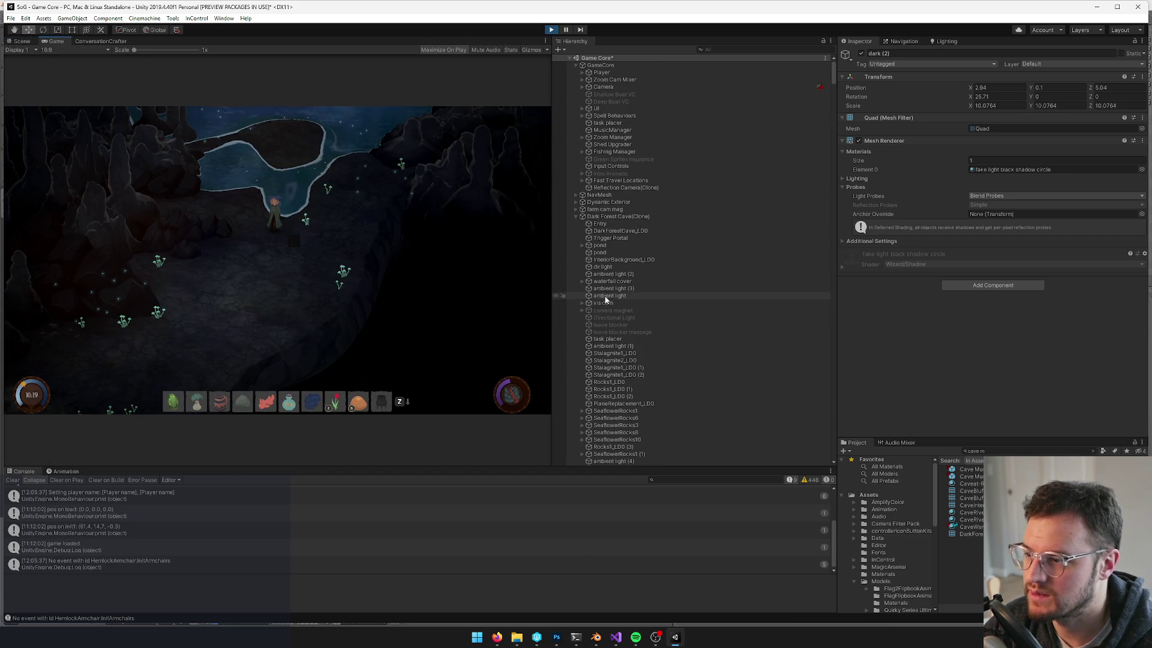